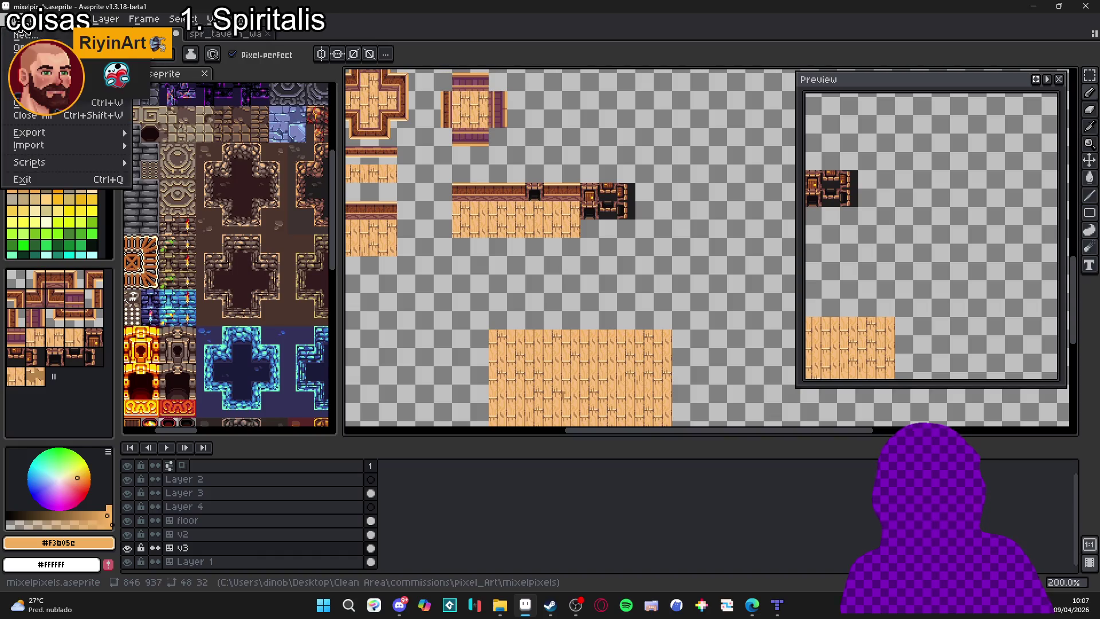
Create a new sprite and paste in the antlered creature image.
key("ctrl+n")
left_click(512, 424)
key("ctrl+v")
scroll(645, 265, "up", 4)
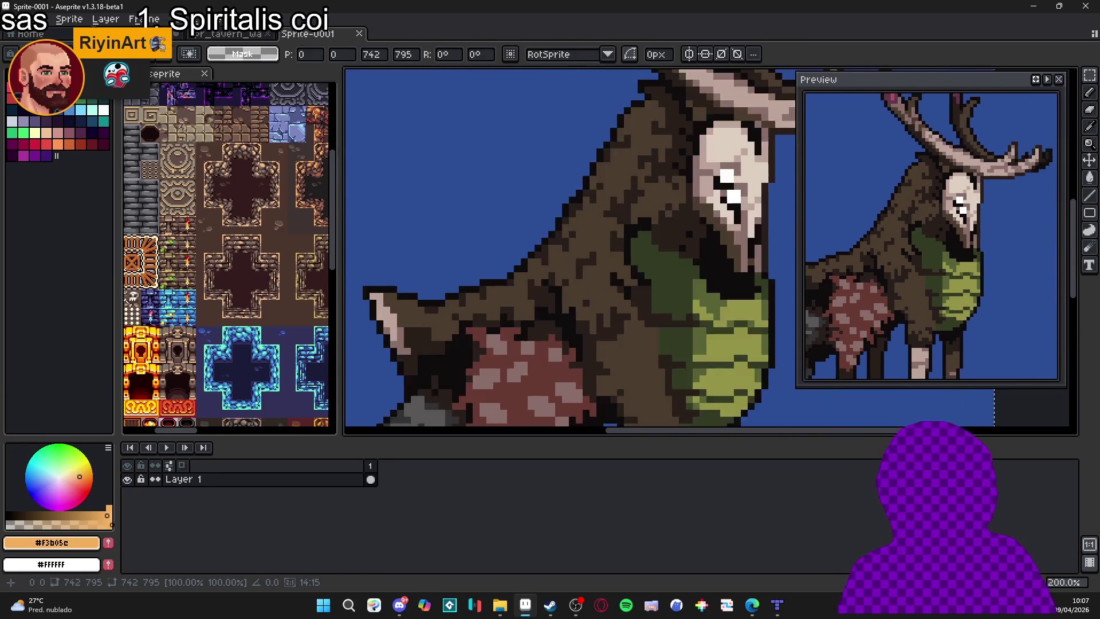
key("Return")
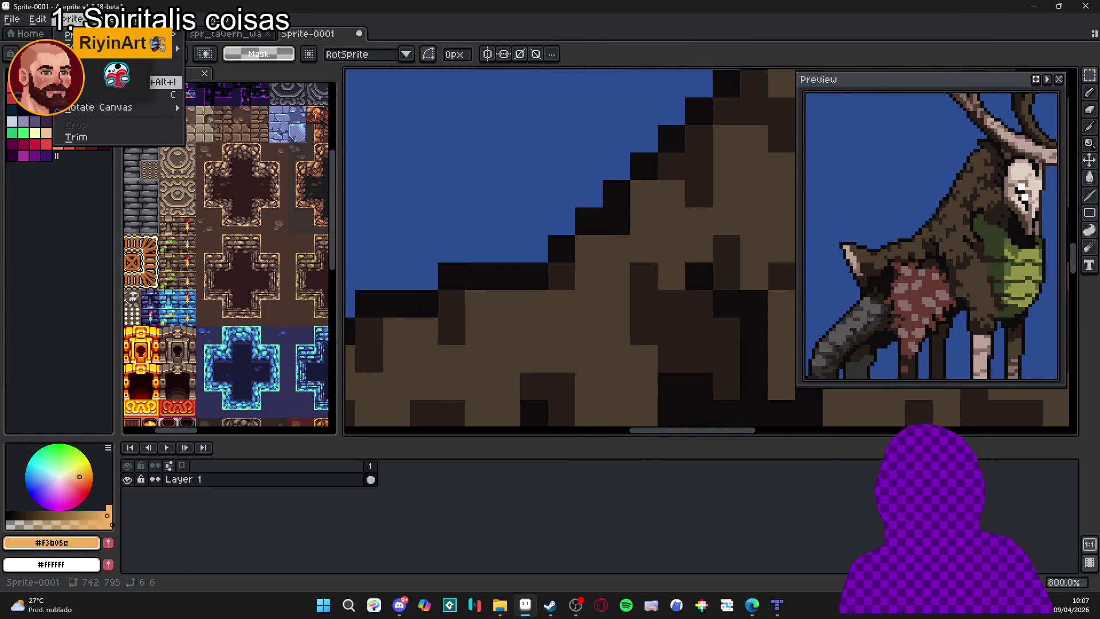
Resize the sprite to 123 px wide with Lock Ratio on, giving 123×131.
key("ctrl+alt+i")
left_click(825, 216)
double_click(813, 154)
type("123")
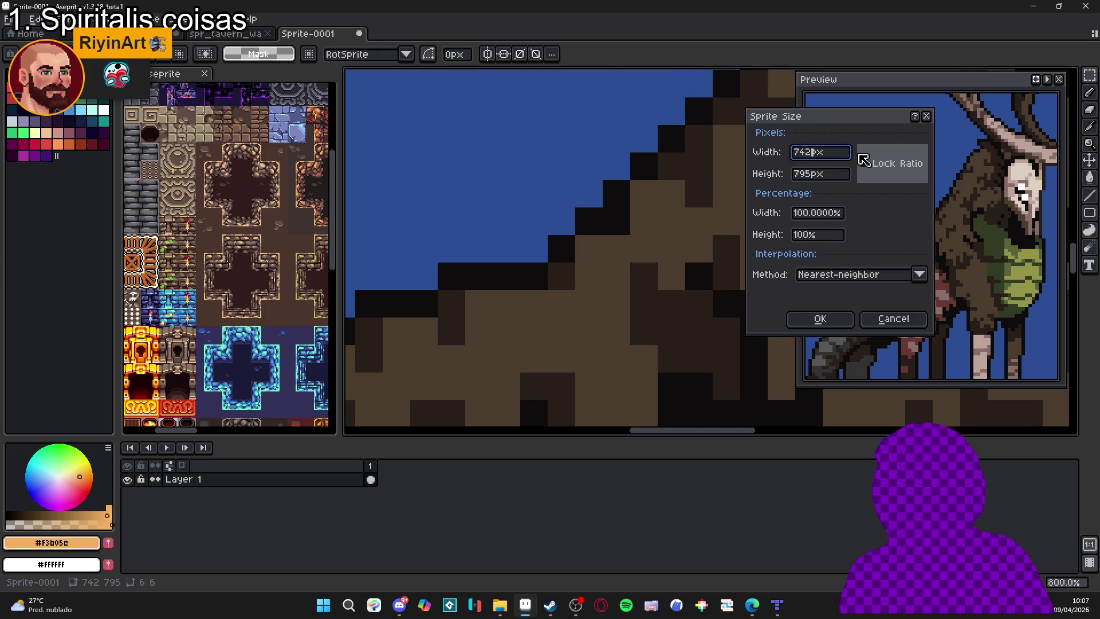
key("Return")
scroll(553, 329, "down", 3)
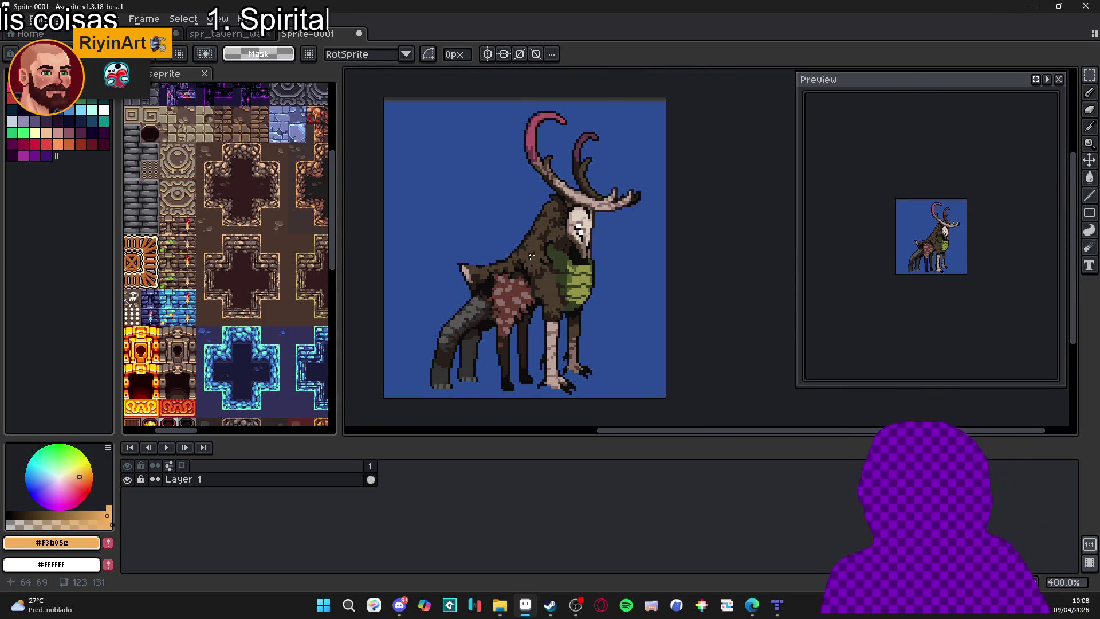
key("b")
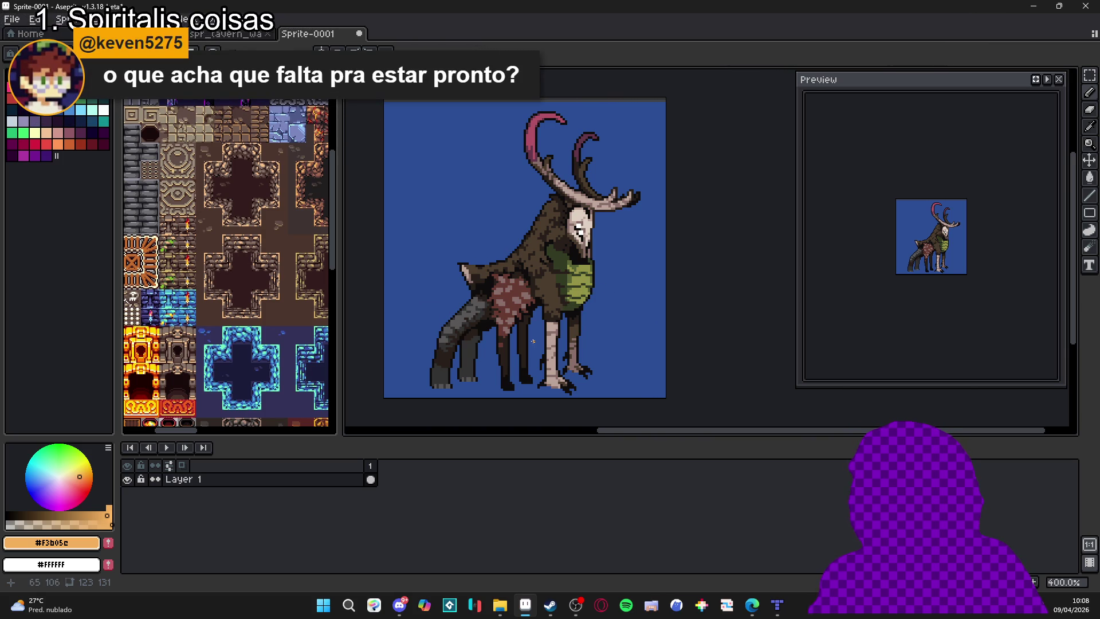
scroll(449, 348, "up", 2)
left_click(449, 358, "alt")
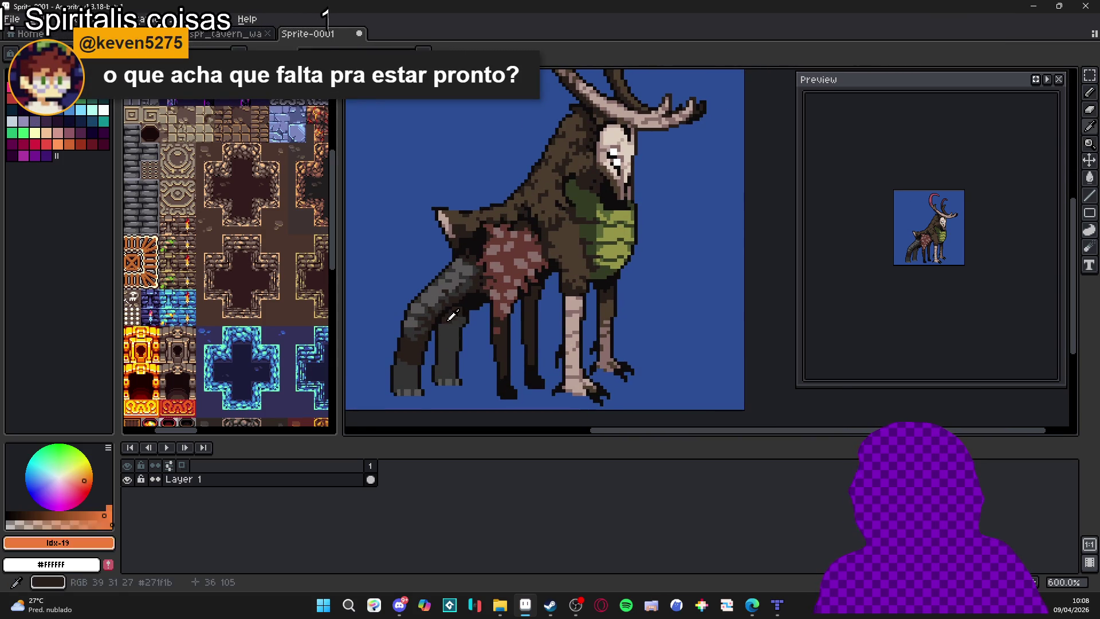
left_click_drag(449, 361, 435, 351)
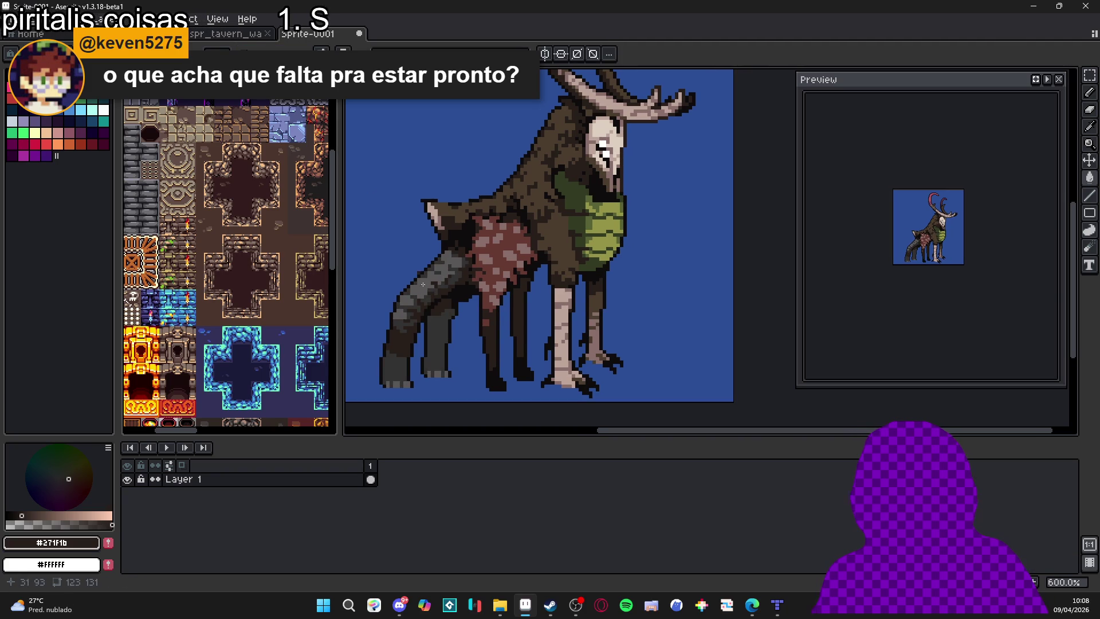
scroll(443, 318, "down", 1)
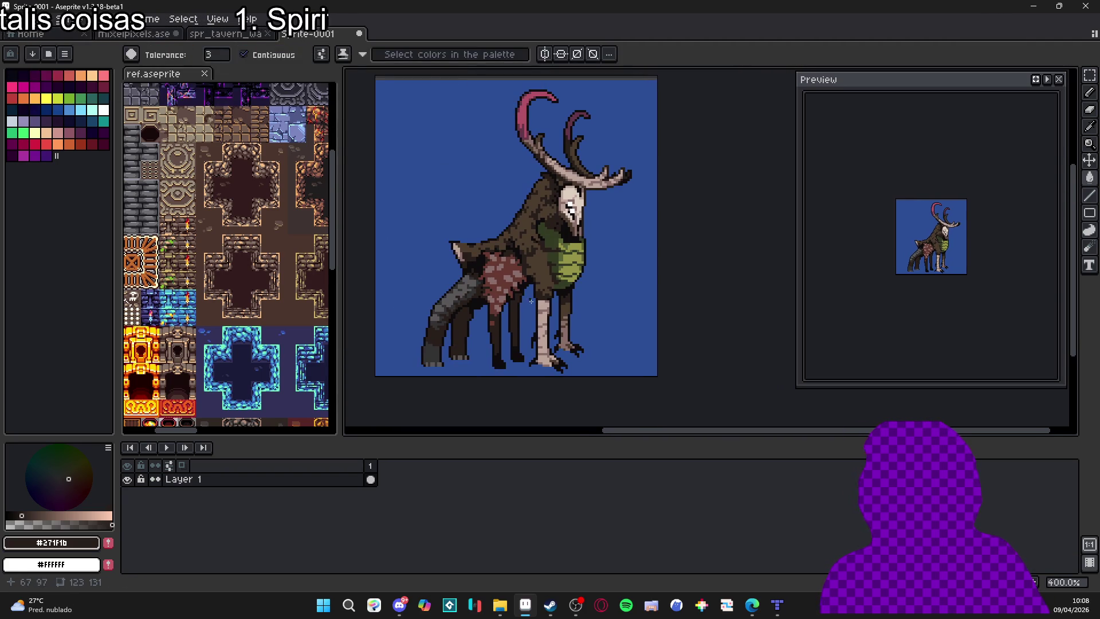
scroll(469, 325, "up", 1)
scroll(481, 326, "down", 1)
scroll(504, 327, "up", 2)
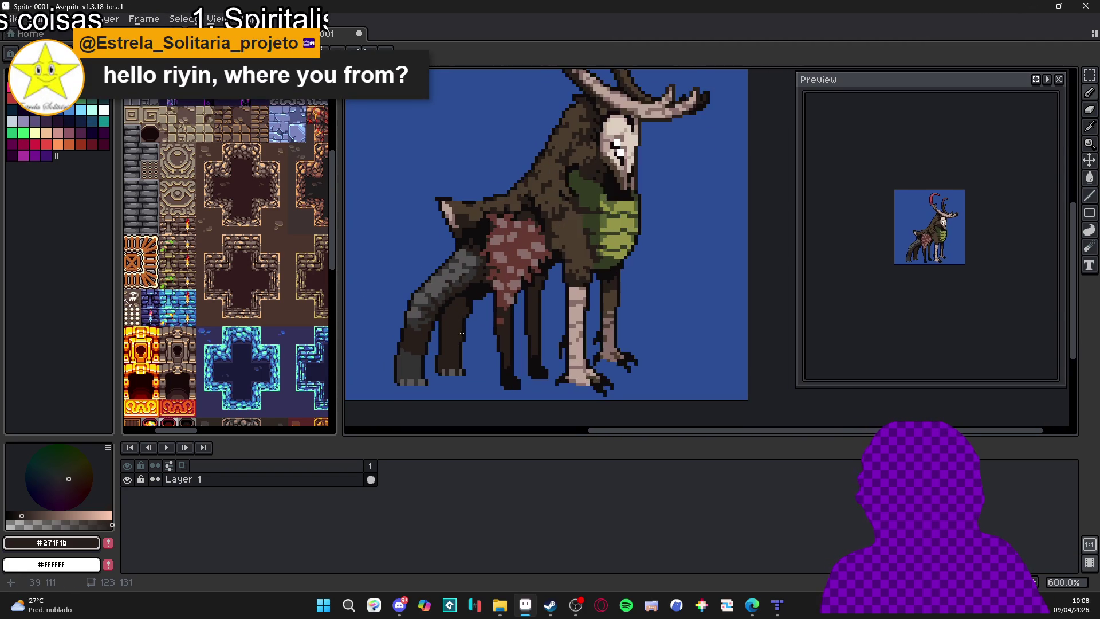
left_click(537, 328, "alt")
scroll(529, 332, "up", 1)
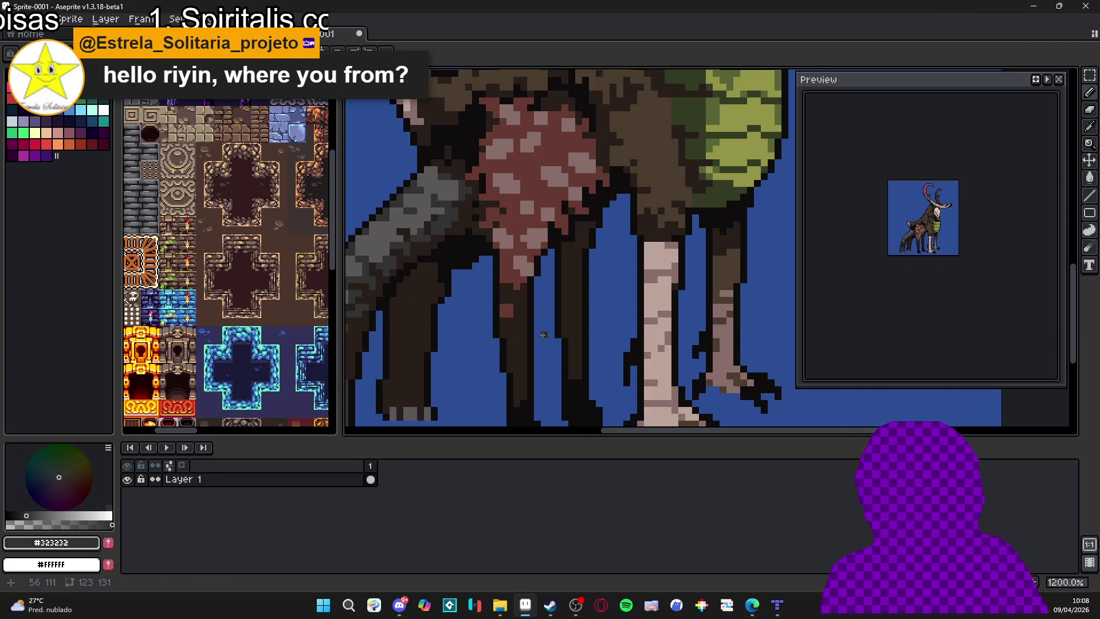
scroll(543, 334, "down", 4)
scroll(652, 238, "up", 1)
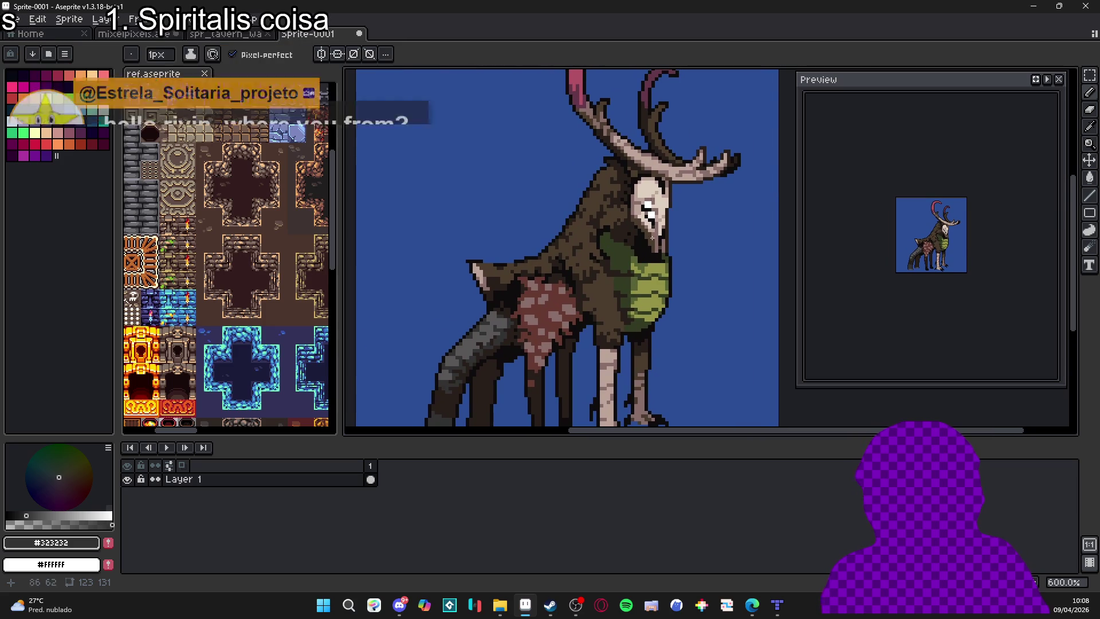
scroll(581, 150, "down", 1)
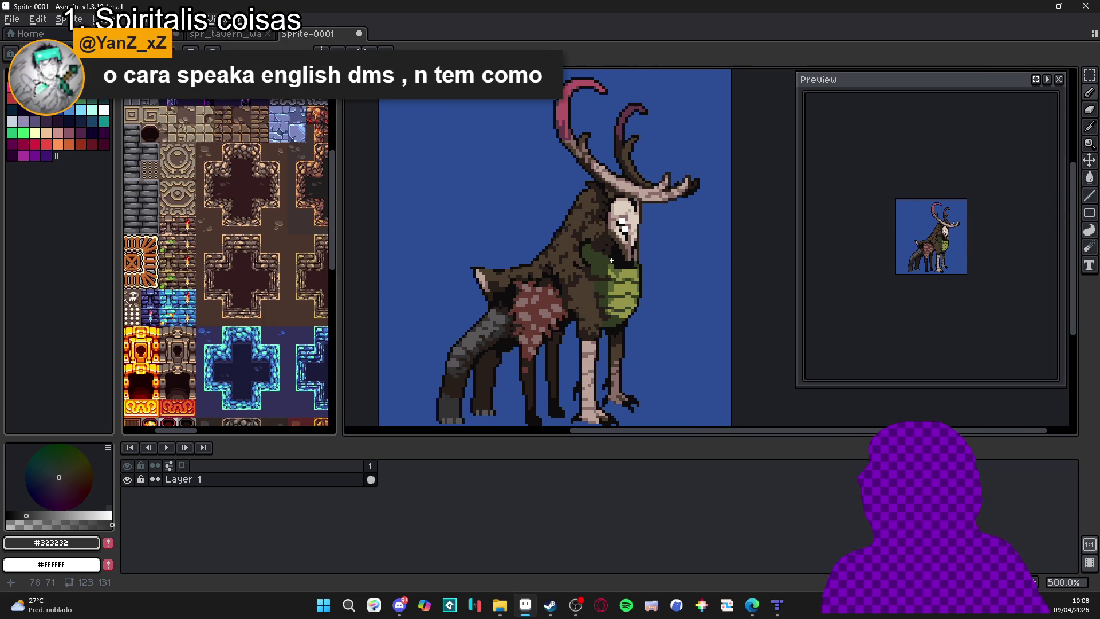
scroll(603, 303, "up", 1)
scroll(604, 303, "down", 1)
scroll(955, 251, "up", 2)
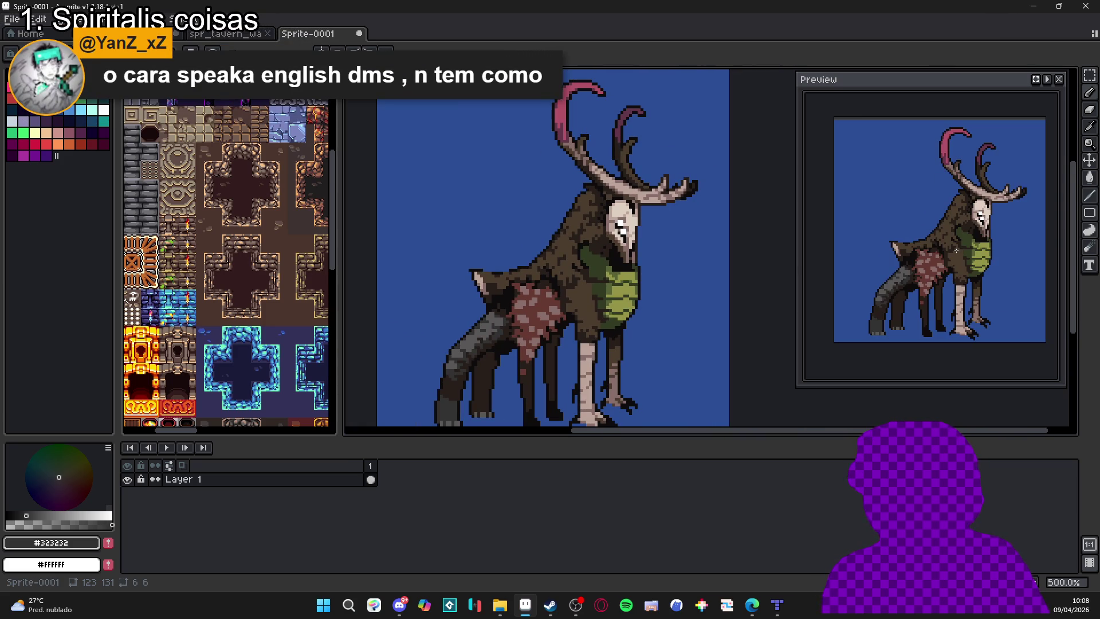
scroll(576, 289, "down", 1)
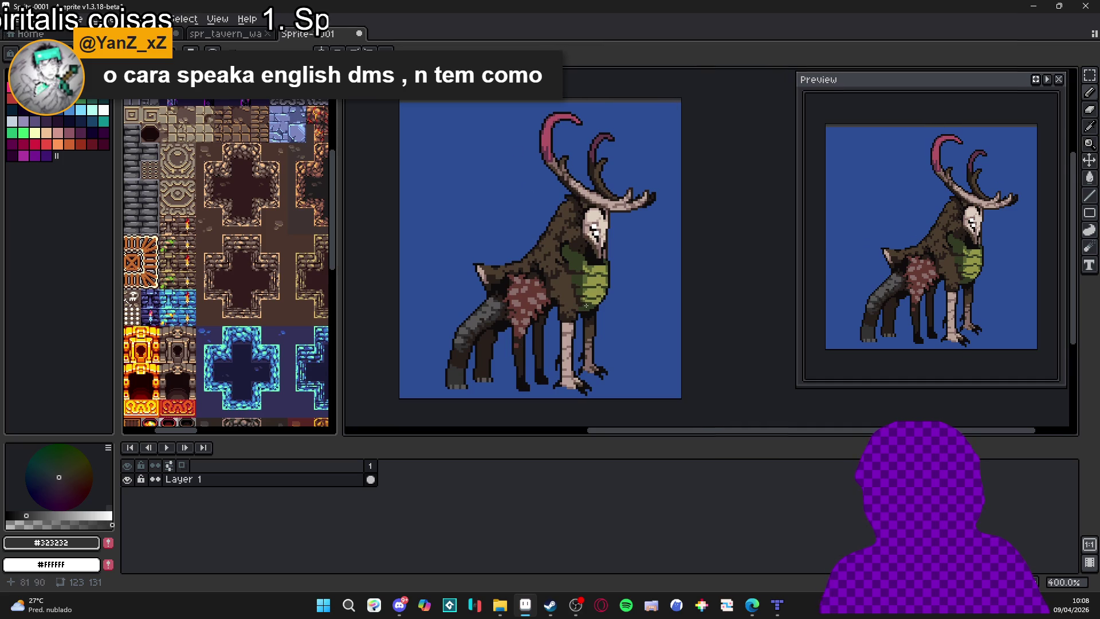
scroll(586, 305, "up", 1)
left_click(596, 269, "alt")
left_click_drag(679, 267, 613, 268)
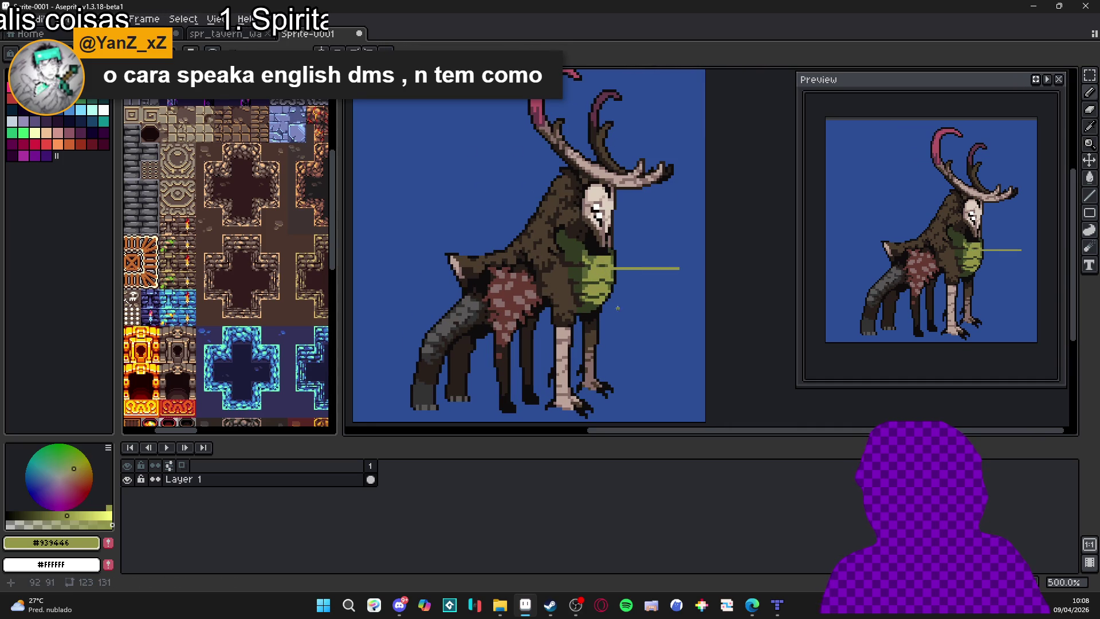
key("ctrl+z")
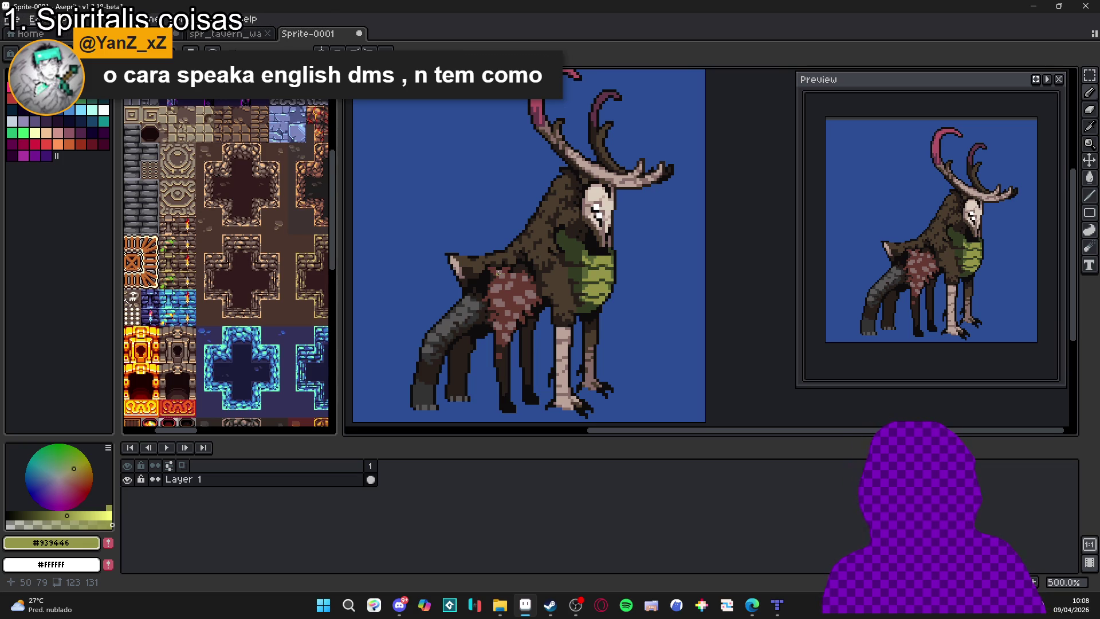
Pick the near-black outline colour and fill the two-pixel gap in the back outline.
scroll(476, 254, "up", 5)
left_click(475, 254, "alt")
left_click(439, 248)
left_click(429, 248)
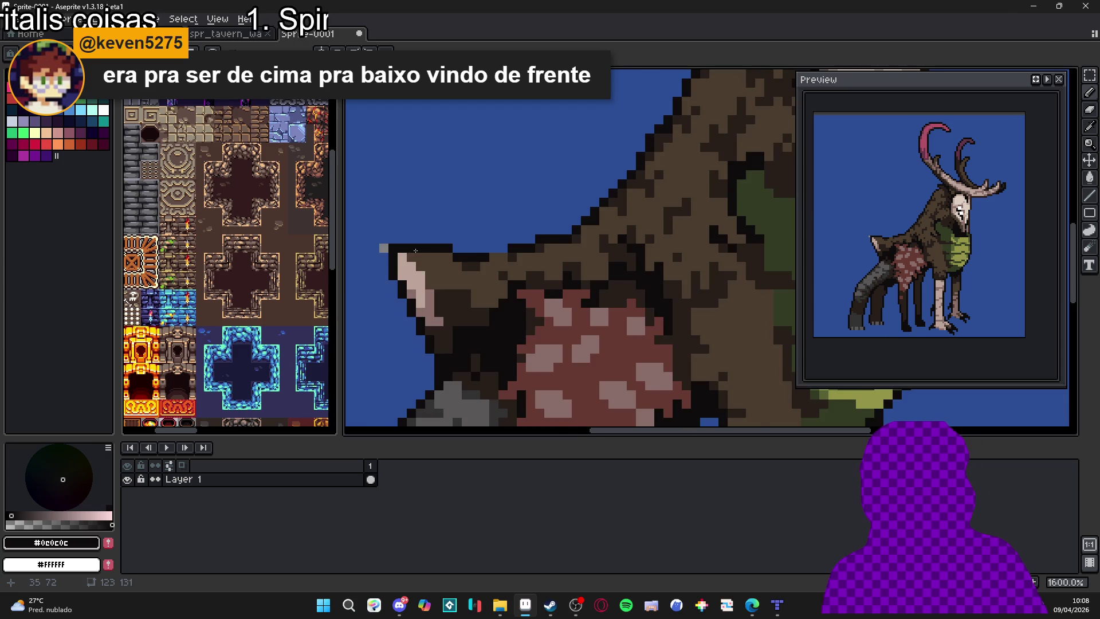
Switch to the fill tool and sample the dark and mid browns from the body.
scroll(416, 250, "down", 3)
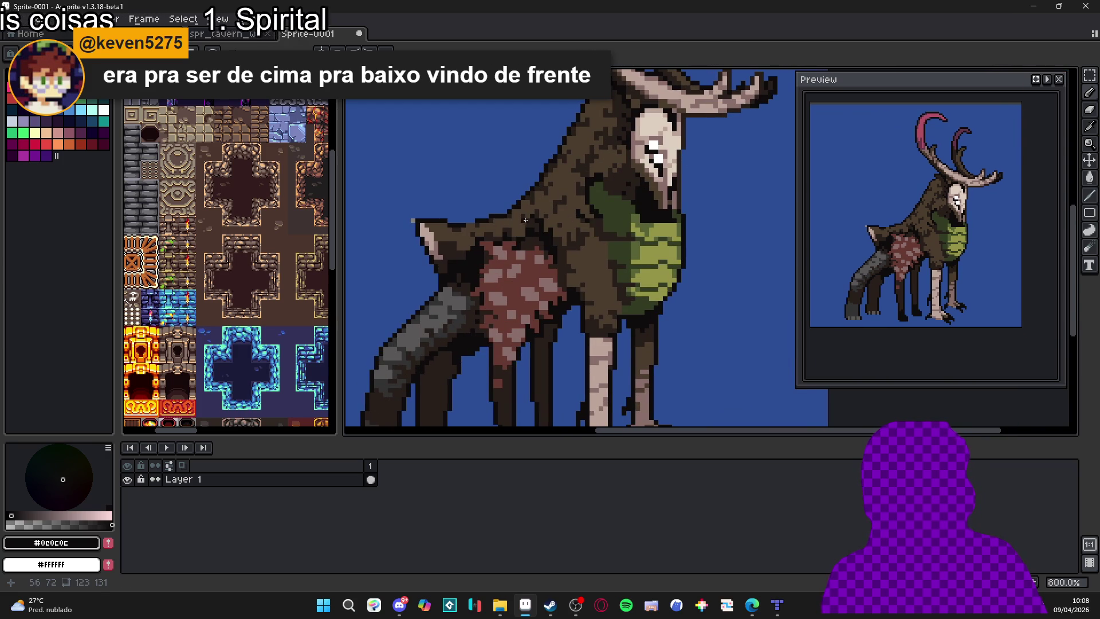
scroll(534, 219, "down", 1)
scroll(554, 272, "up", 3)
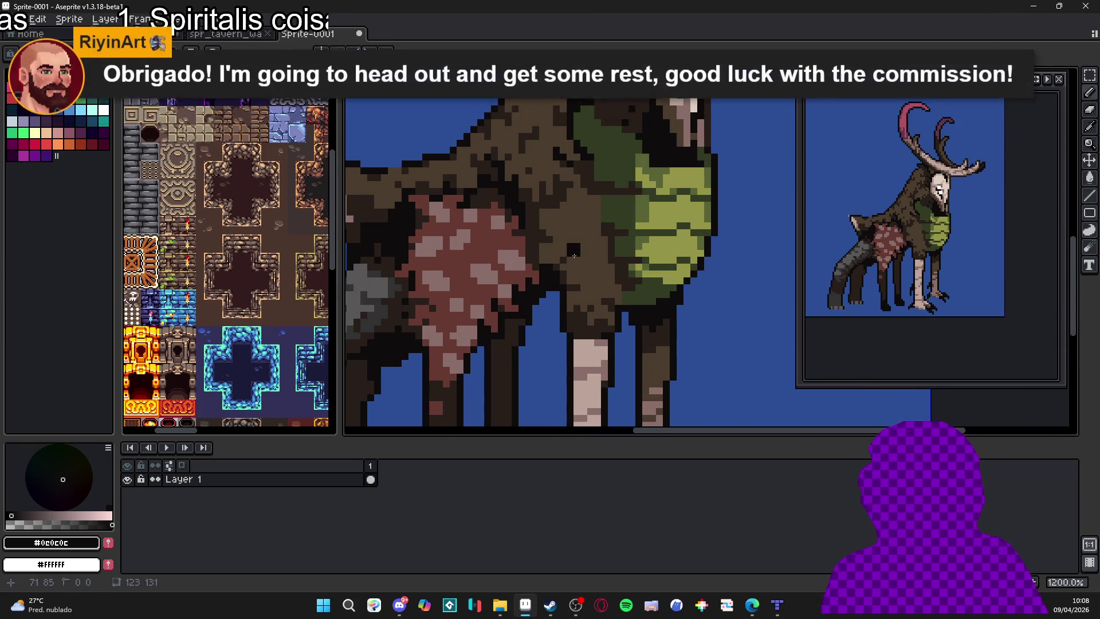
left_click(568, 254, "alt")
key("g")
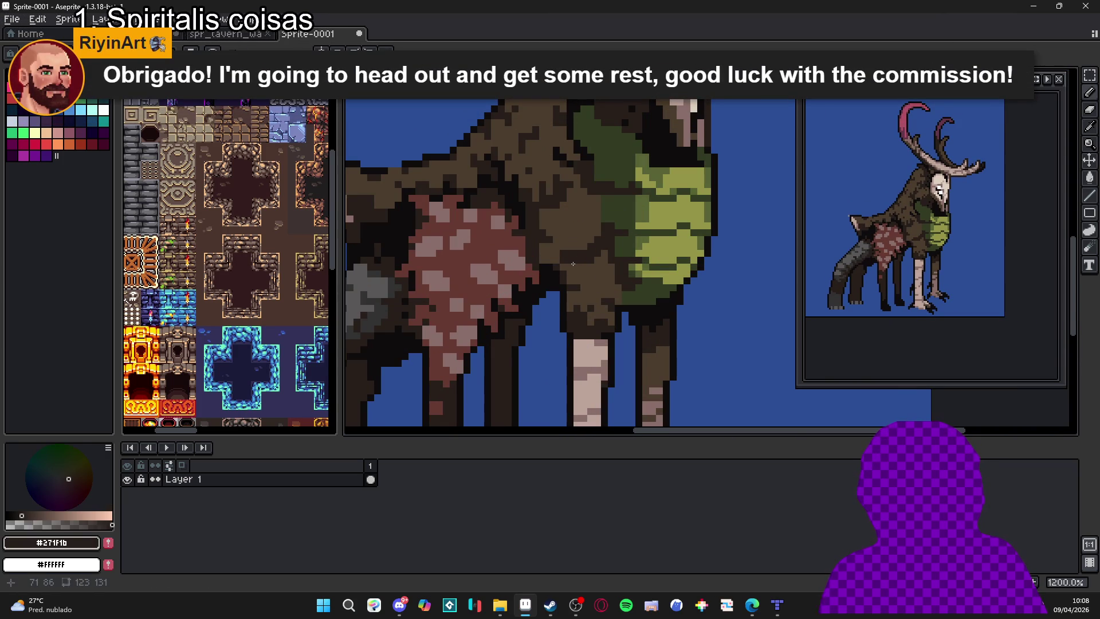
left_click(580, 252, "alt")
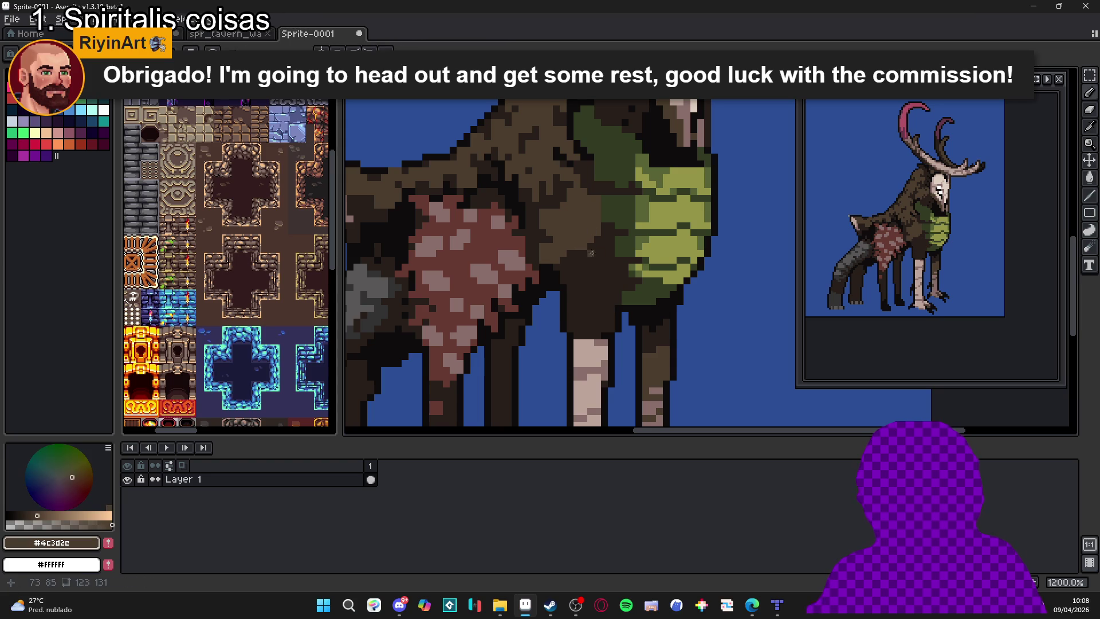
scroll(564, 232, "up", 2)
left_click(581, 290, "alt")
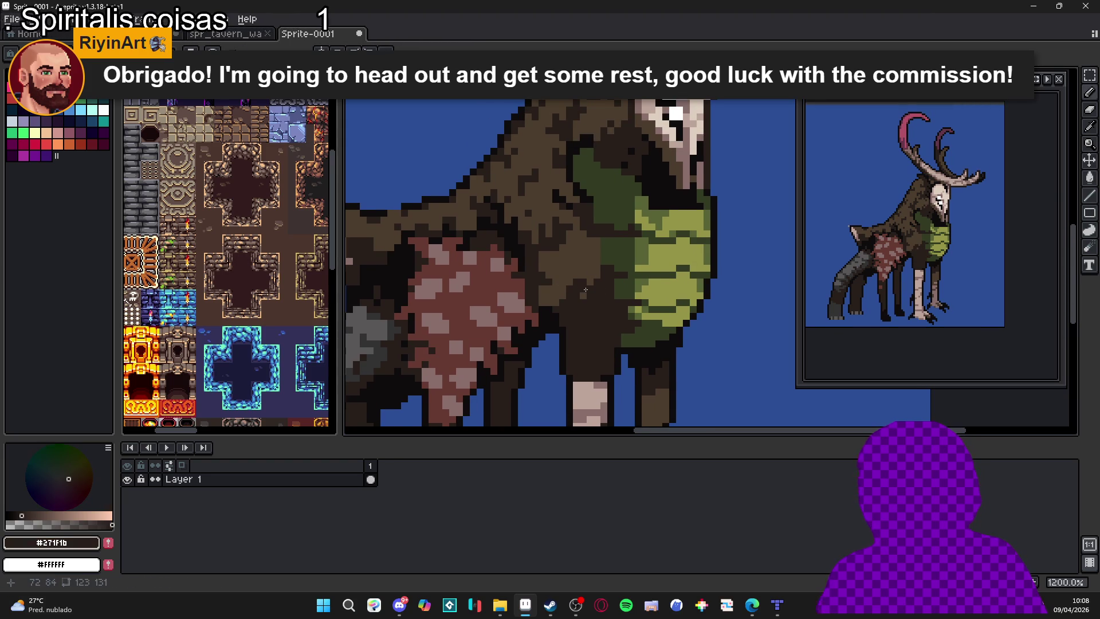
scroll(590, 281, "up", 1)
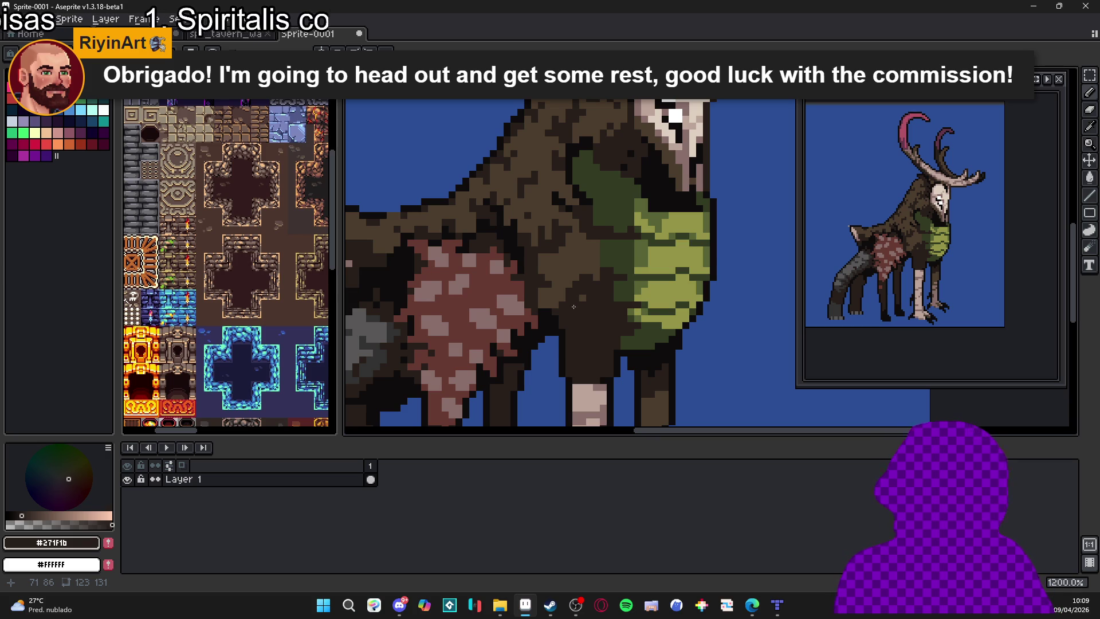
Keep sampling dark and mid body browns, ending on body brown #4e3d2e.
left_click(541, 294, "alt")
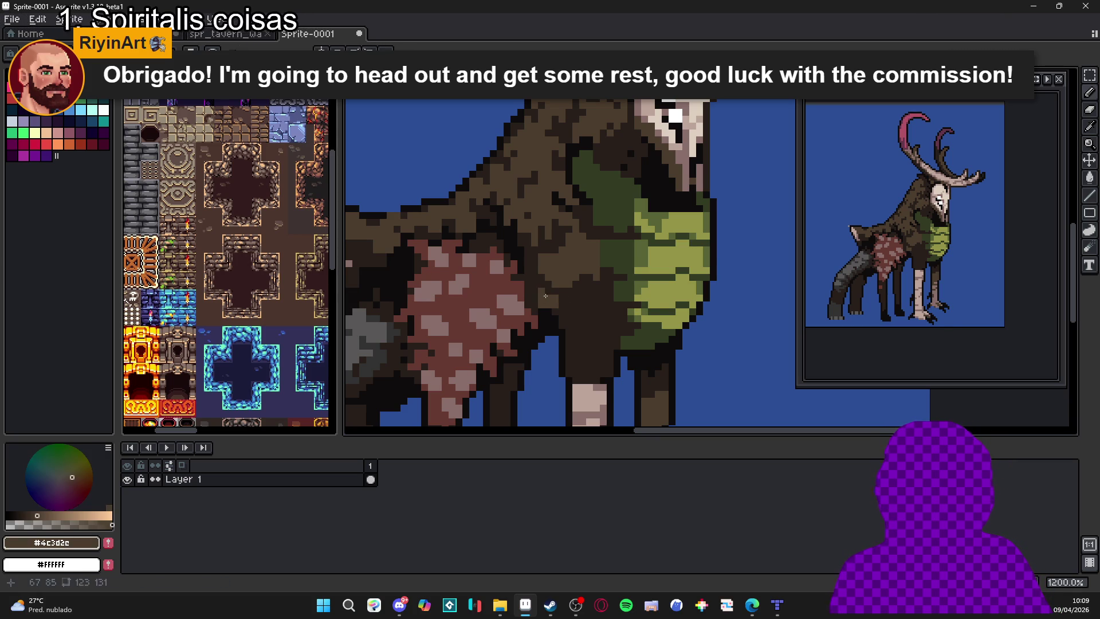
left_click(543, 304, "alt")
left_click(552, 304, "alt")
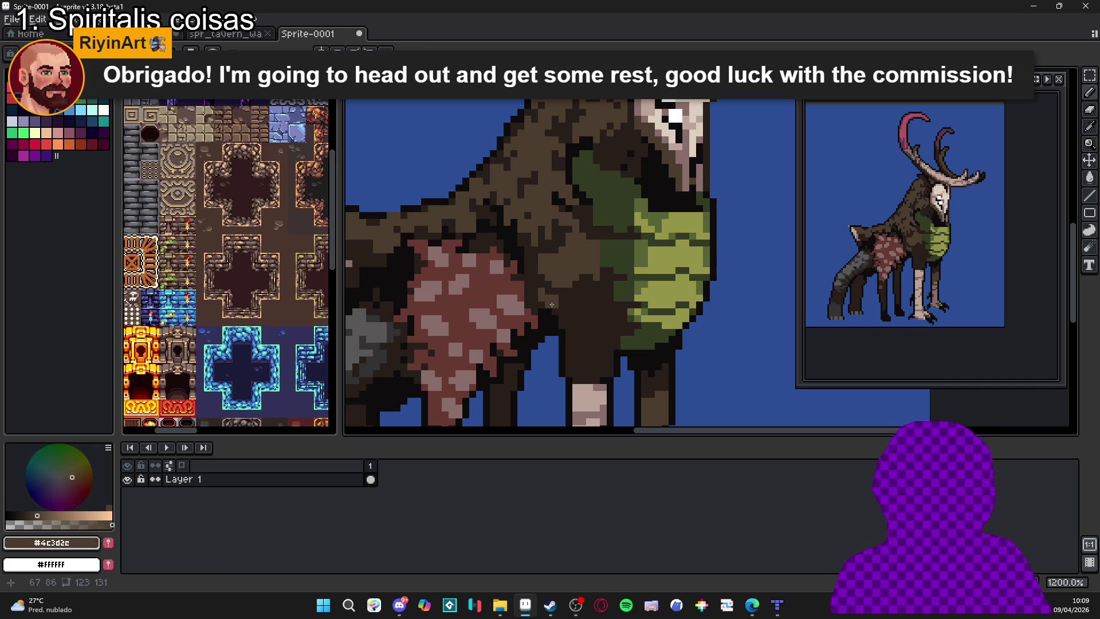
left_click_drag(562, 286, 567, 292)
left_click(551, 289, "alt")
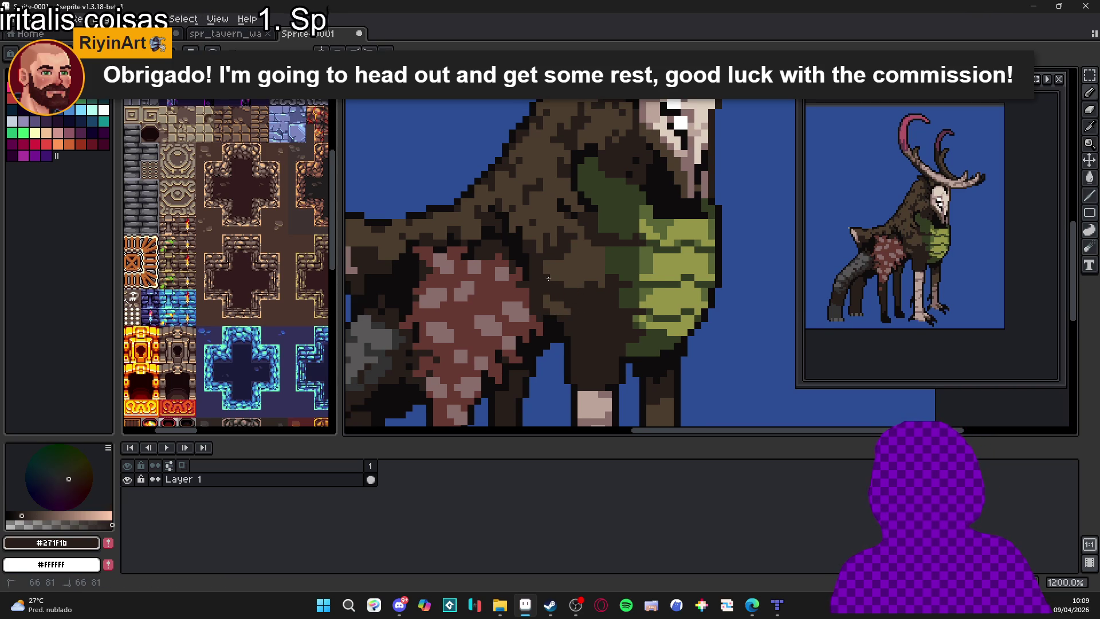
left_click(584, 286, "alt")
left_click(600, 285, "alt")
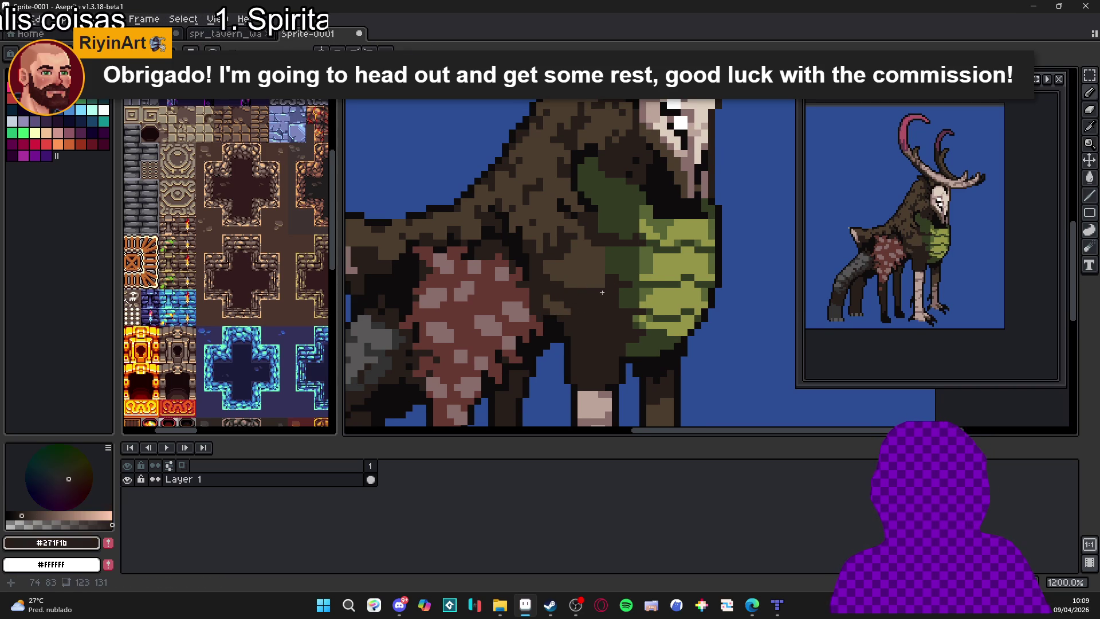
mouse_move(588, 284)
left_mouse_down()
mouse_move(590, 314)
mouse_move(632, 344)
left_mouse_up()
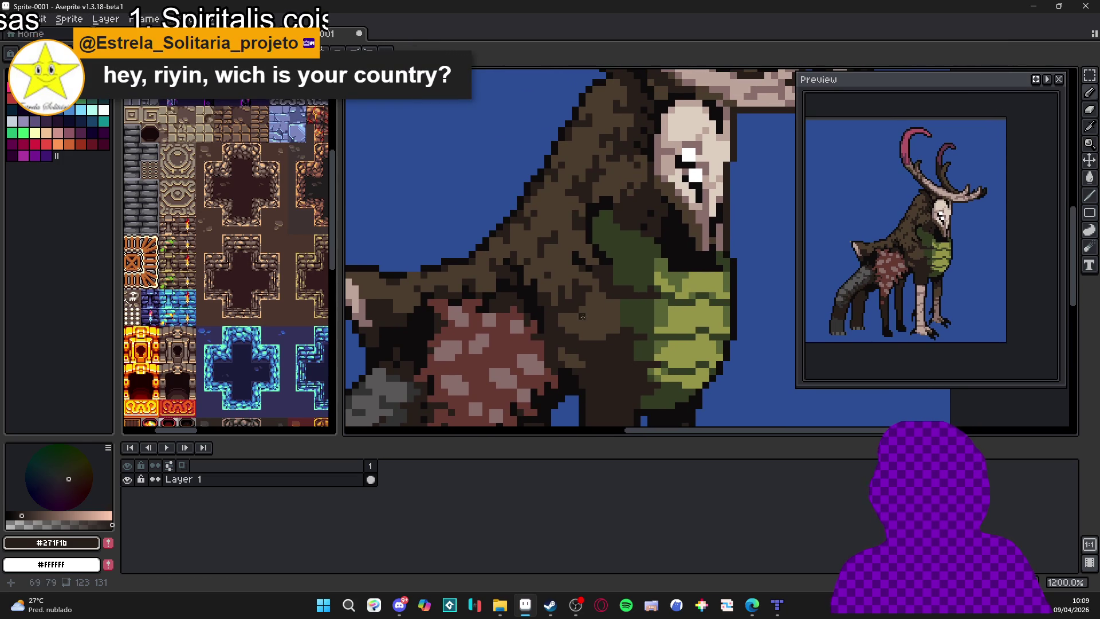
left_click(582, 317, "alt")
scroll(585, 320, "down", 4)
scroll(591, 342, "up", 3)
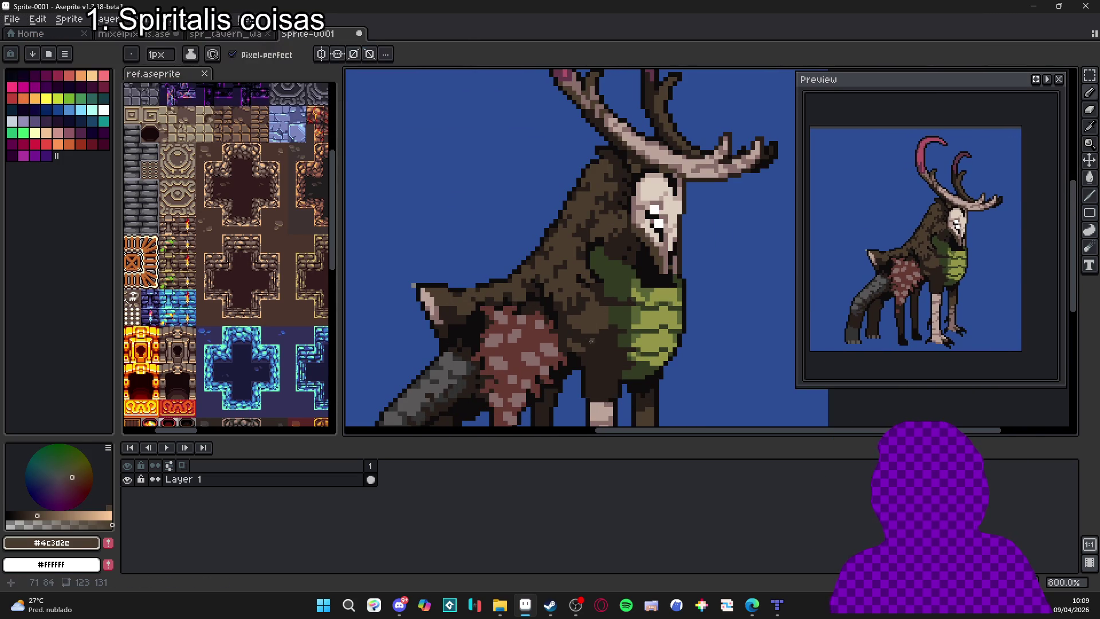
scroll(605, 343, "up", 1)
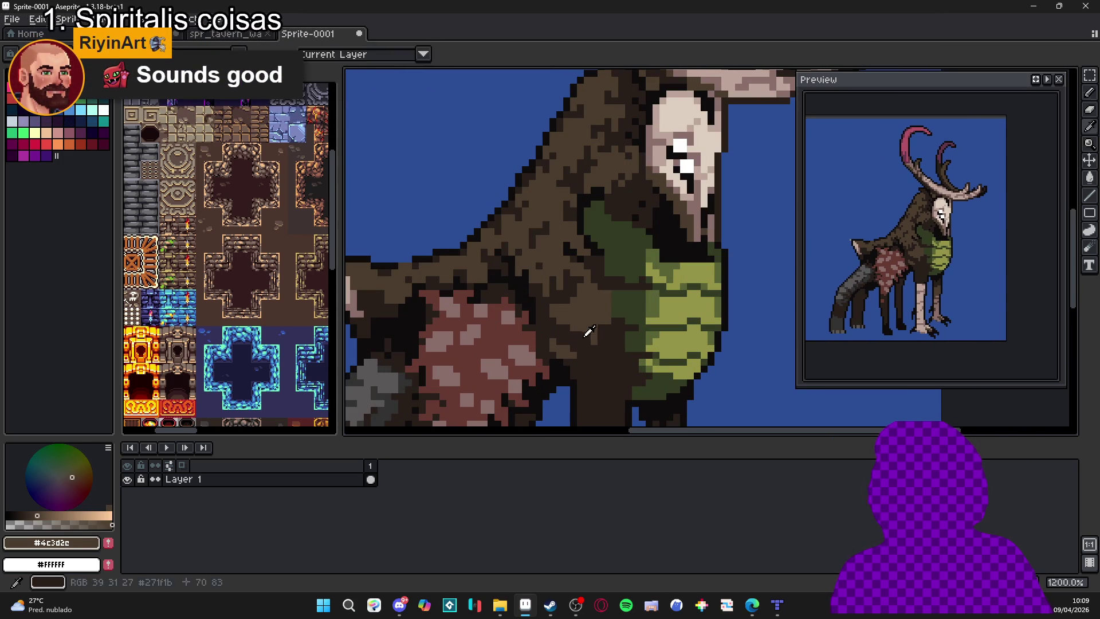
Sample the dark brown, return to the Pencil, and recentre the view on the deer.
left_click(592, 328, "alt")
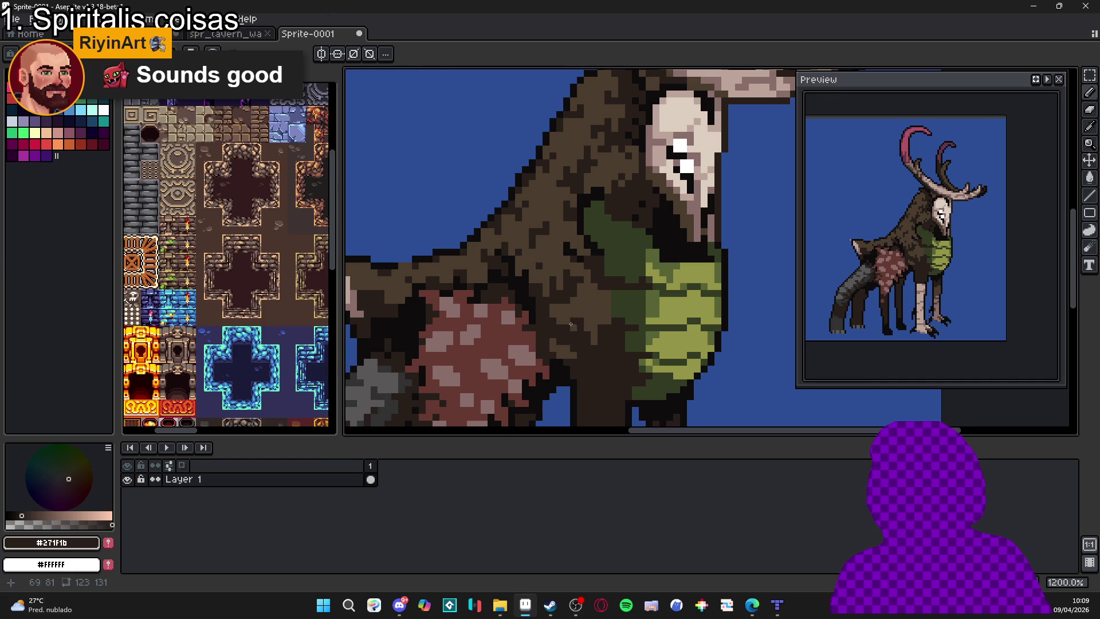
scroll(575, 326, "up", 1)
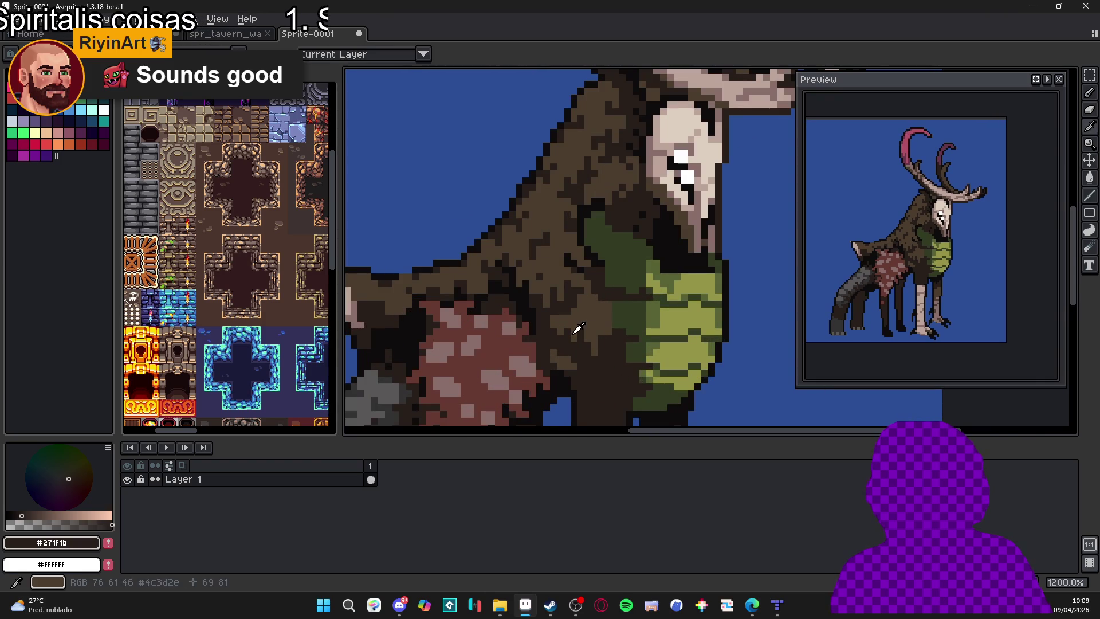
key("m")
scroll(558, 323, "down", 2)
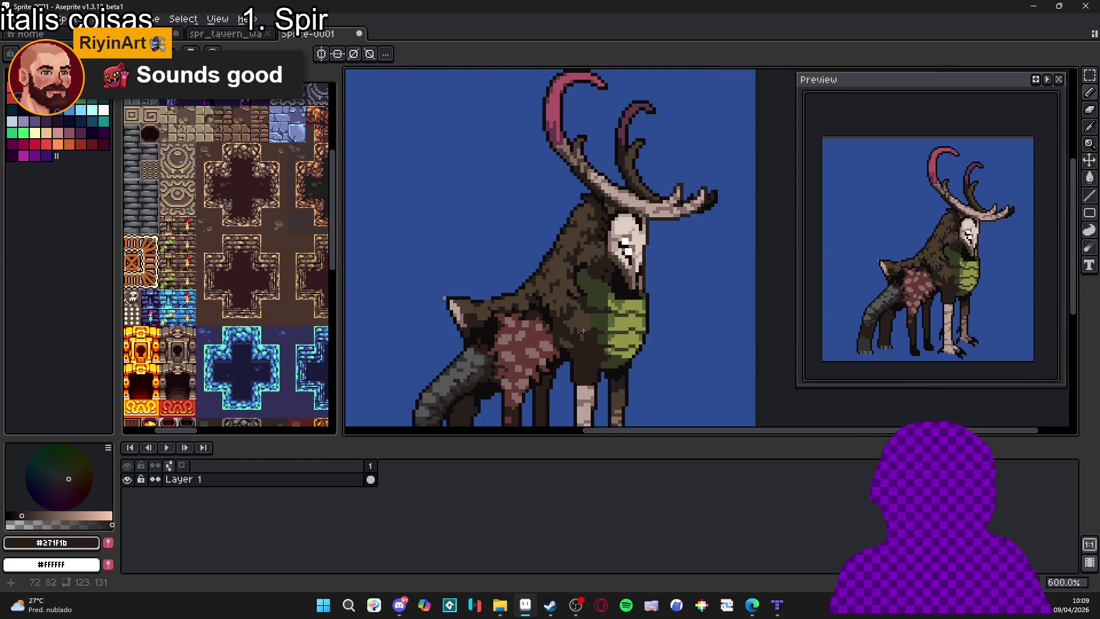
scroll(564, 321, "up", 2)
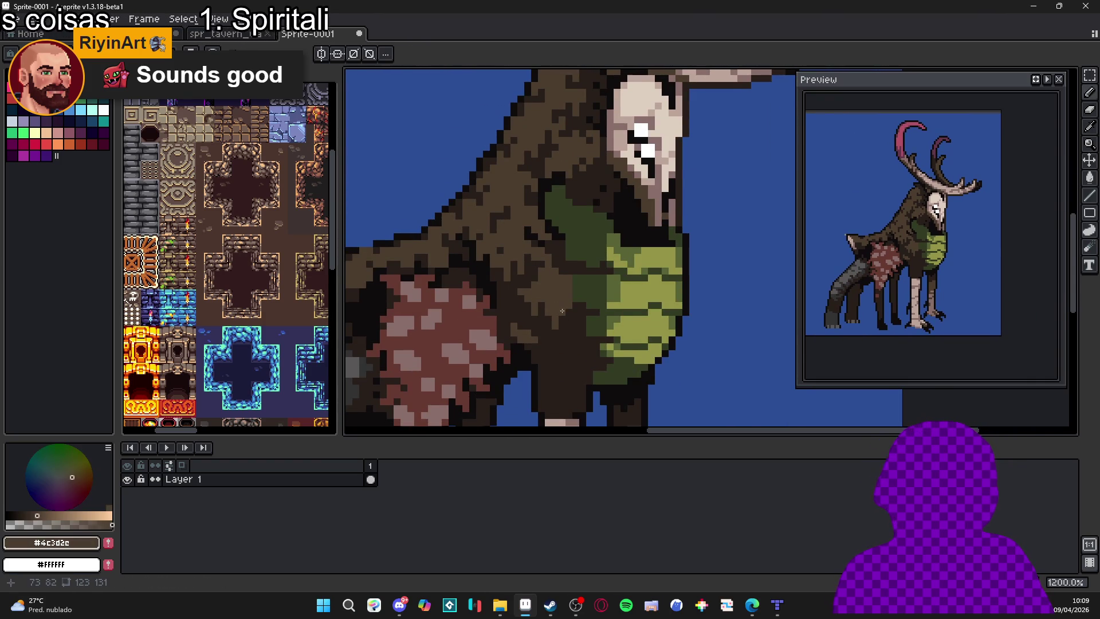
scroll(558, 312, "down", 4)
scroll(556, 316, "up", 1)
scroll(556, 308, "down", 2)
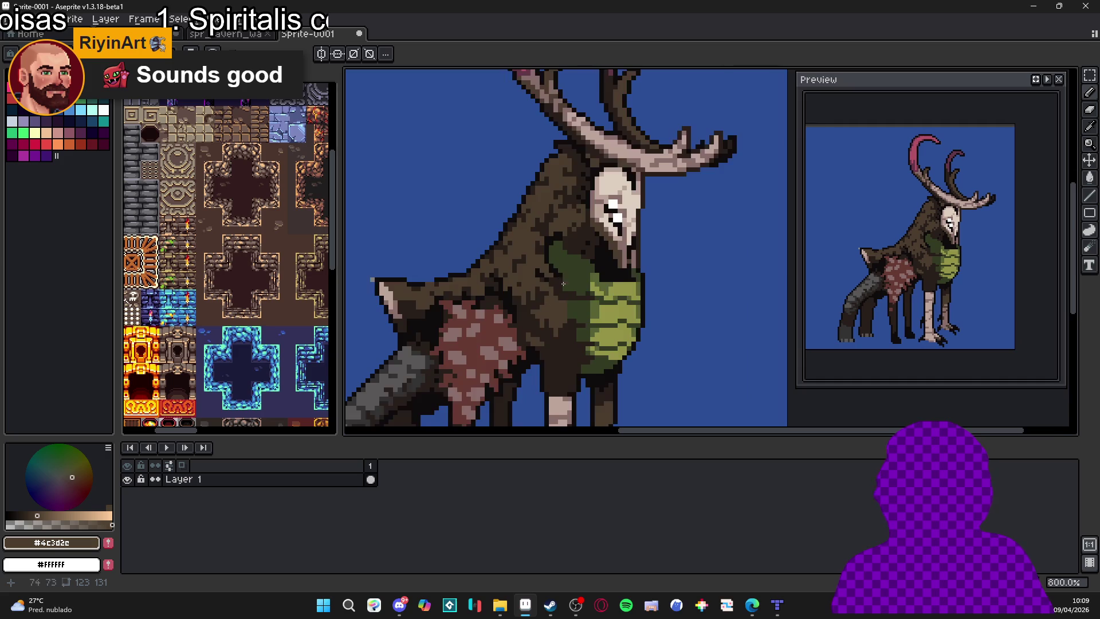
scroll(561, 331, "up", 2)
scroll(561, 331, "up", 2)
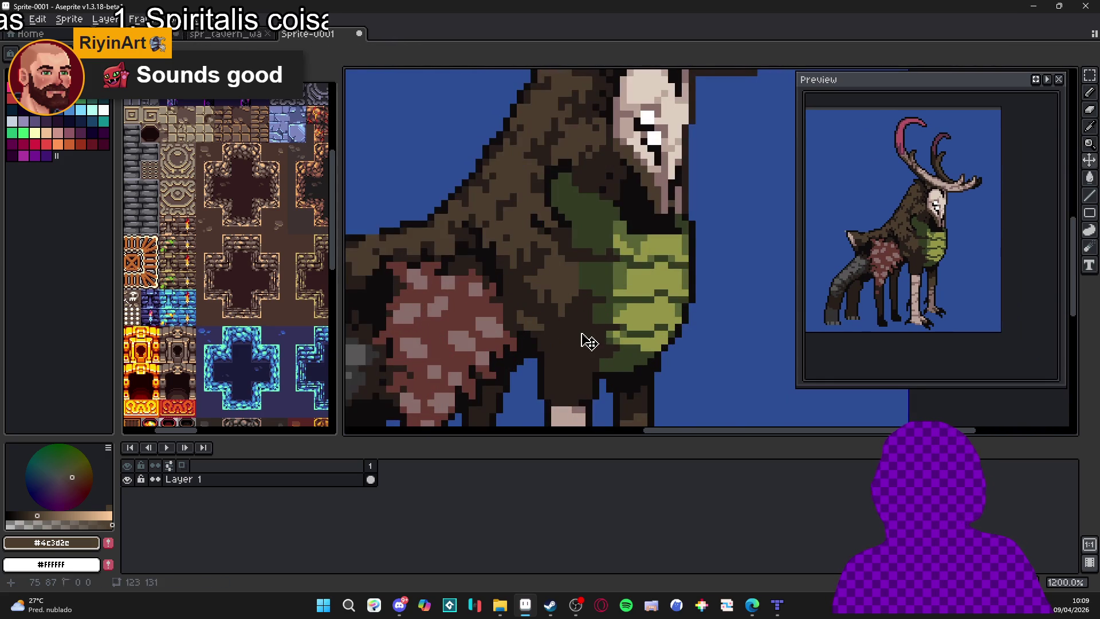
scroll(575, 320, "down", 5)
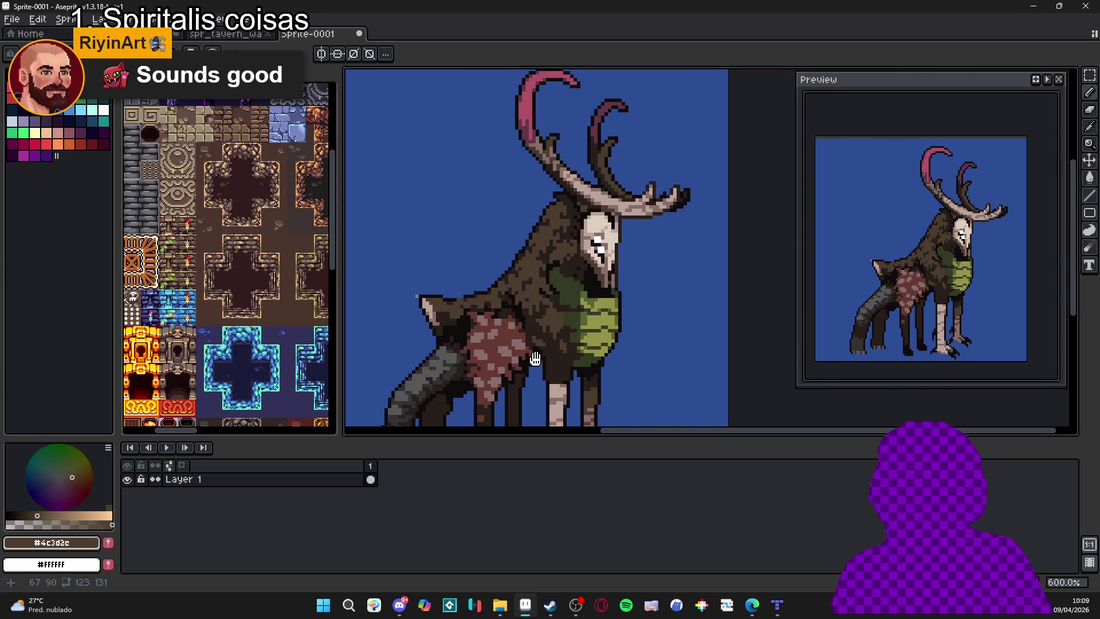
left_click_drag(542, 339, 542, 318)
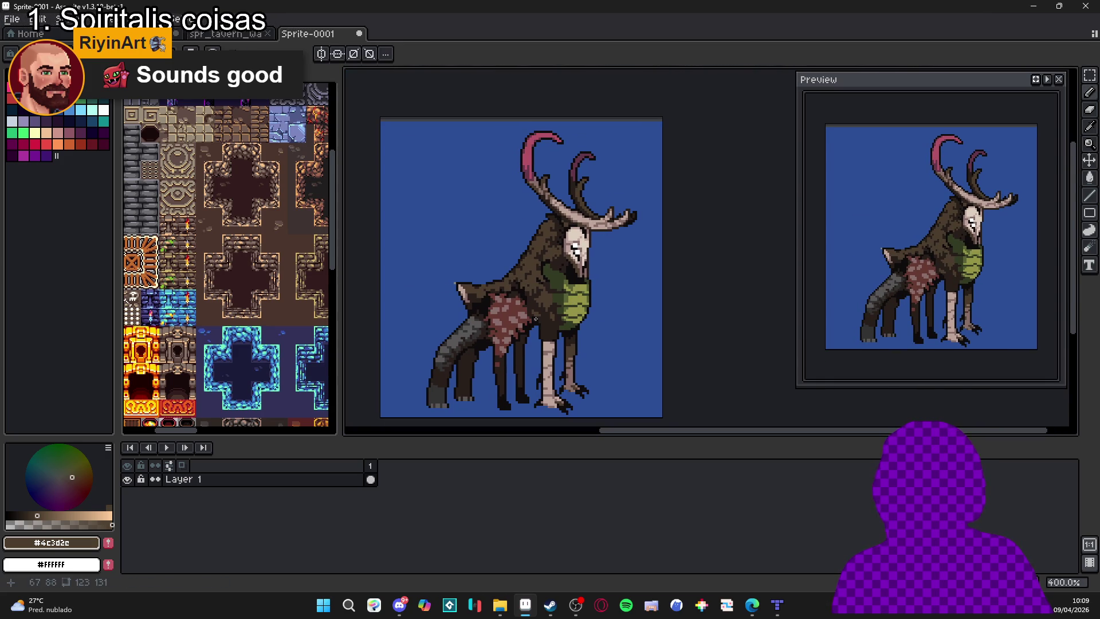
scroll(565, 383, "up", 1)
left_click_drag(565, 383, 567, 364)
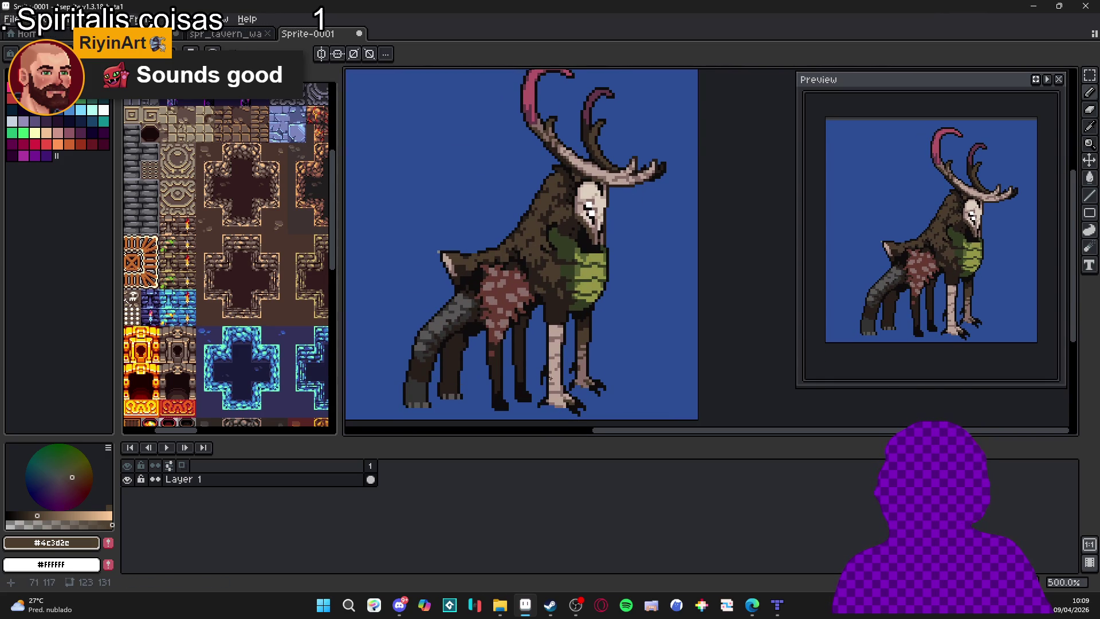
scroll(558, 344, "down", 1)
mouse_move(501, 335)
left_mouse_down()
mouse_move(537, 335)
mouse_move(473, 338)
left_mouse_up()
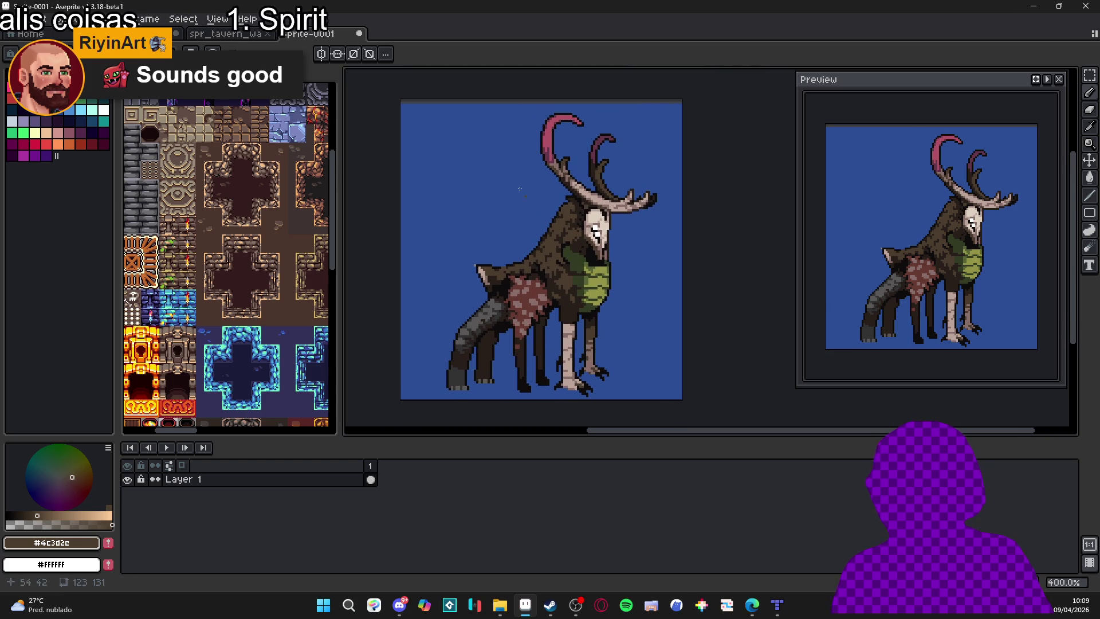
scroll(558, 233, "up", 1)
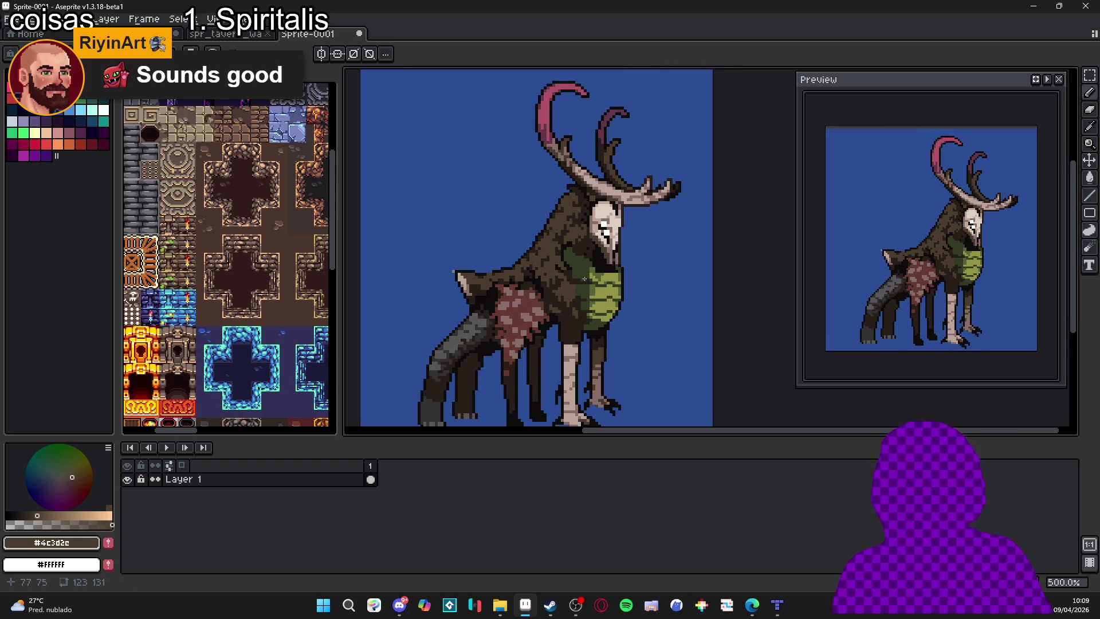
scroll(465, 275, "up", 4)
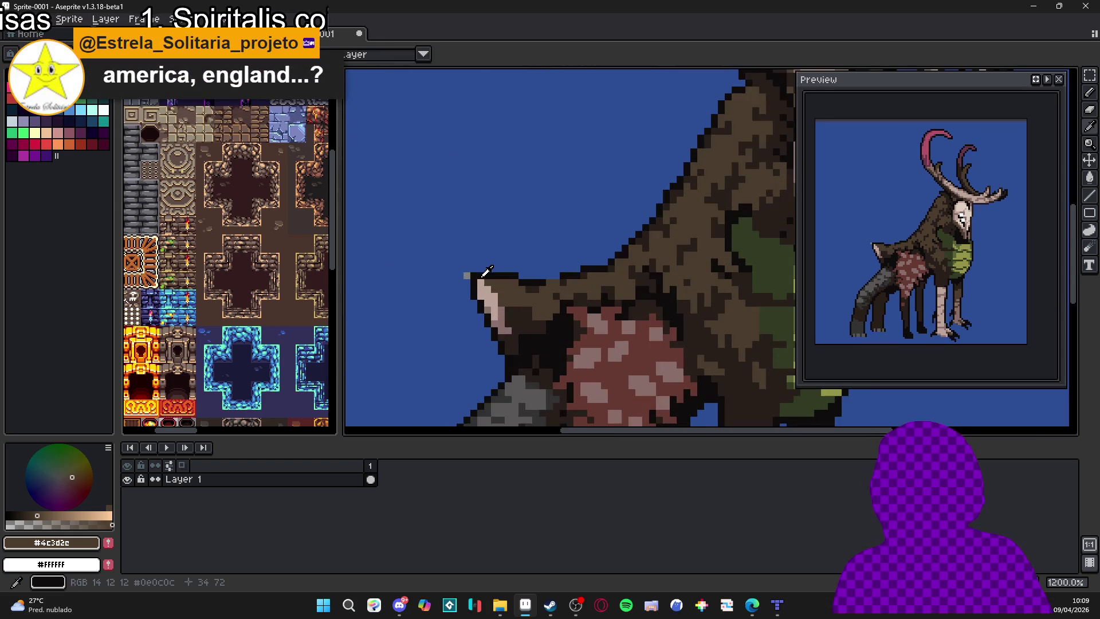
Sample the dark outline, blue background and brown fur colours around the neck.
left_click(467, 275, "alt")
left_click(463, 276, "alt")
scroll(472, 277, "down", 3)
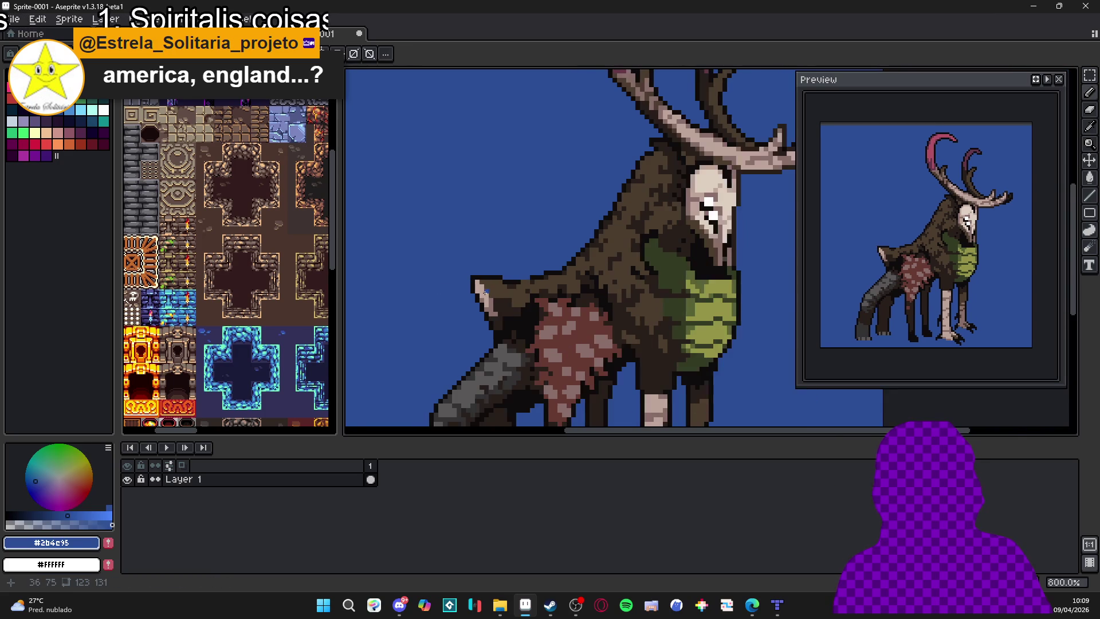
scroll(516, 284, "down", 1)
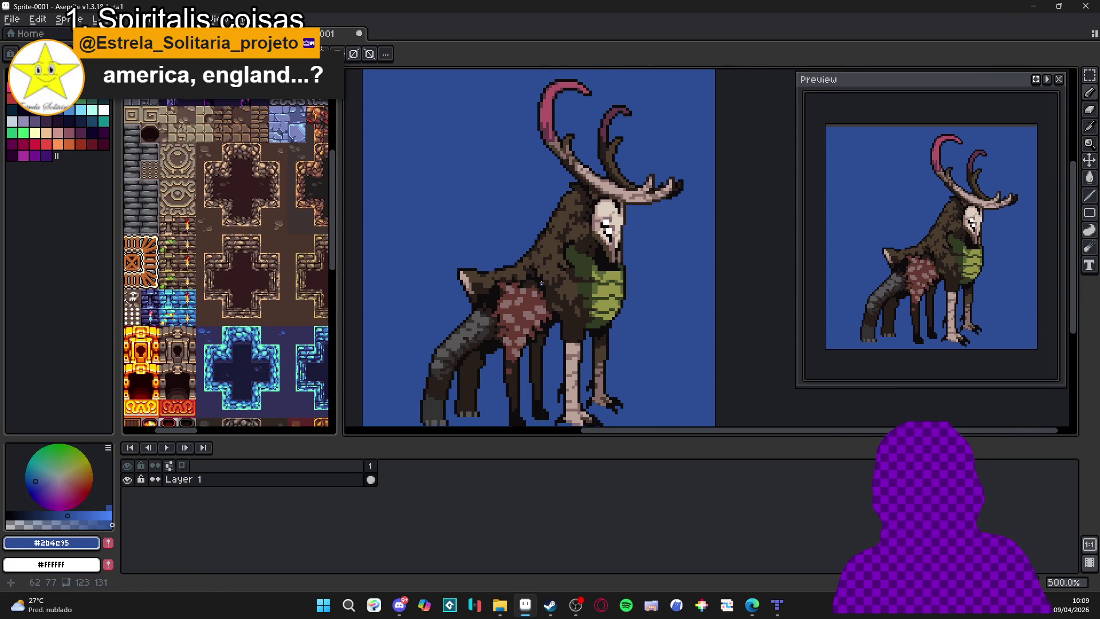
scroll(544, 238, "up", 5)
left_click(547, 224, "alt")
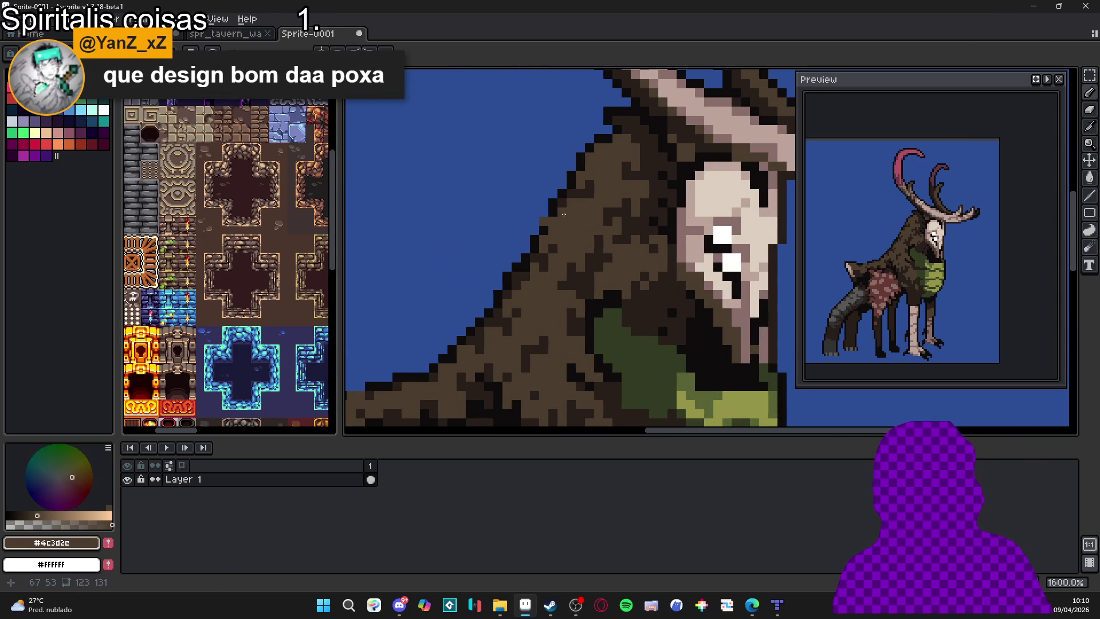
left_click(557, 201, "alt")
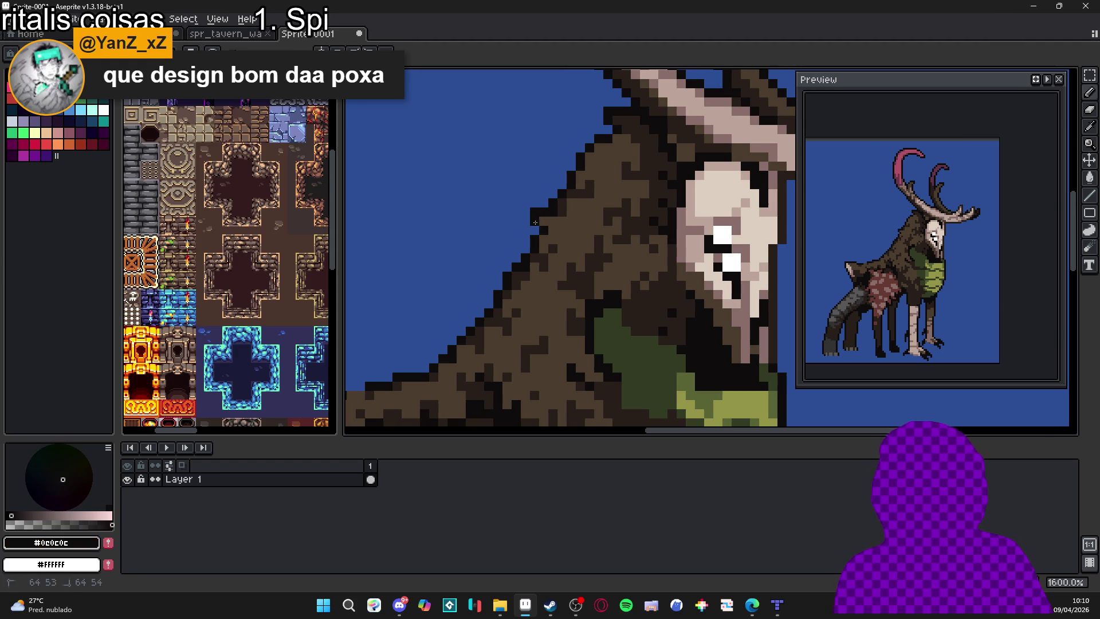
scroll(549, 249, "down", 4)
scroll(550, 249, "up", 3)
left_click(539, 252, "alt")
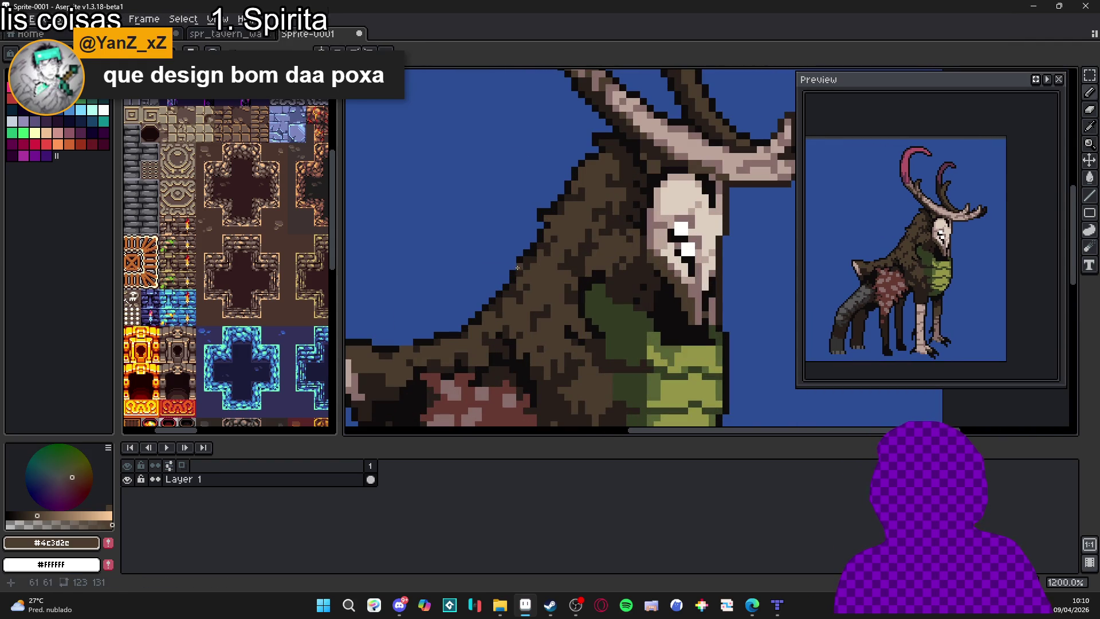
left_click(511, 266, "alt")
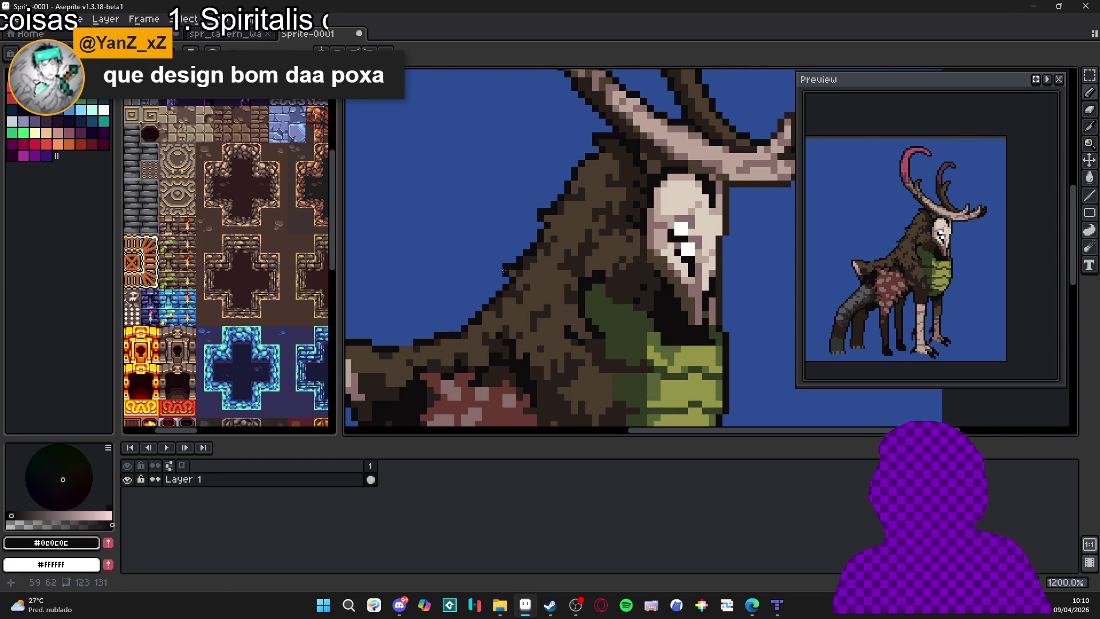
left_click(518, 272, "alt")
scroll(534, 290, "down", 4)
scroll(534, 290, "up", 4)
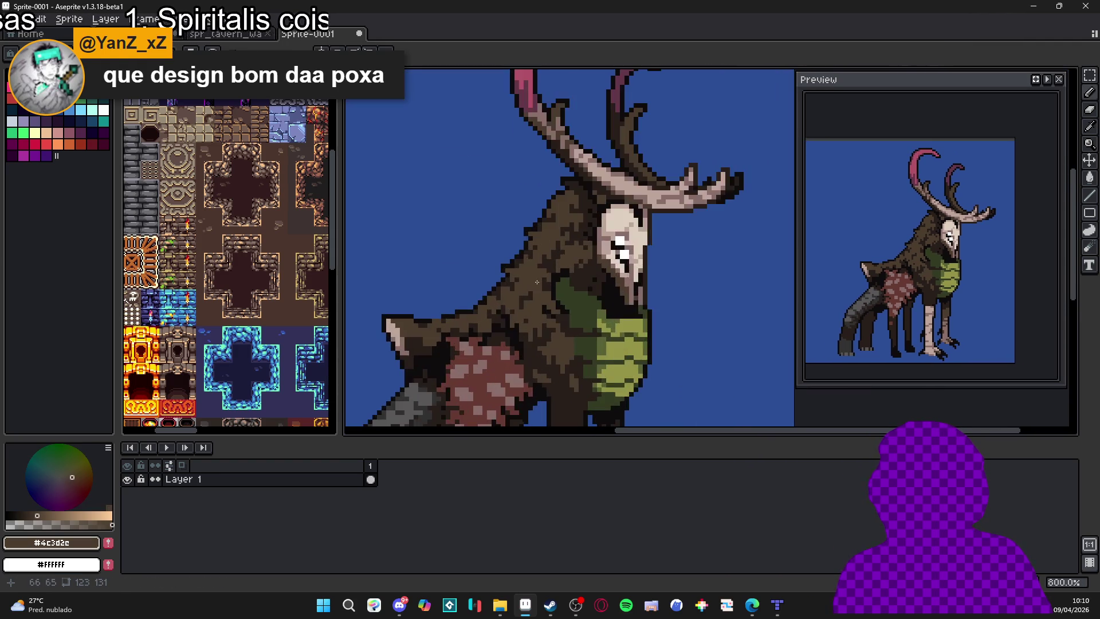
scroll(570, 207, "up", 1)
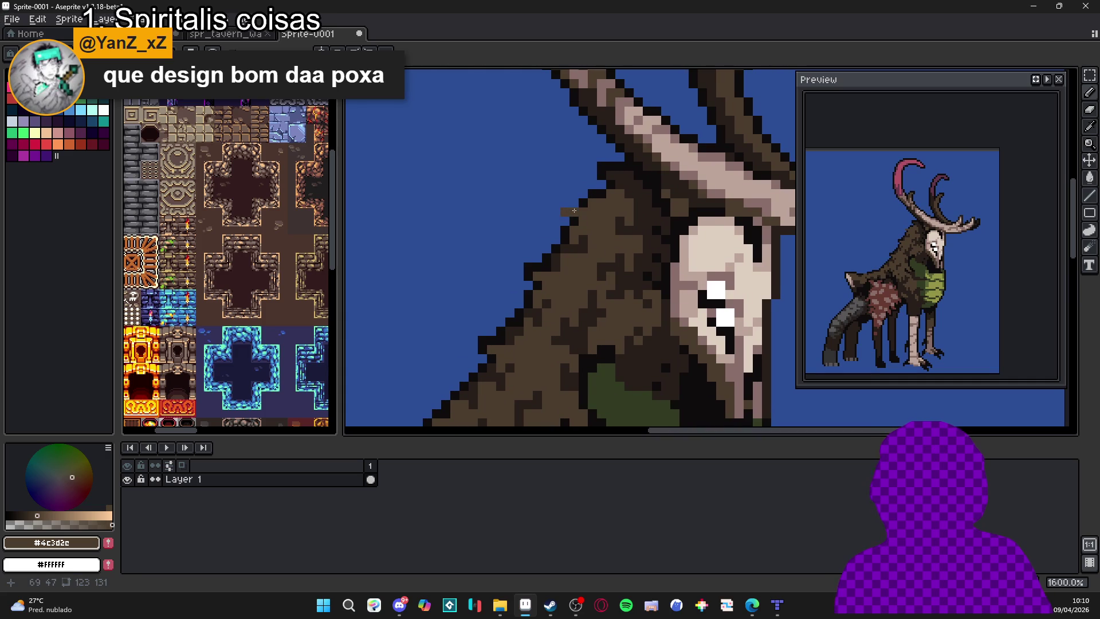
Paint dark outline pixels along the neck edge and one brown fur pixel beside it.
left_click(578, 195, "alt")
left_click_drag(574, 194, 557, 211)
left_click(566, 221)
scroll(558, 218, "down", 4)
scroll(533, 248, "up", 5)
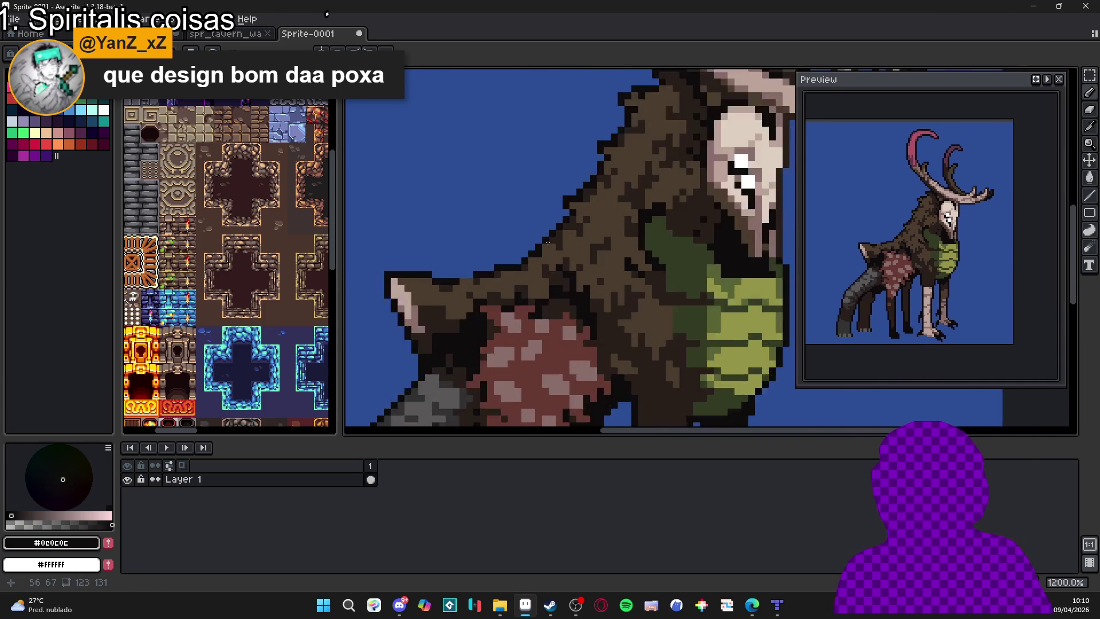
left_click(533, 248, "alt")
left_click(533, 248)
left_click(544, 233, "alt")
left_click(526, 247)
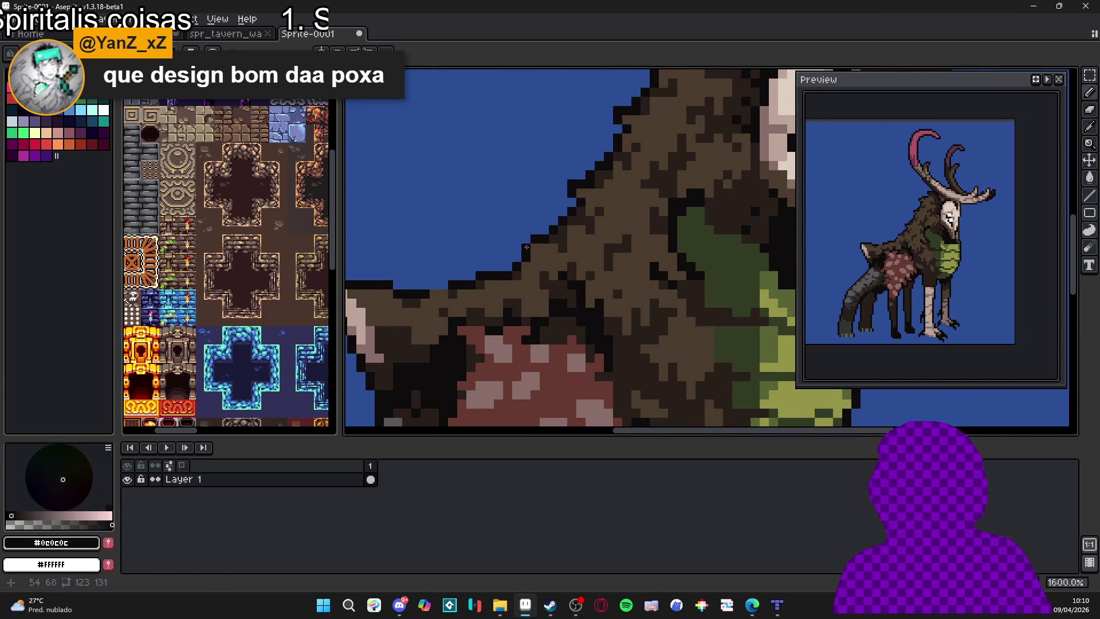
Pick the brown fur colour and zoom around to review the retouched neck.
scroll(540, 245, "down", 4)
scroll(493, 266, "up", 4)
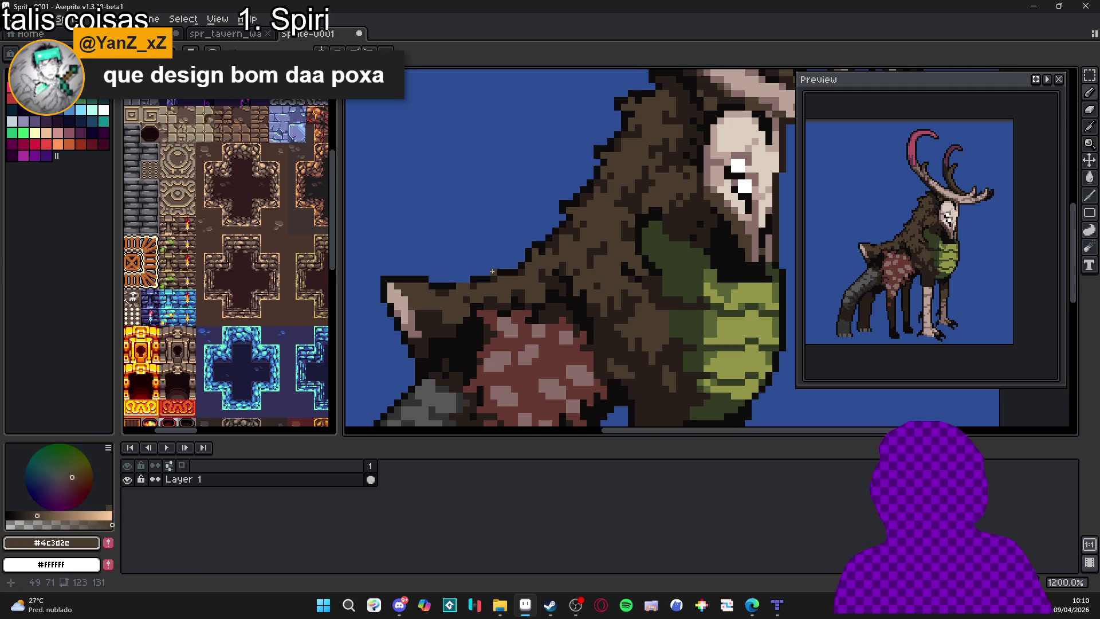
scroll(497, 268, "down", 4)
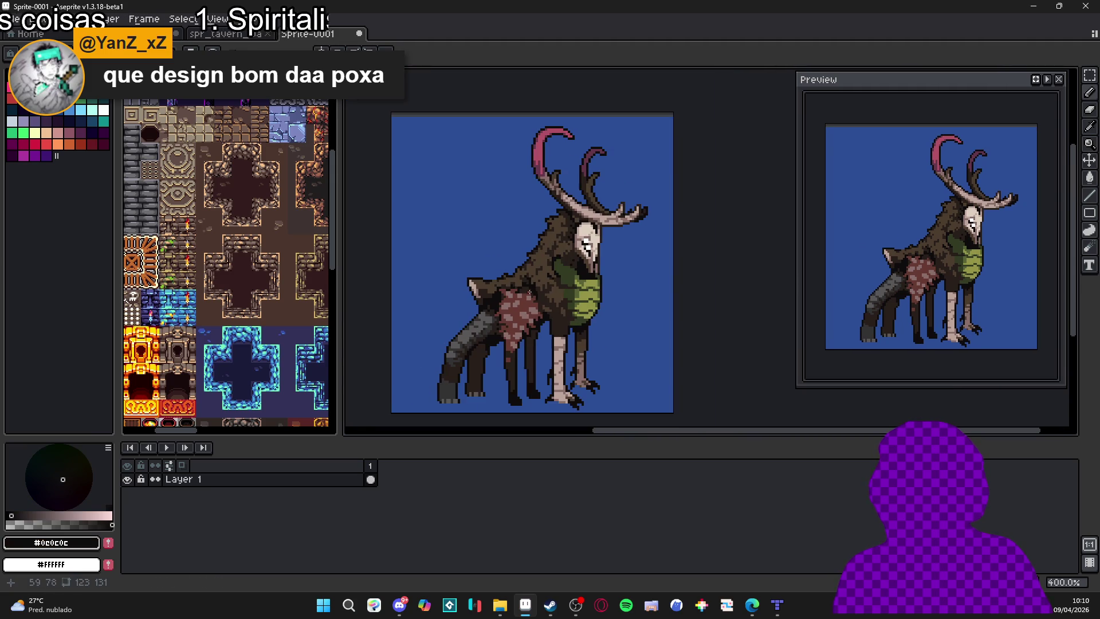
scroll(534, 277, "up", 2)
scroll(533, 277, "up", 4)
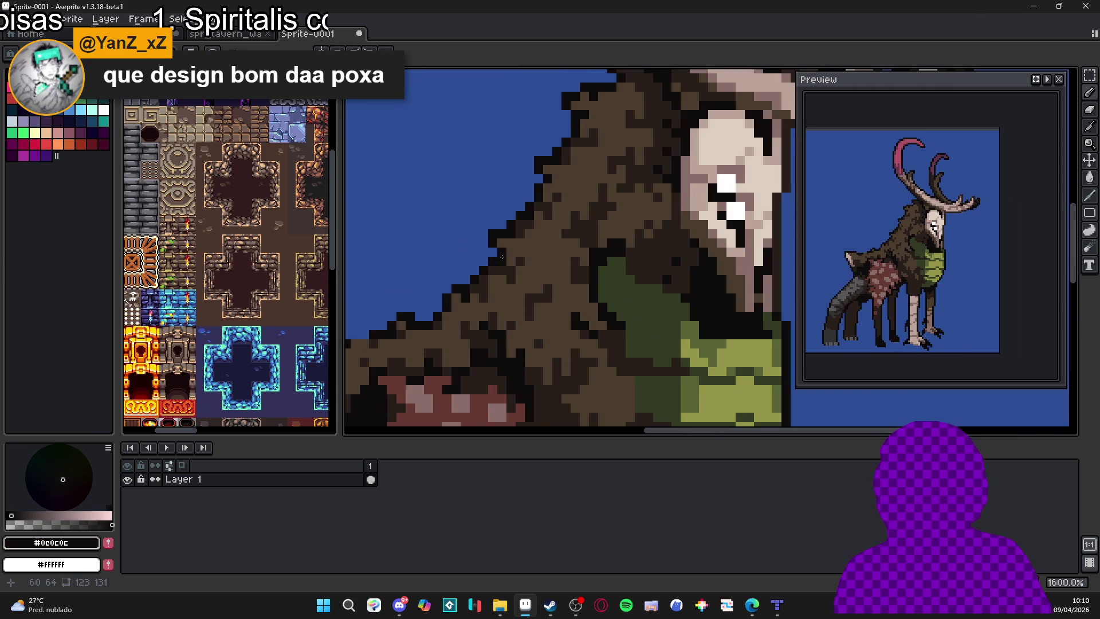
scroll(519, 262, "down", 3)
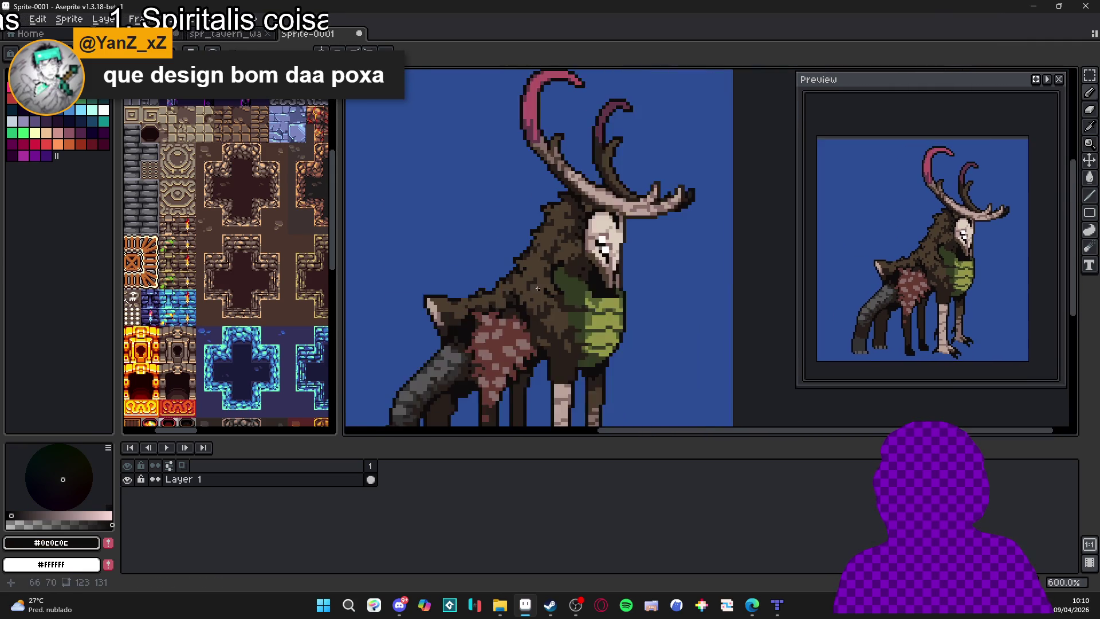
scroll(527, 246, "up", 3)
scroll(546, 240, "down", 3)
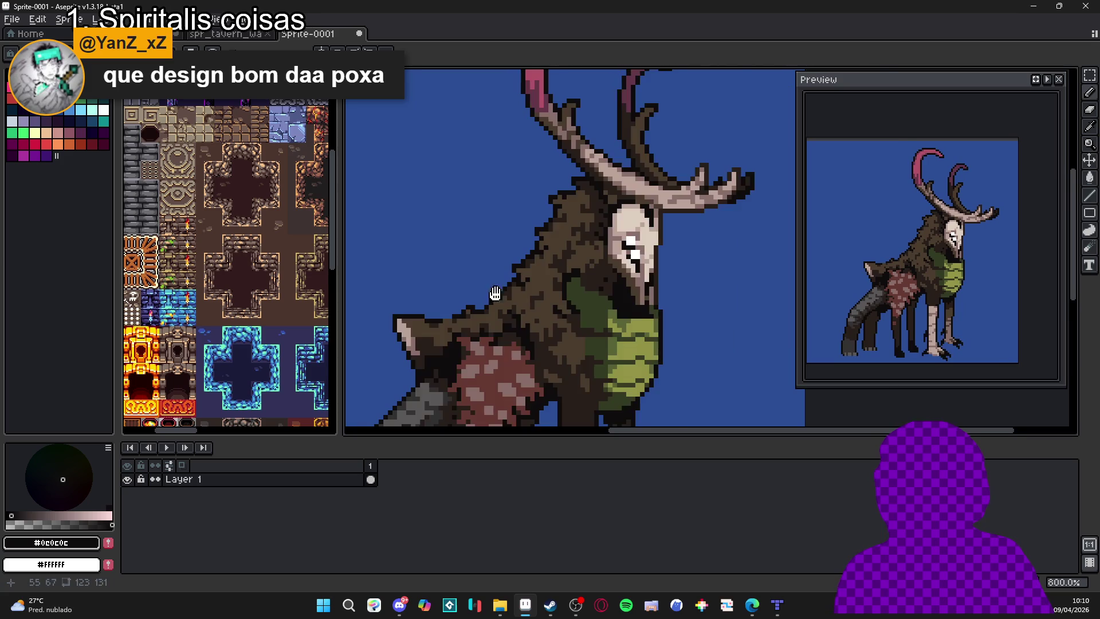
scroll(555, 286, "up", 2)
scroll(555, 285, "up", 1)
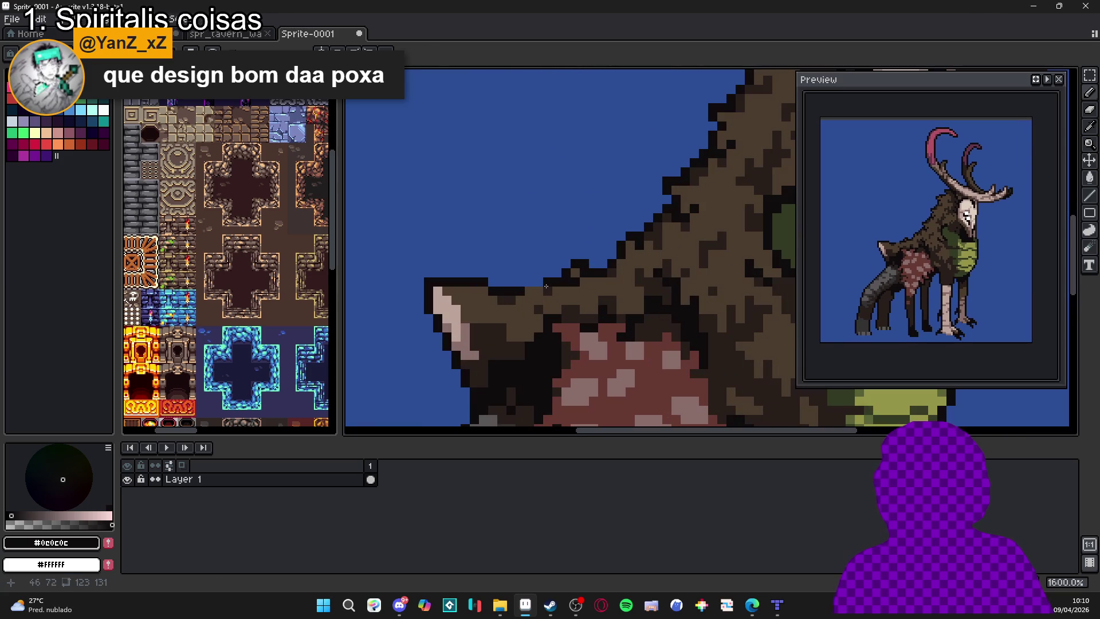
left_click(525, 288, "alt")
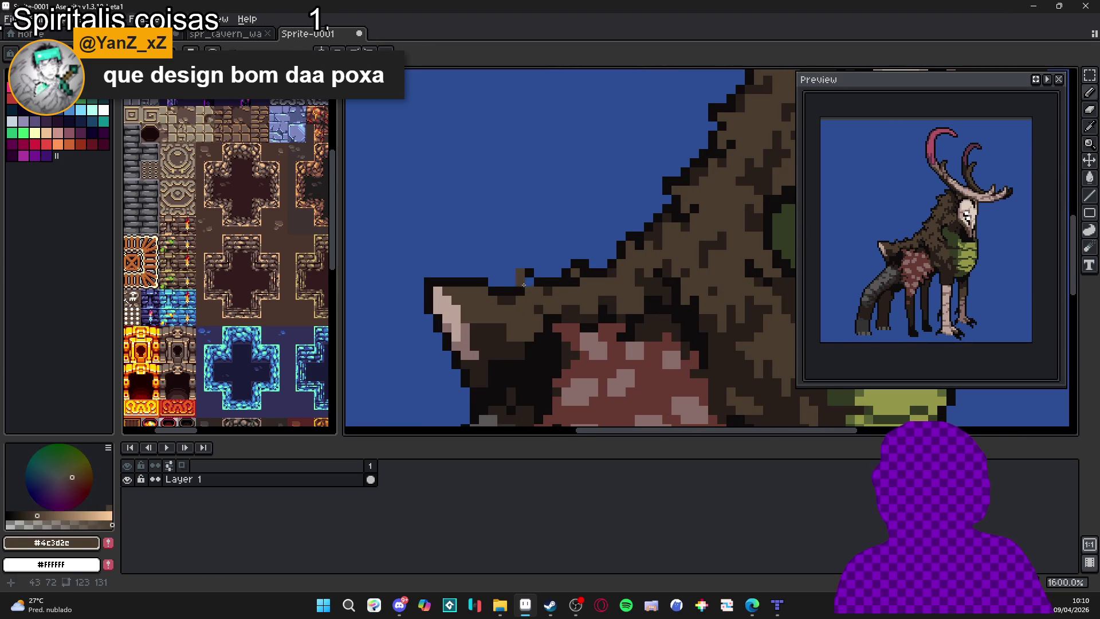
scroll(579, 221, "down", 3)
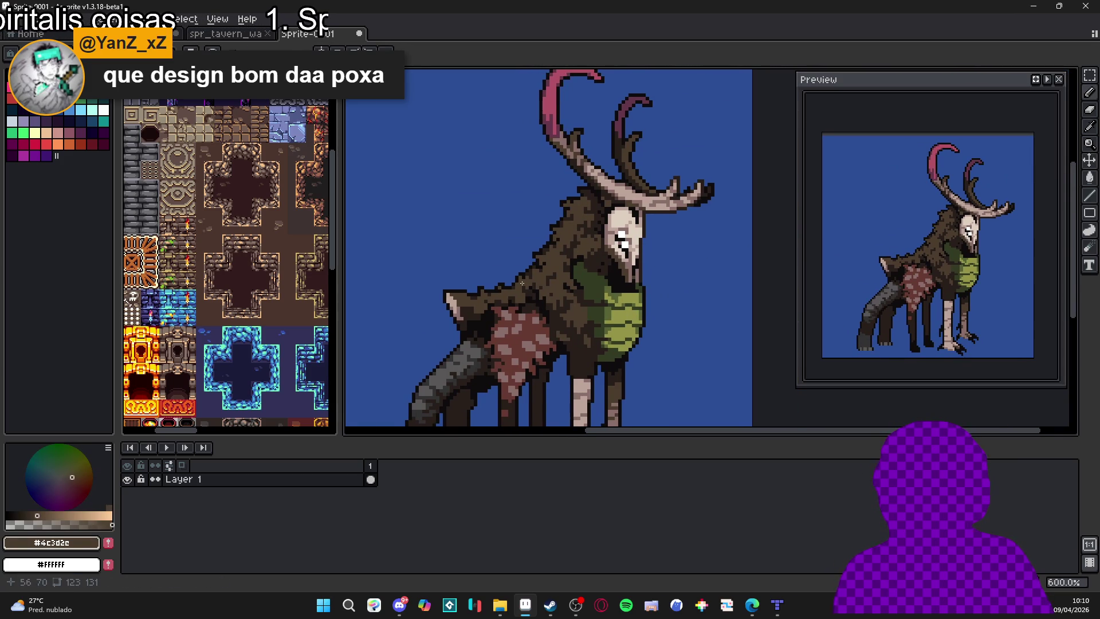
scroll(522, 283, "down", 1)
scroll(561, 285, "up", 1)
scroll(585, 286, "down", 1)
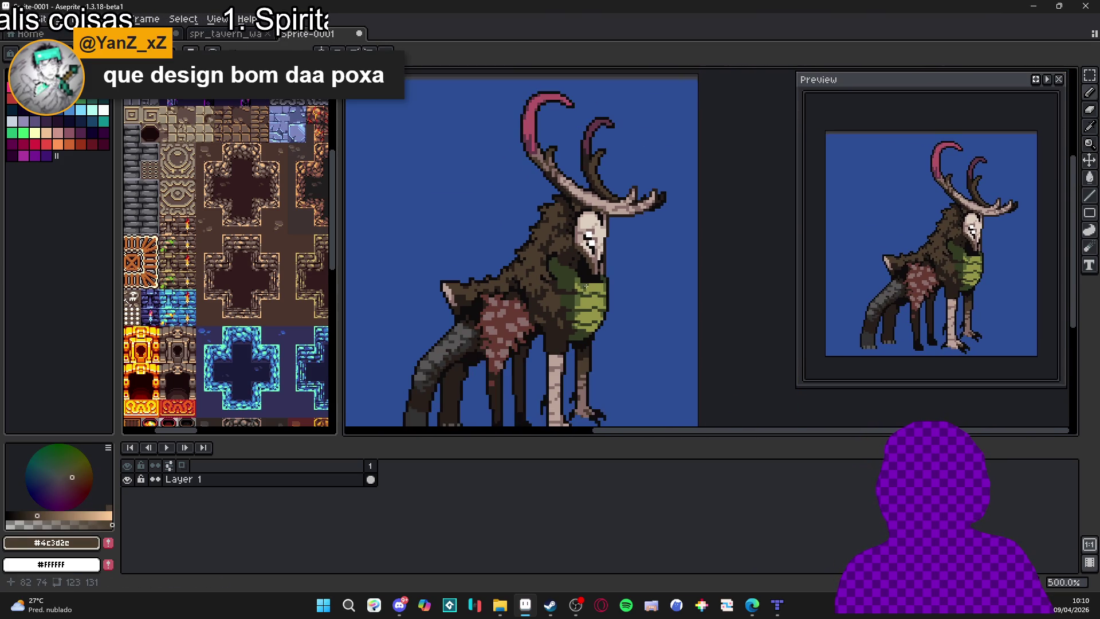
scroll(595, 261, "down", 1)
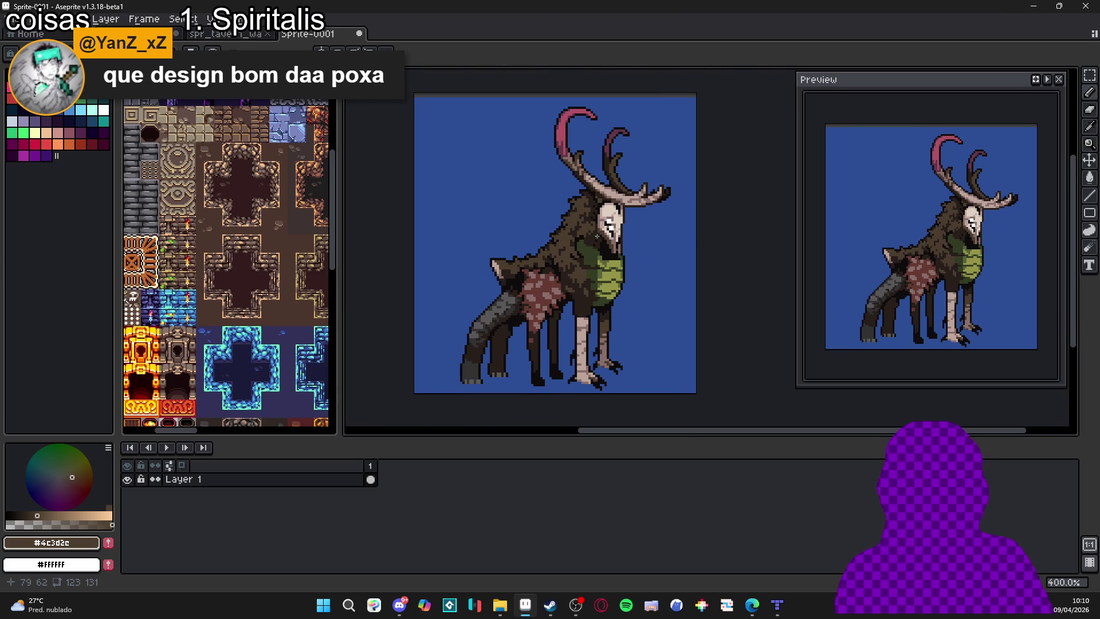
scroll(630, 246, "up", 1)
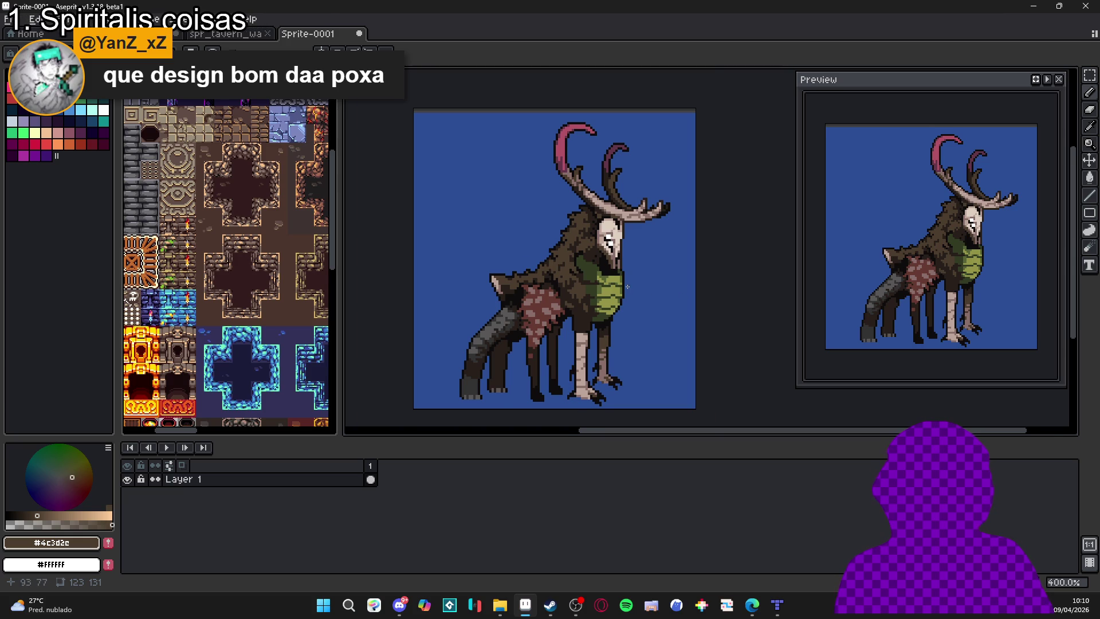
scroll(627, 286, "up", 1)
Paint mid green over the light yellow-green chest pixels and lighten a few others.
scroll(644, 290, "up", 7)
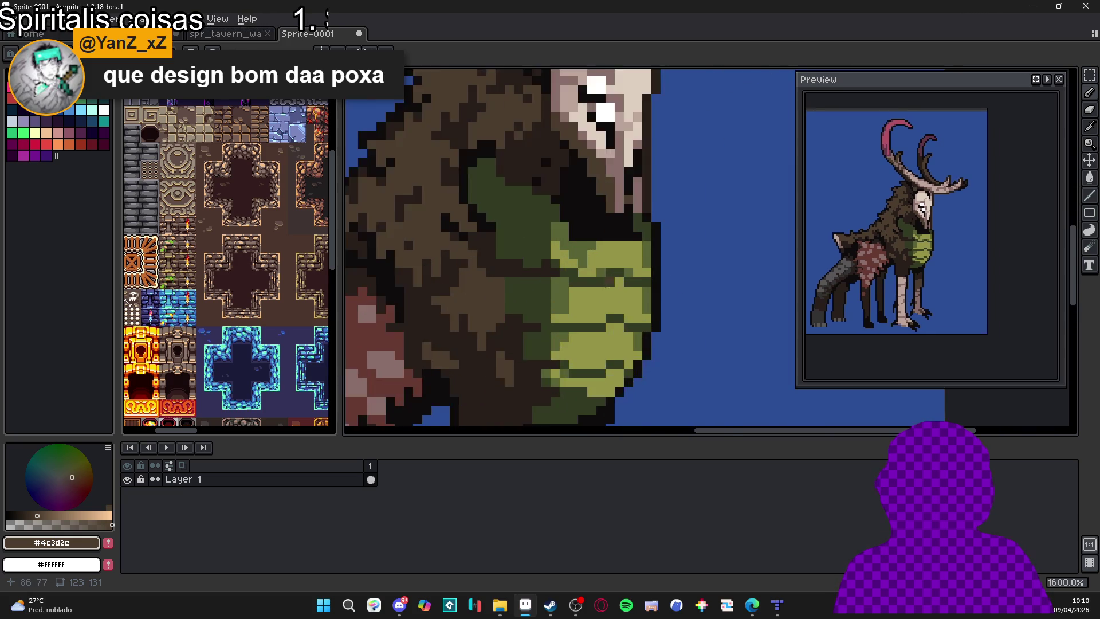
left_click(558, 233, "alt")
mouse_move(590, 248)
left_mouse_down()
mouse_move(664, 248)
mouse_move(633, 255)
mouse_move(653, 270)
mouse_move(583, 262)
mouse_move(528, 234)
mouse_move(496, 237)
mouse_move(557, 261)
mouse_move(579, 292)
mouse_move(608, 297)
mouse_move(636, 284)
mouse_move(647, 300)
mouse_move(632, 304)
left_mouse_up()
left_click(596, 227)
left_click(664, 269)
scroll(512, 230, "down", 3)
scroll(512, 230, "up", 1)
left_click(528, 238)
left_click(515, 227)
left_click(541, 263, "alt")
Paint a light-green block on the chest and a darker green stroke across the belly.
left_click(597, 307, "alt")
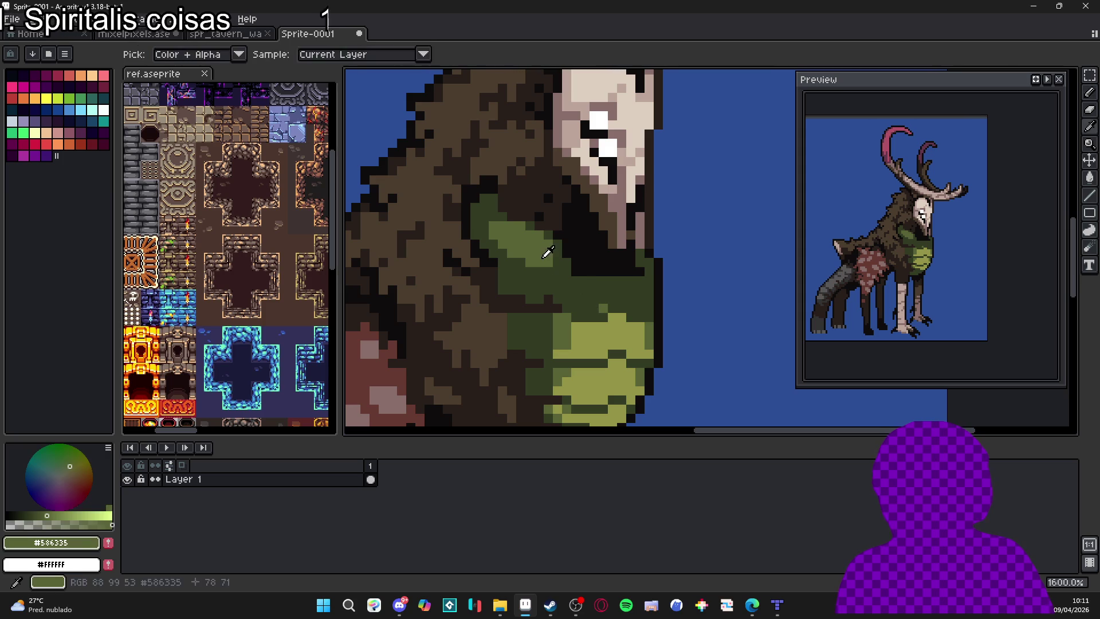
left_click(605, 301, "alt")
left_click(560, 272, "alt")
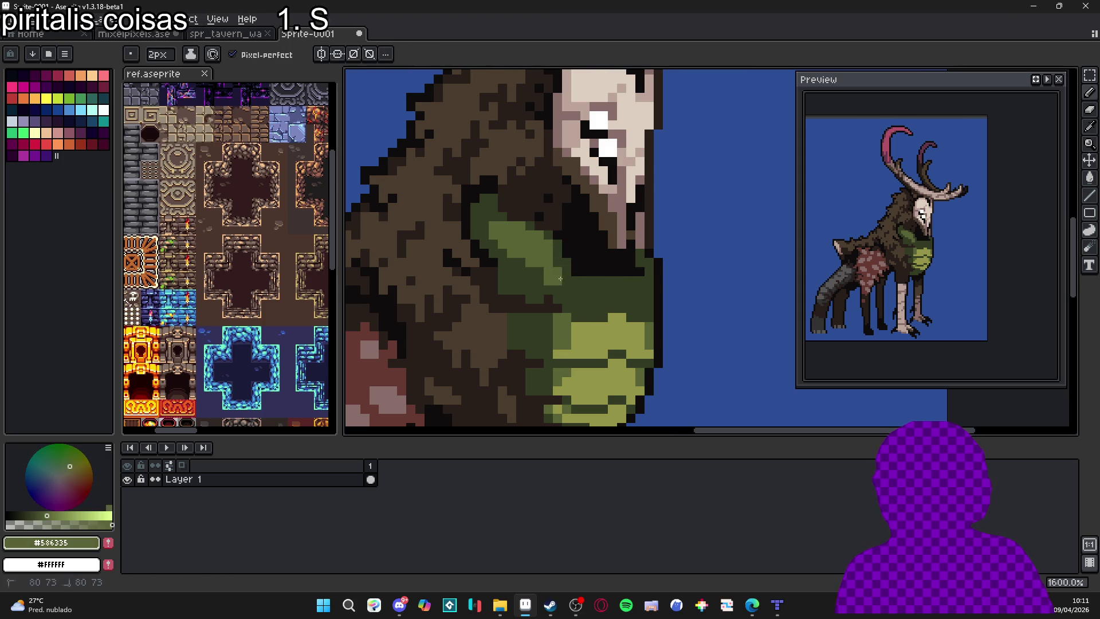
mouse_move(579, 295)
left_mouse_down()
mouse_move(604, 296)
mouse_move(578, 297)
left_mouse_up()
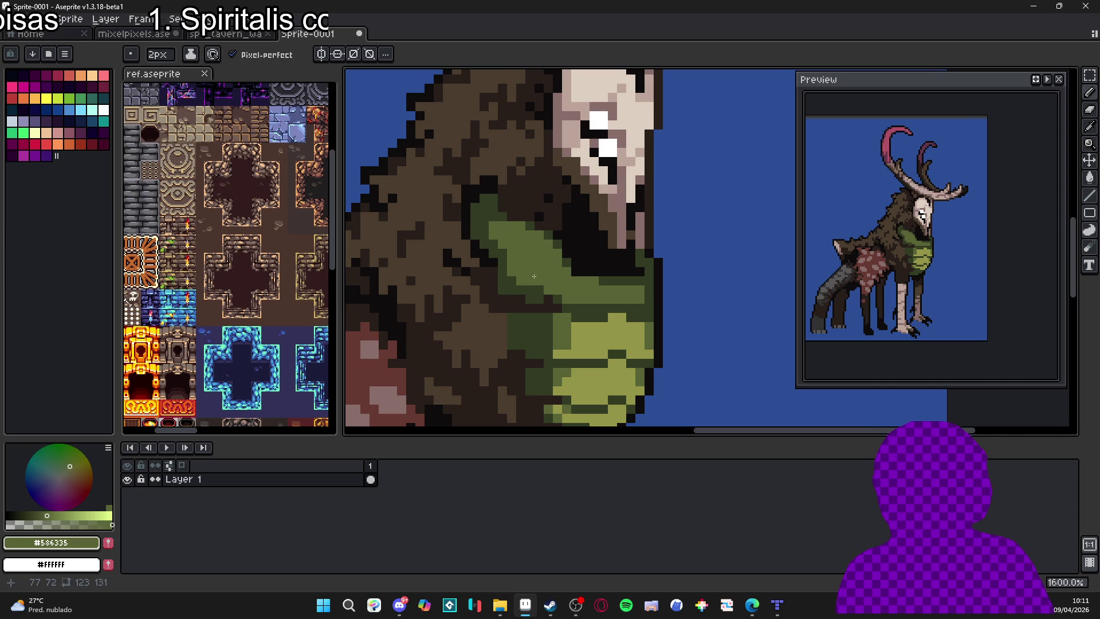
scroll(544, 286, "up", 2)
left_click(607, 287, "alt")
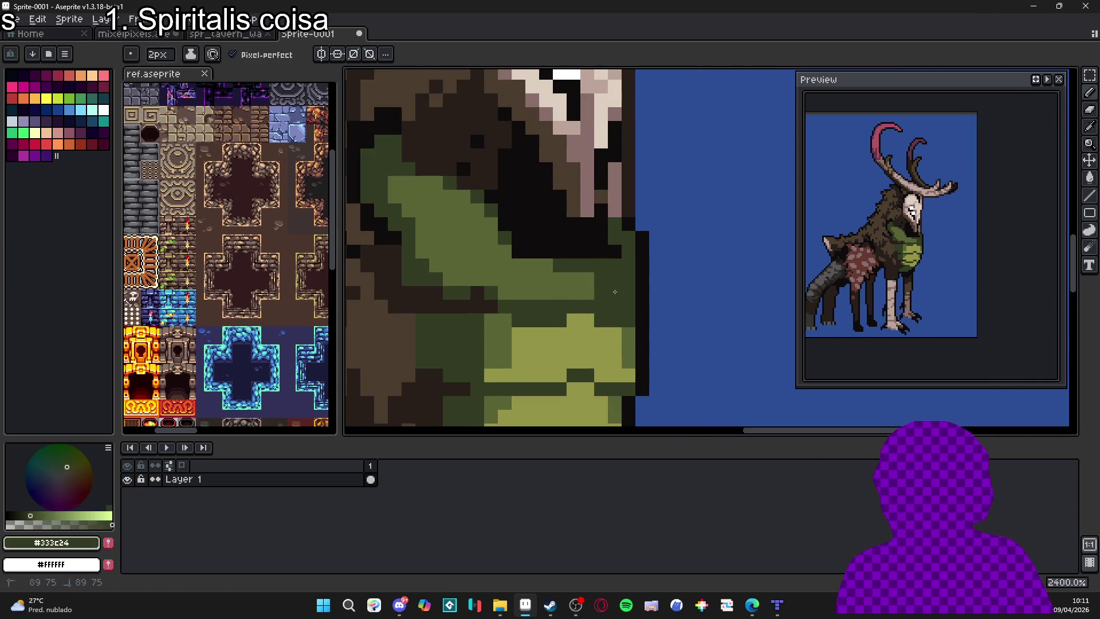
left_click(571, 287, "alt")
scroll(584, 286, "down", 3)
scroll(590, 298, "up", 2)
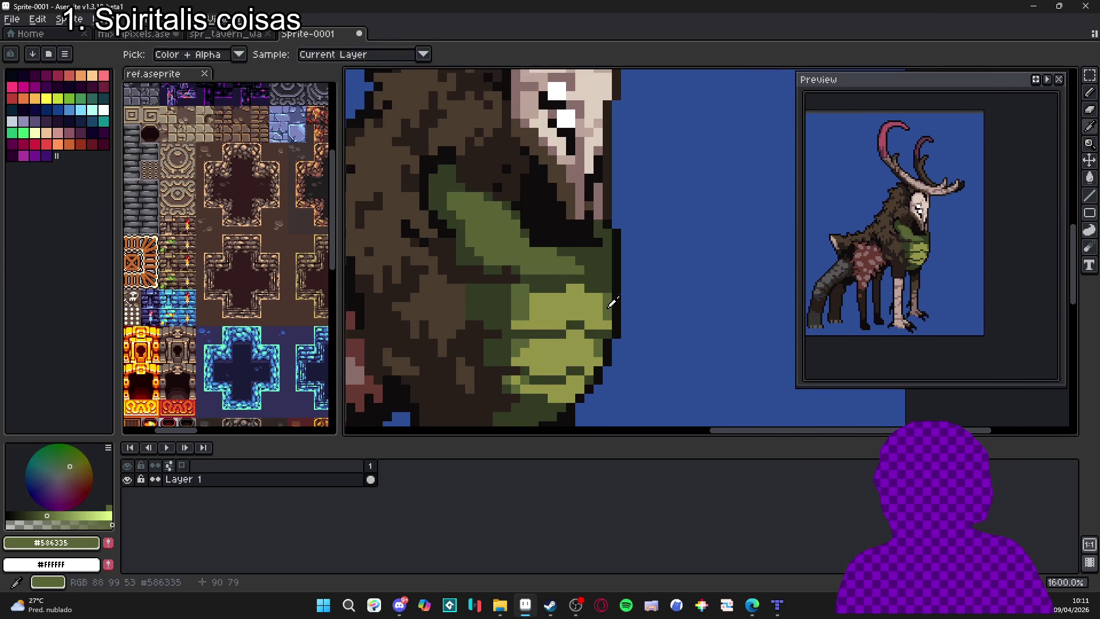
left_click_drag(597, 309, 530, 306)
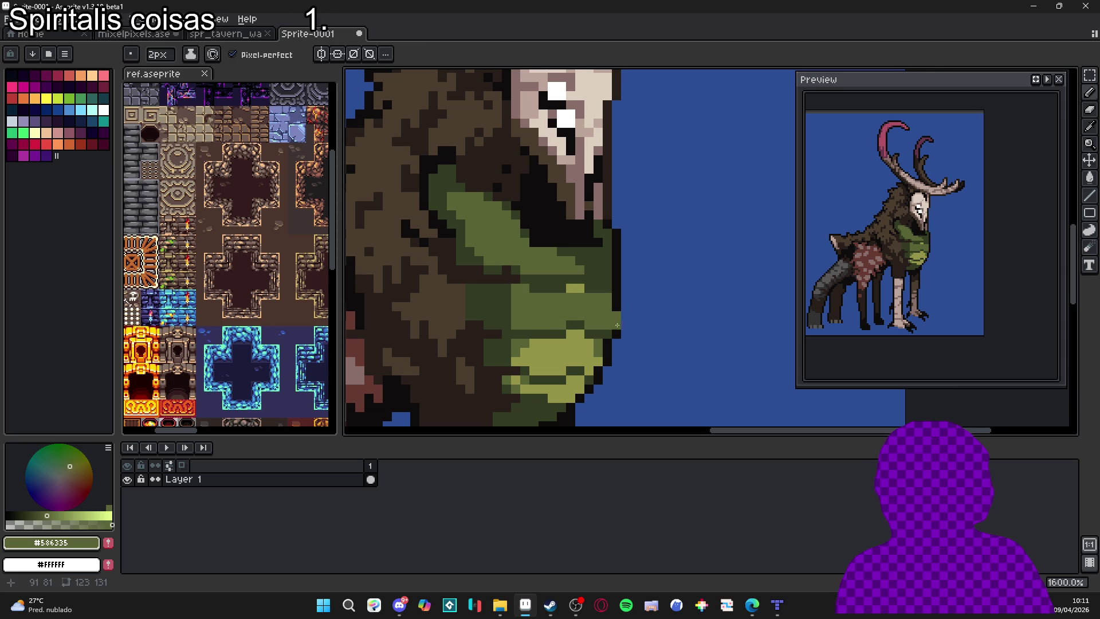
Add one near-black outline pixel at the bottom of the chest cloth.
left_click(605, 332, "alt")
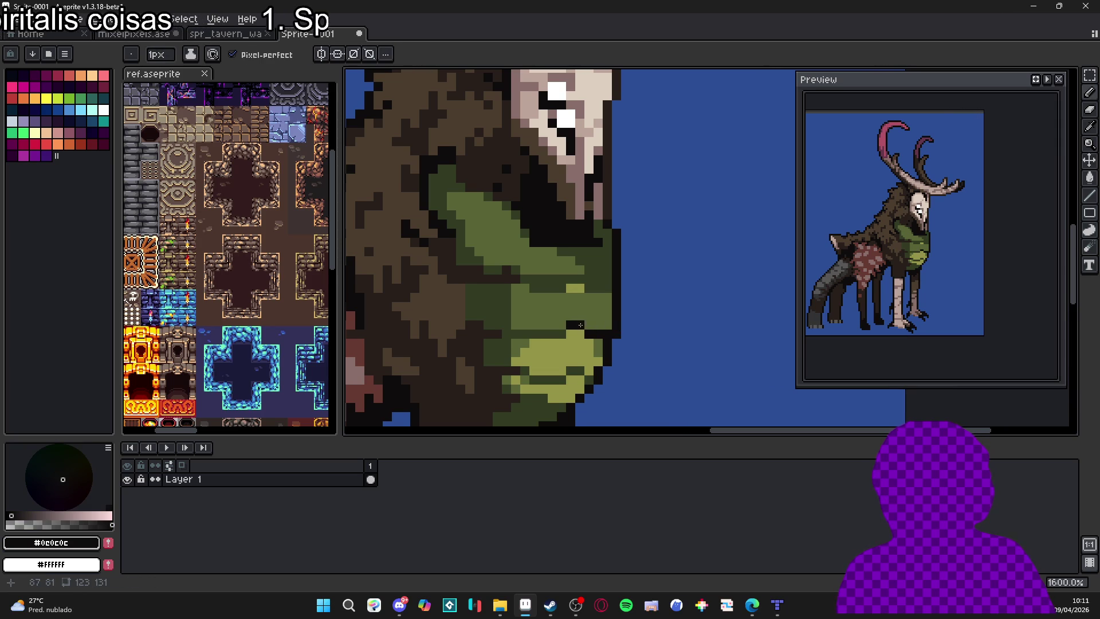
scroll(580, 324, "up", 2)
left_click(598, 372)
scroll(601, 390, "down", 5)
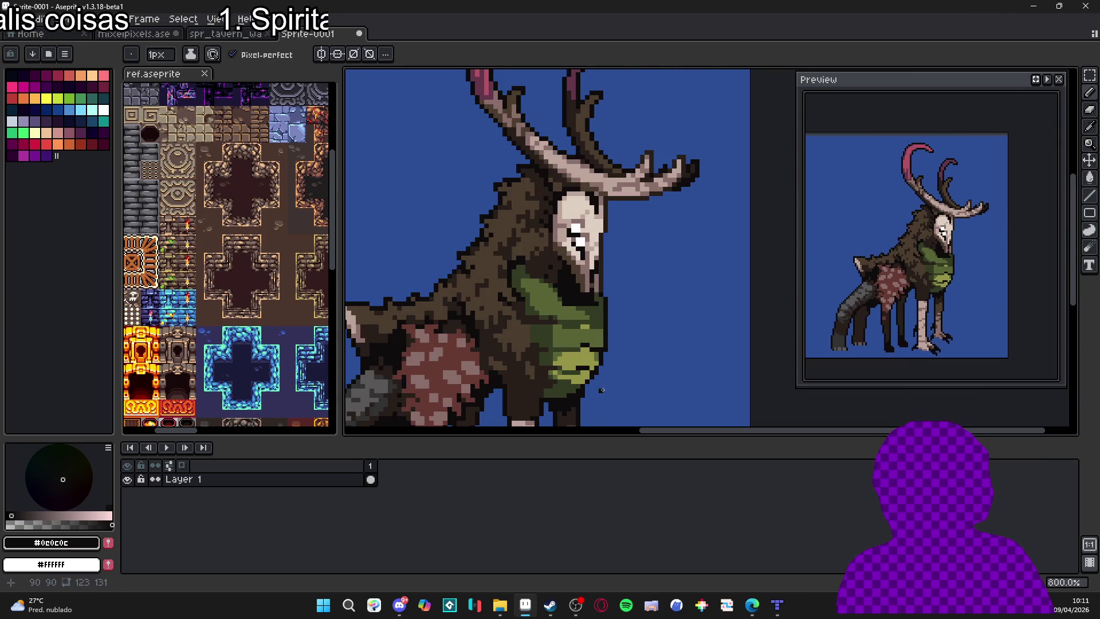
scroll(573, 344, "down", 1)
scroll(582, 327, "up", 4)
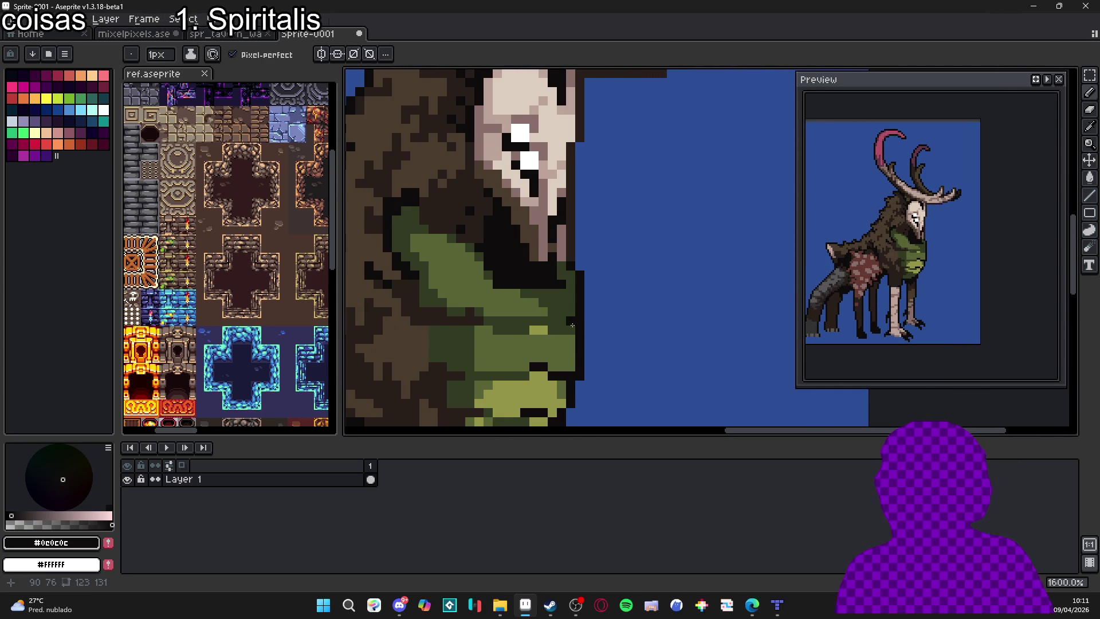
scroll(571, 325, "down", 5)
scroll(590, 311, "up", 4)
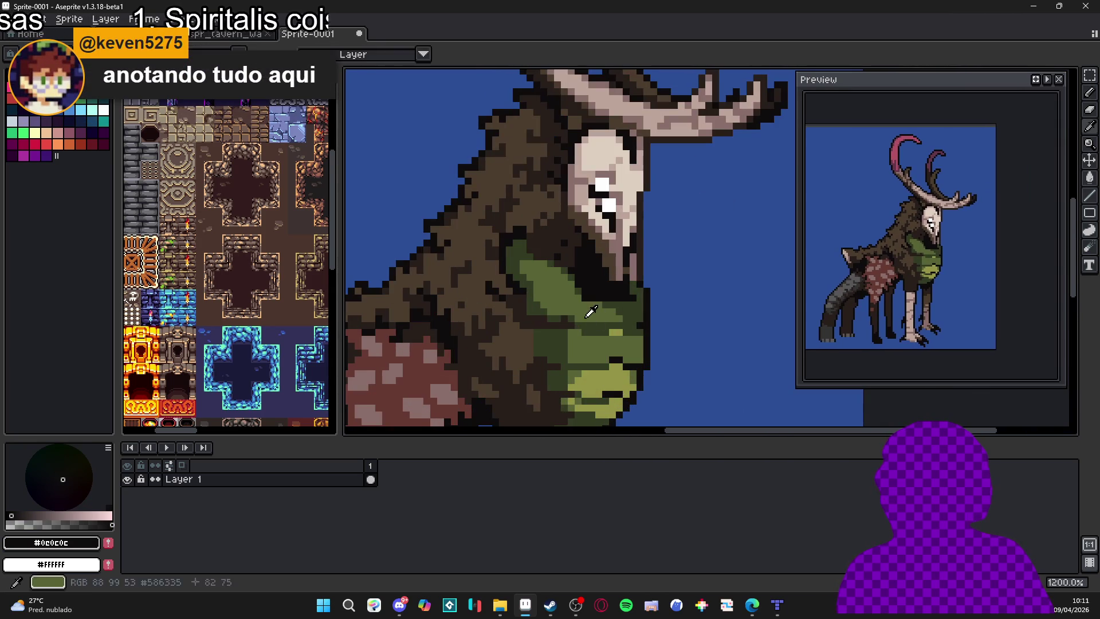
Sample dark and mid greens from the neck and dab an olive test dot on the background.
left_click(590, 311, "alt")
left_click(630, 350, "alt")
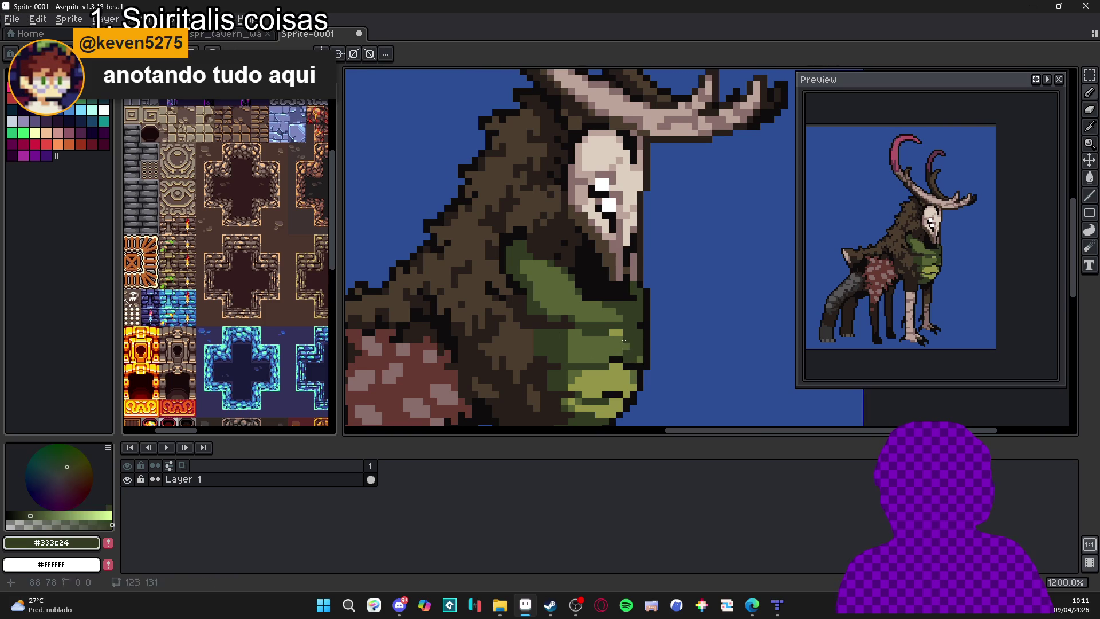
scroll(628, 353, "up", 1)
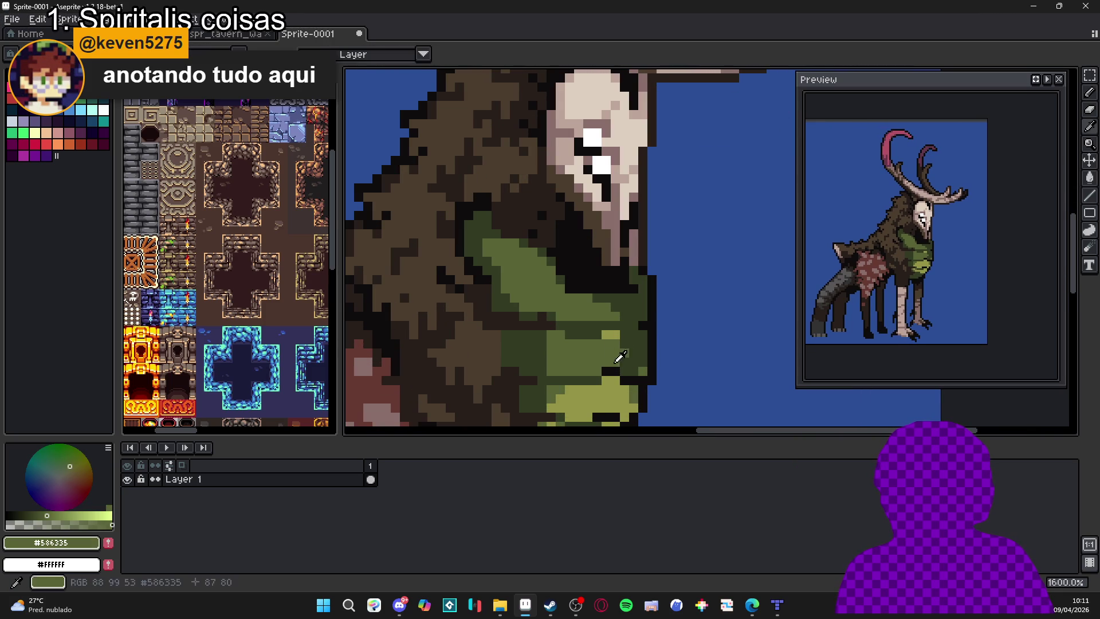
left_click(555, 368, "alt")
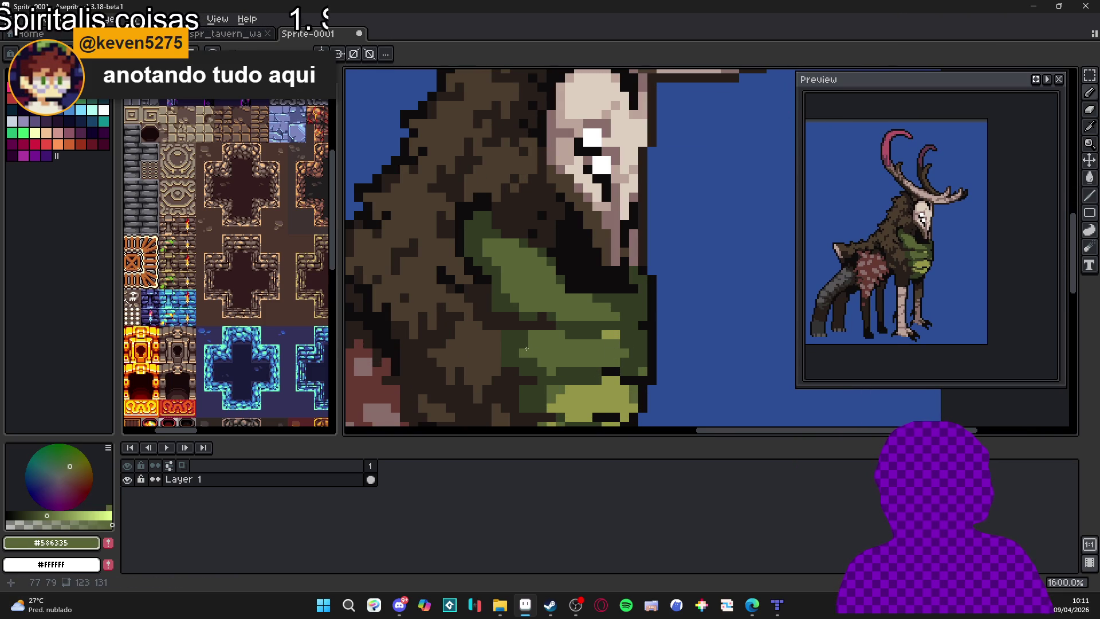
left_click(544, 369, "alt")
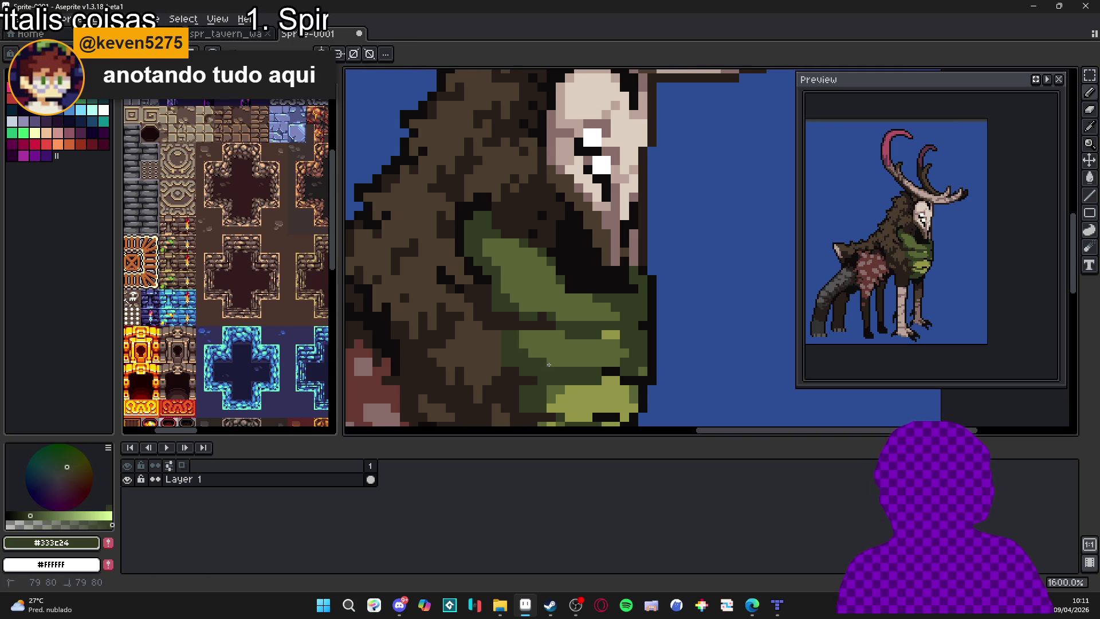
scroll(549, 364, "down", 2)
scroll(611, 325, "up", 1)
left_click(612, 324, "alt")
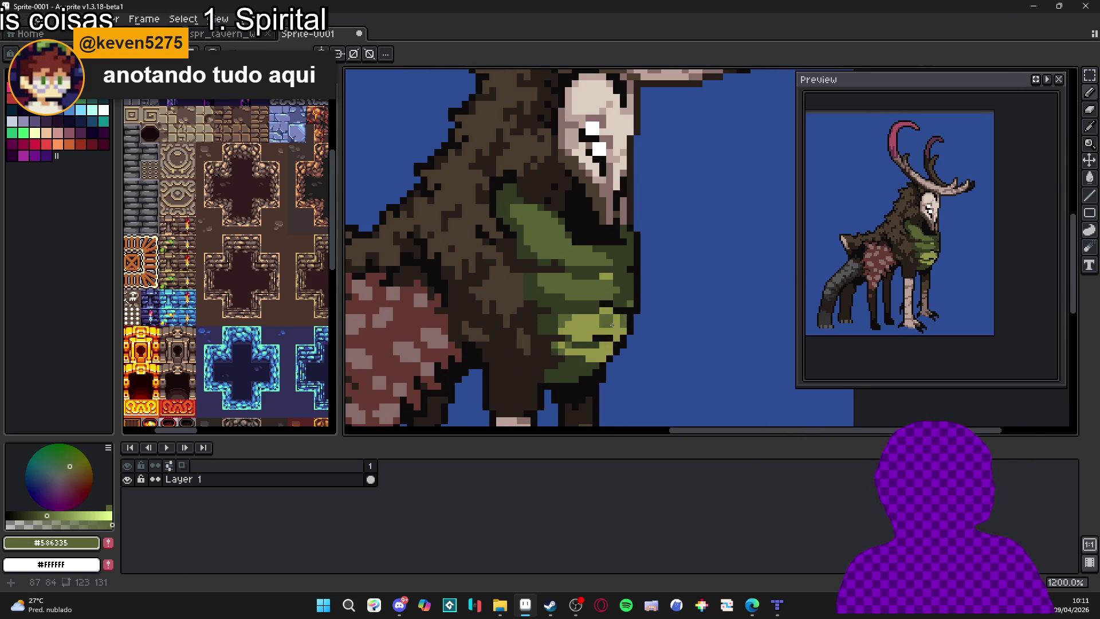
left_click(719, 255)
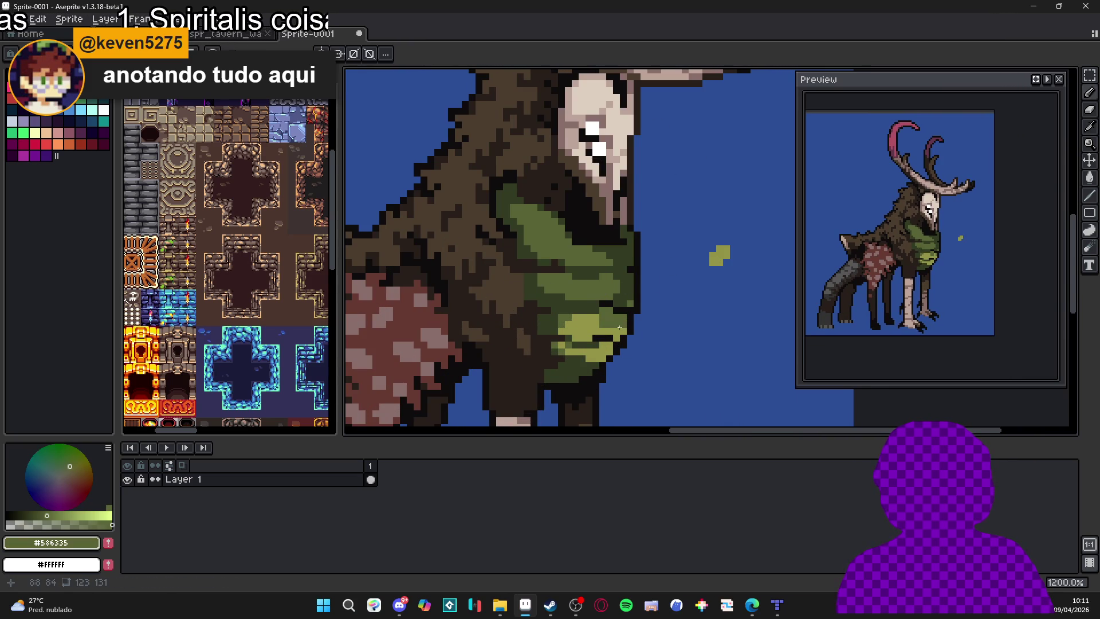
left_click_drag(620, 331, 564, 328)
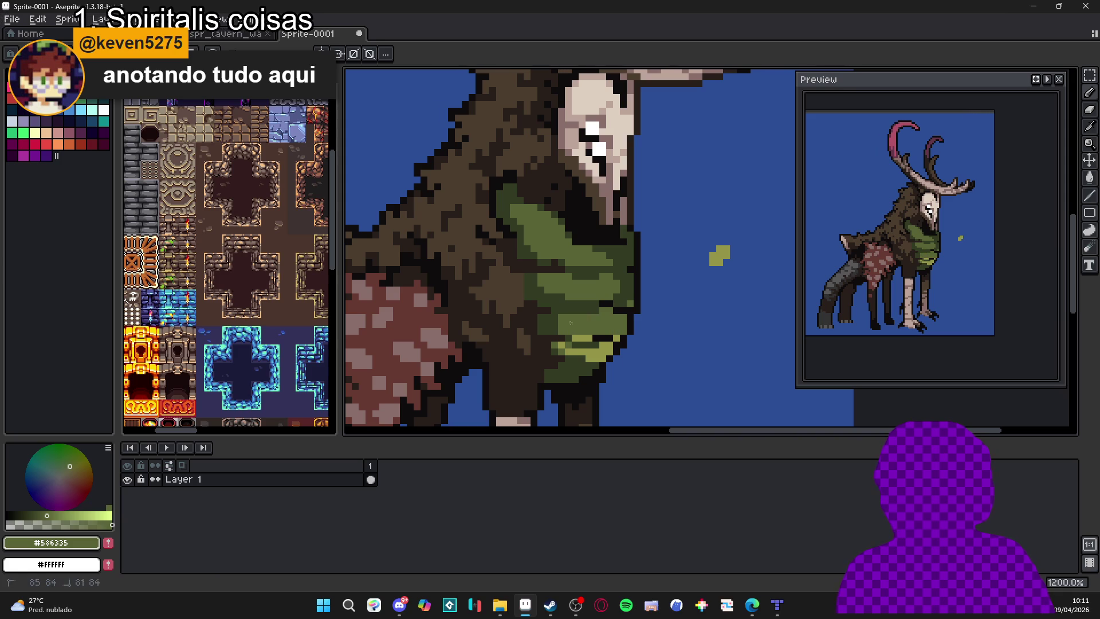
scroll(565, 328, "down", 3)
scroll(561, 324, "up", 4)
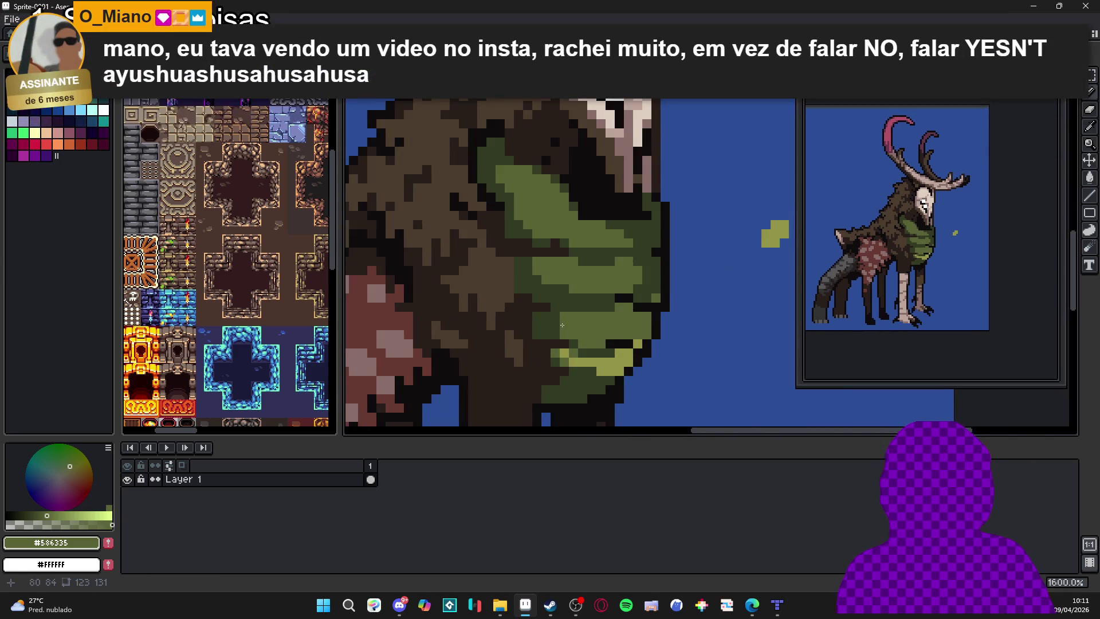
scroll(567, 322, "left", 1)
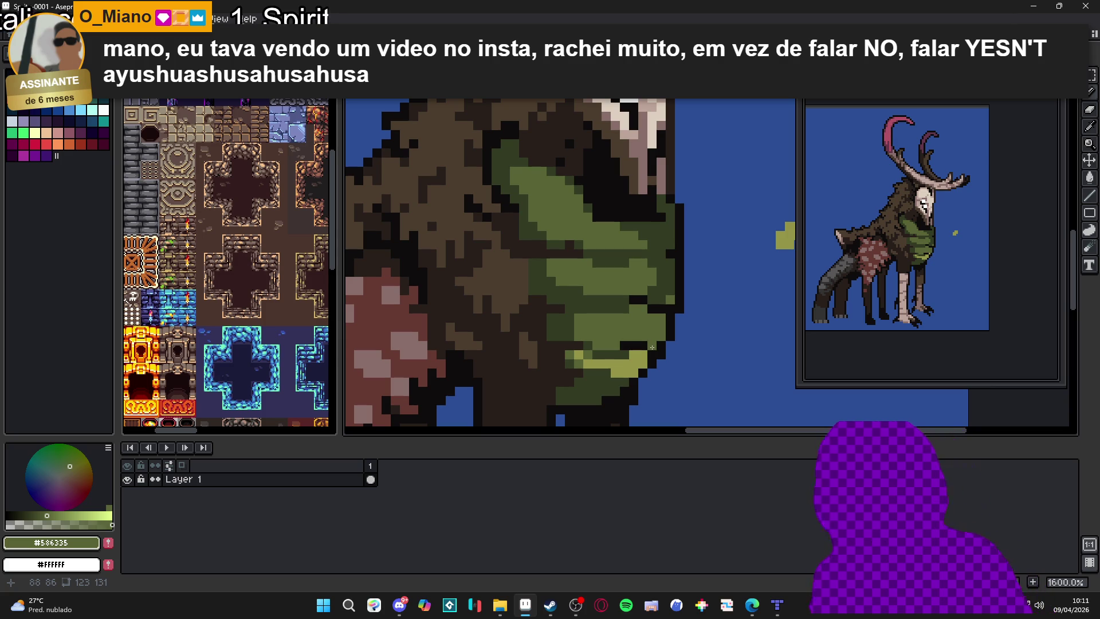
scroll(602, 347, "up", 2)
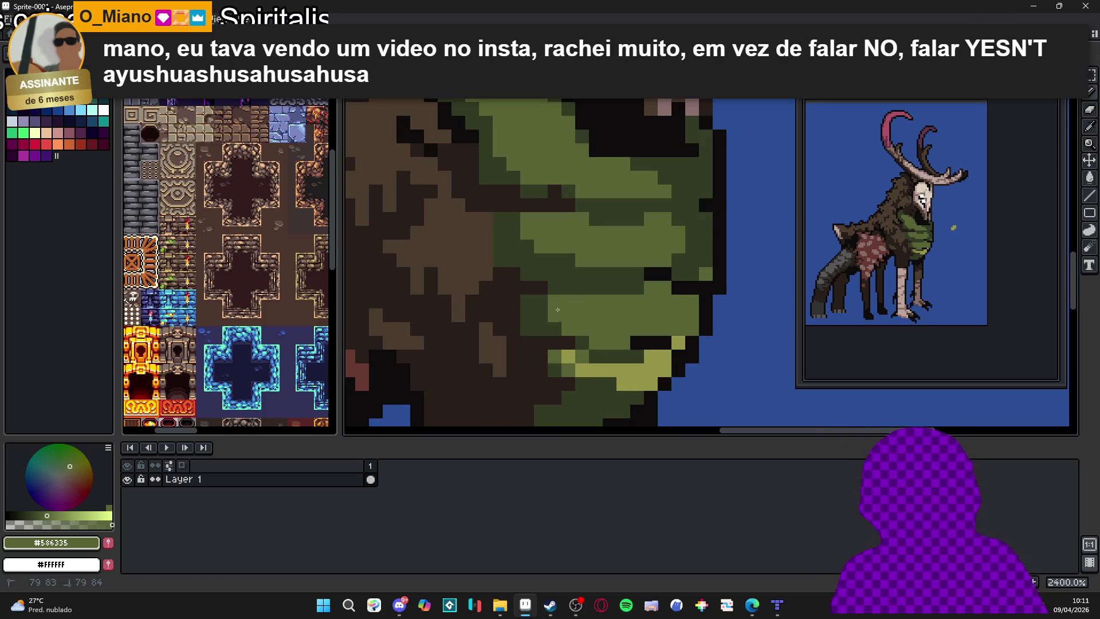
left_click(558, 319, "alt")
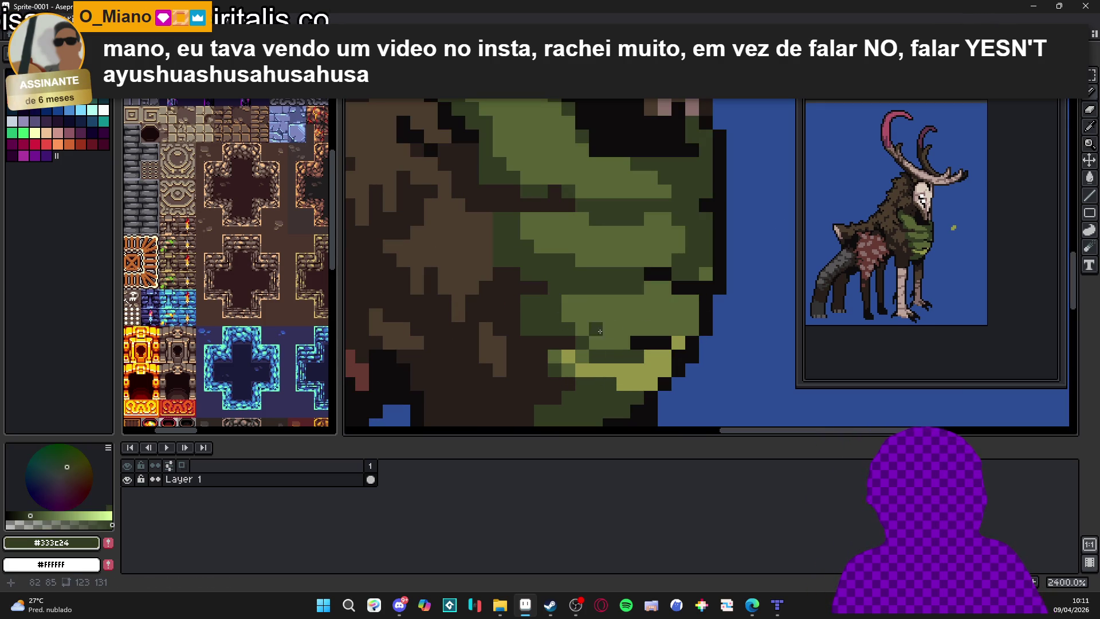
left_click(665, 382, "alt")
left_click(595, 370)
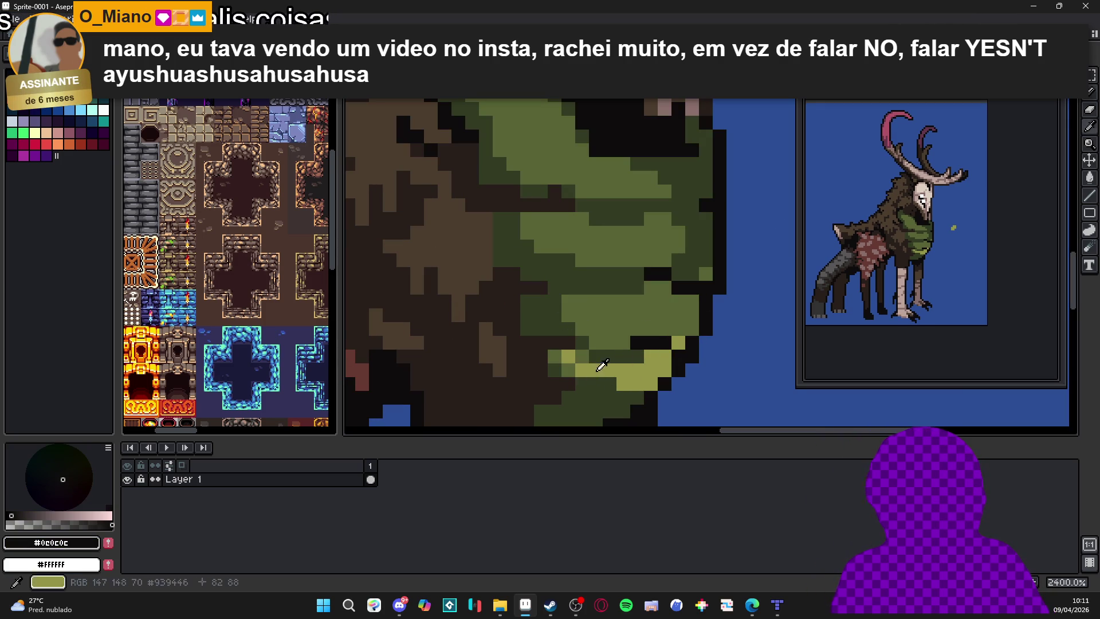
left_click(567, 370, "alt")
left_click_drag(581, 369, 663, 356)
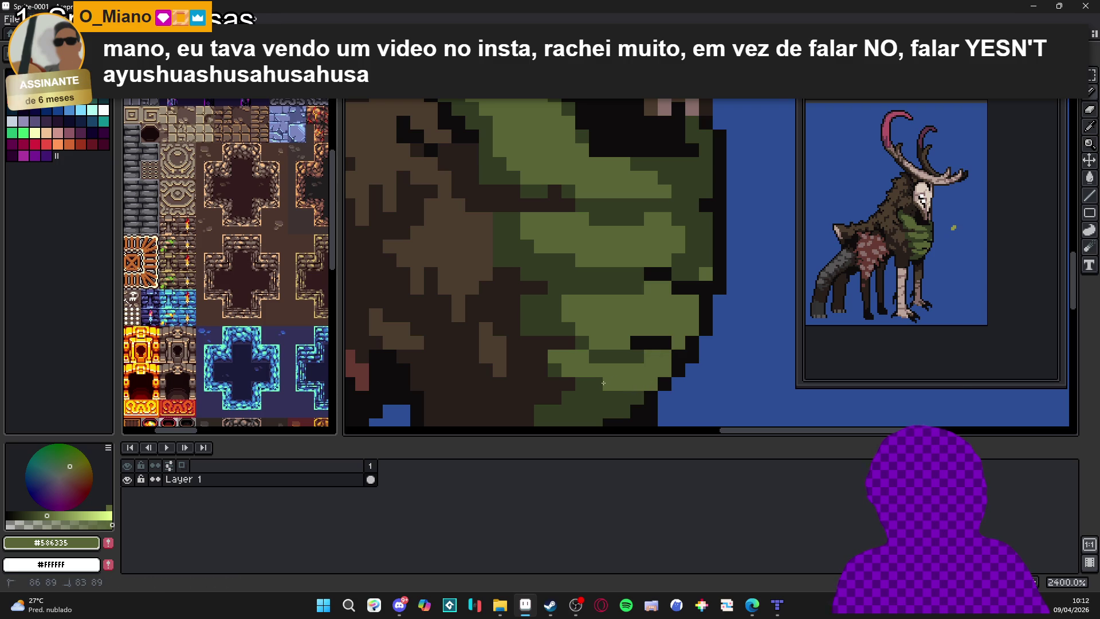
scroll(607, 382, "down", 5)
scroll(647, 287, "up", 5)
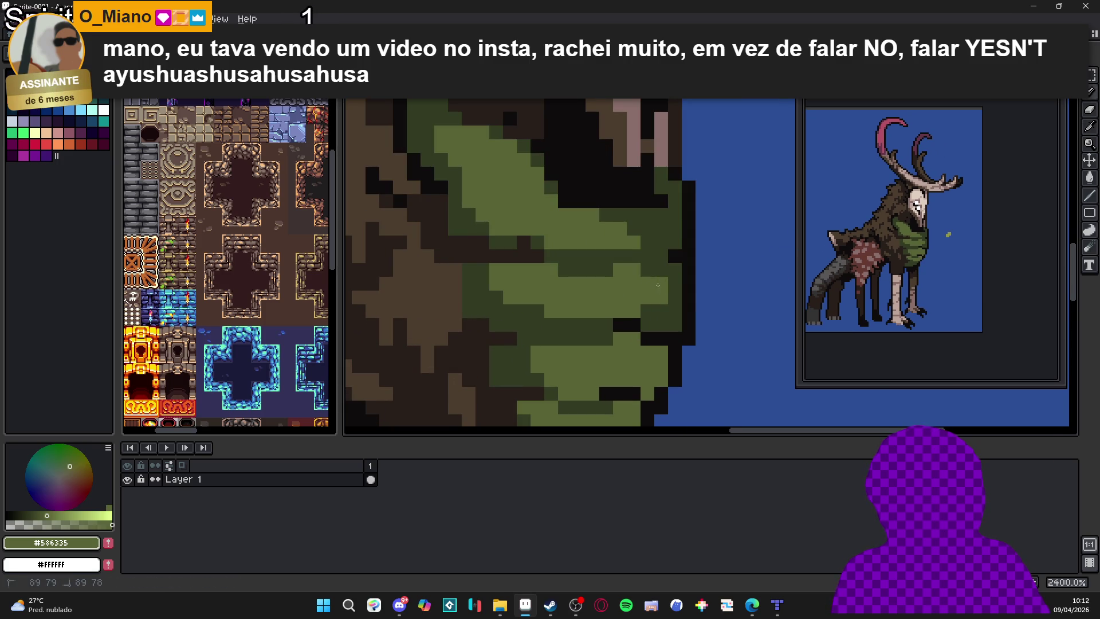
scroll(650, 289, "down", 3)
left_click(628, 295, "alt")
scroll(628, 295, "down", 3)
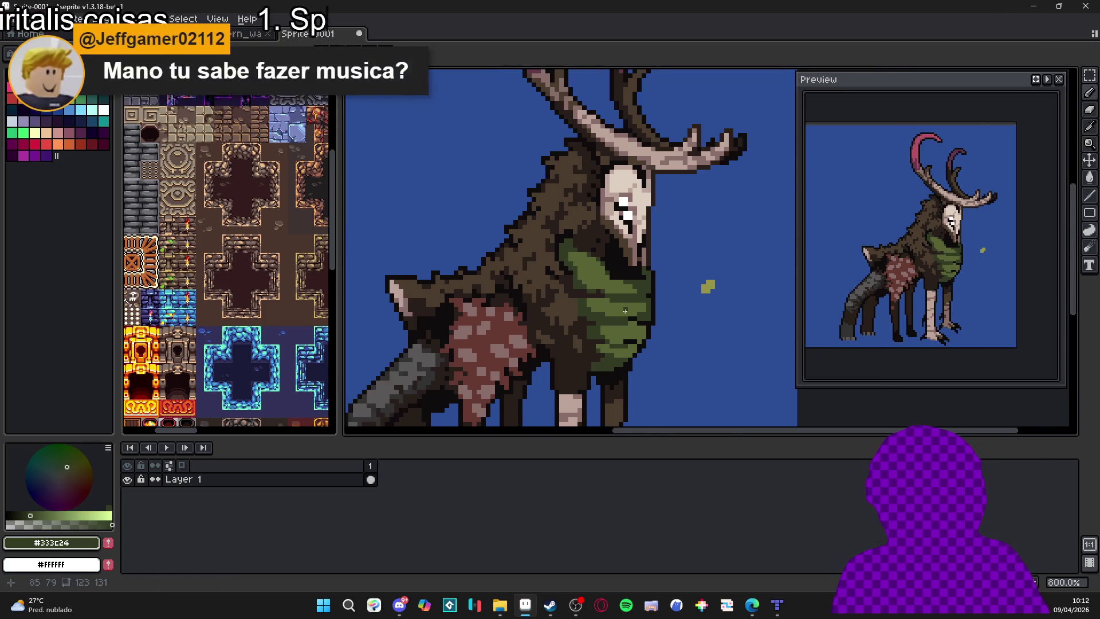
scroll(633, 304, "up", 3)
left_click(636, 312, "alt")
scroll(646, 332, "down", 3)
scroll(646, 332, "up", 2)
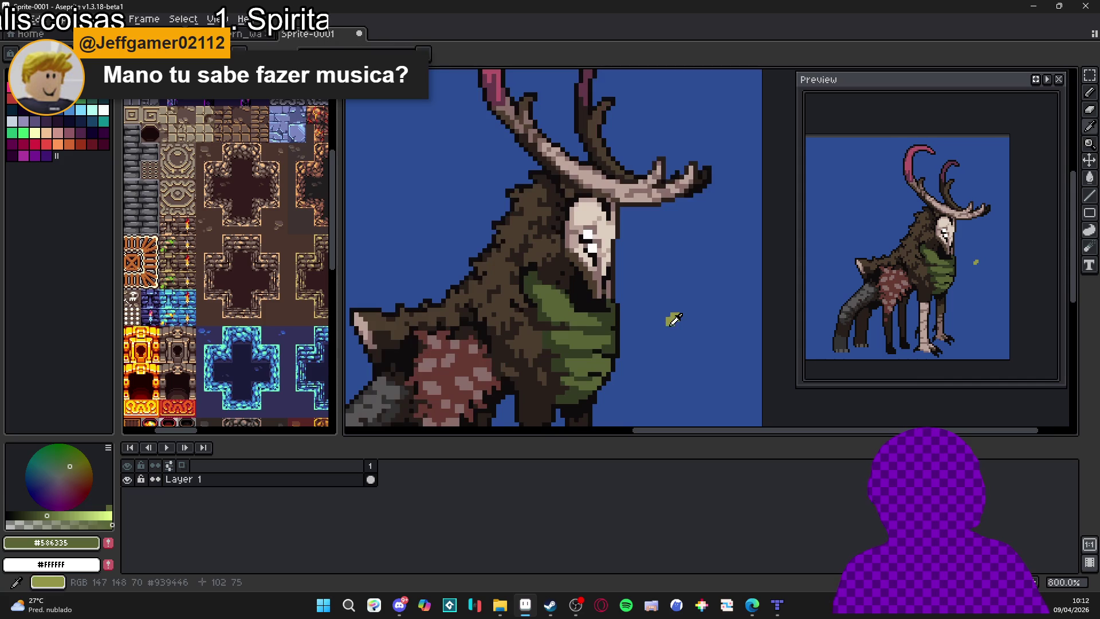
left_click(572, 299, "alt")
scroll(570, 300, "down", 2)
scroll(566, 300, "up", 1)
scroll(566, 300, "up", 2)
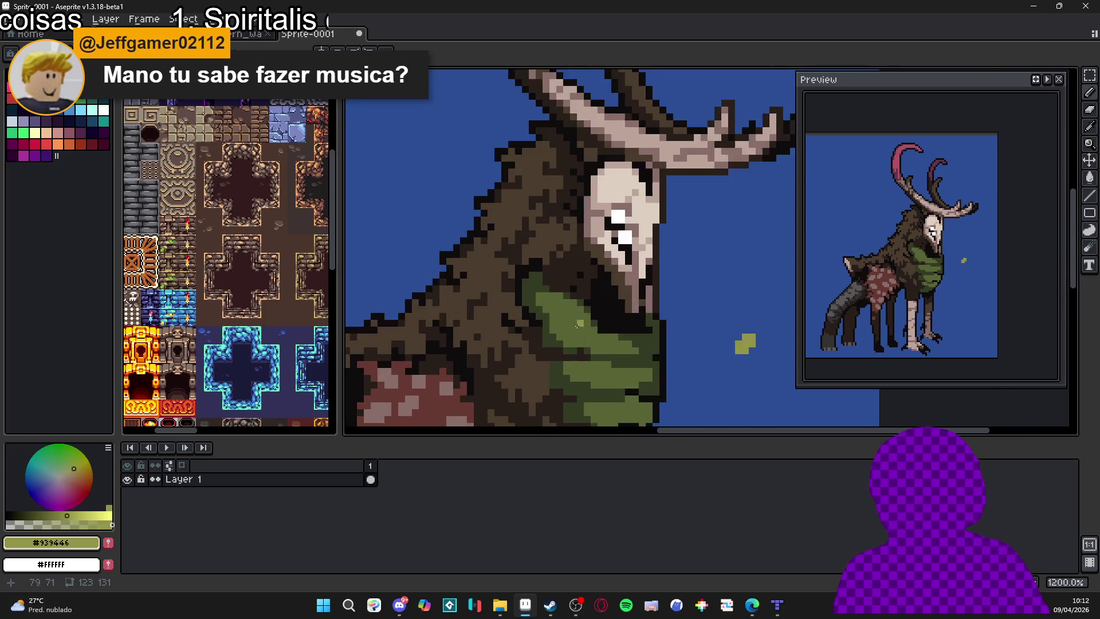
left_click(564, 318)
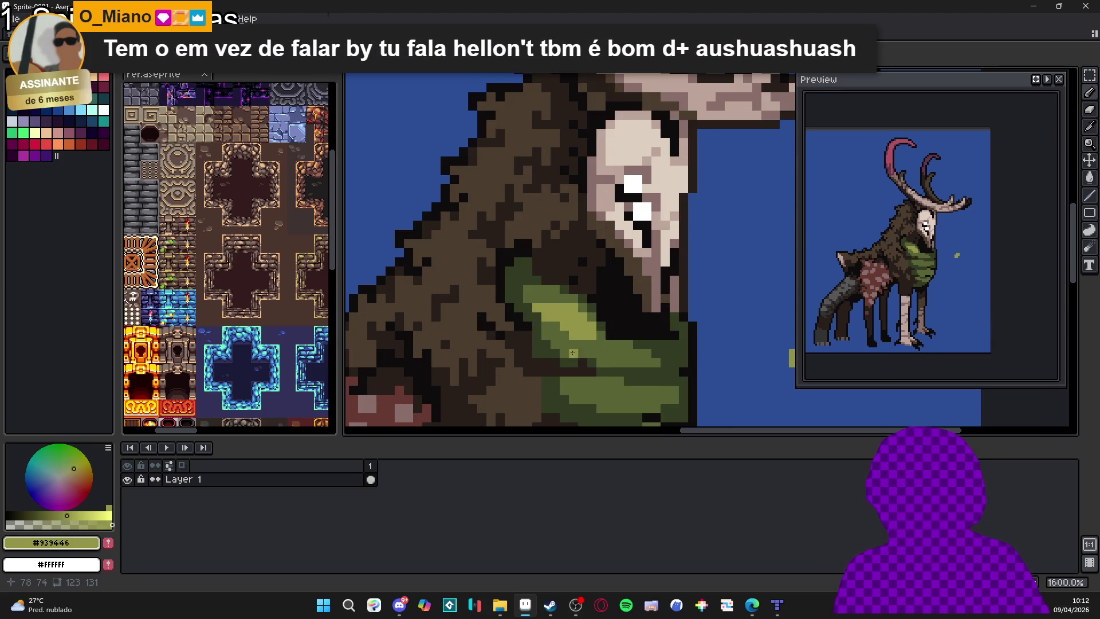
scroll(590, 344, "down", 1)
scroll(588, 362, "up", 1)
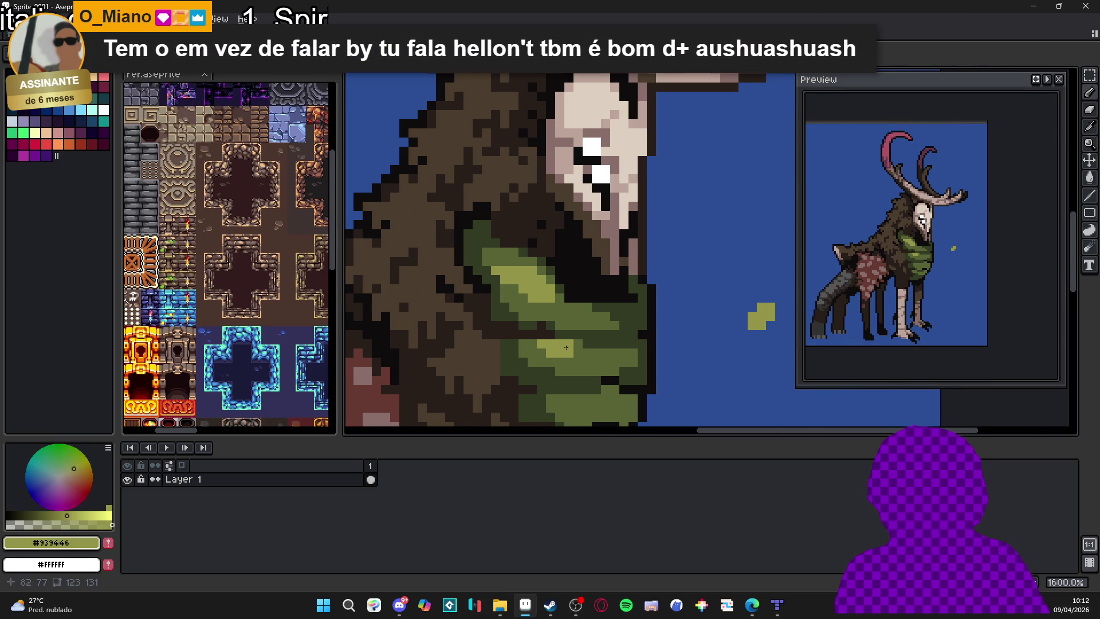
scroll(583, 354, "down", 2)
scroll(587, 361, "down", 3)
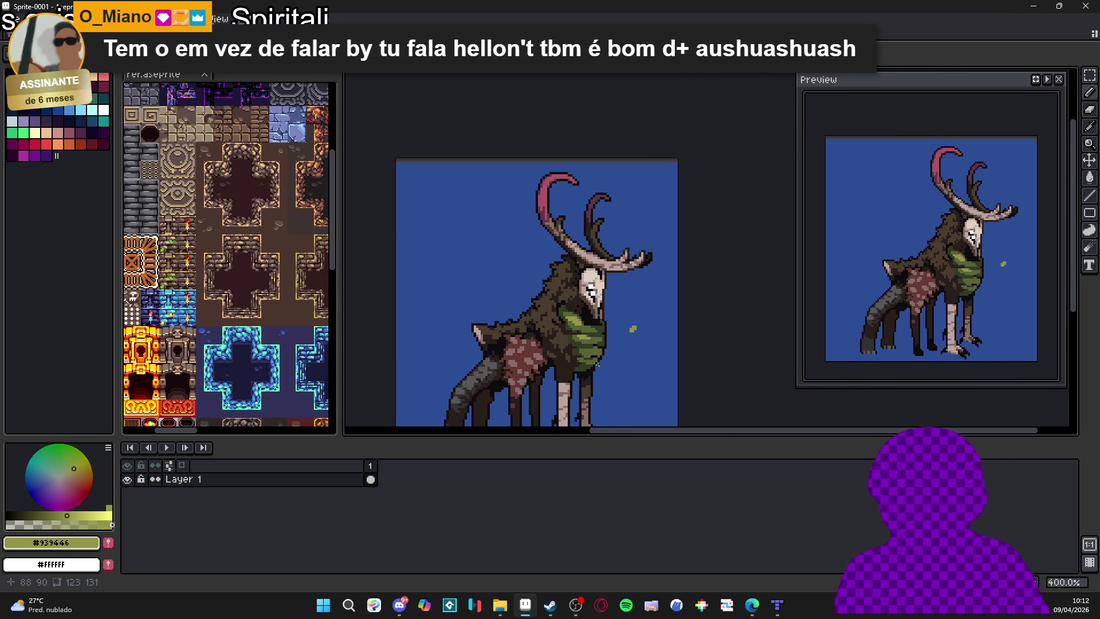
scroll(592, 367, "up", 1)
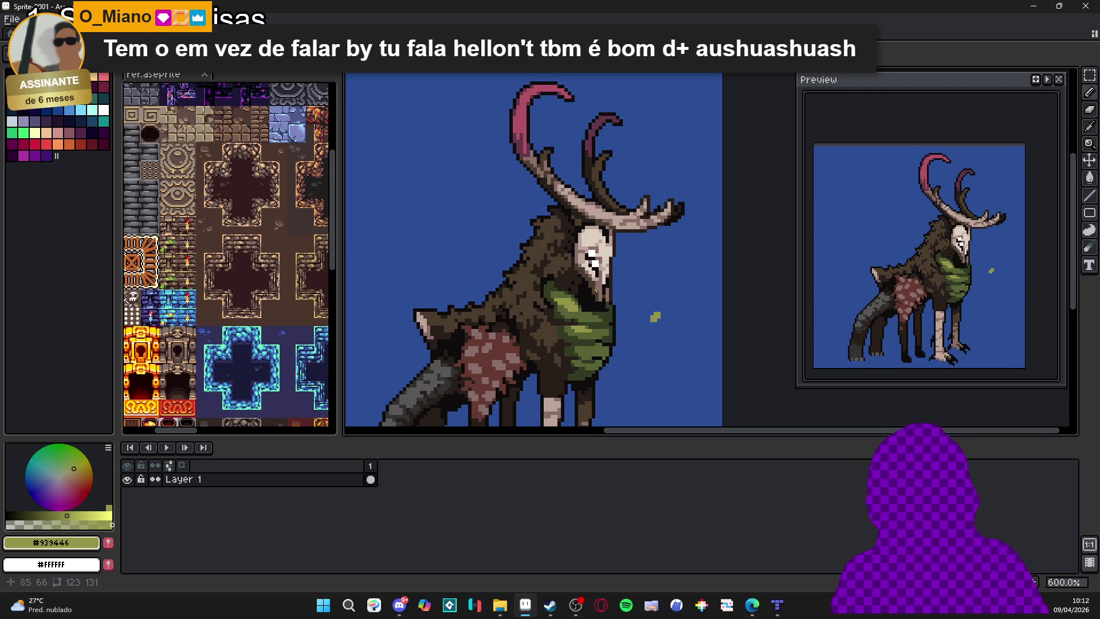
scroll(597, 289, "down", 2)
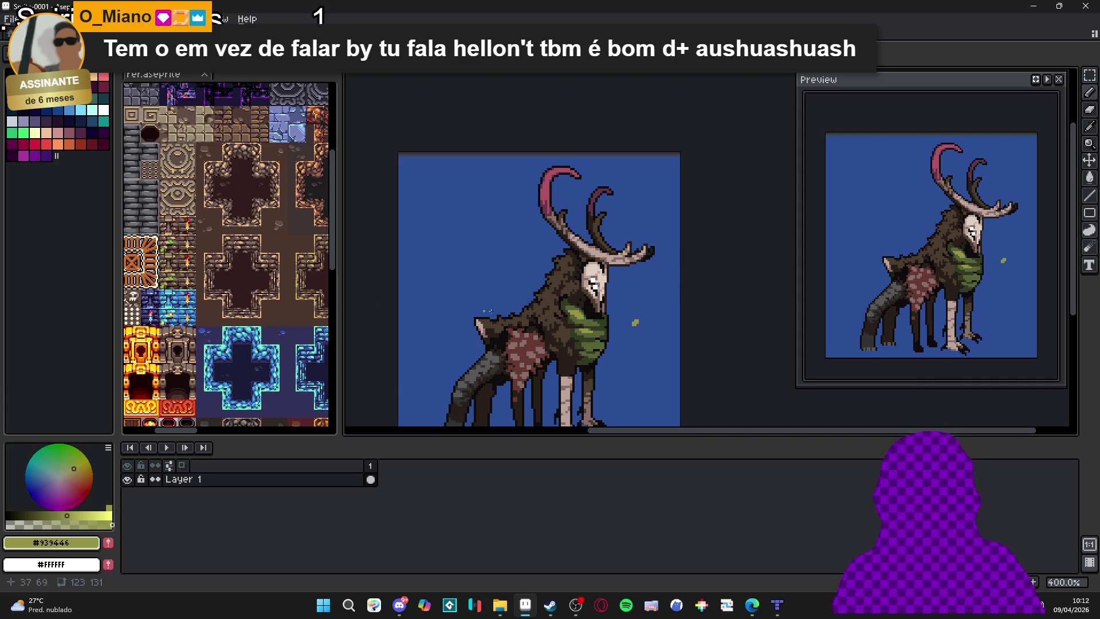
scroll(585, 340, "up", 2)
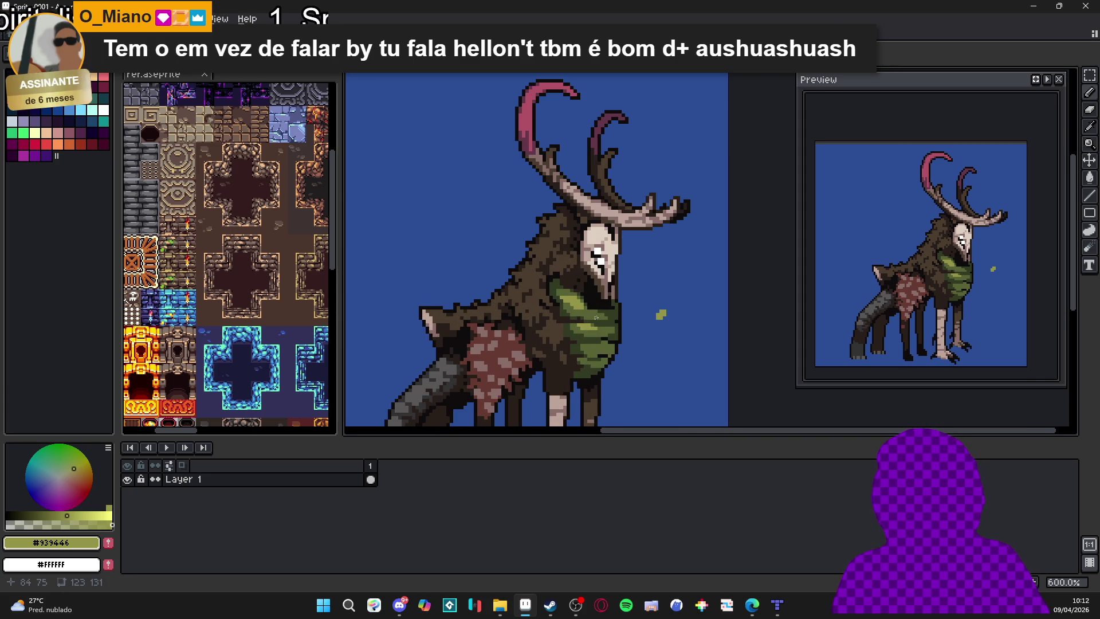
scroll(599, 325, "down", 2)
left_click_drag(598, 326, 576, 288)
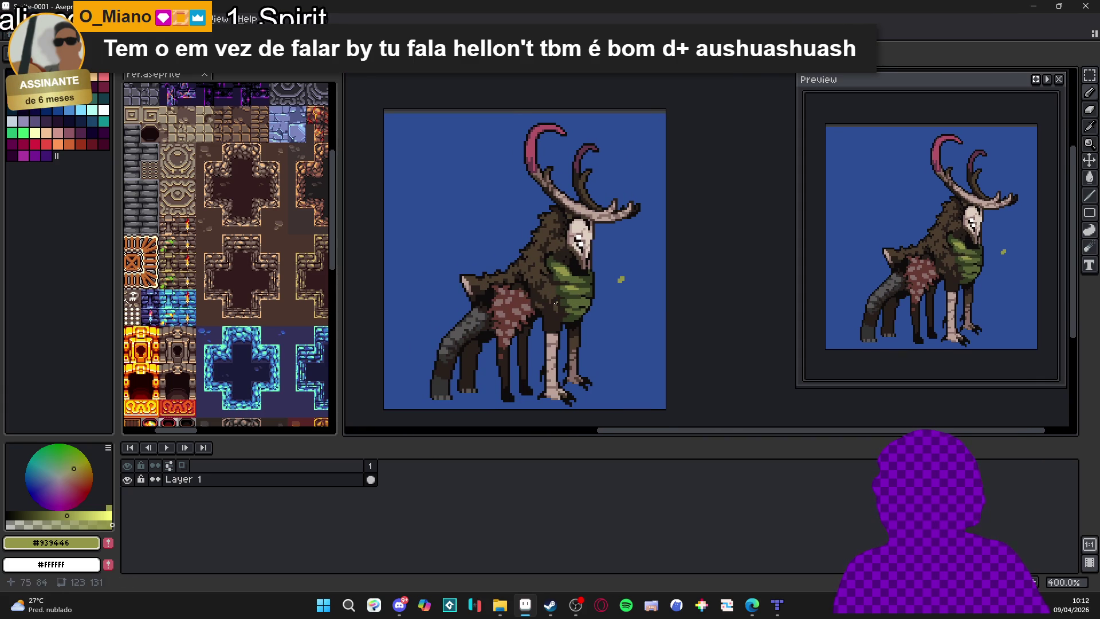
scroll(547, 299, "up", 2)
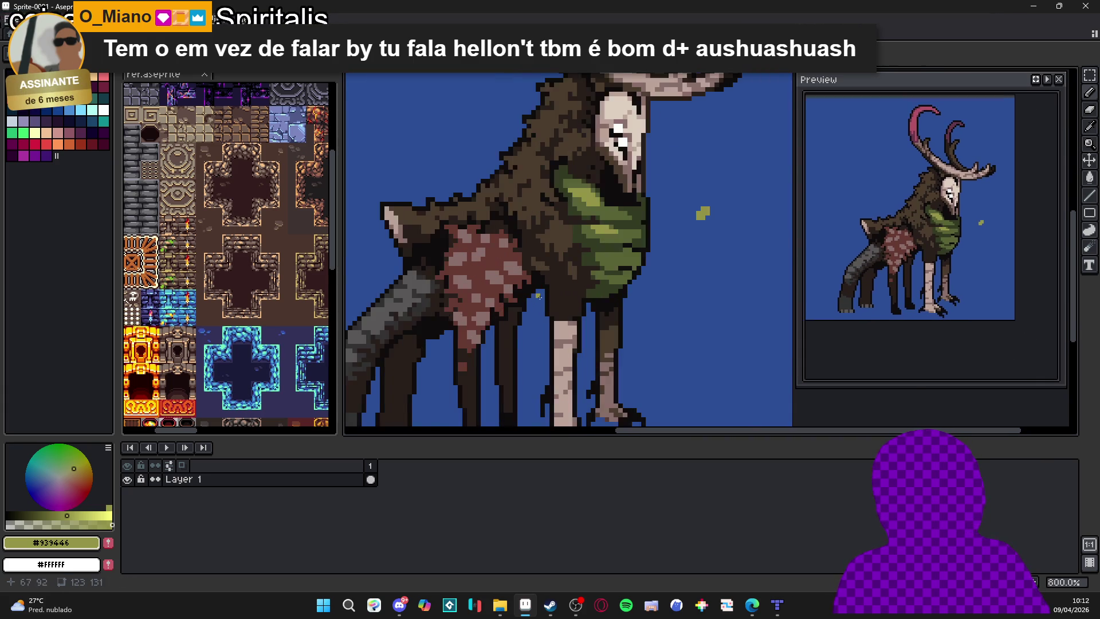
scroll(582, 290, "up", 1)
Load the AAP-Splendor128 palette from the palette presets list.
left_click(581, 290, "alt")
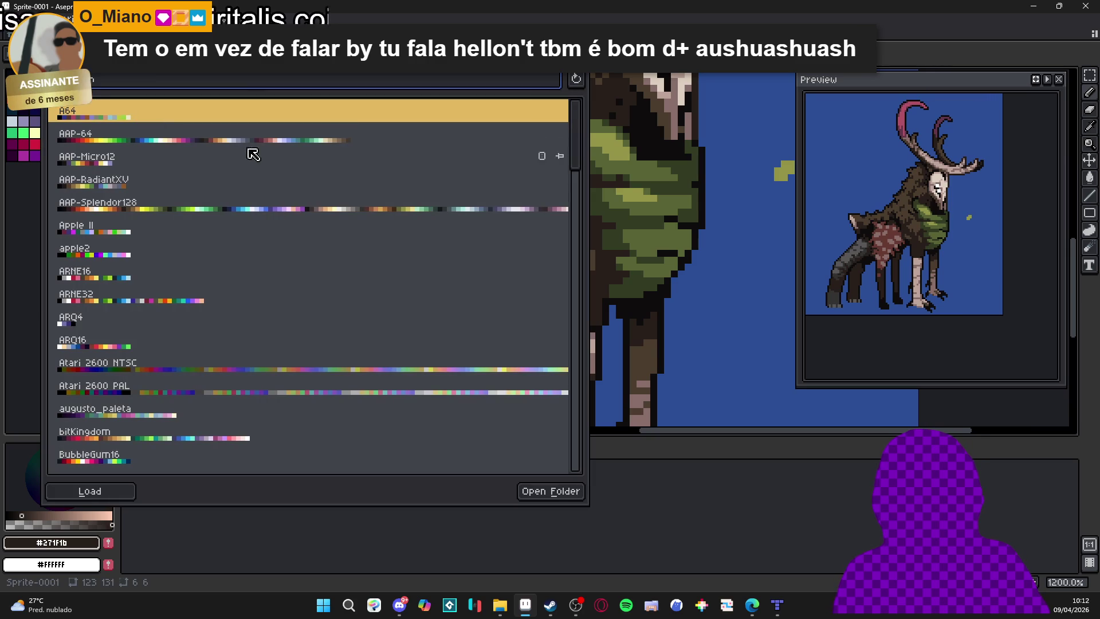
left_click(258, 141)
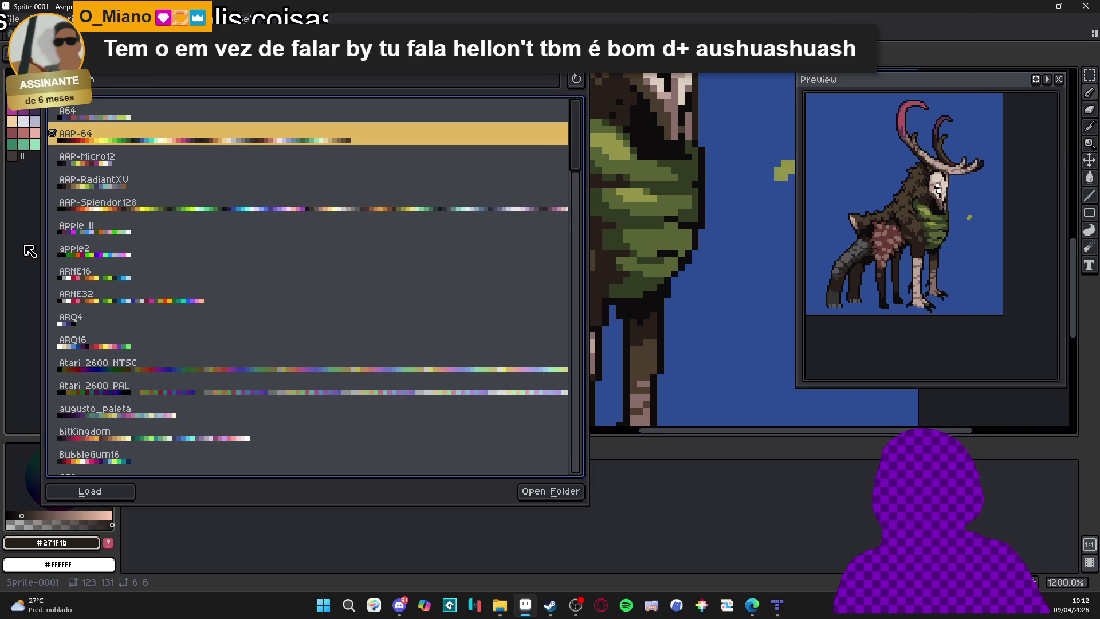
left_click(184, 209)
key("Escape")
scroll(536, 314, "down", 2)
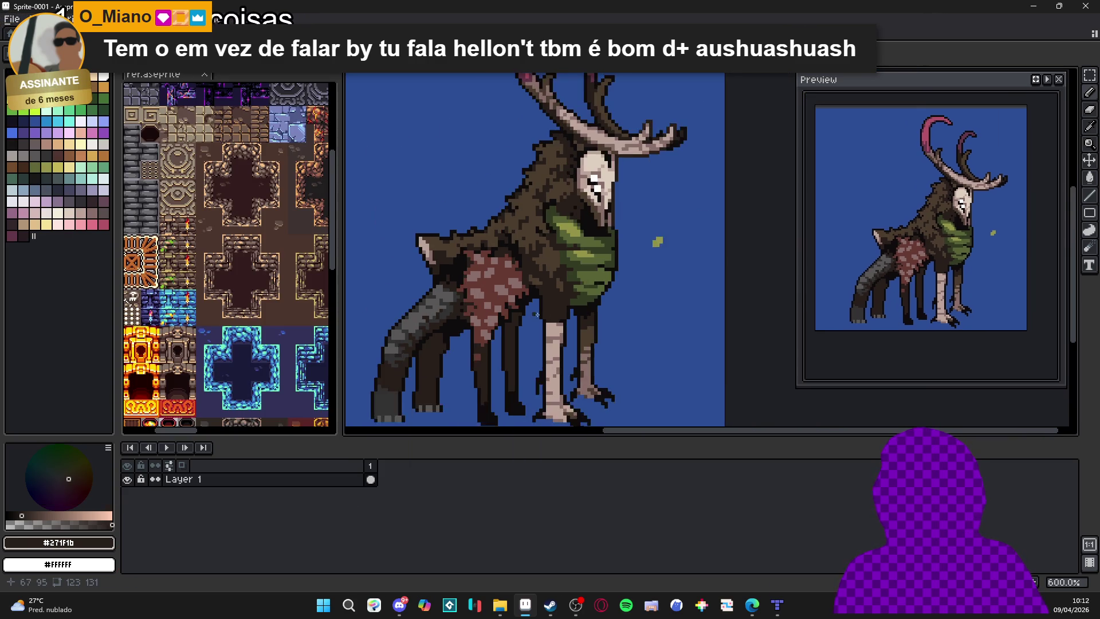
scroll(537, 314, "down", 1)
scroll(416, 348, "up", 1)
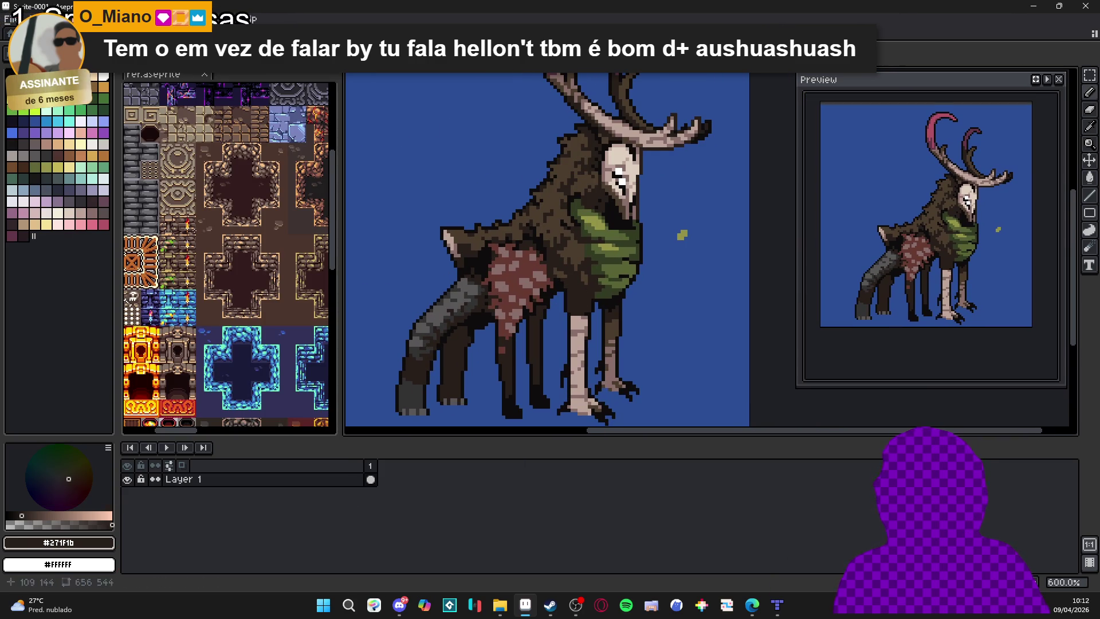
Switch the drawing colour to black and paint a shadow stroke under the belly.
left_click(68, 86)
scroll(593, 310, "up", 3)
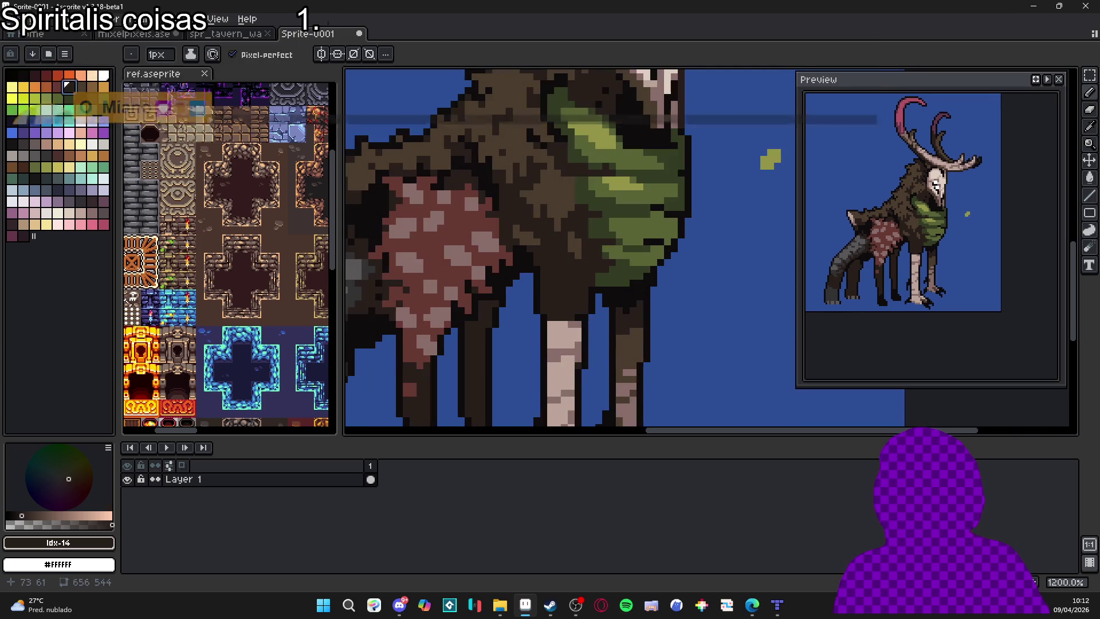
left_click(559, 279, "alt")
scroll(559, 278, "up", 1)
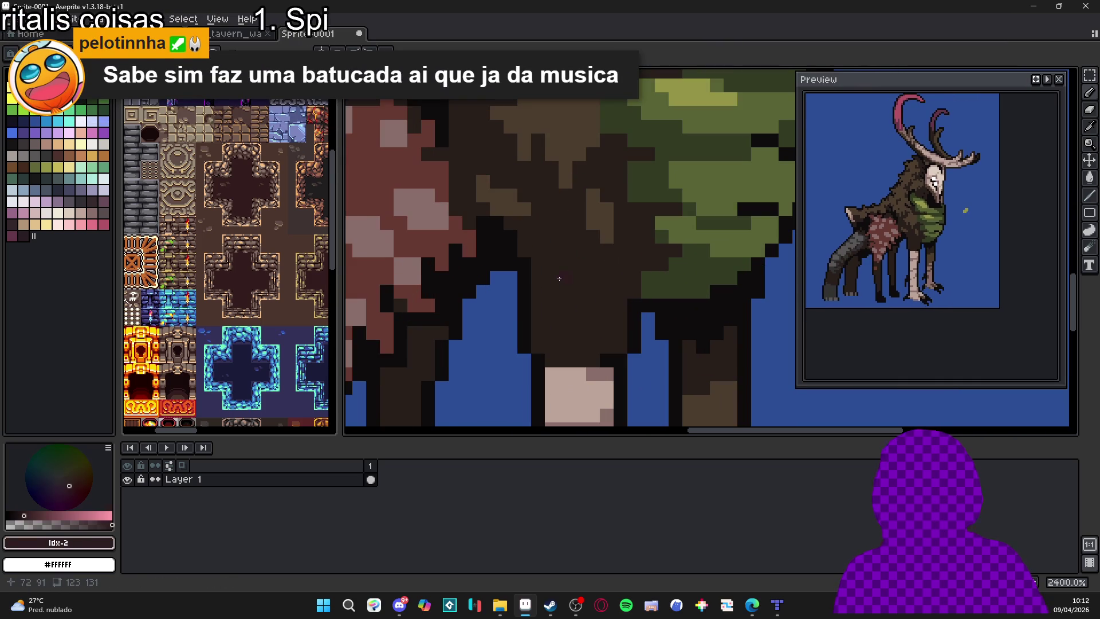
key("bracketleft")
left_click(580, 292)
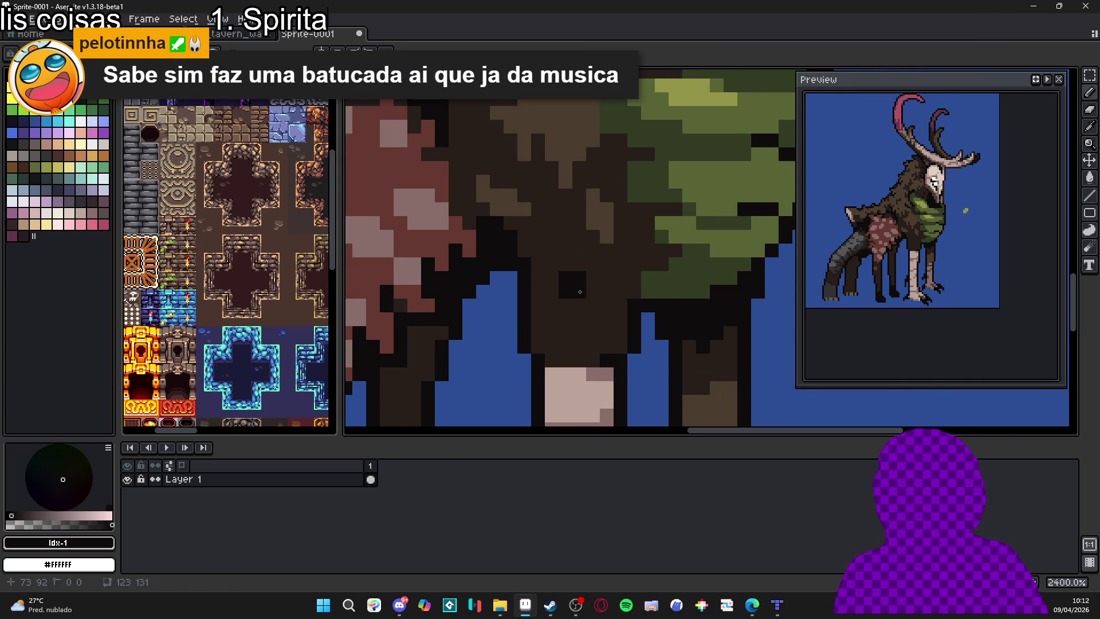
mouse_move(580, 293)
left_mouse_down()
mouse_move(565, 292)
mouse_move(586, 299)
mouse_move(599, 286)
mouse_move(590, 267)
left_mouse_up()
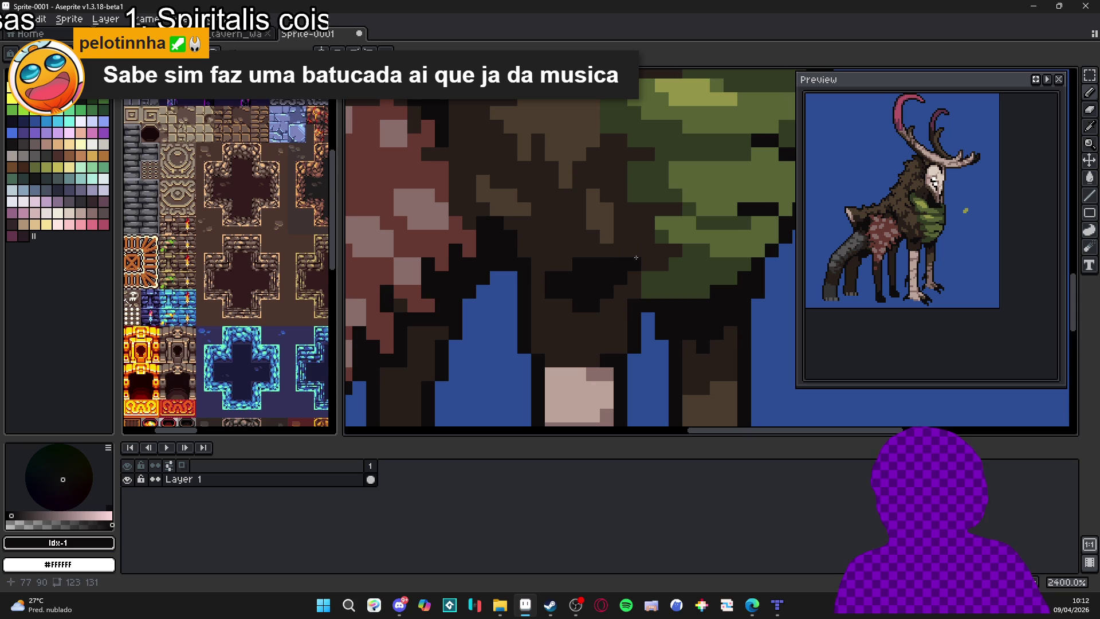
Touch up the black shadow pixels between the legs, ending on near-black #0c0c0c.
left_click(635, 257)
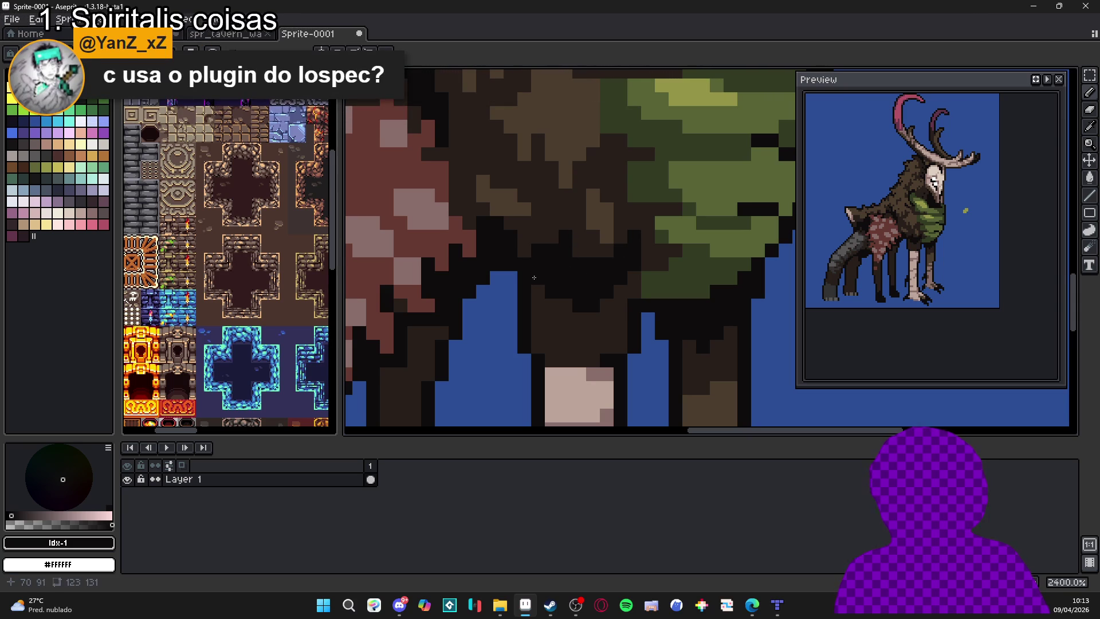
left_click(605, 318)
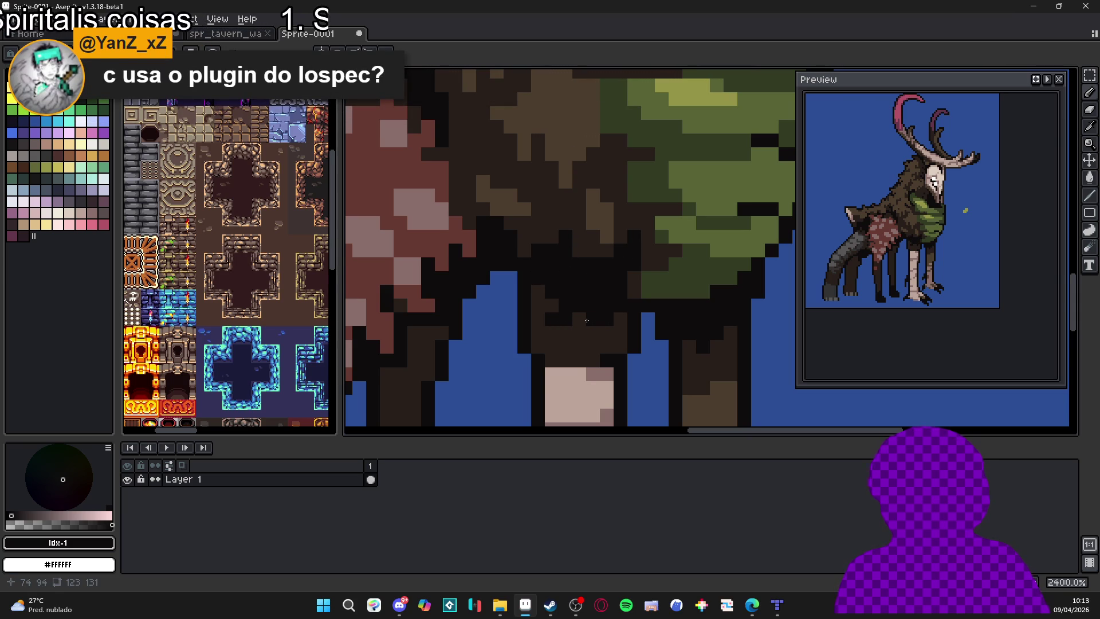
left_click_drag(579, 318, 569, 316)
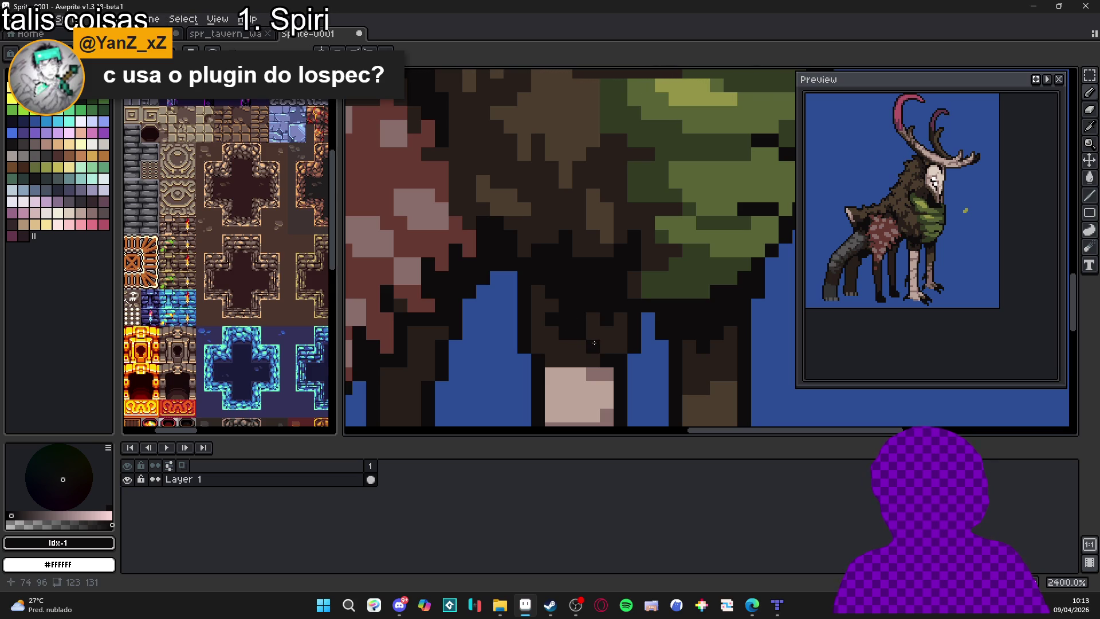
left_click(596, 319, "alt")
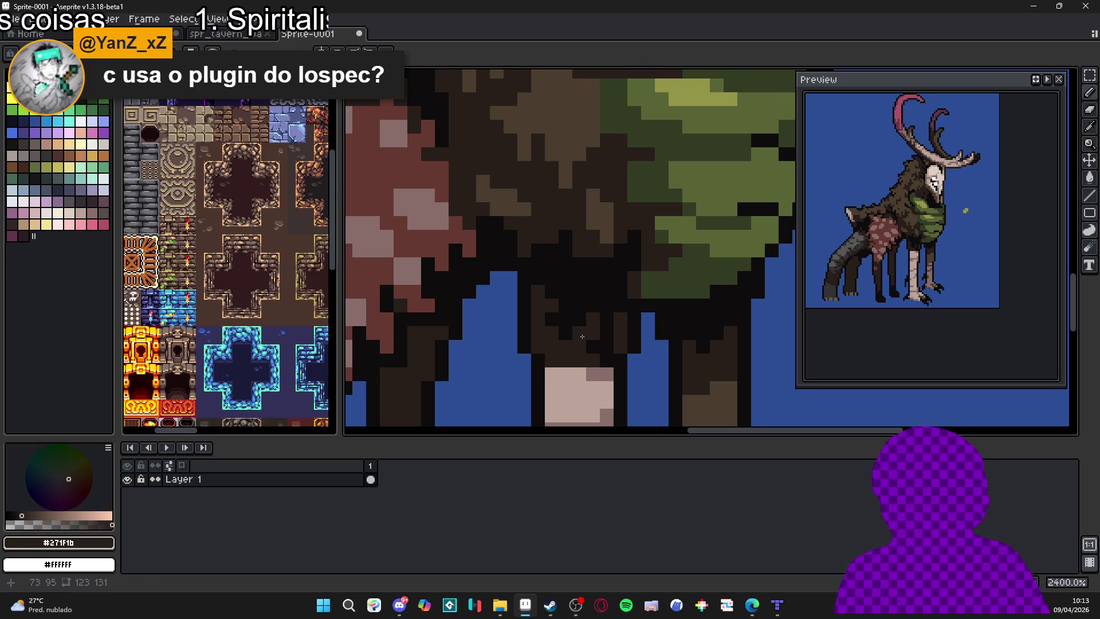
left_click(590, 355, "alt")
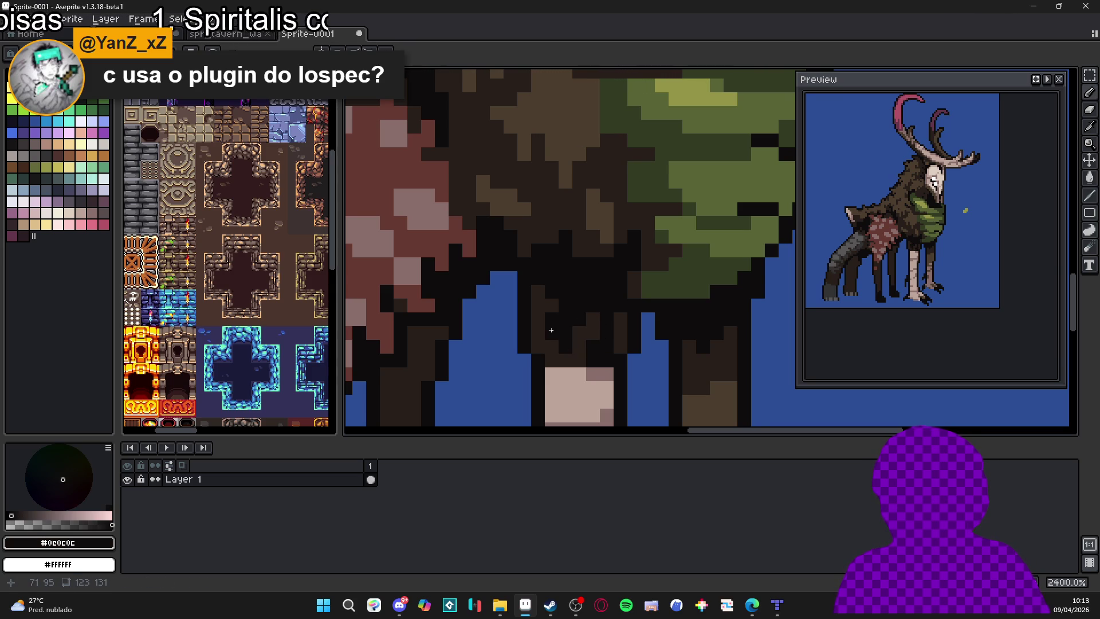
scroll(551, 330, "down", 6)
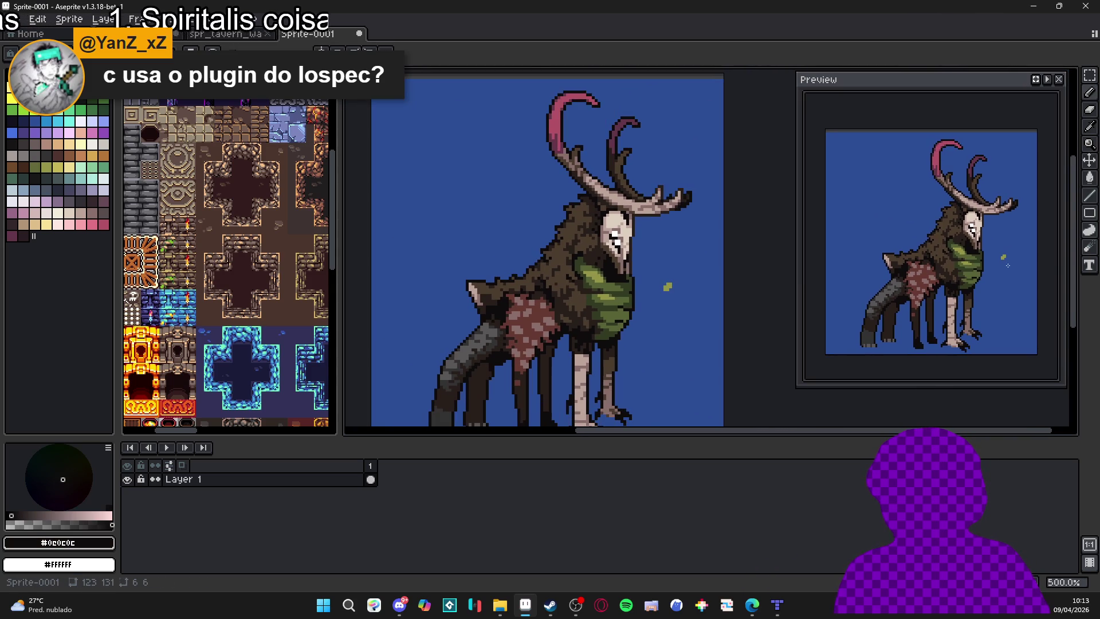
mouse_move(544, 351)
left_mouse_down()
mouse_move(529, 323)
mouse_move(479, 296)
left_mouse_up()
scroll(467, 326, "down", 1)
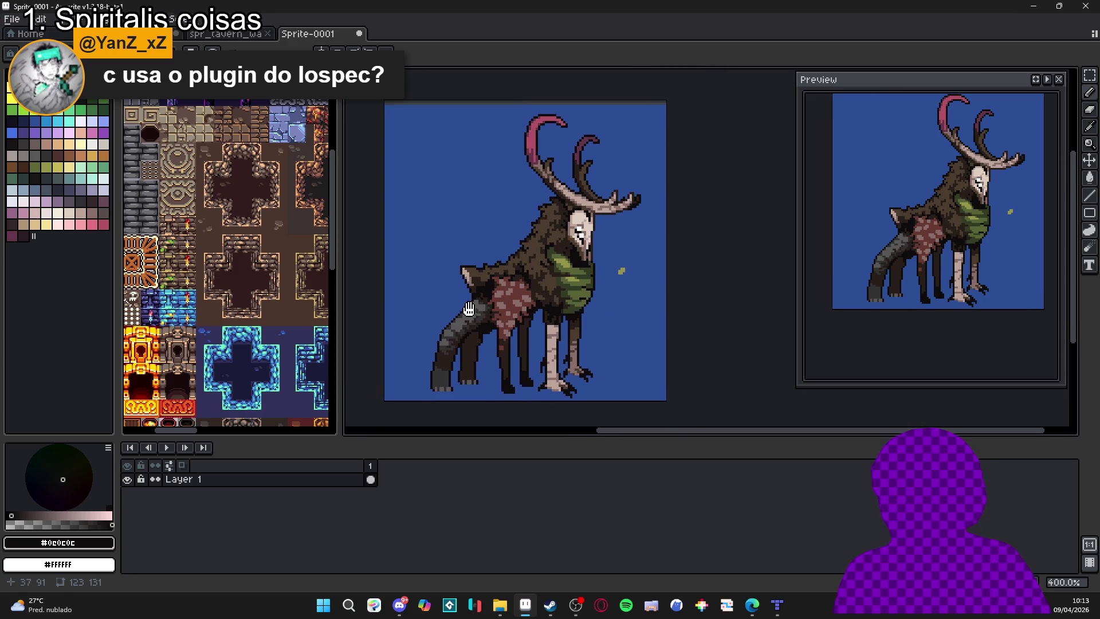
scroll(549, 256, "left", 1)
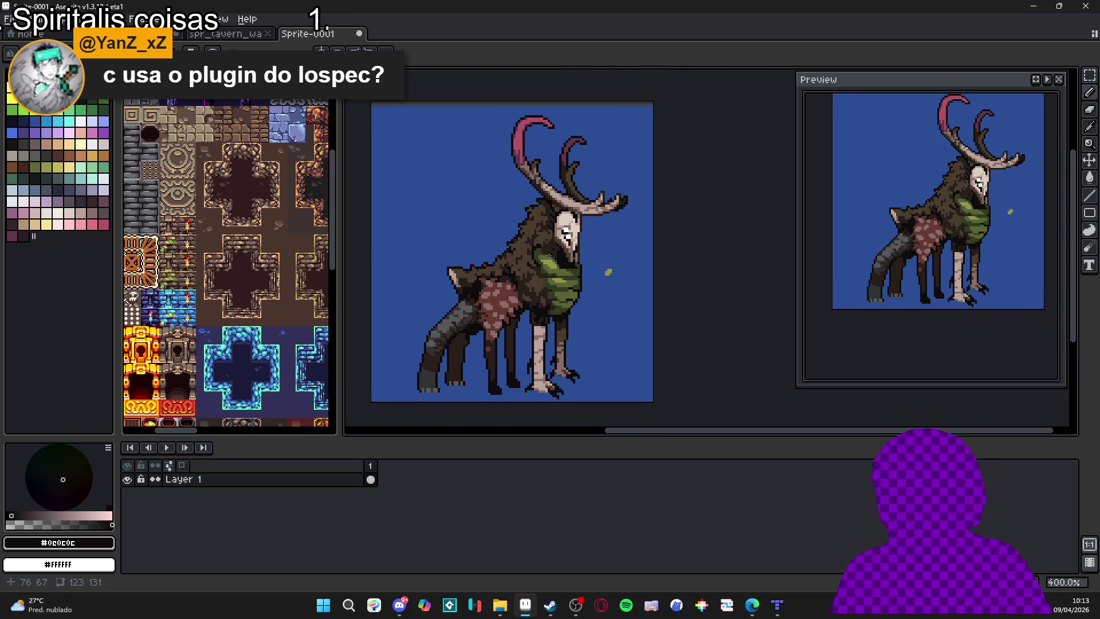
scroll(601, 228, "up", 5)
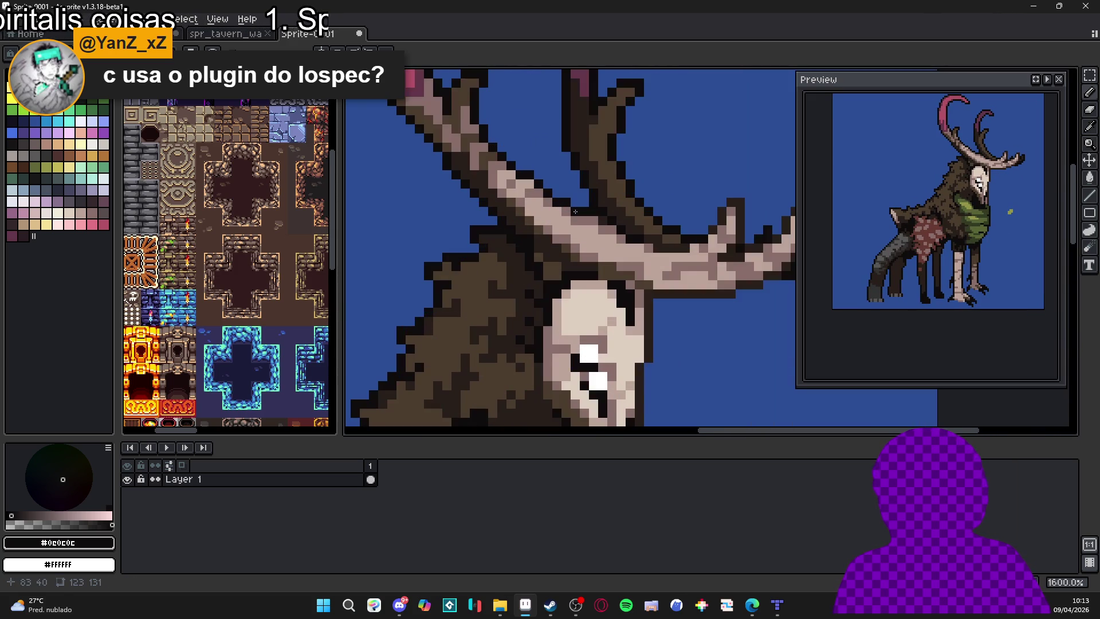
scroll(555, 241, "up", 2)
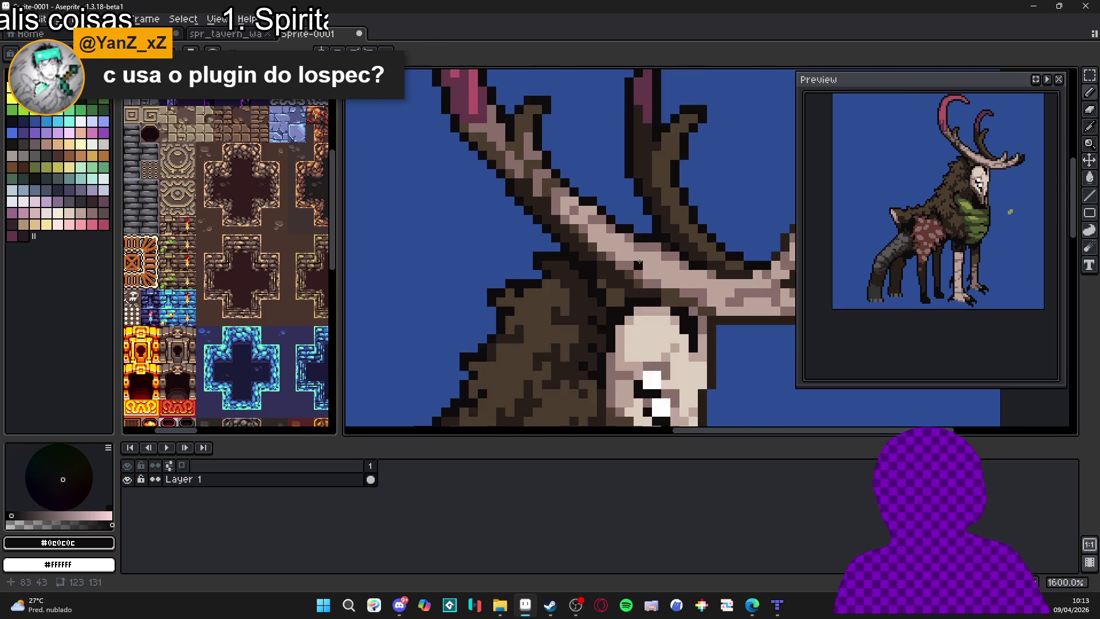
left_click(636, 261, "alt")
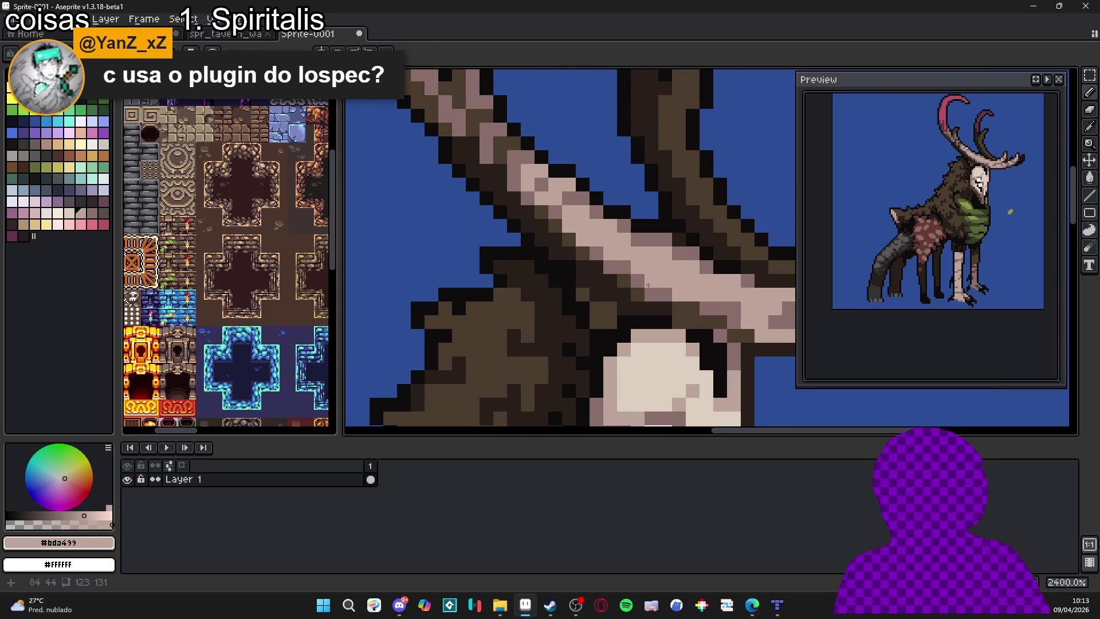
left_click(659, 250, "alt")
scroll(659, 251, "down", 3)
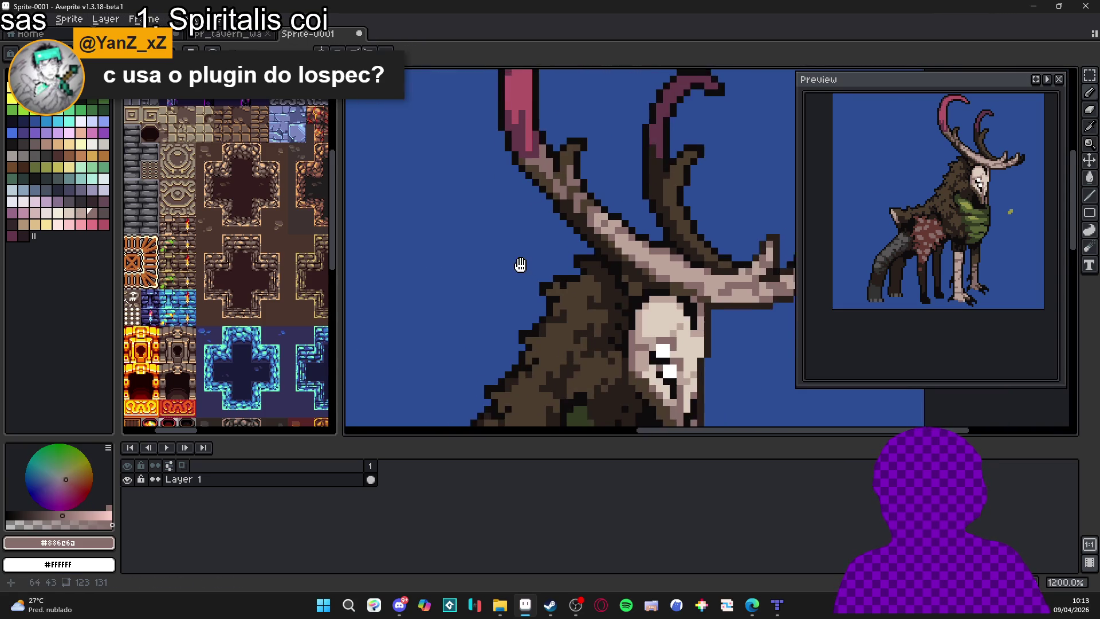
left_click_drag(520, 265, 567, 292)
left_click(518, 252, "alt")
scroll(444, 245, "up", 3)
mouse_move(445, 229)
left_mouse_down()
mouse_move(489, 233)
mouse_move(507, 252)
mouse_move(559, 252)
left_mouse_up()
scroll(559, 252, "down", 1)
left_click(541, 235, "alt")
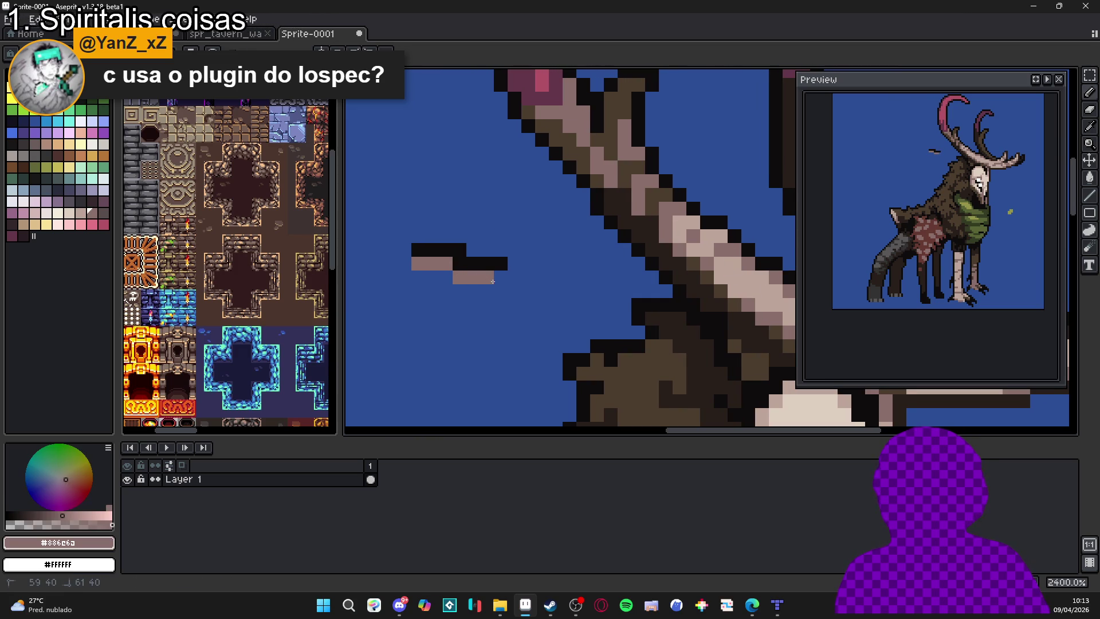
scroll(508, 278, "down", 2)
key("ctrl+z")
key("ctrl+z")
key("ctrl+z")
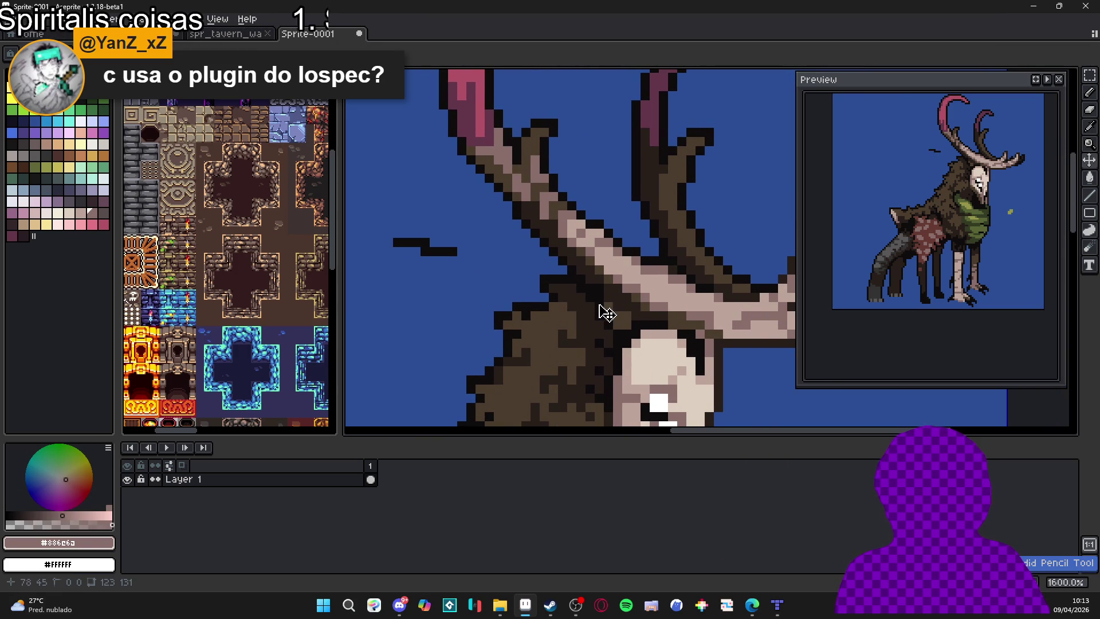
scroll(604, 312, "up", 1)
left_click(581, 273, "alt")
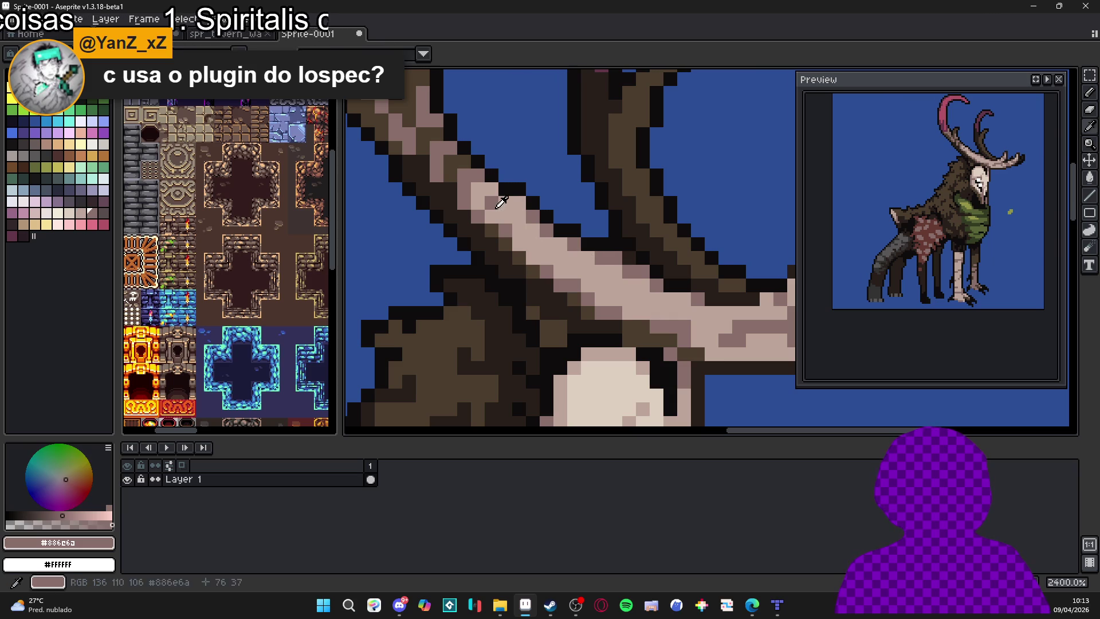
scroll(532, 229, "down", 3)
scroll(559, 247, "up", 2)
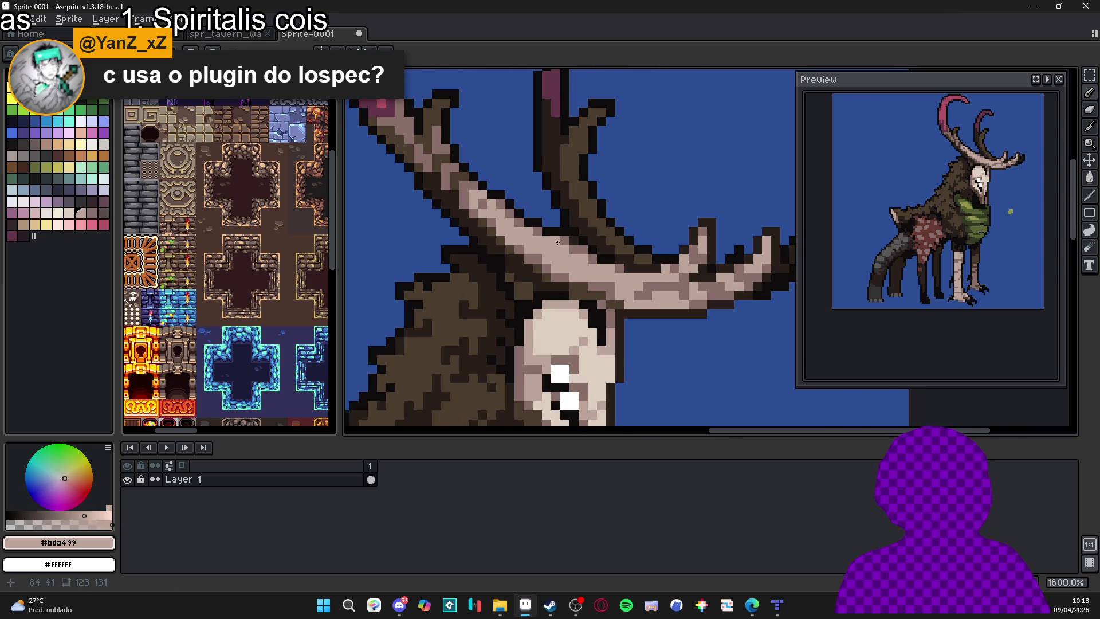
scroll(612, 267, "down", 1)
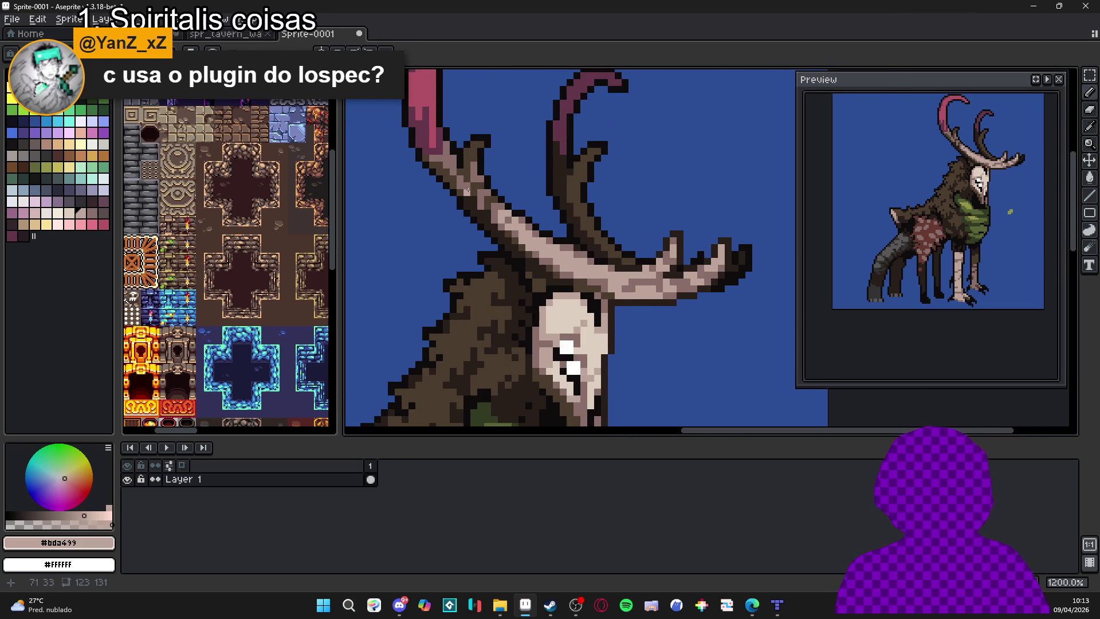
scroll(503, 228, "right", 1)
scroll(503, 240, "up", 1)
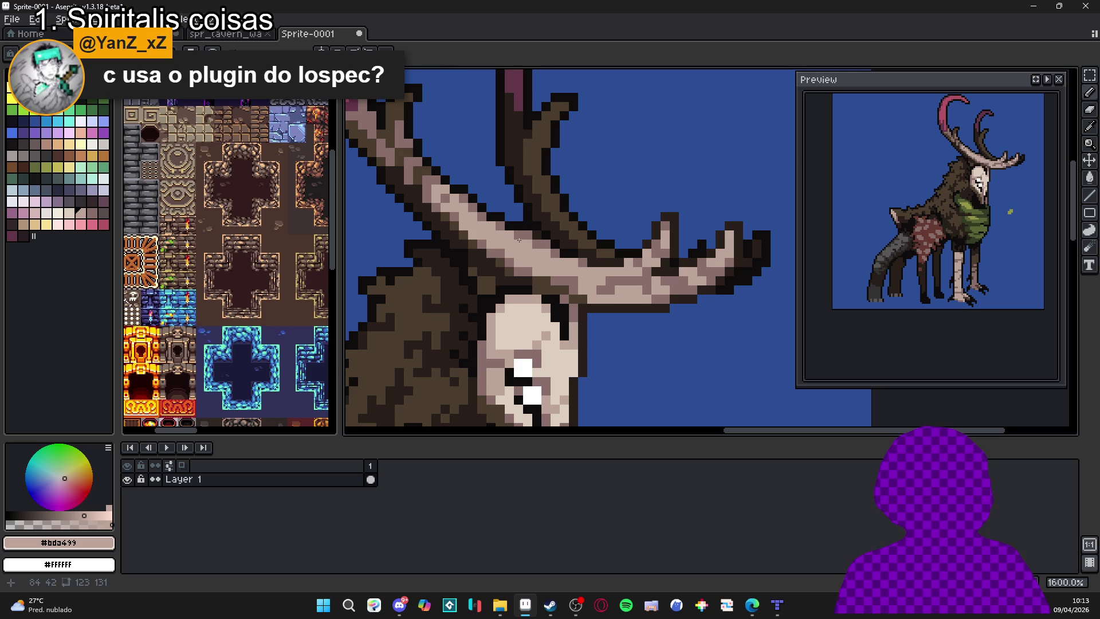
scroll(539, 269, "down", 2)
scroll(612, 266, "up", 2)
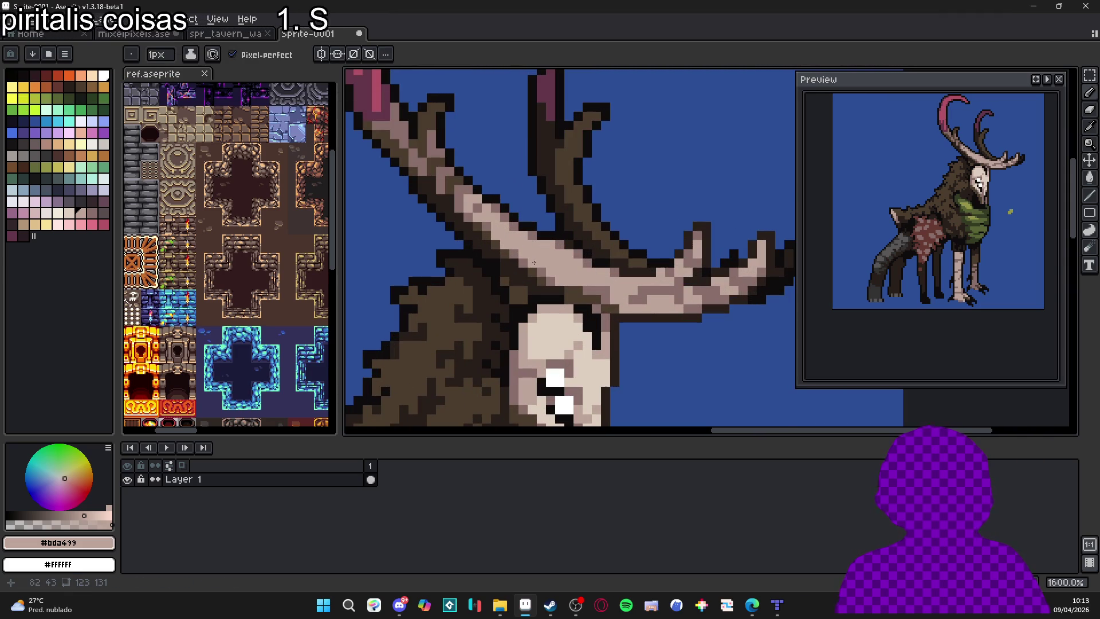
left_click(550, 280, "alt")
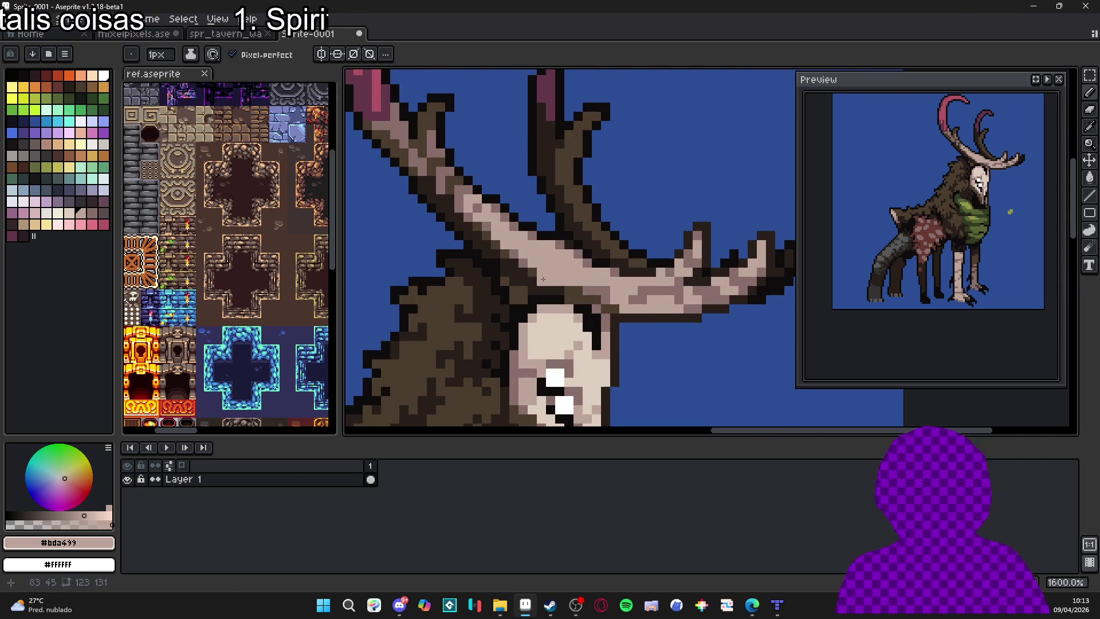
left_click(483, 225, "alt")
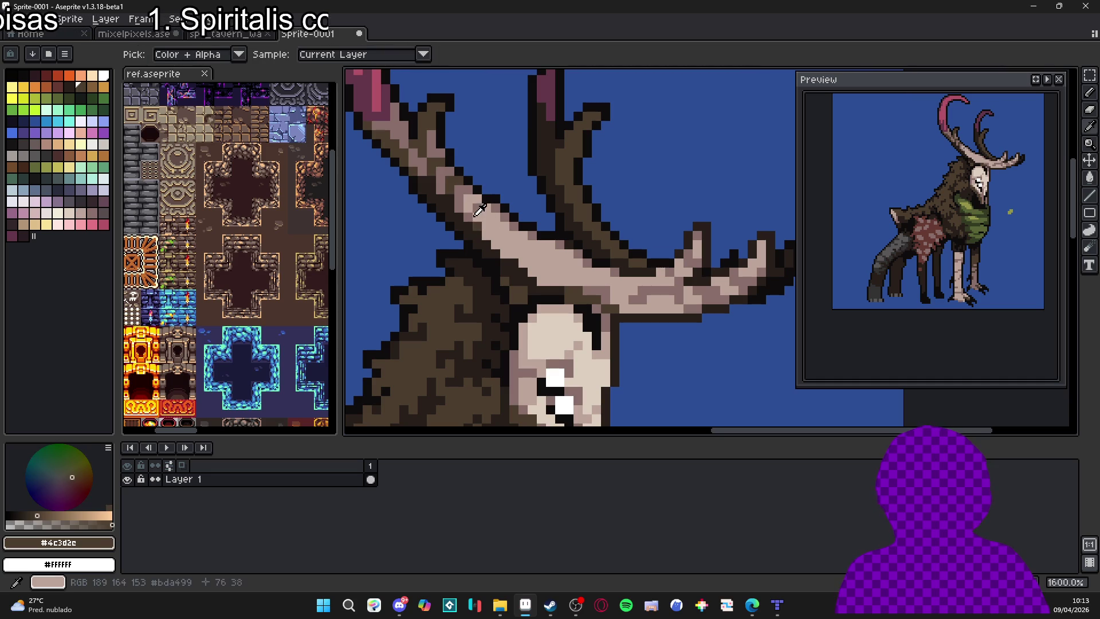
Sample a darker antler shade and draw shading lines along the antler's upper edge.
left_click(492, 244, "alt")
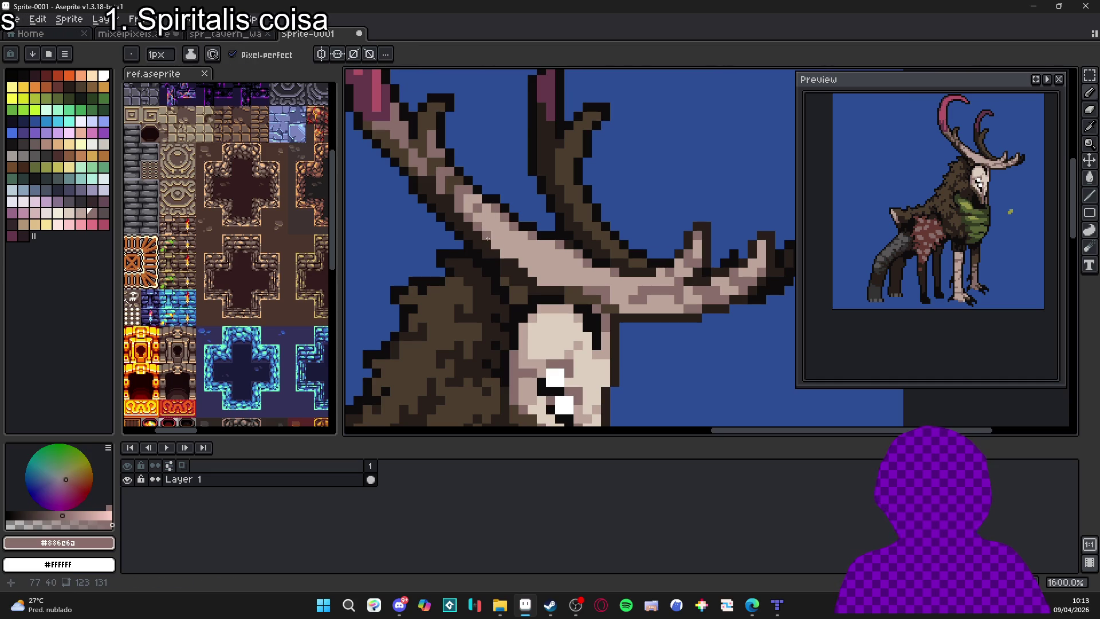
left_click_drag(488, 238, 519, 257)
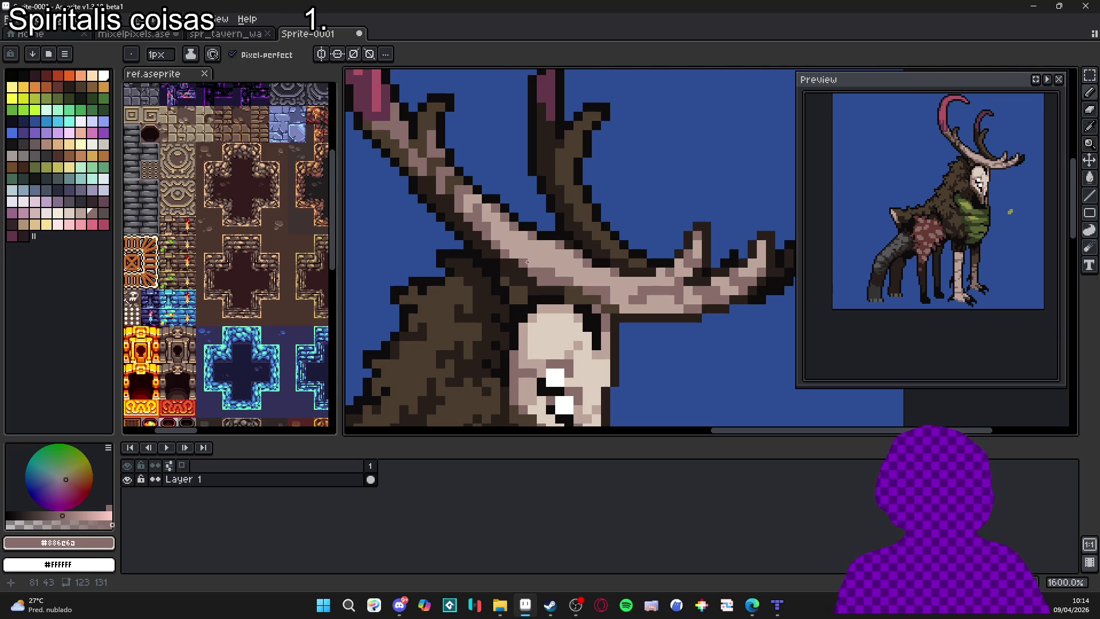
scroll(581, 281, "down", 3)
scroll(604, 292, "up", 5)
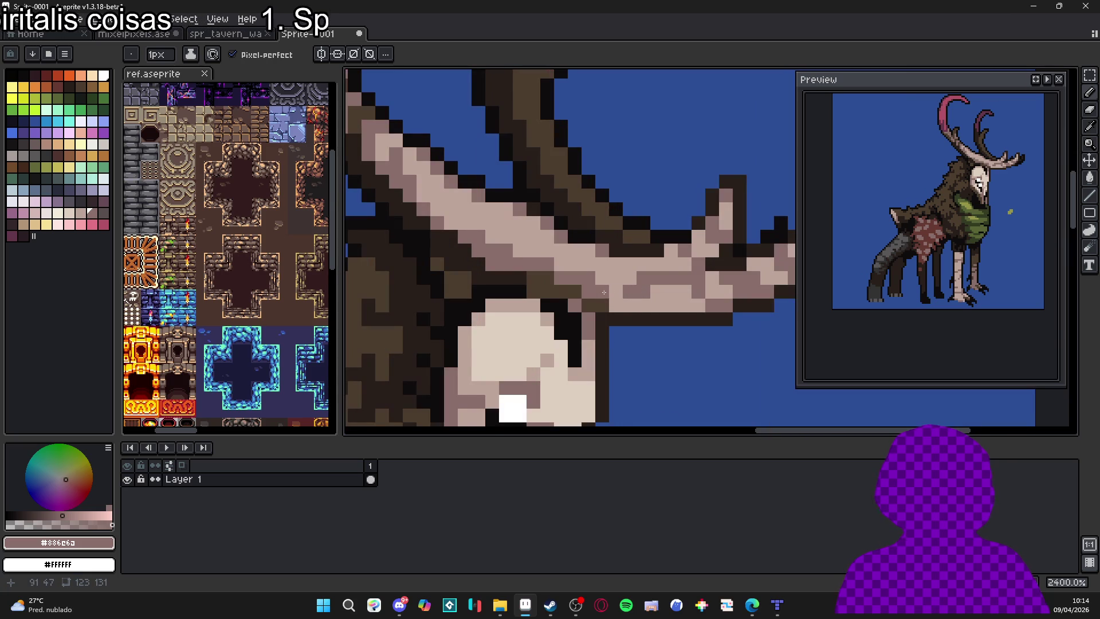
mouse_move(613, 300)
left_mouse_down()
mouse_move(705, 305)
mouse_move(684, 291)
mouse_move(725, 290)
left_mouse_up()
scroll(672, 325, "down", 4)
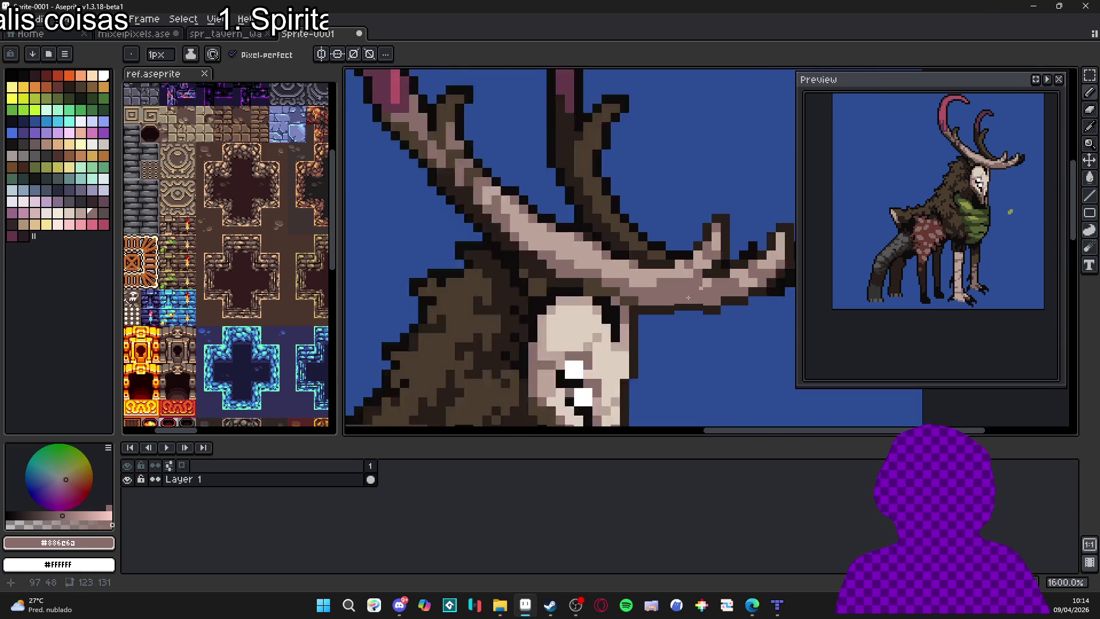
scroll(672, 324, "down", 1)
scroll(601, 304, "up", 3)
scroll(571, 293, "down", 1)
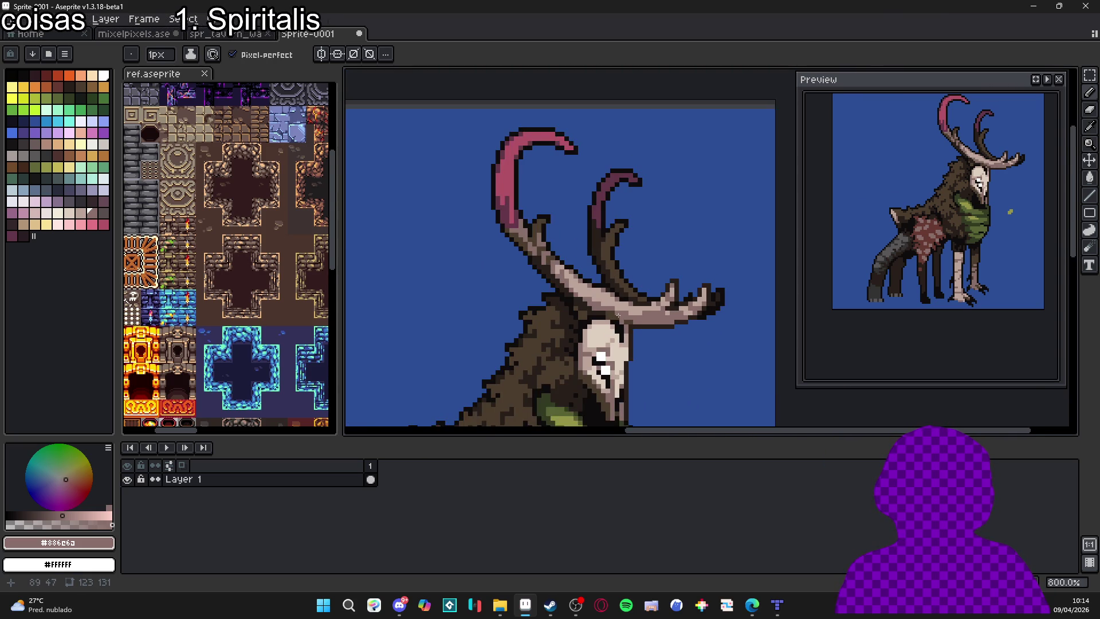
scroll(570, 294, "down", 1)
scroll(533, 269, "up", 3)
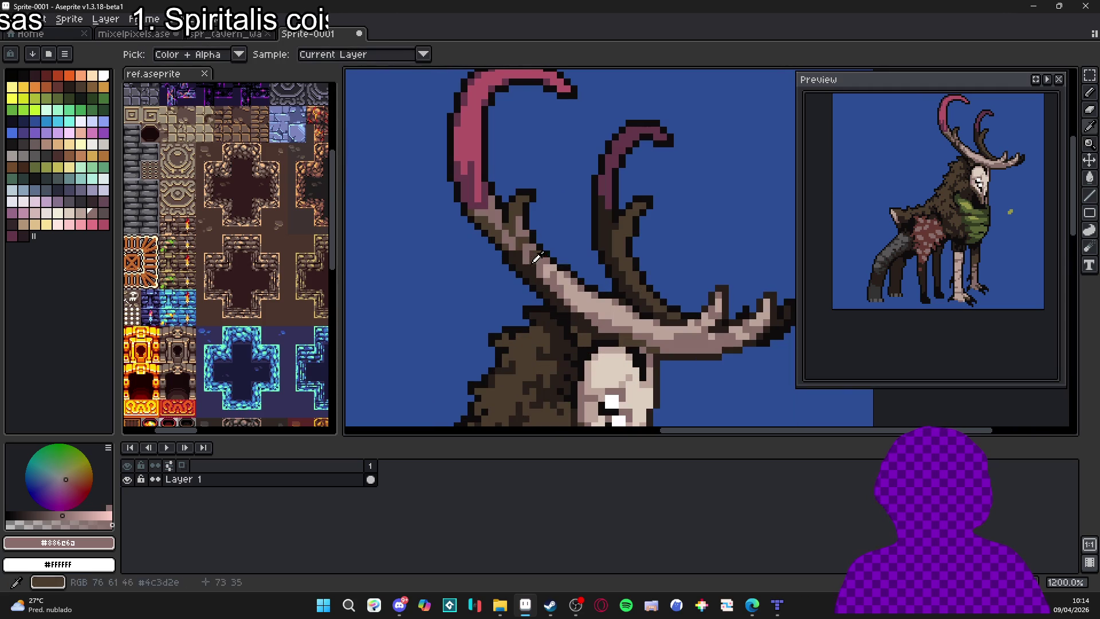
Resample antler shades and dark brown #4c3d2e, ending on the light bone tone #bda499.
left_click(529, 265, "alt")
left_click(532, 247, "alt")
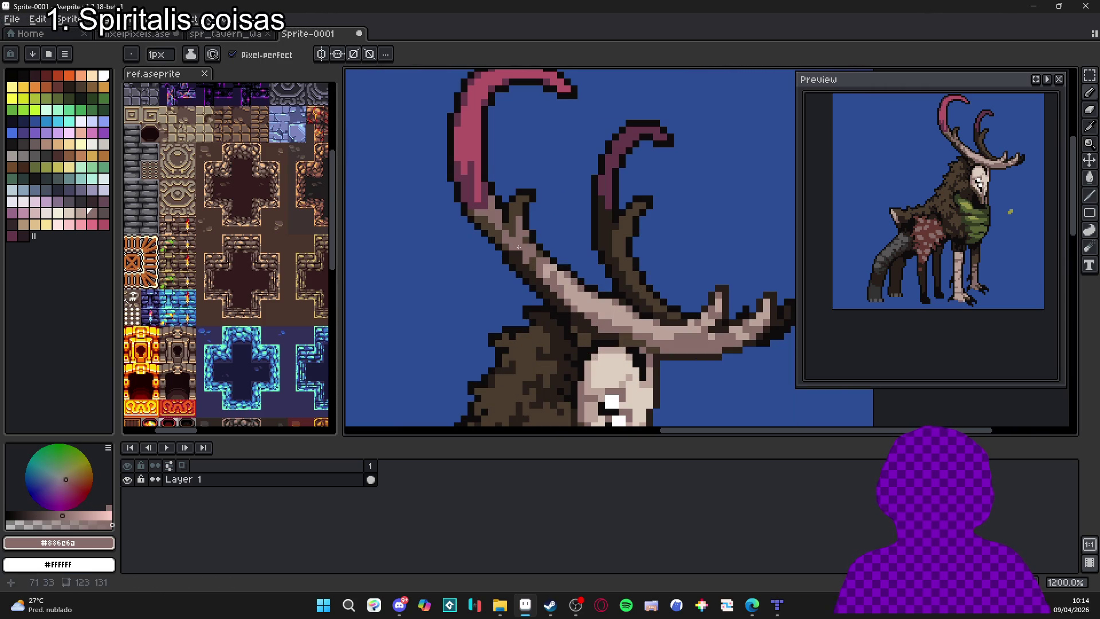
scroll(530, 260, "down", 4)
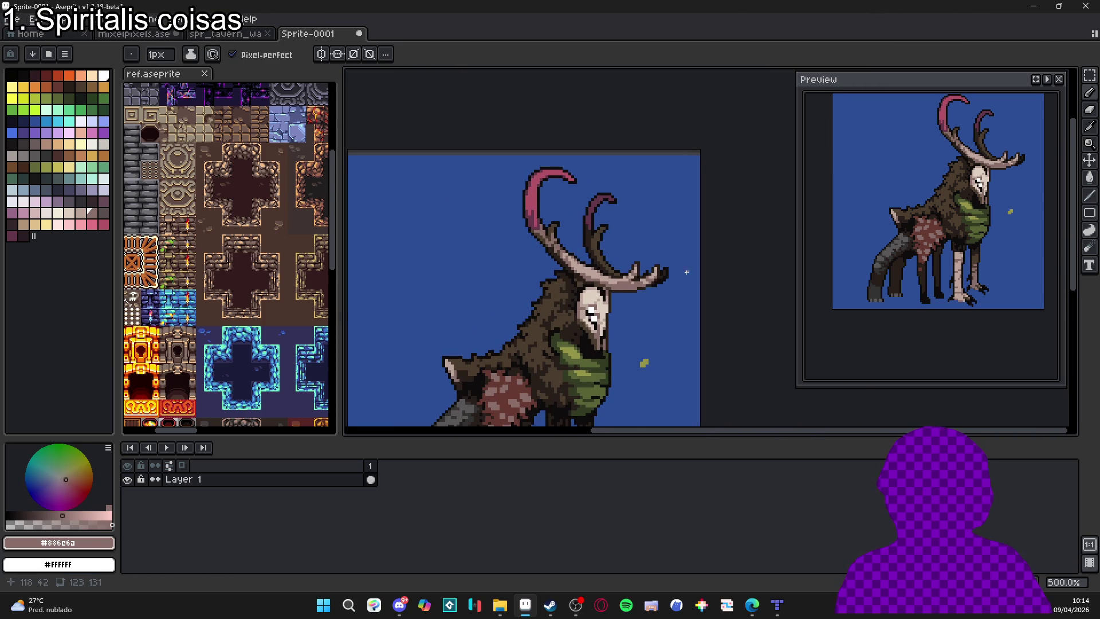
scroll(609, 279, "up", 4)
left_click(574, 278, "alt")
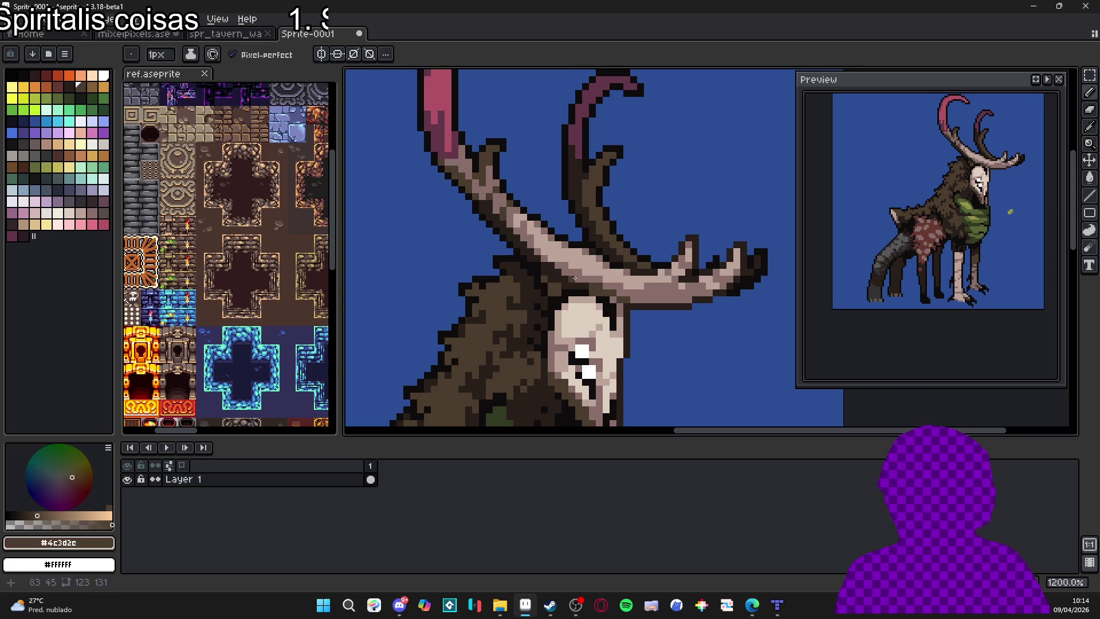
scroll(566, 274, "up", 1)
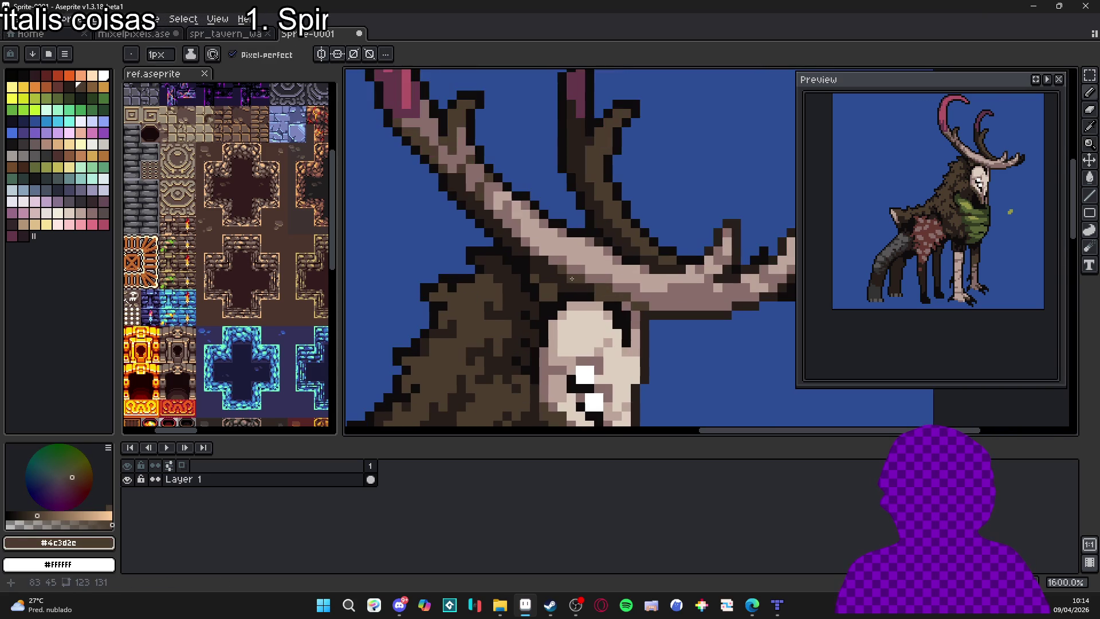
scroll(564, 272, "down", 4)
scroll(564, 272, "up", 4)
left_click(559, 254, "alt")
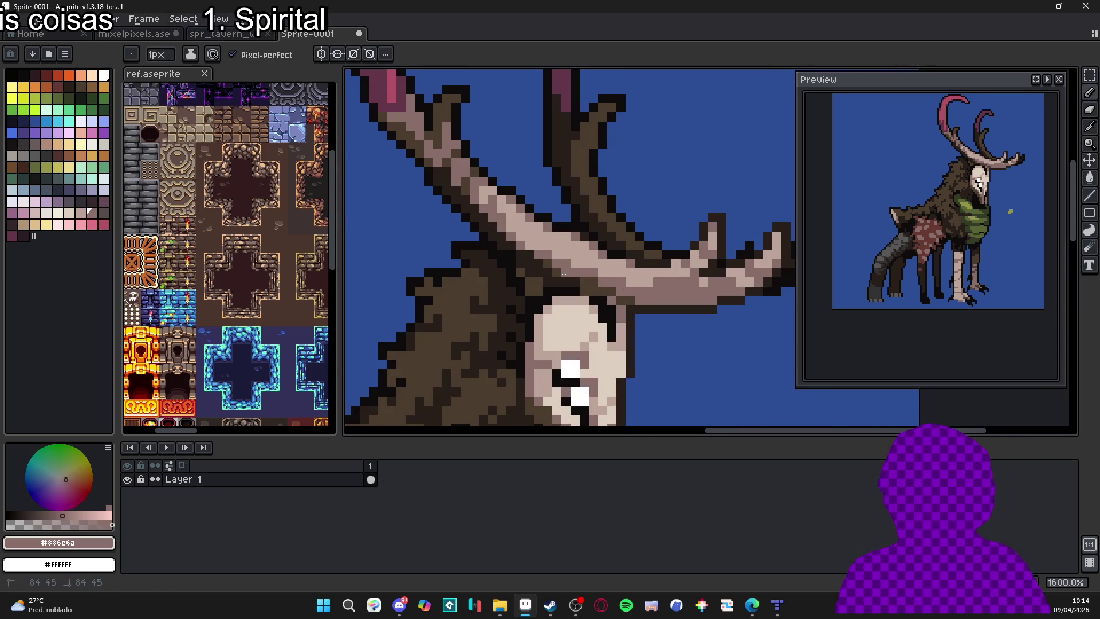
left_click(550, 273, "alt")
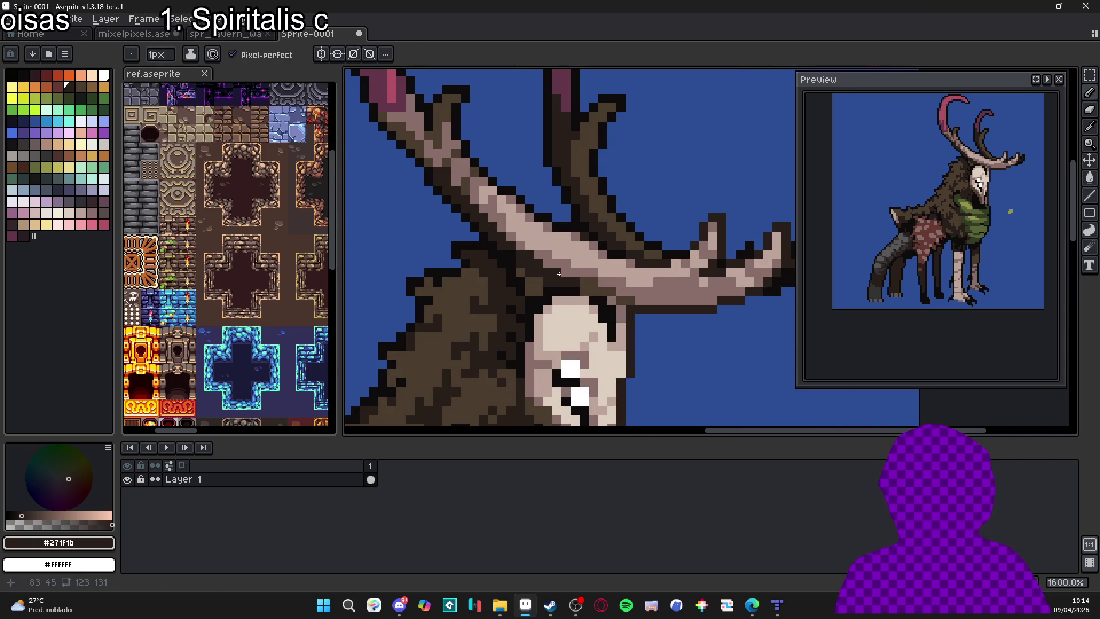
scroll(549, 268, "down", 3)
Re-pick the pale antler colour, then zoom out and pan to review the creature's body and legs.
left_click(582, 250, "alt")
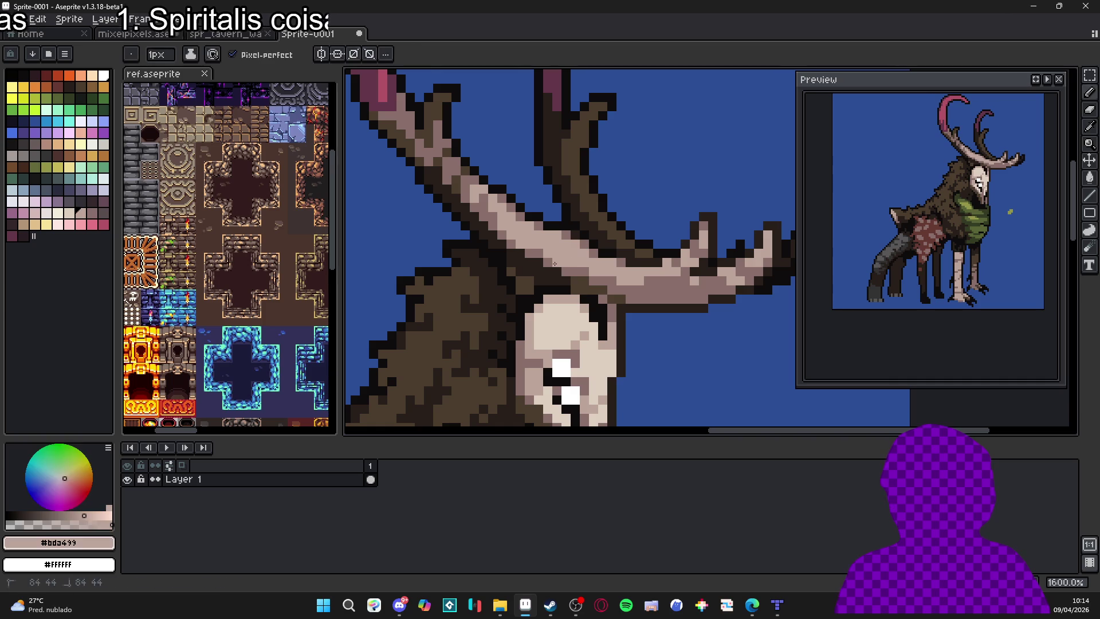
scroll(550, 257, "down", 3)
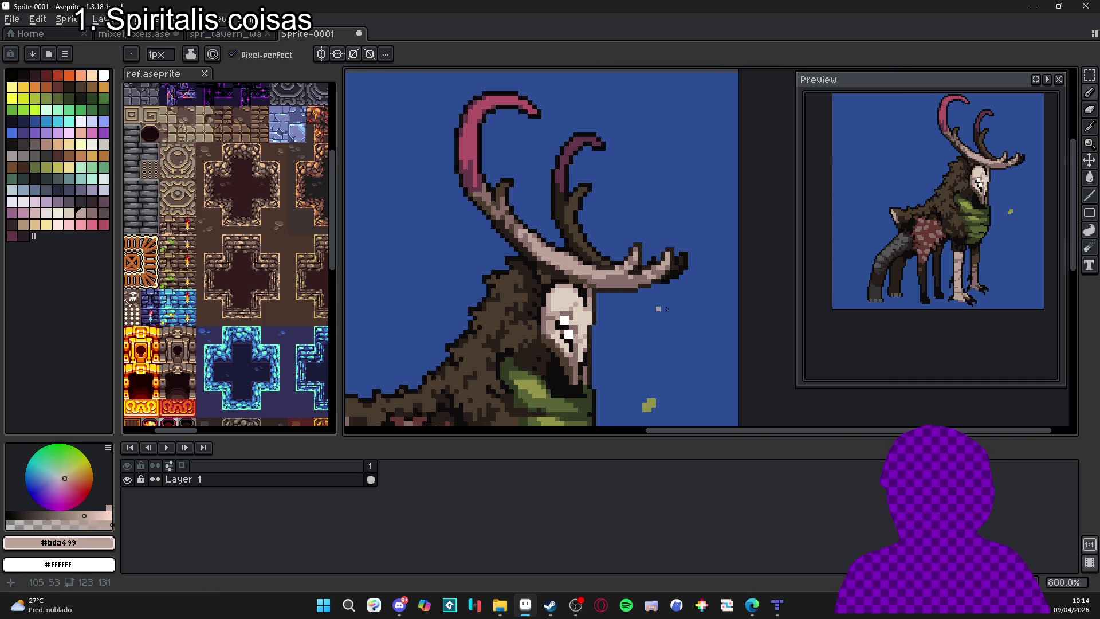
scroll(678, 286, "down", 1)
mouse_move(679, 286)
left_mouse_down()
mouse_move(601, 310)
mouse_move(600, 286)
left_mouse_up()
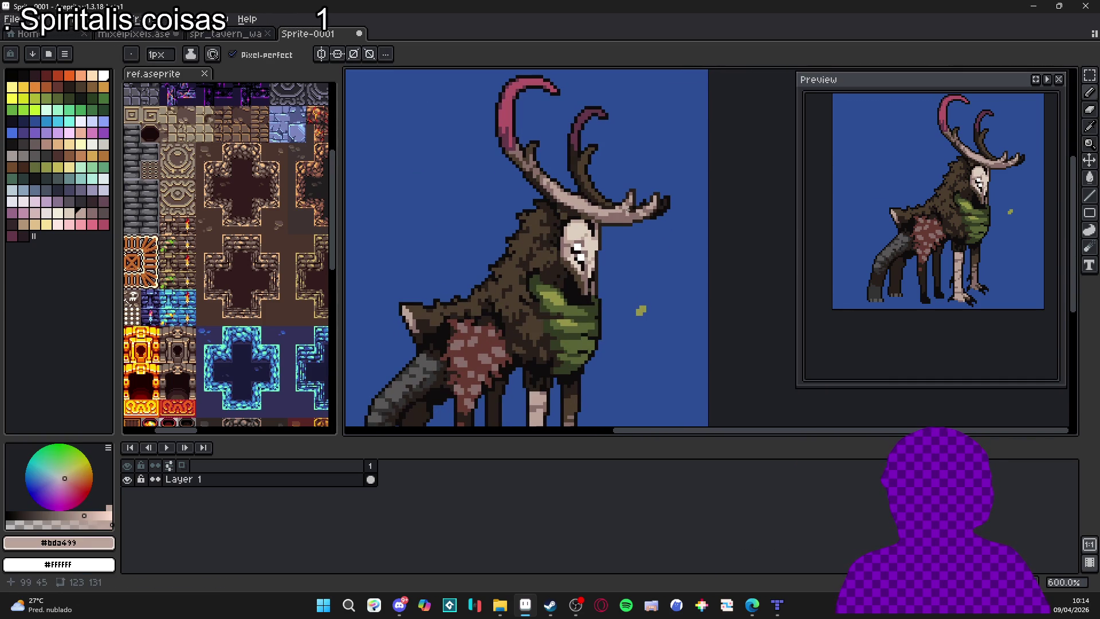
scroll(603, 162, "down", 1)
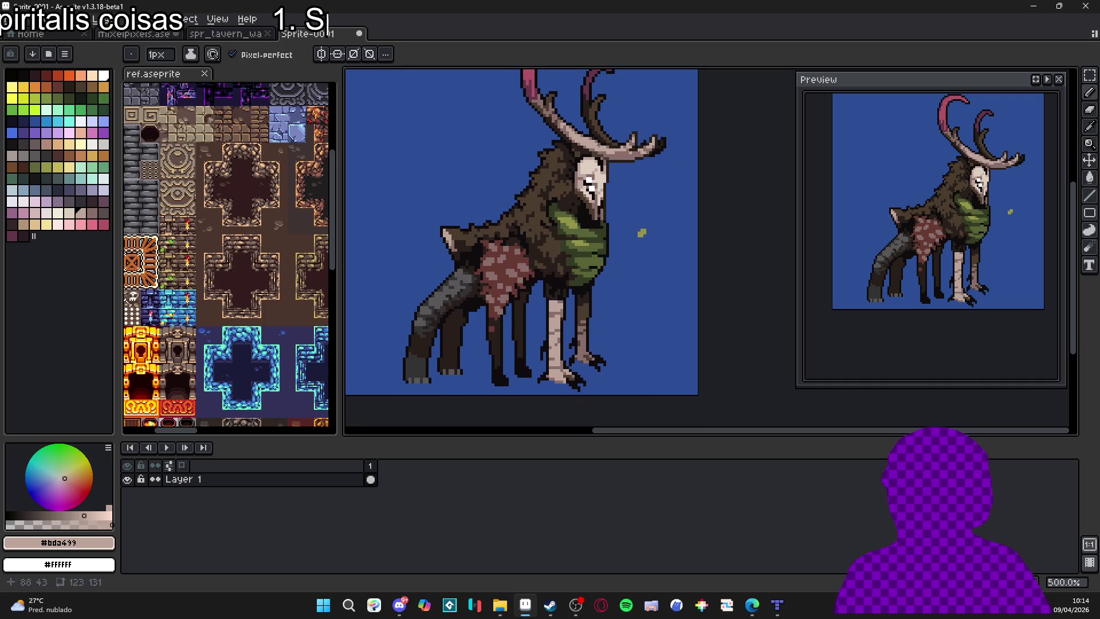
scroll(576, 247, "down", 1)
scroll(522, 295, "up", 1)
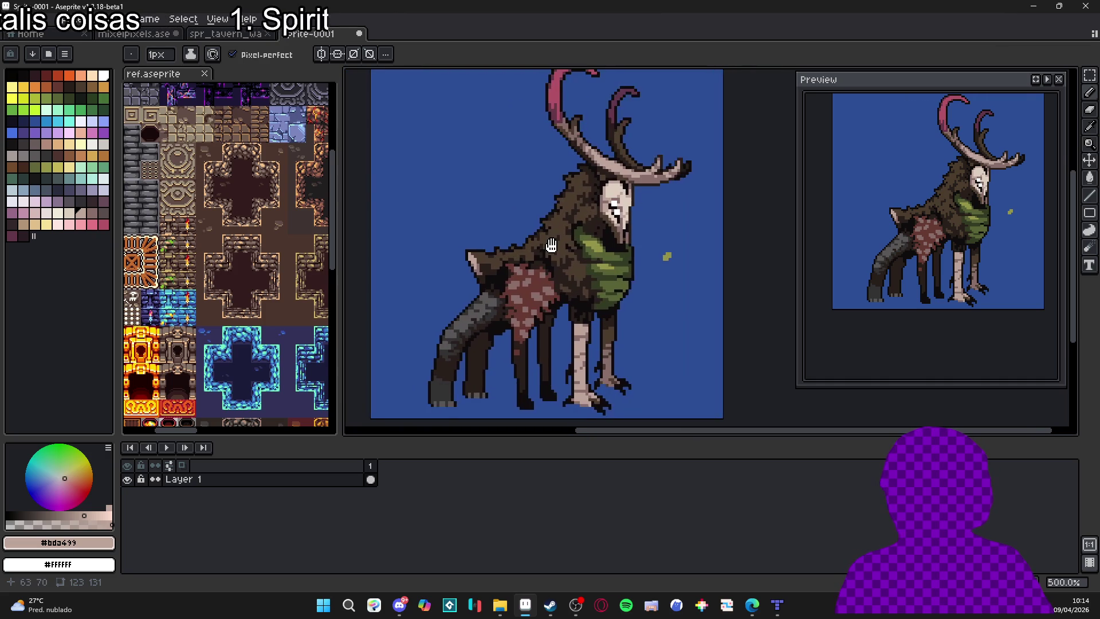
left_click_drag(522, 295, 540, 277)
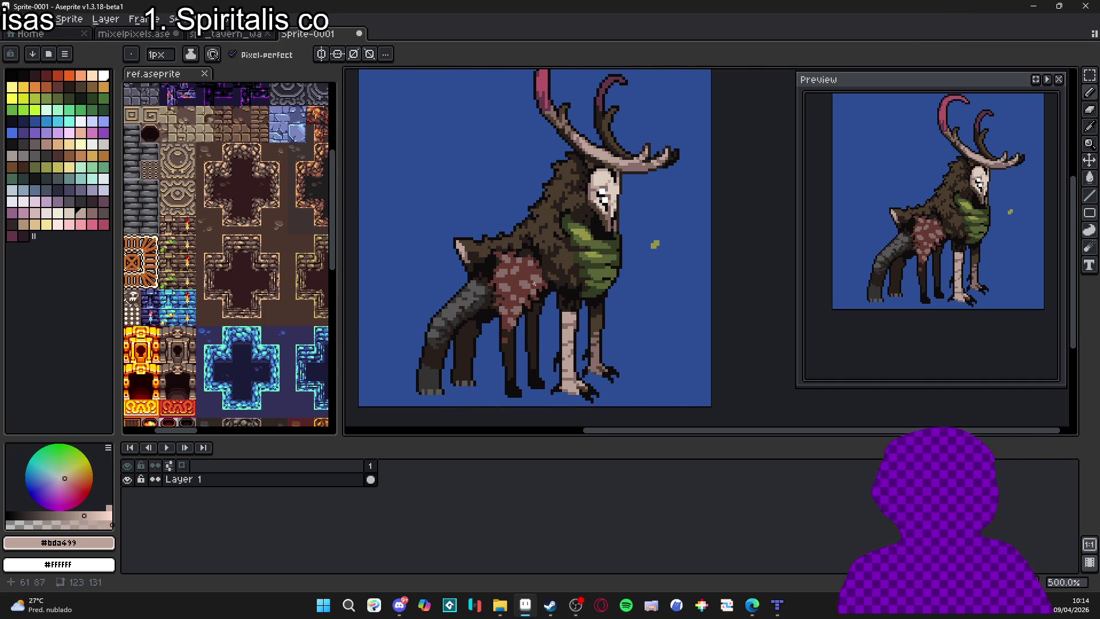
scroll(542, 274, "up", 4)
key("alt")
Trial dark-red and near-black dots on the flank with a 2px brush, undoing each.
left_click(500, 287, "alt")
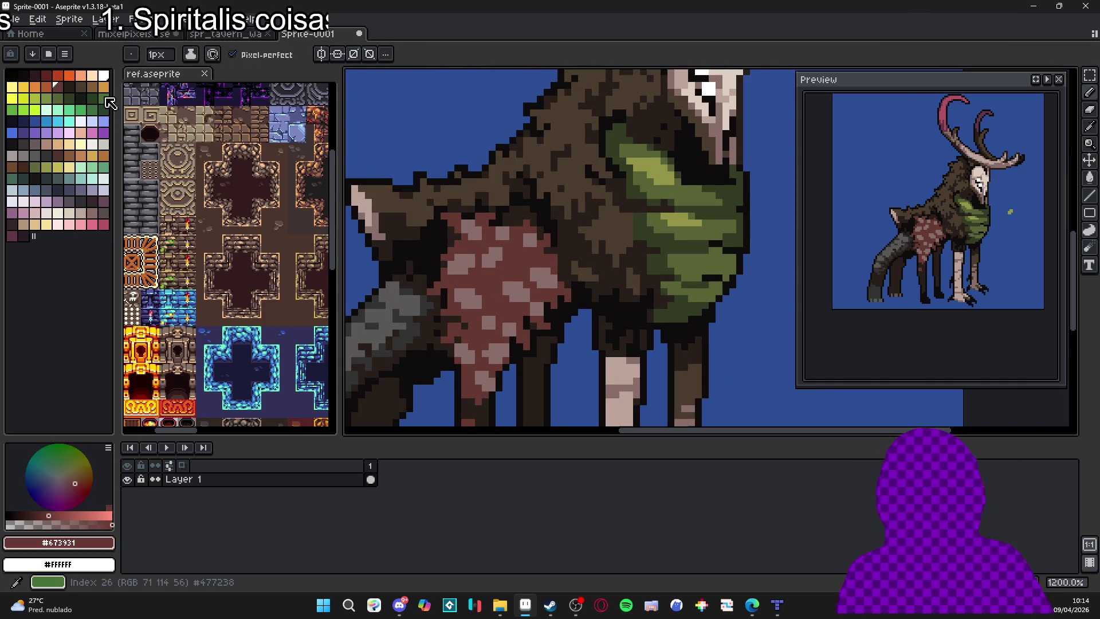
left_click(46, 75)
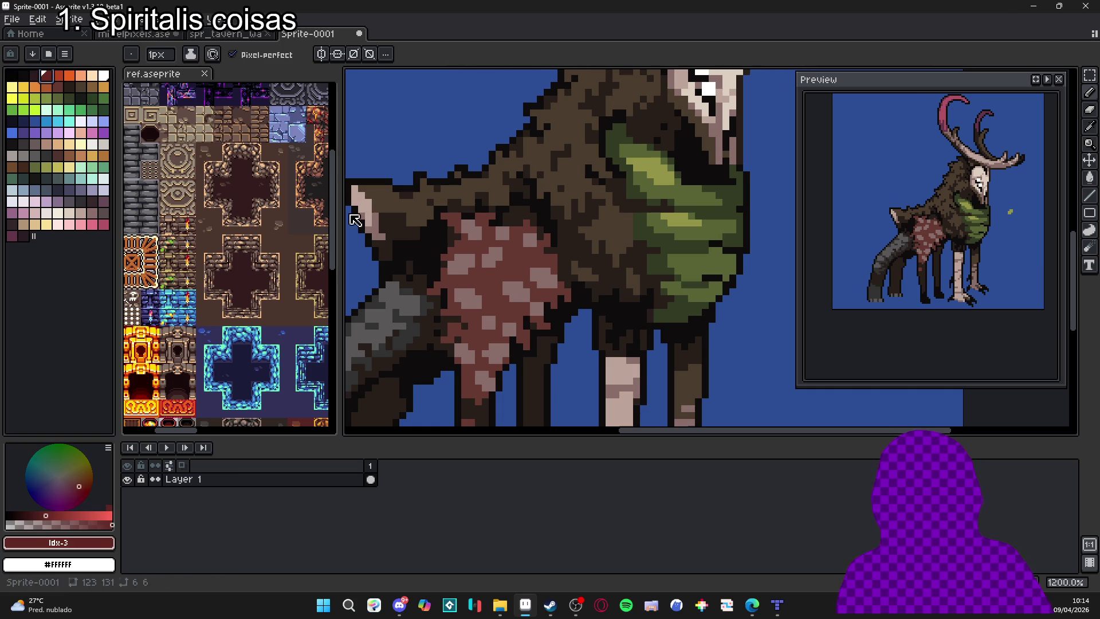
scroll(503, 290, "up", 1)
key("plus")
left_click(503, 289)
key("ctrl+z")
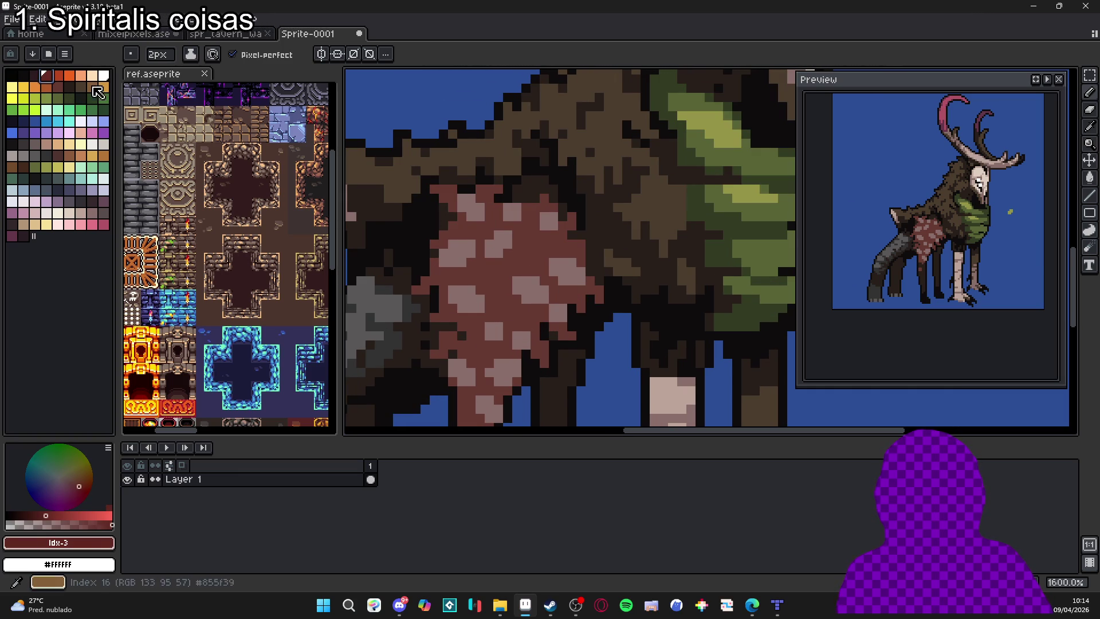
left_click(498, 287, "alt")
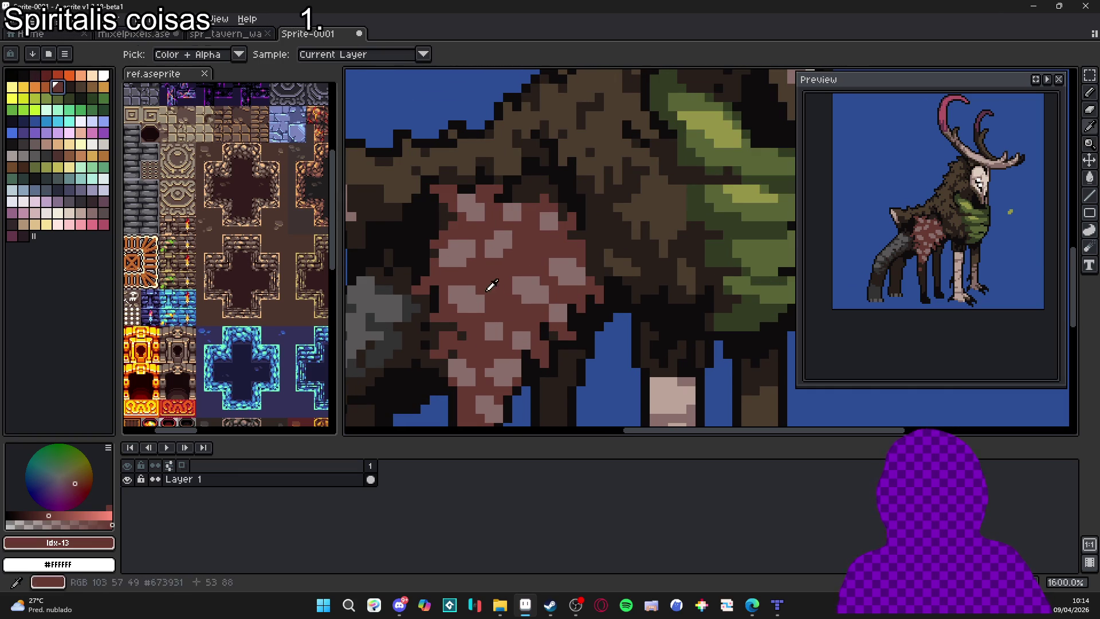
left_click(489, 288, "alt")
left_click(496, 295)
key("ctrl+z")
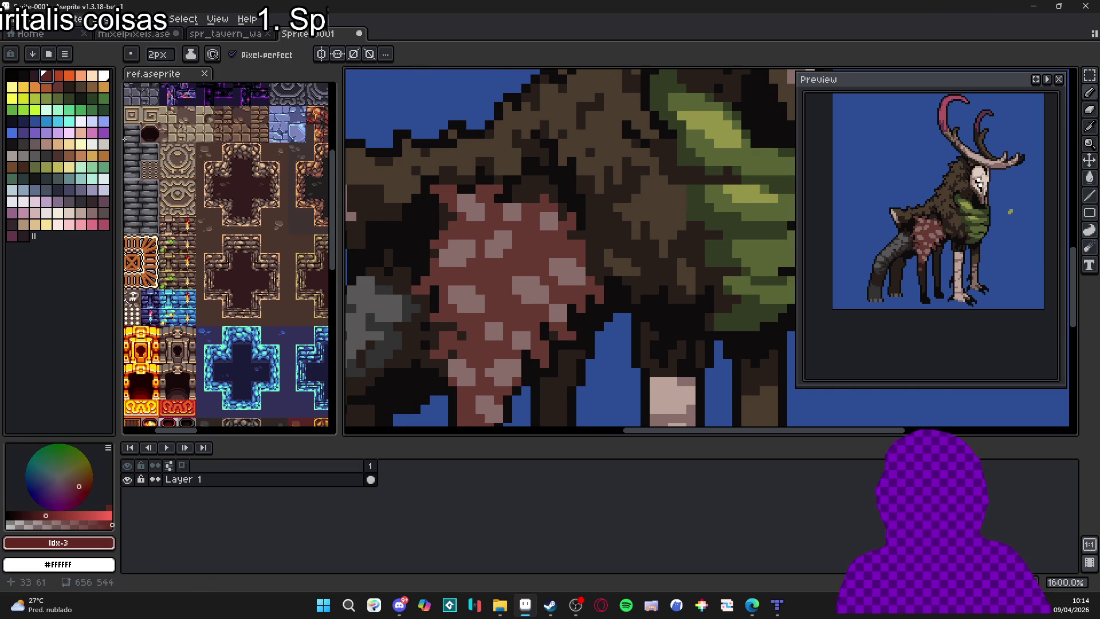
key("bracketleft")
left_click(513, 299)
key("ctrl+z")
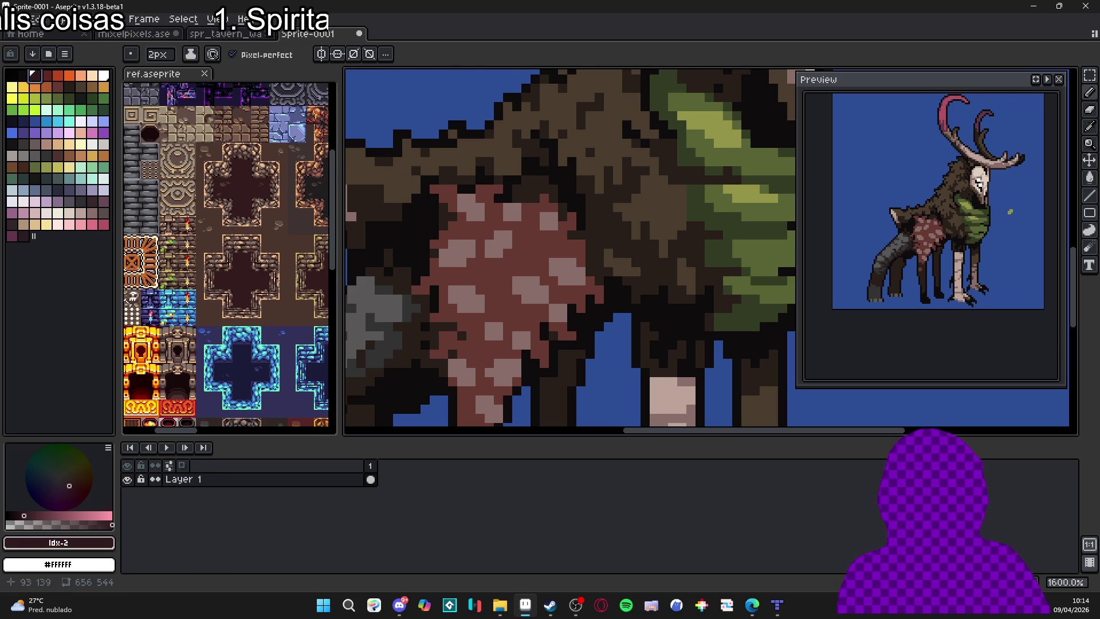
Pick dark brown #36282b and paint dark spots on the lower flank, switching brush size 1–2px.
left_click(104, 201)
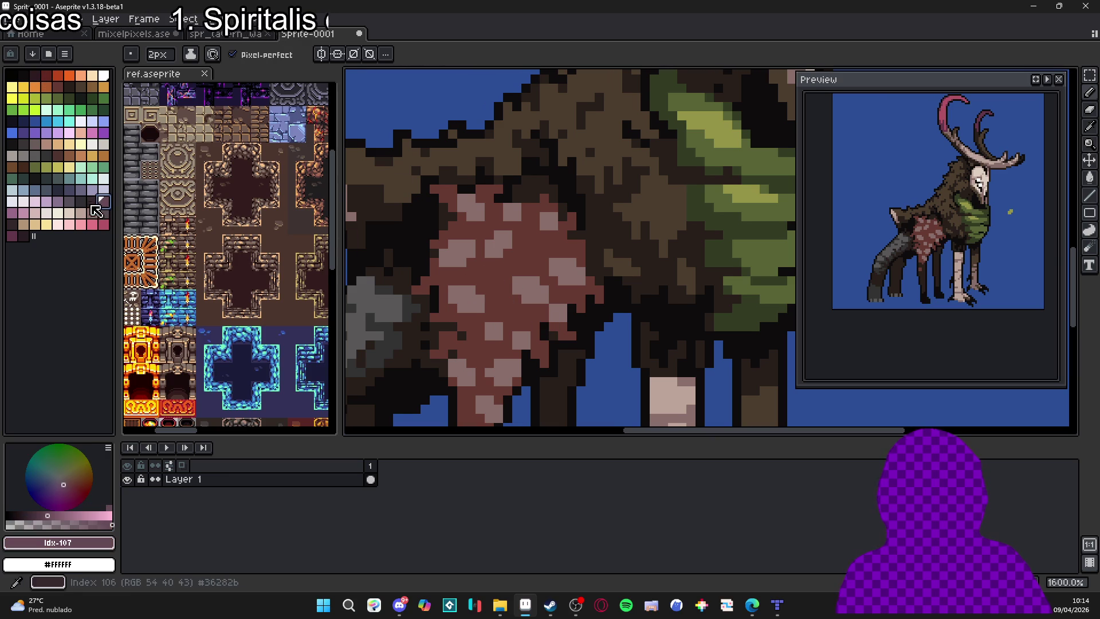
key("bracketleft")
left_click(505, 294)
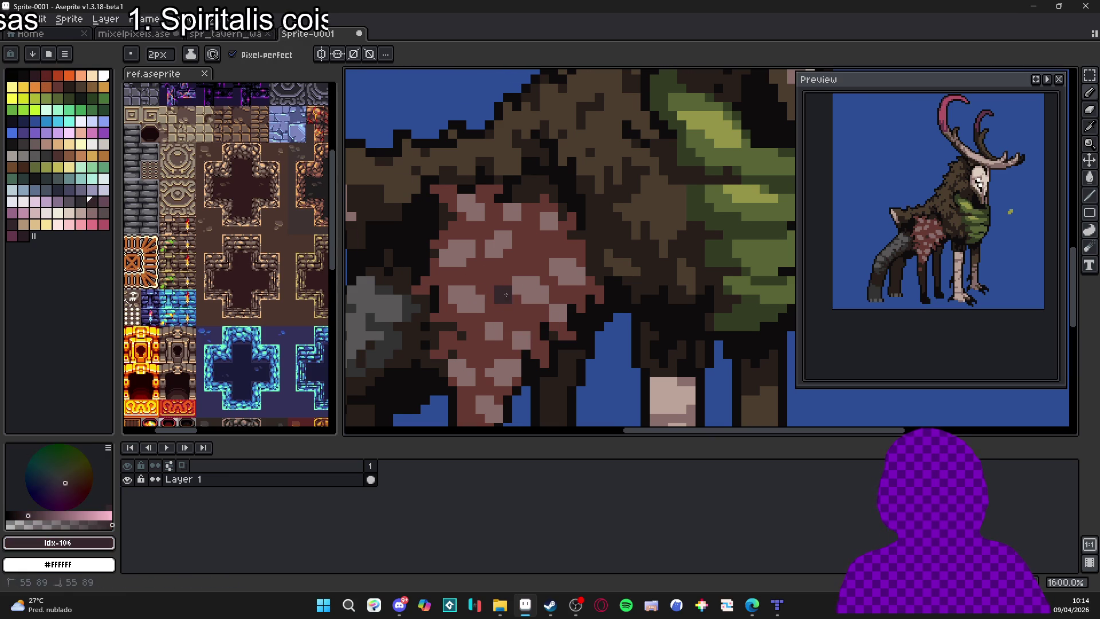
key("minus")
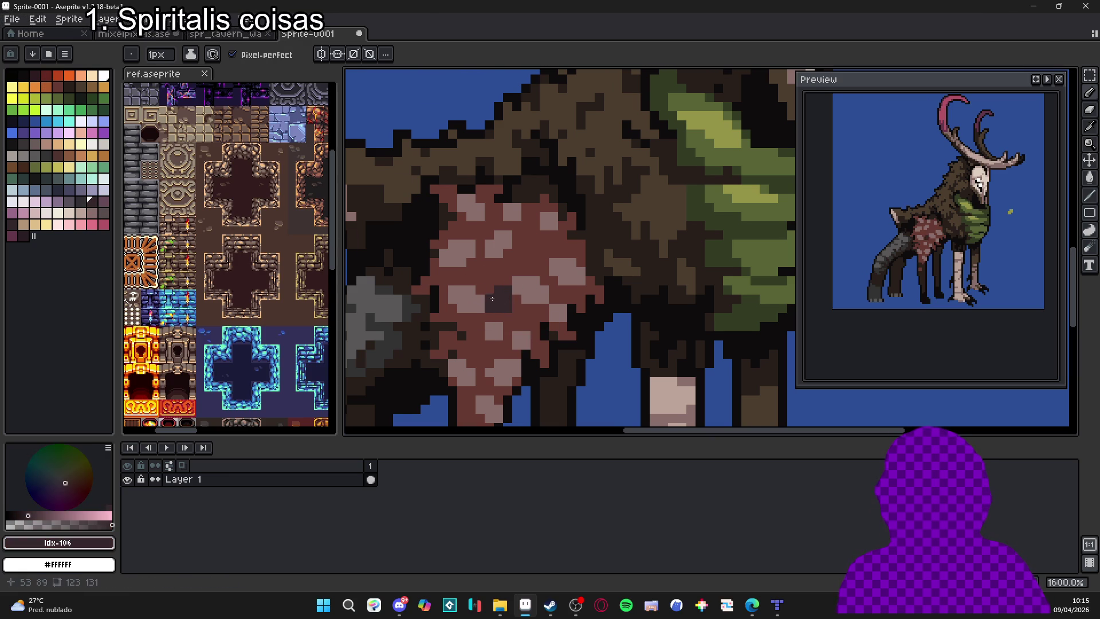
left_click(491, 285, "alt")
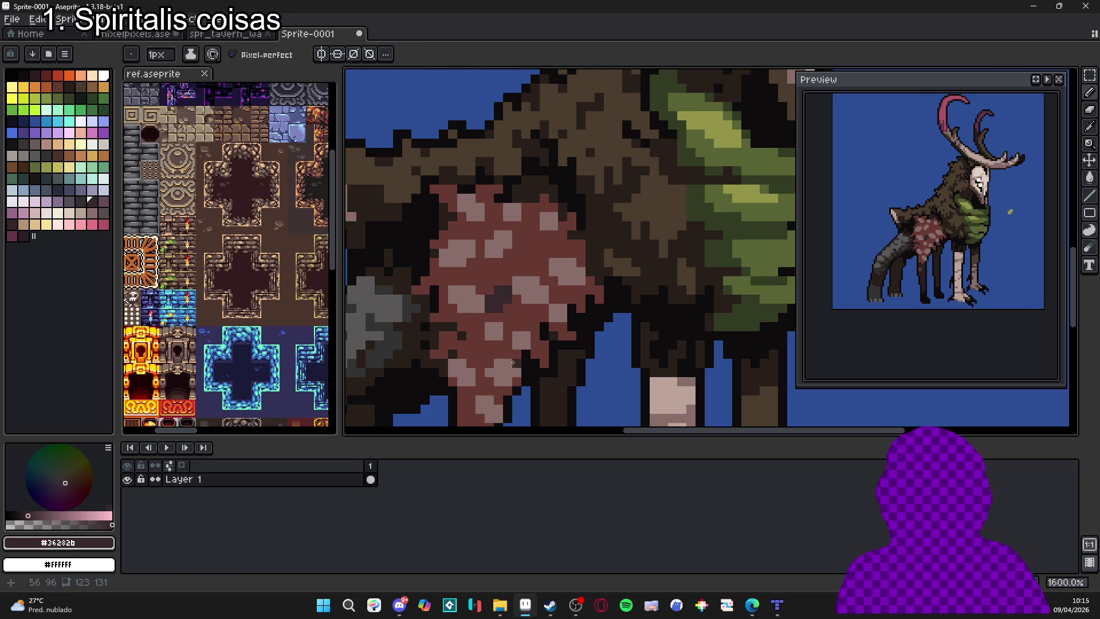
key("plus")
key("minus")
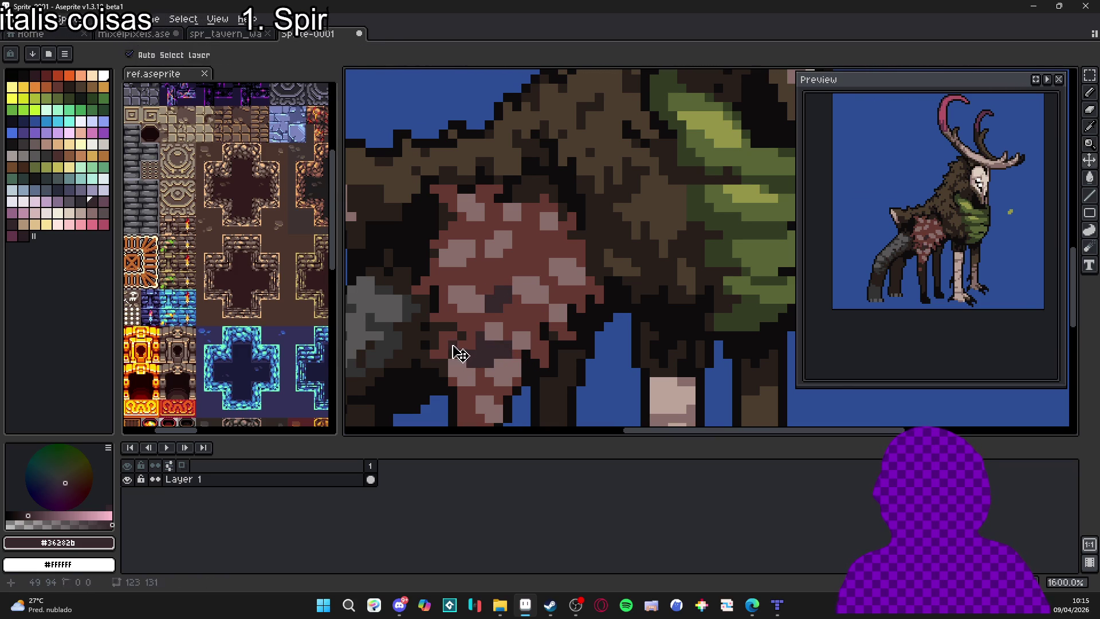
key("plus")
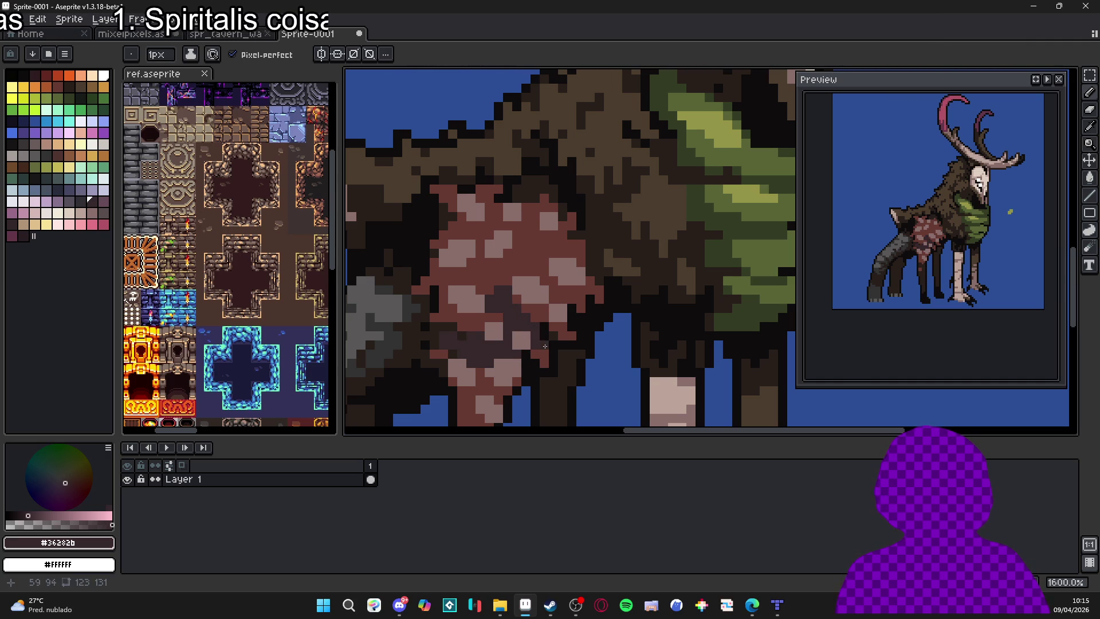
key("plus")
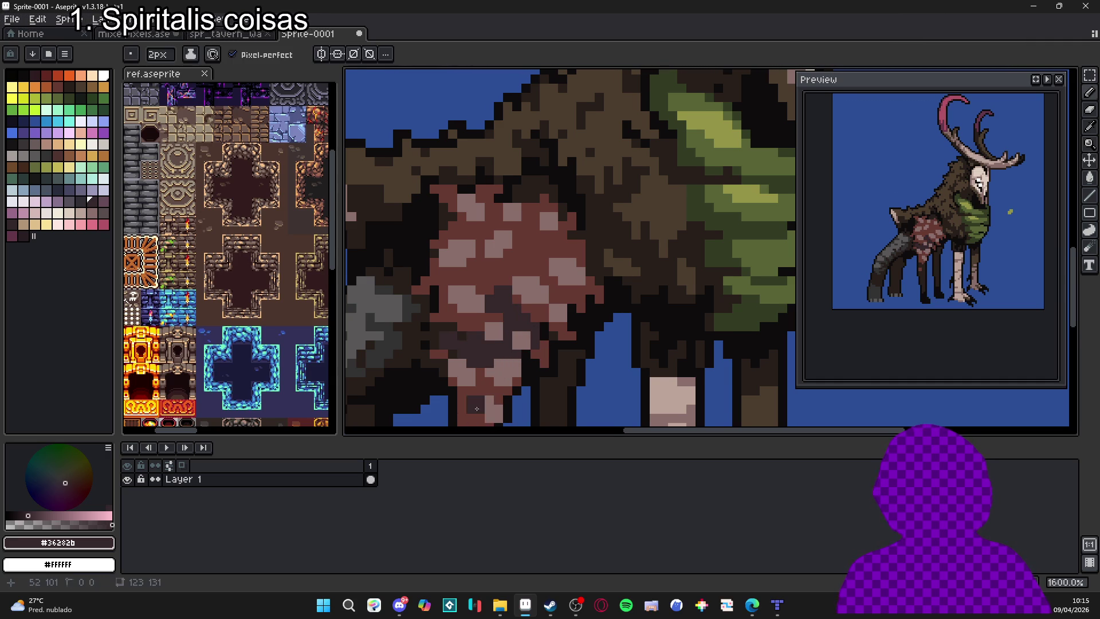
scroll(478, 342, "down", 2)
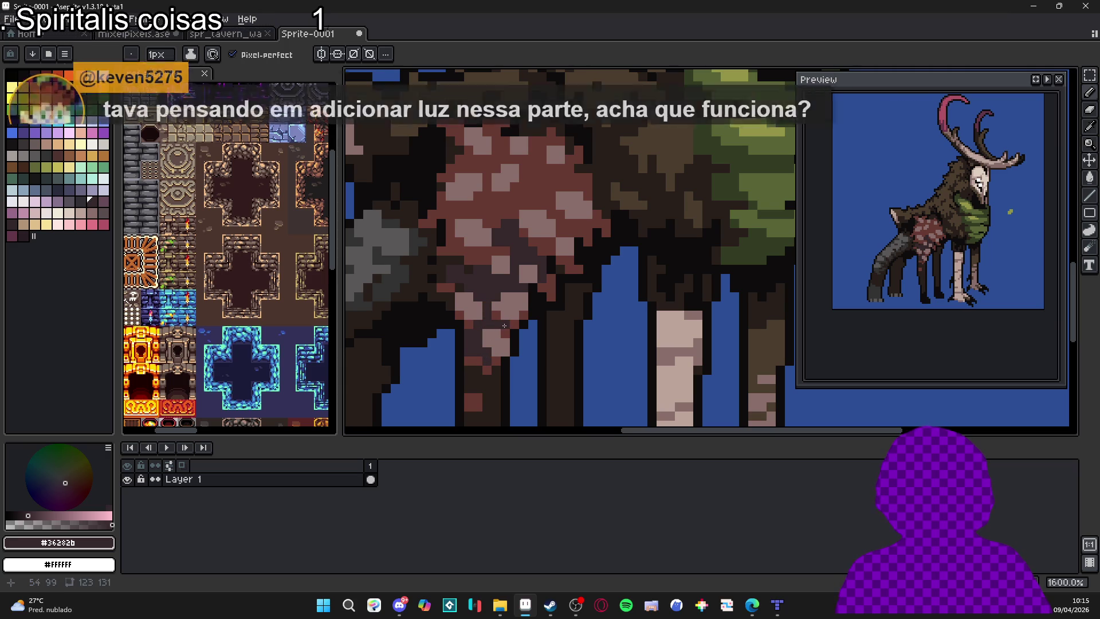
Sample the reddish flesh tone and dark brown from the creature's hip.
scroll(523, 321, "down", 1)
scroll(472, 259, "up", 1)
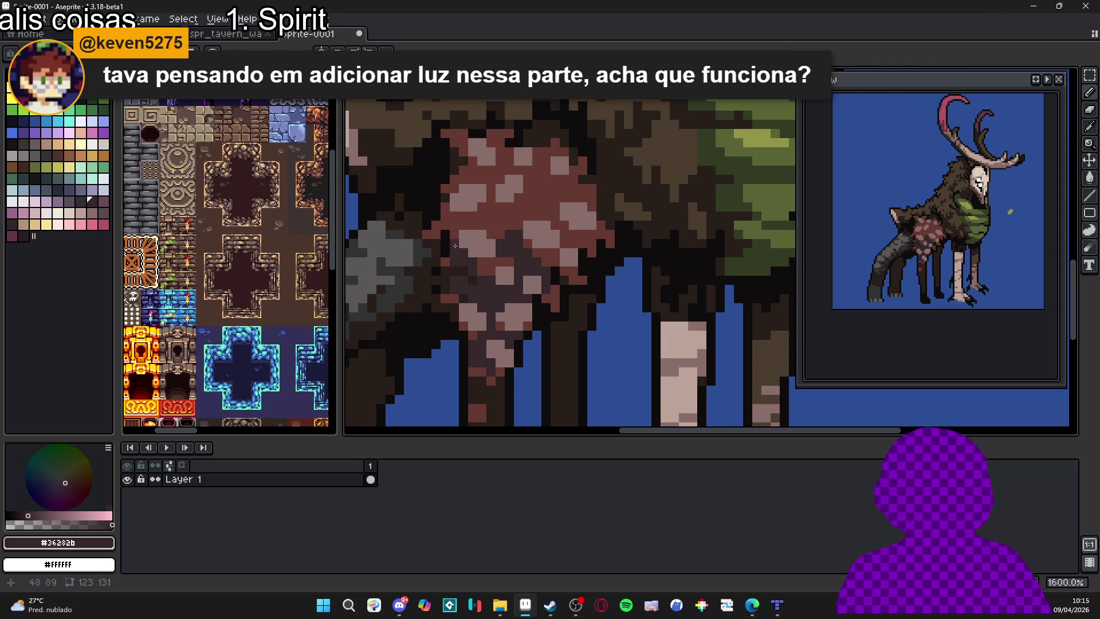
scroll(487, 273, "down", 4)
scroll(498, 247, "up", 4)
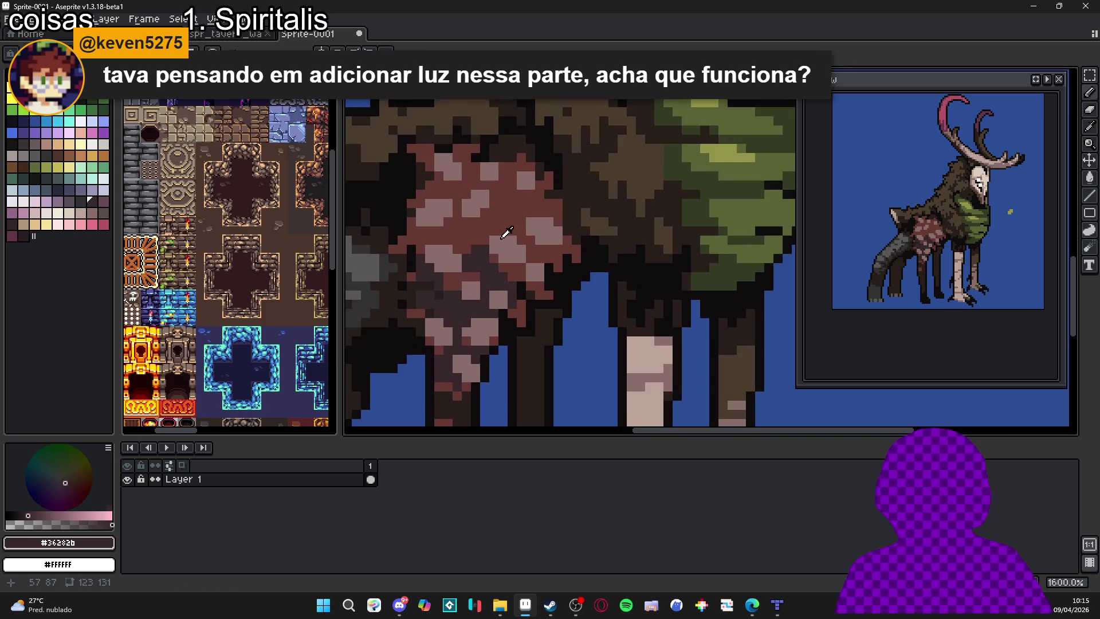
left_click(504, 234, "alt")
mouse_move(504, 233)
left_mouse_down()
mouse_move(459, 270)
mouse_move(474, 262)
left_mouse_up()
left_click(461, 257, "alt")
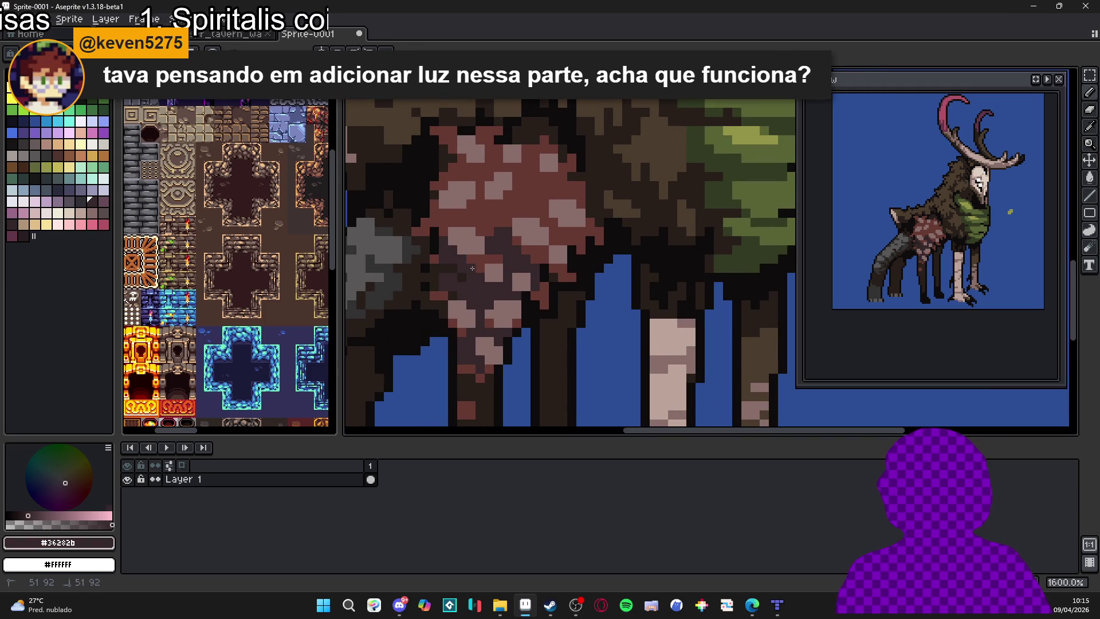
scroll(483, 266, "down", 4)
scroll(486, 287, "up", 4)
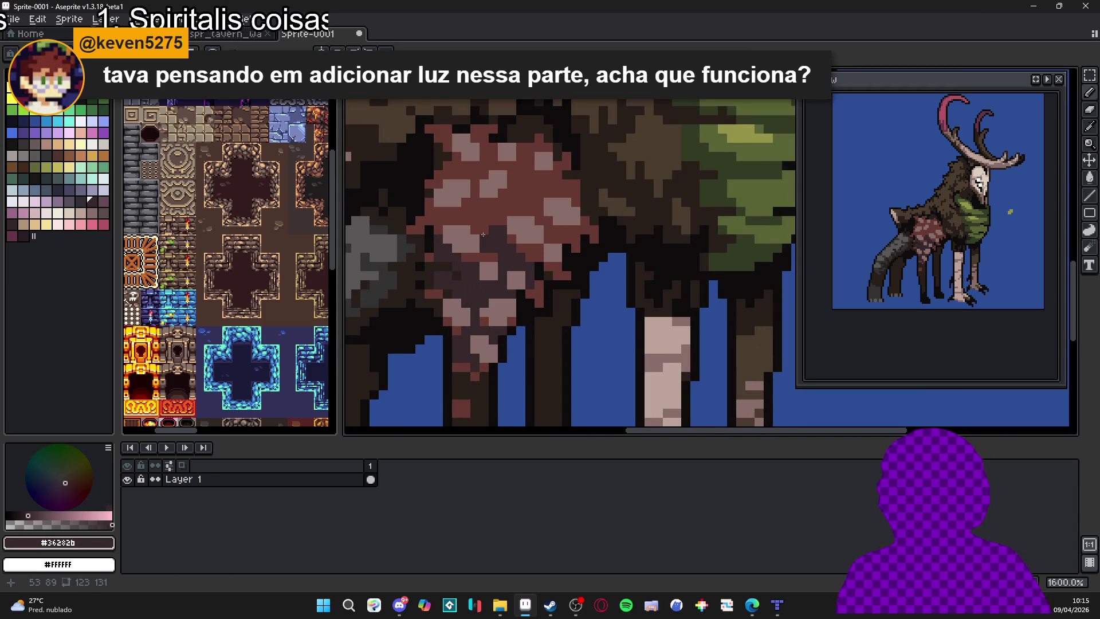
Draw a trial stroke on the reddish hip patch, then undo it.
left_click(489, 317, "alt")
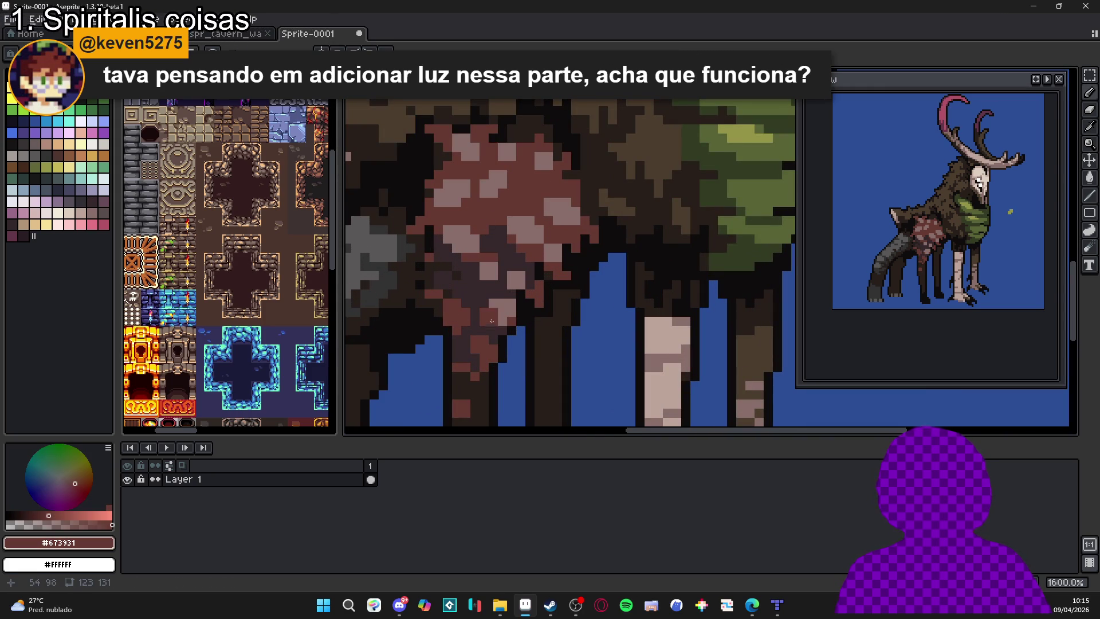
mouse_move(484, 309)
left_mouse_down()
mouse_move(510, 312)
mouse_move(502, 302)
mouse_move(492, 322)
left_mouse_up()
left_click(488, 322, "alt")
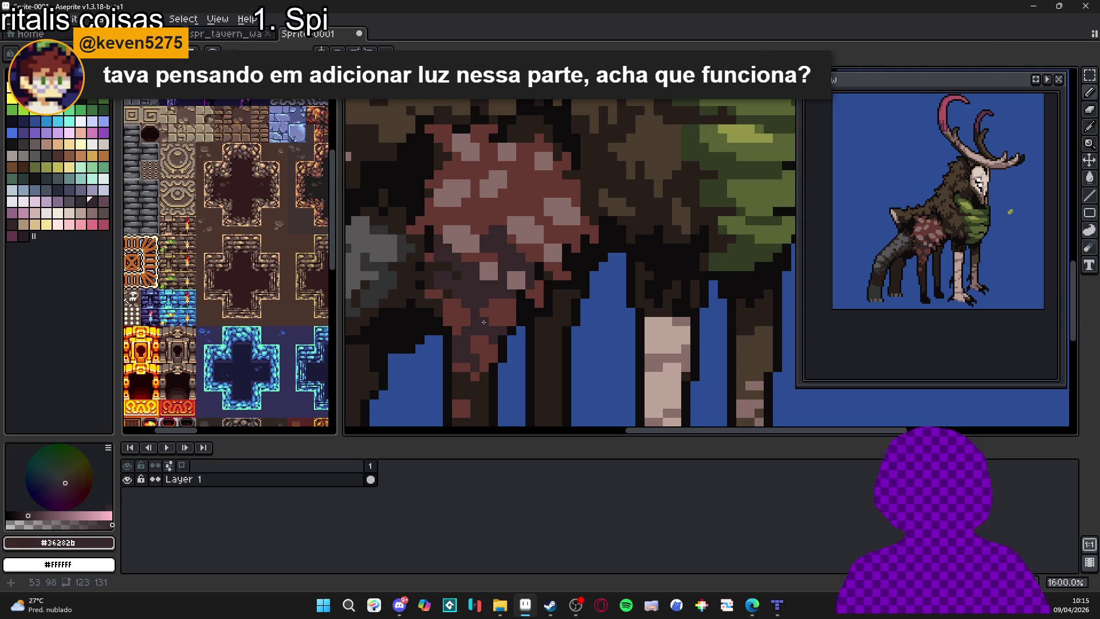
scroll(492, 323, "down", 6)
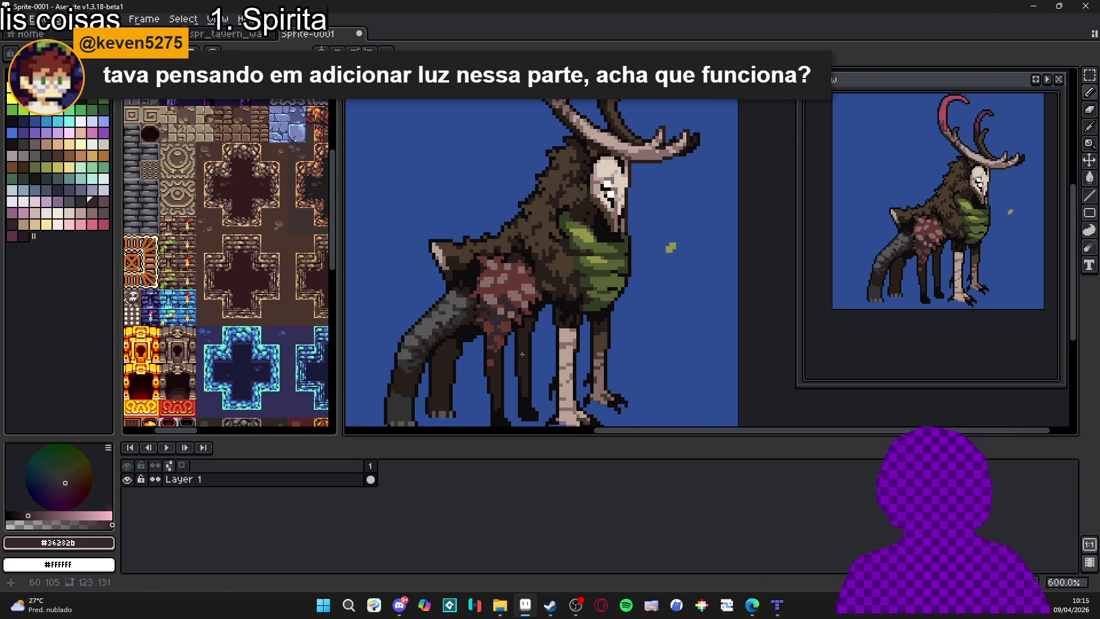
key("ctrl+z")
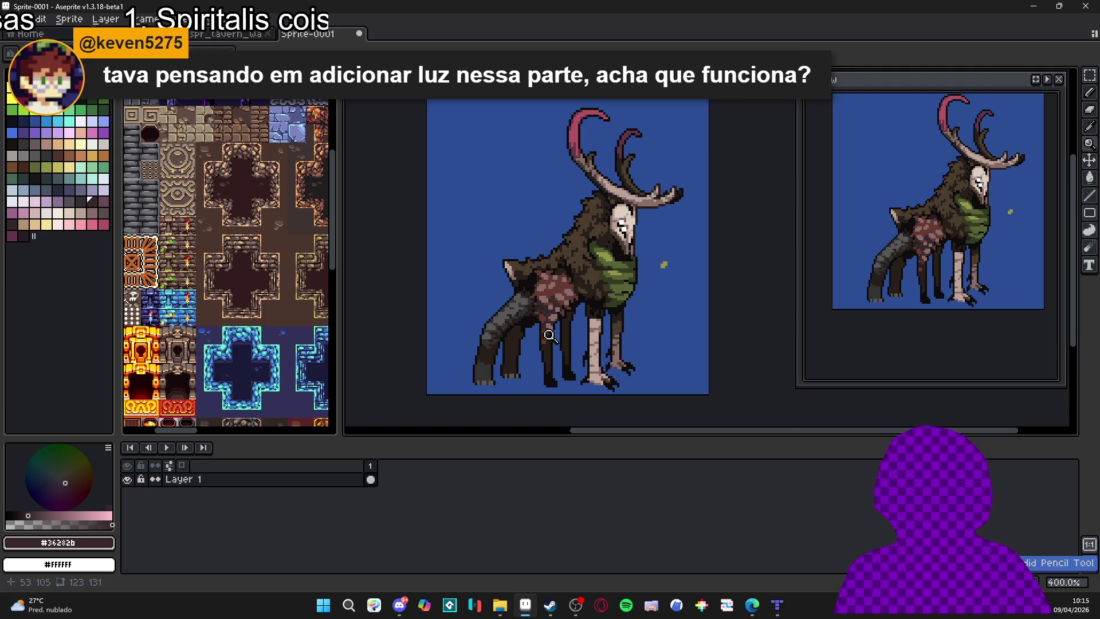
Pick the muted pink tone and paint darker pixels across the creature's body.
scroll(547, 322, "up", 5)
left_click(560, 302, "alt")
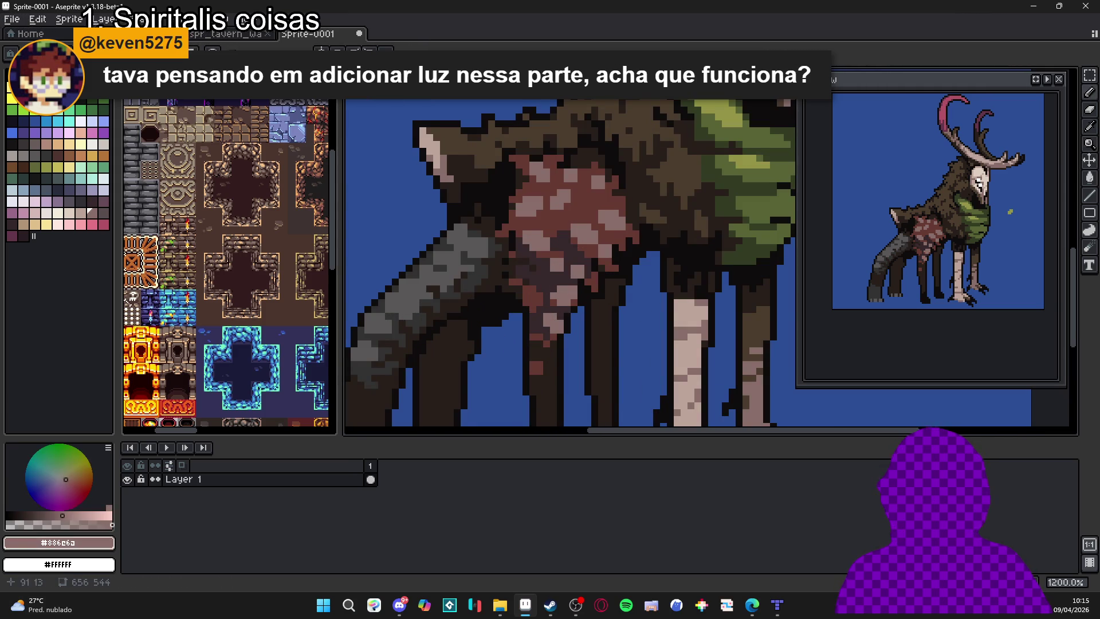
scroll(559, 303, "up", 1)
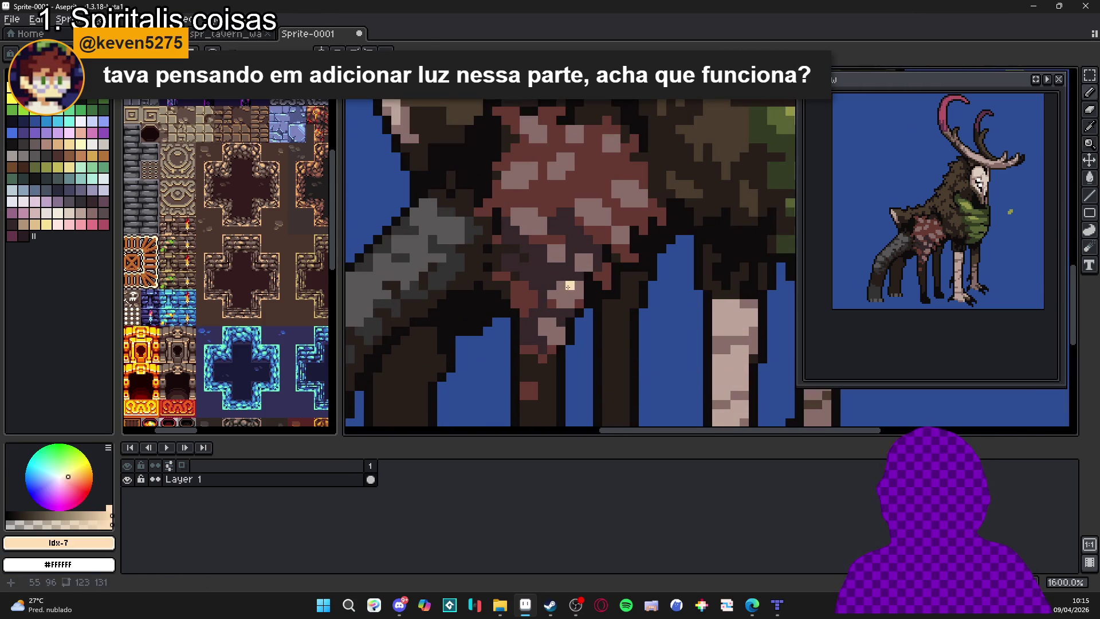
left_click(104, 213)
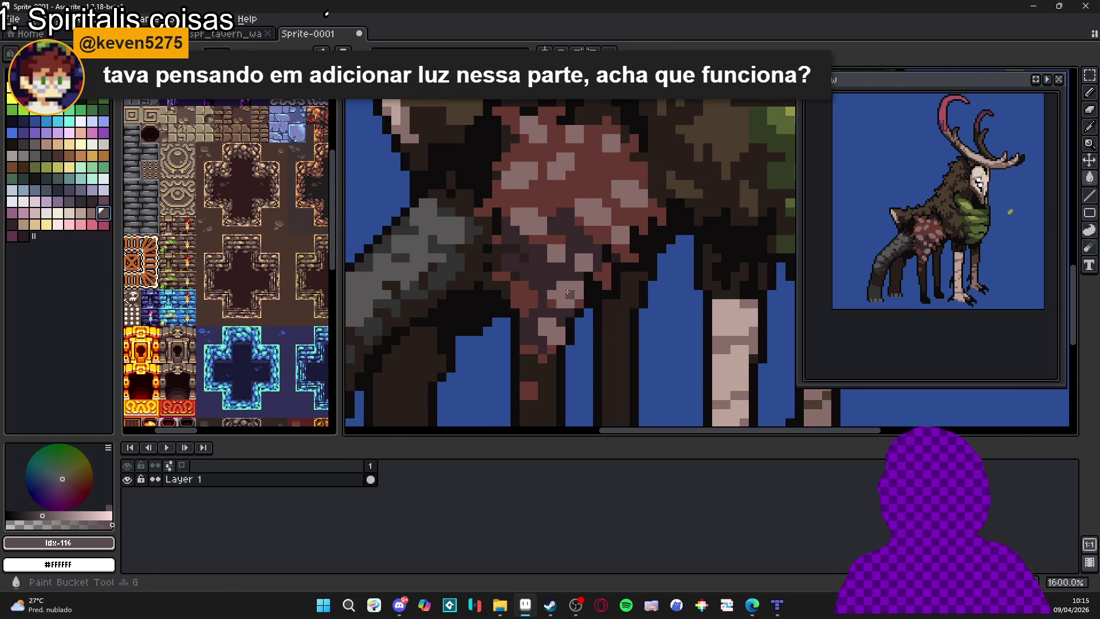
mouse_move(565, 289)
left_mouse_down()
mouse_move(557, 325)
mouse_move(547, 278)
left_mouse_up()
scroll(558, 324, "down", 5)
scroll(570, 295, "up", 5)
scroll(547, 279, "down", 3)
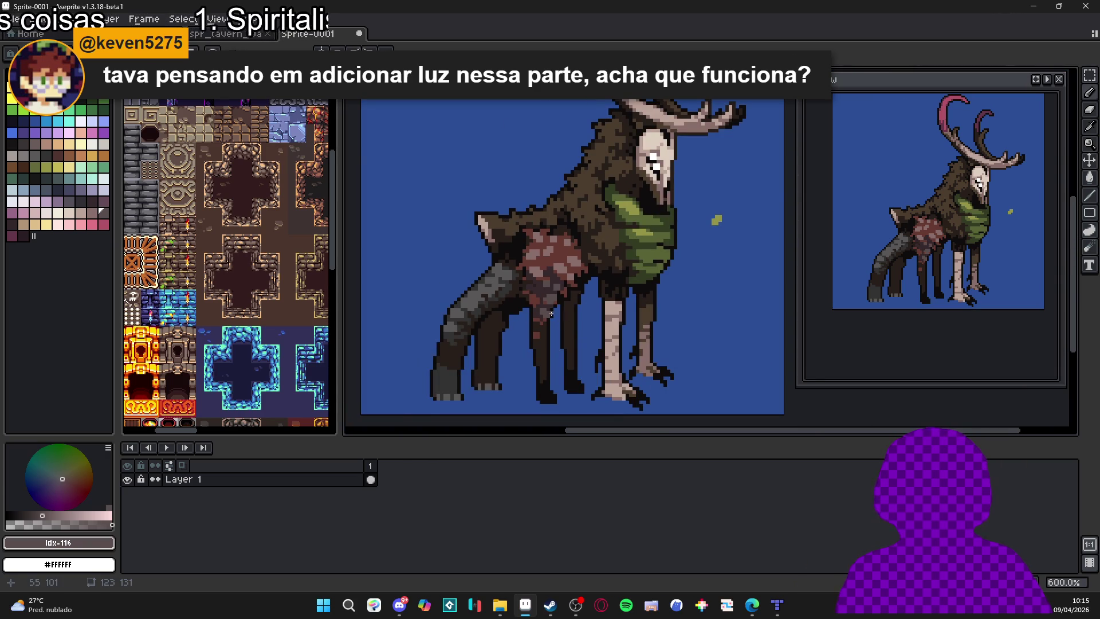
scroll(551, 313, "up", 3)
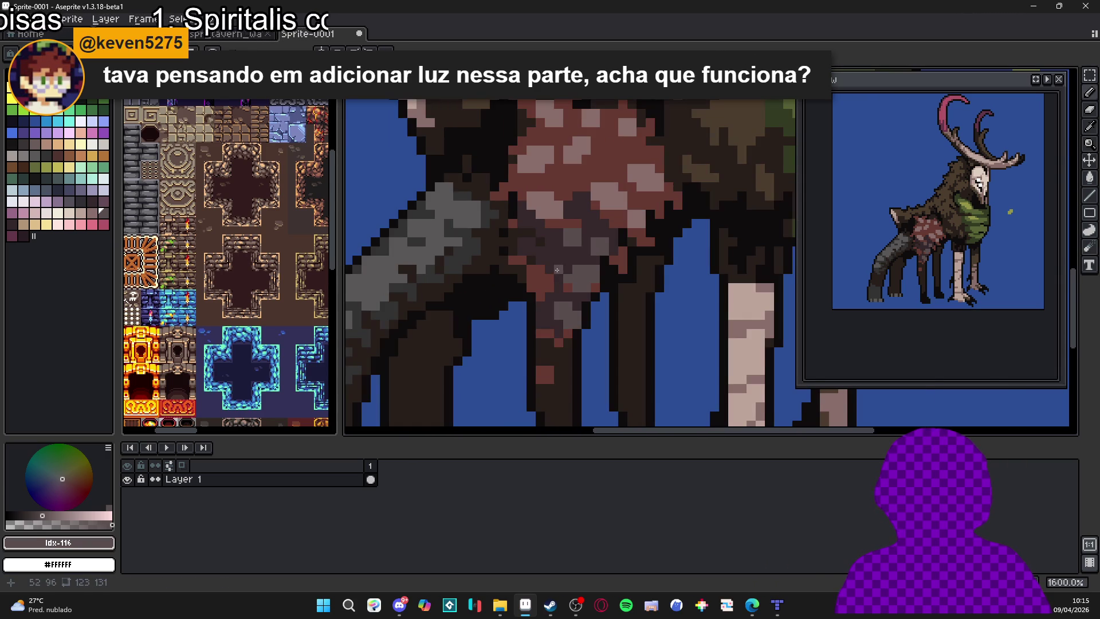
Pick dark brown #362b2b and darken scattered single pixels across the reddish hip patch.
left_click(551, 278, "alt")
scroll(544, 275, "down", 3)
scroll(573, 281, "up", 5)
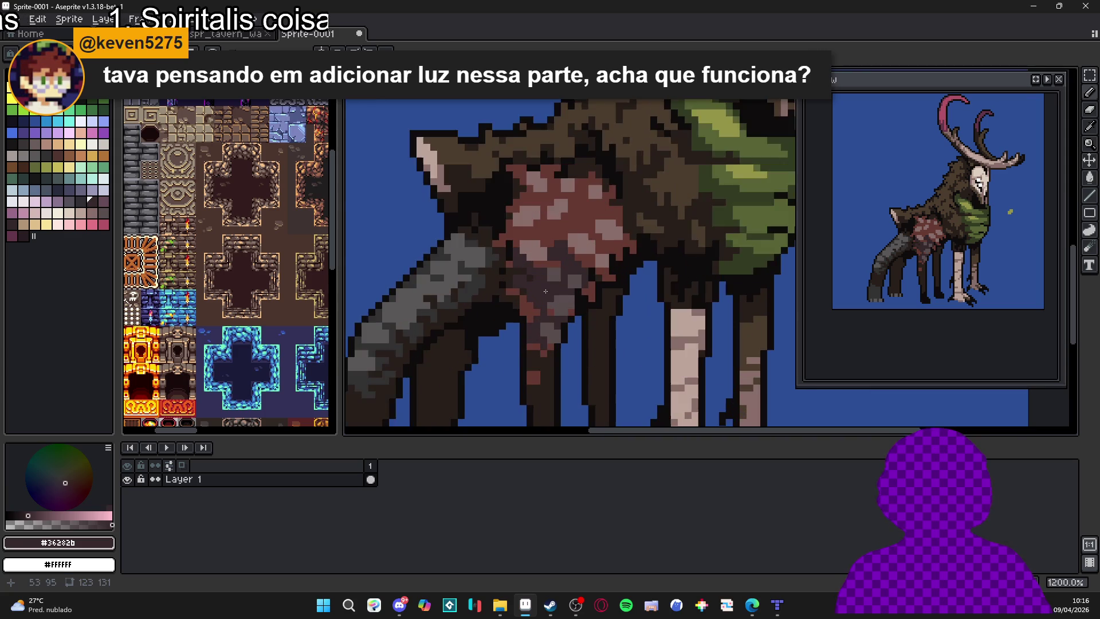
left_click(600, 292)
left_click(627, 265)
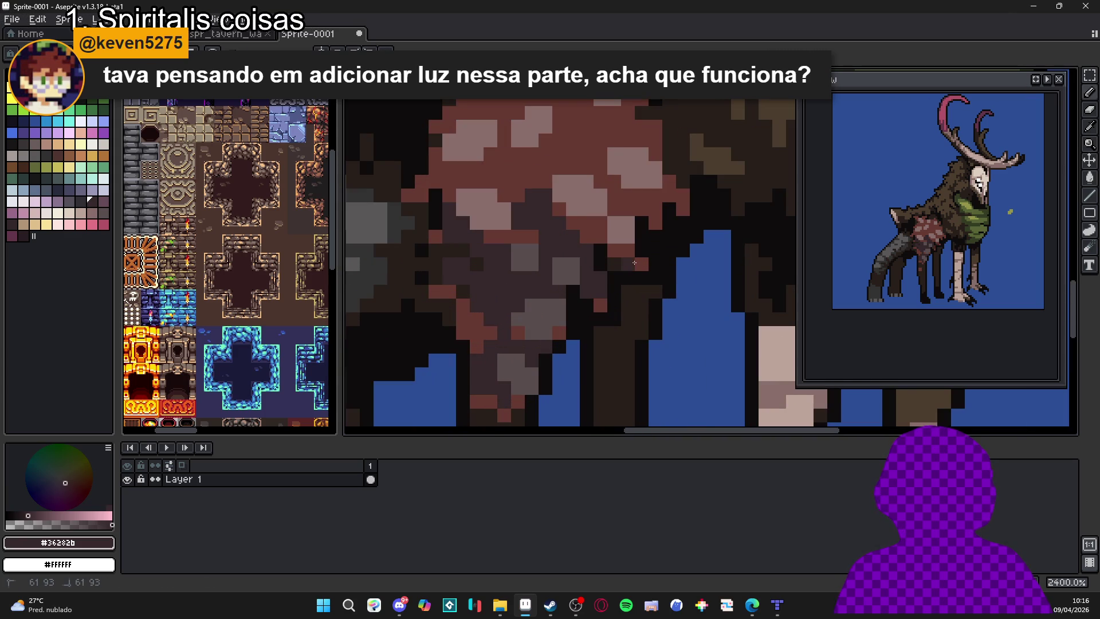
left_click(641, 265)
left_click(614, 250)
left_click(611, 251)
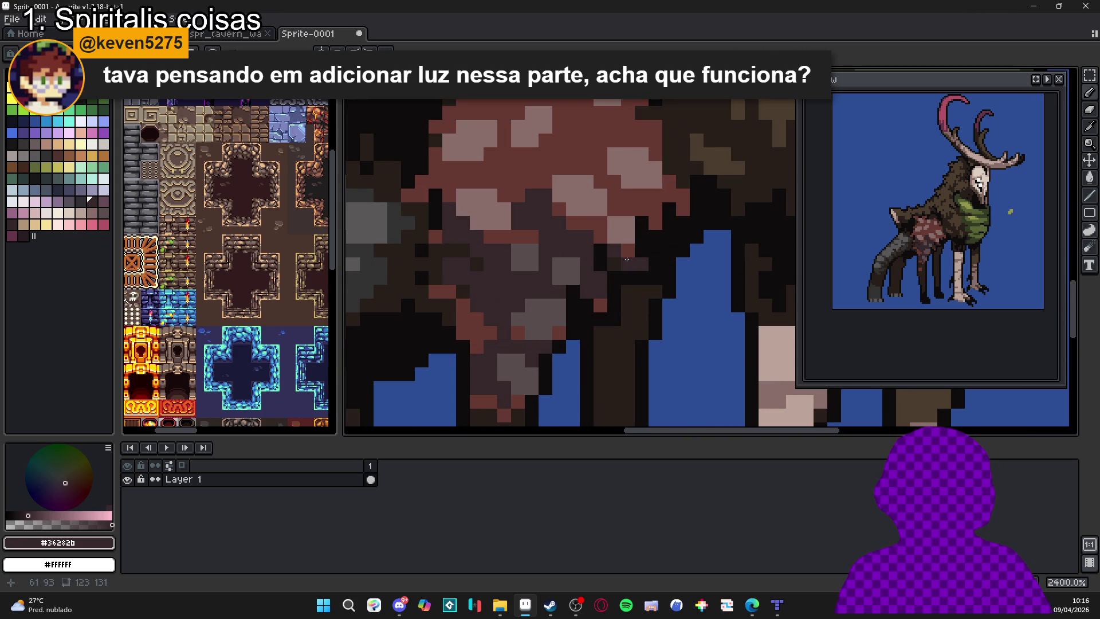
left_click(627, 252)
left_click(656, 230)
left_click(641, 211)
left_click(682, 210)
Add a short run of dark brown pixels on the hip patch and review the result.
scroll(633, 260, "down", 5)
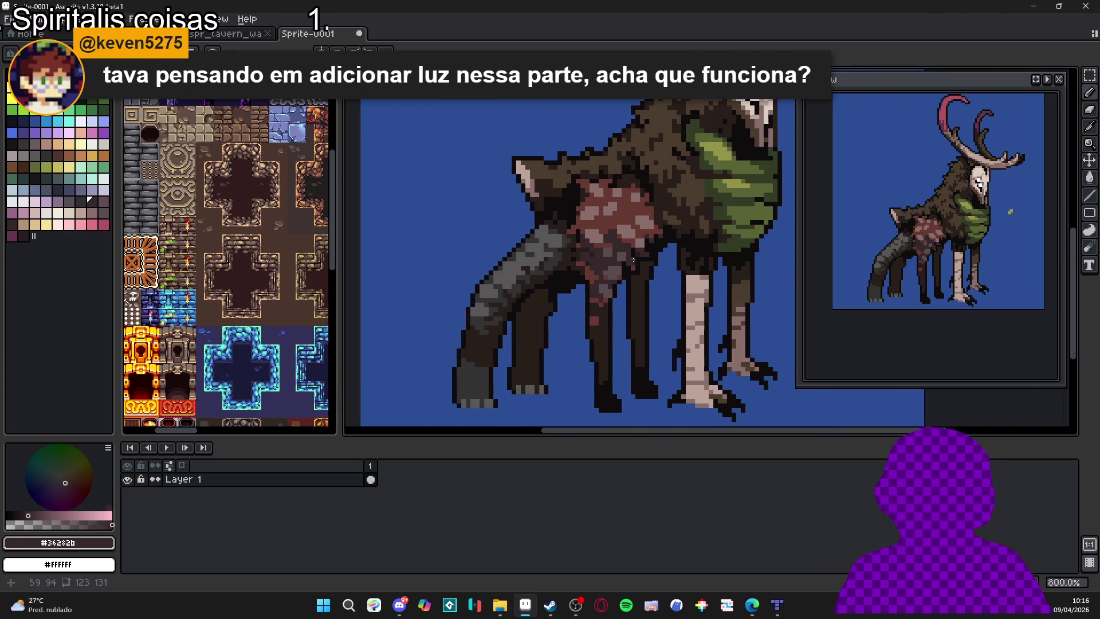
scroll(633, 260, "up", 3)
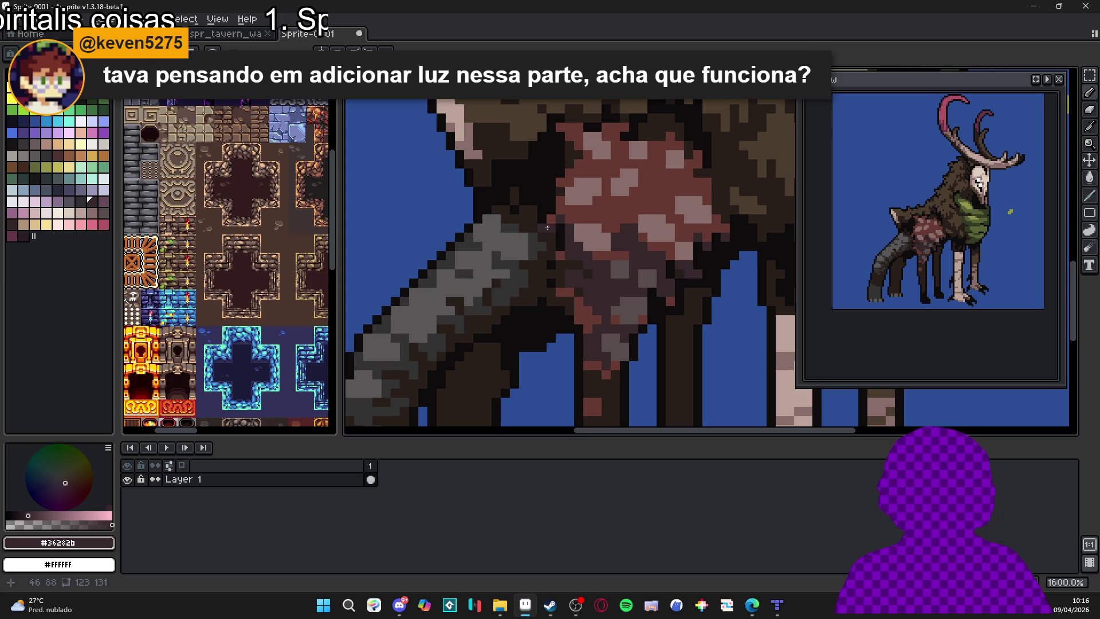
scroll(556, 237, "down", 5)
scroll(564, 229, "up", 5)
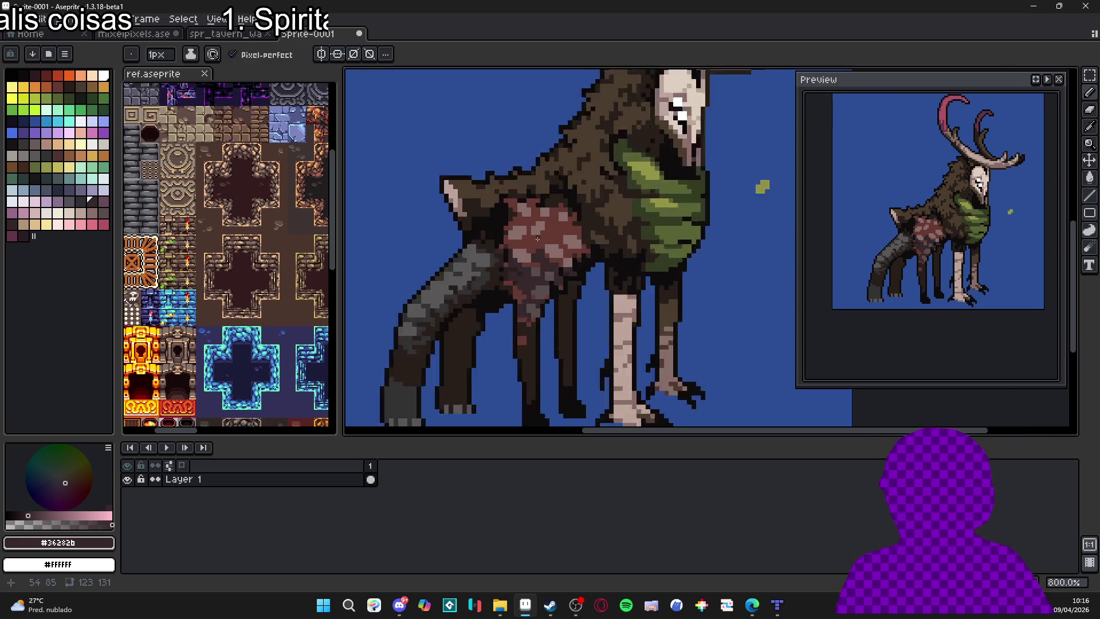
left_click_drag(566, 227, 543, 232)
scroll(535, 281, "down", 4)
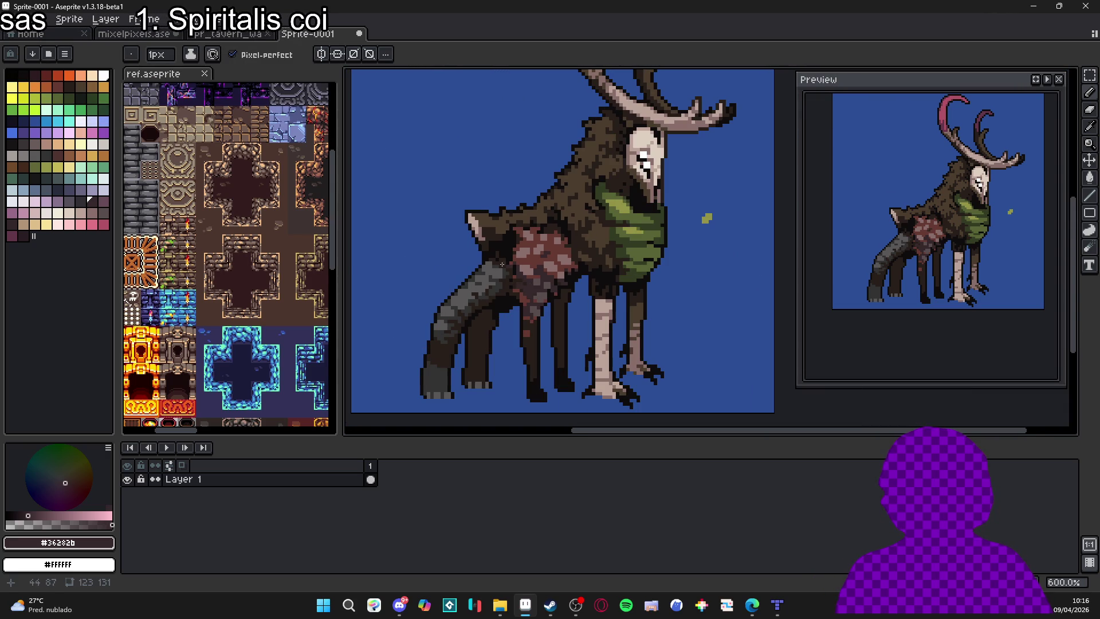
scroll(515, 261, "up", 3)
scroll(518, 254, "down", 5)
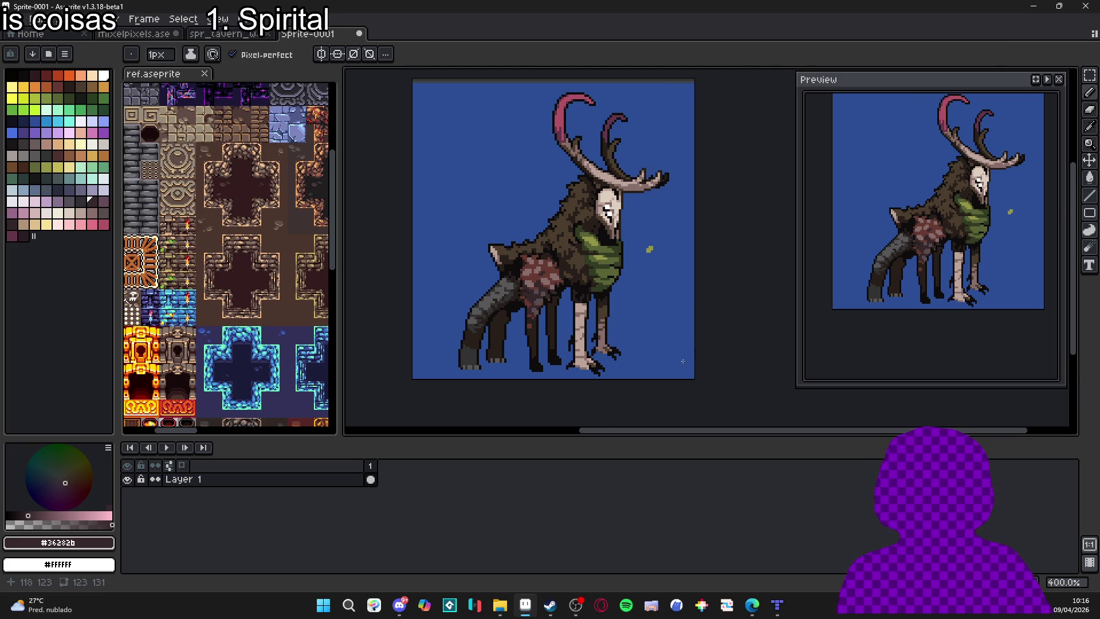
Sample the pale bone and darker foot shades, then zoom around to inspect the whole creature.
scroll(584, 367, "up", 8)
left_click(511, 361, "alt")
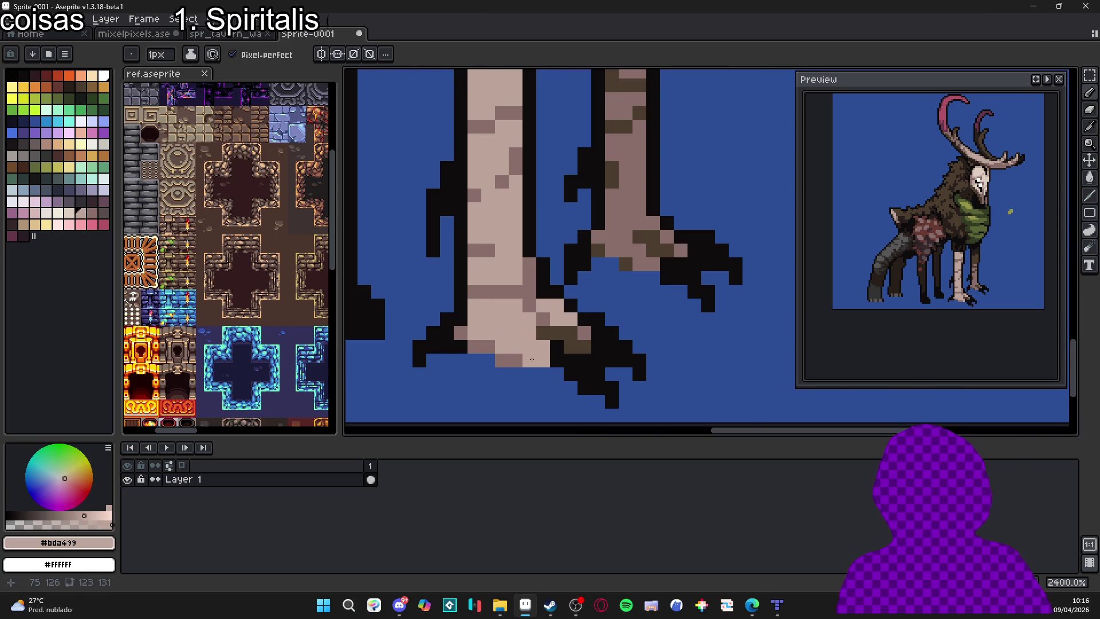
left_click(502, 361, "alt")
scroll(557, 373, "down", 3)
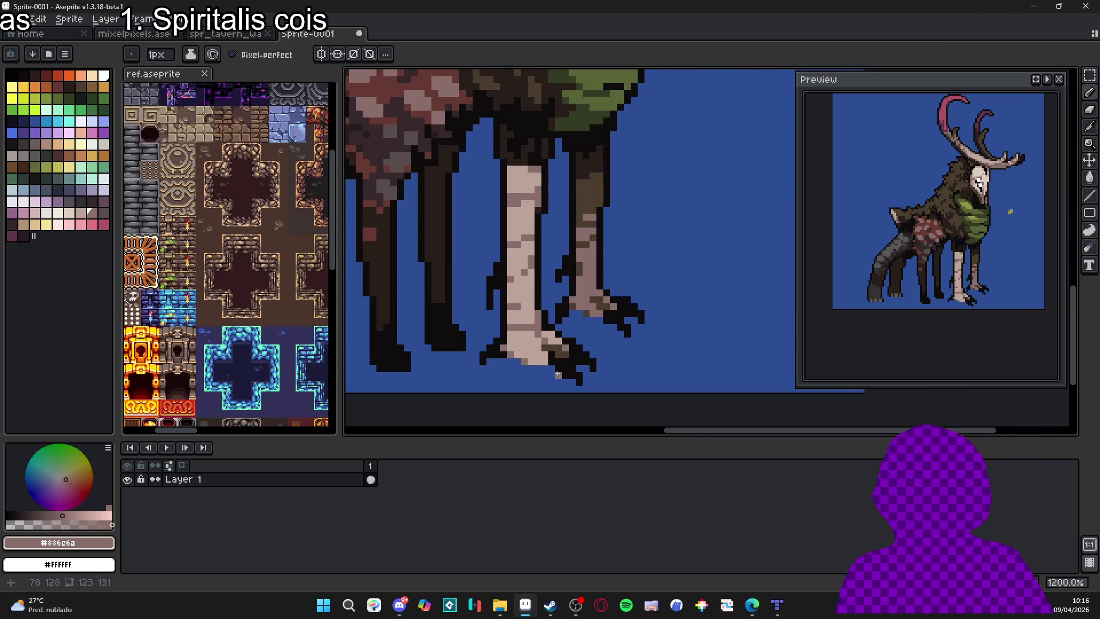
scroll(557, 374, "down", 3)
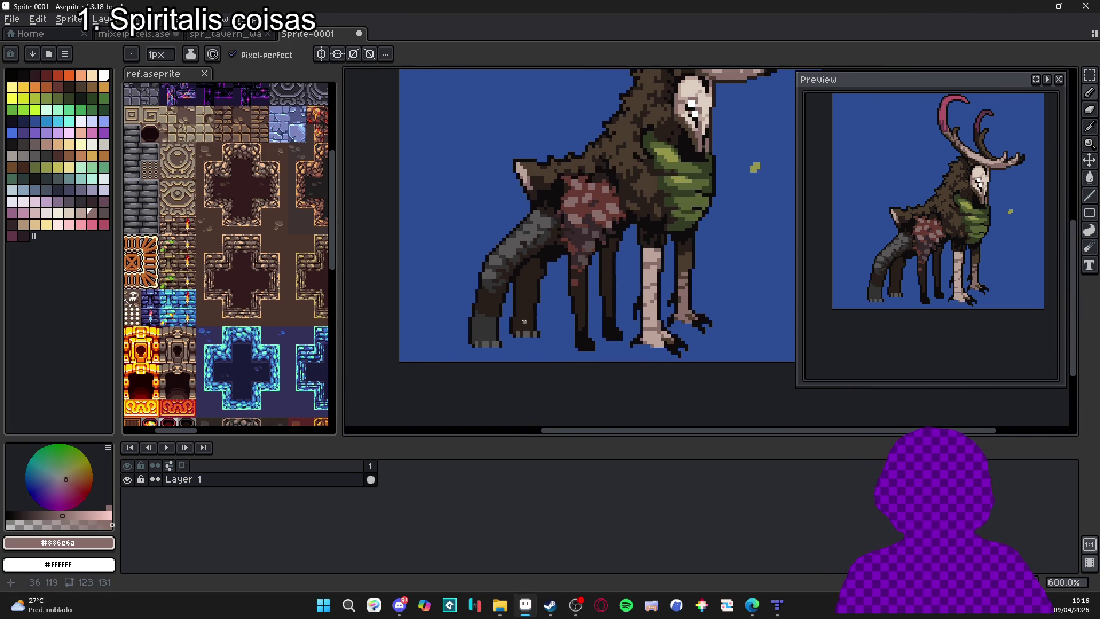
scroll(524, 321, "down", 2)
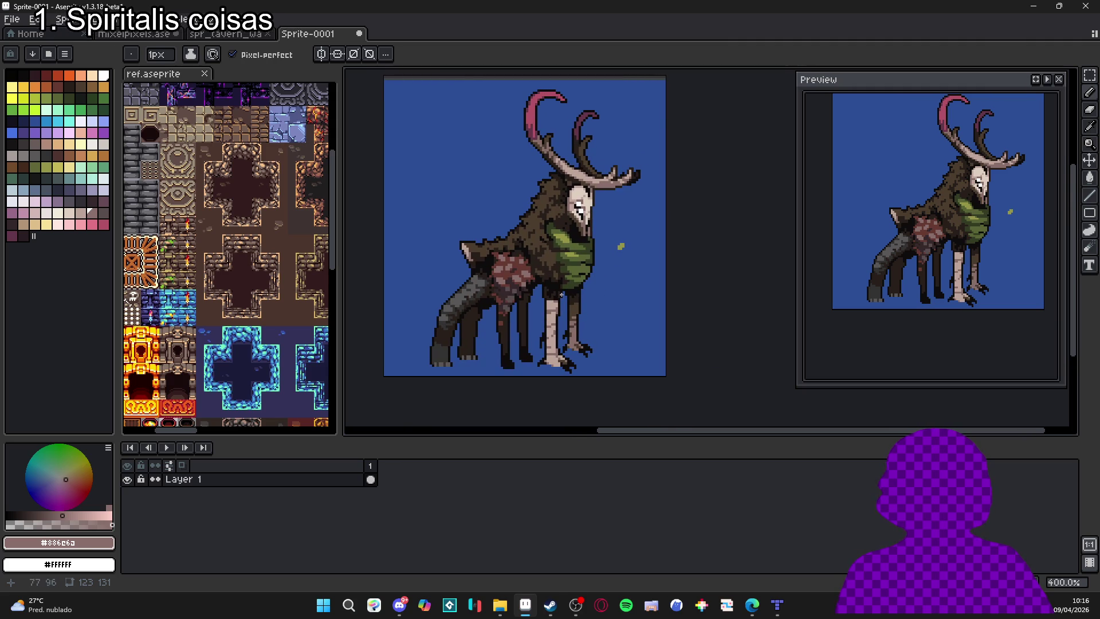
scroll(647, 233, "up", 2)
scroll(650, 233, "down", 3)
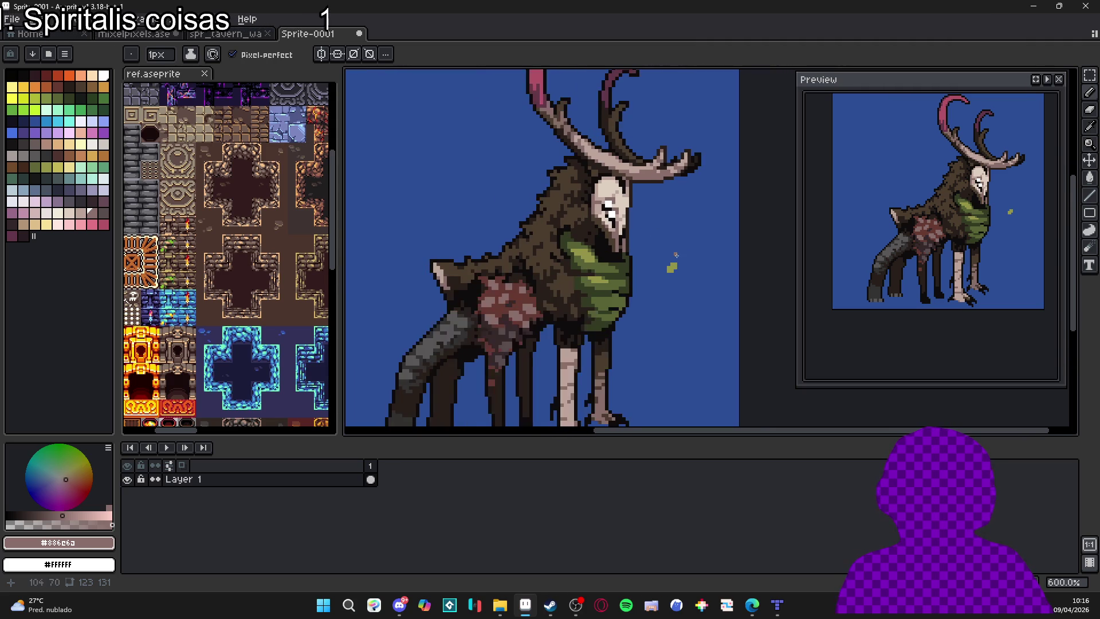
scroll(647, 254, "up", 1)
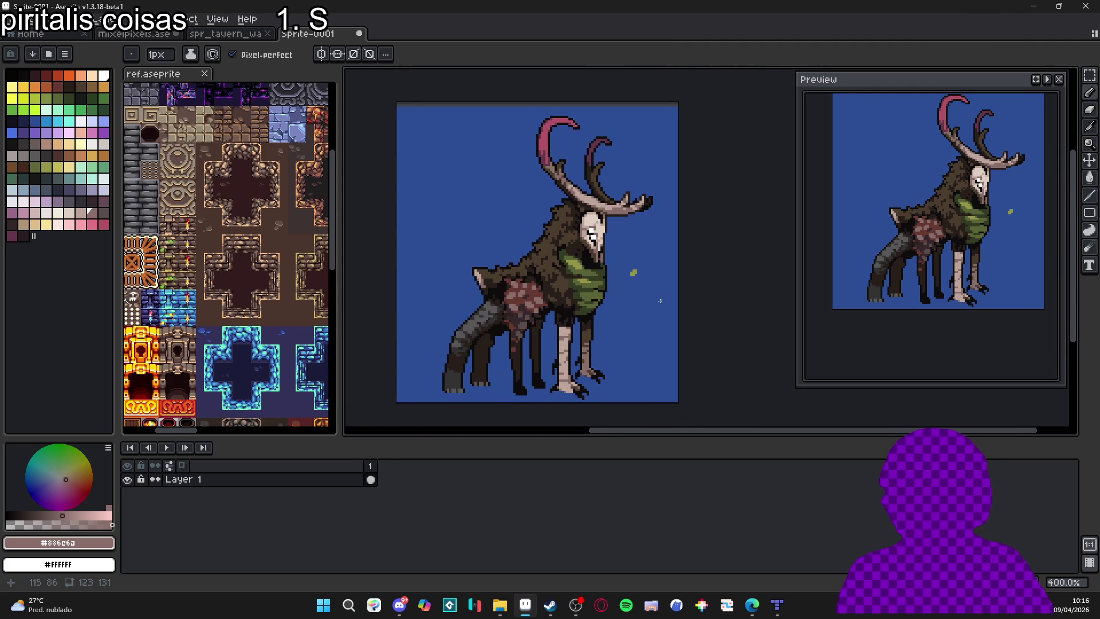
scroll(604, 297, "down", 1)
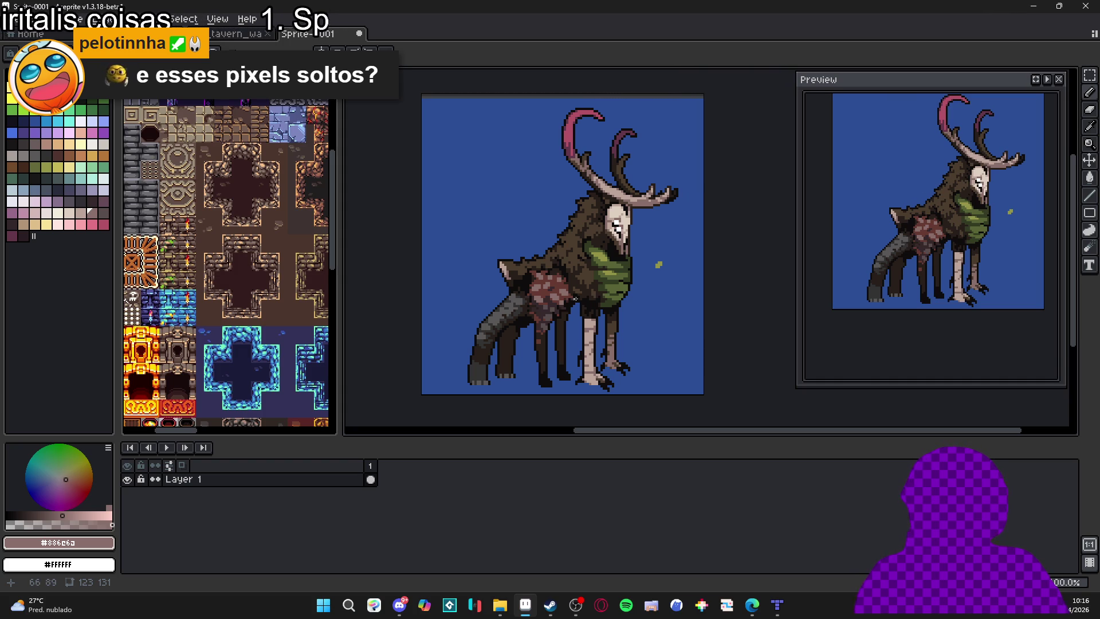
scroll(612, 237, "down", 2)
scroll(630, 258, "up", 1)
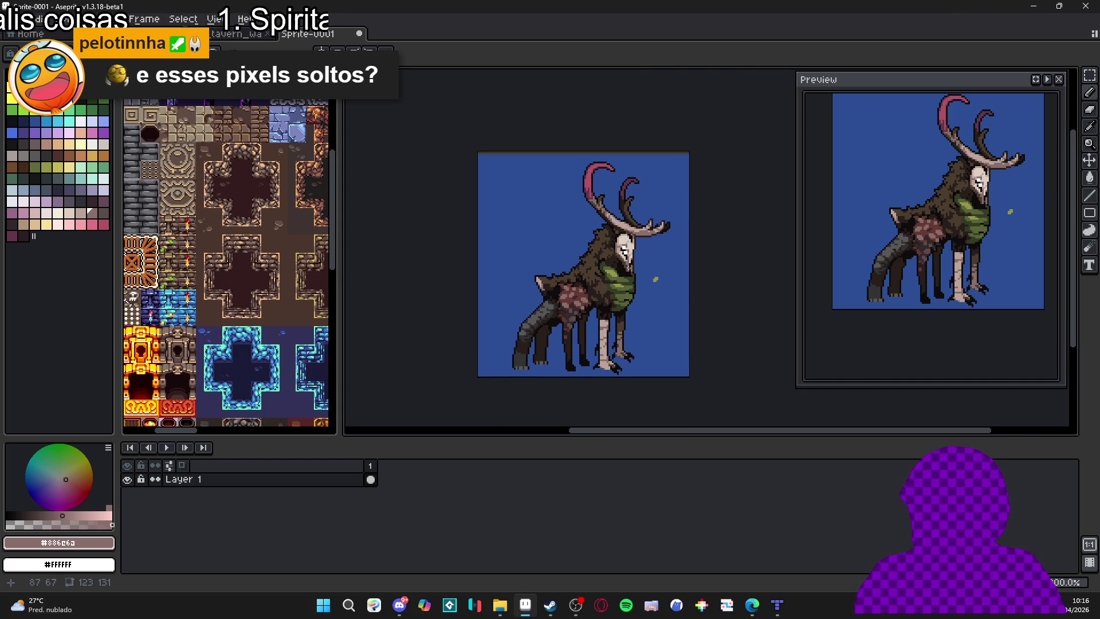
scroll(652, 274, "down", 1)
scroll(652, 274, "right", 1)
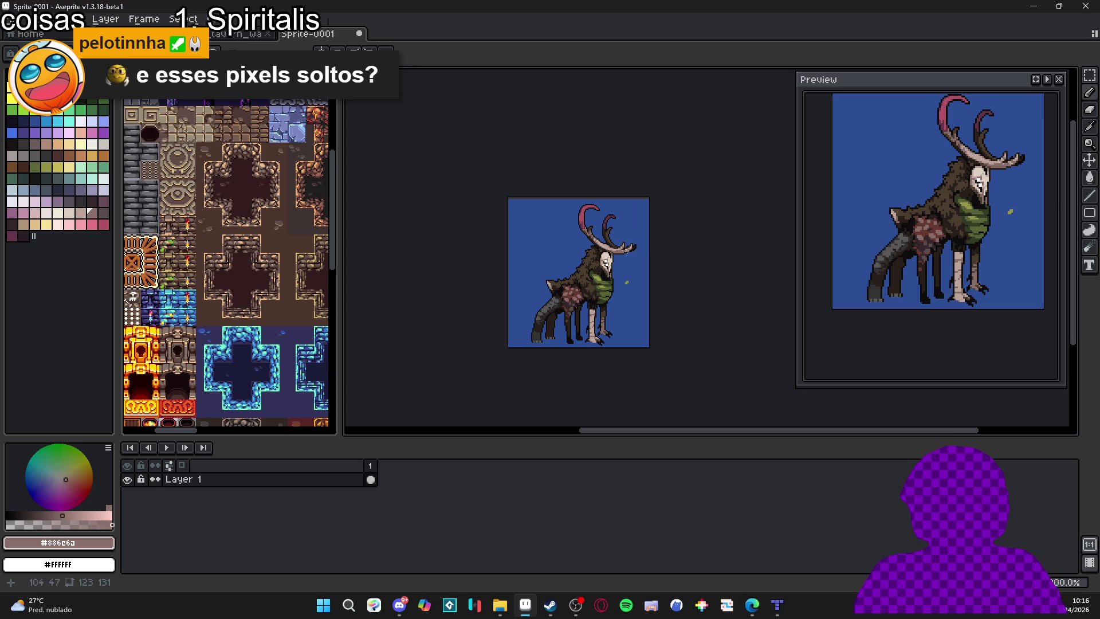
scroll(601, 253, "up", 1)
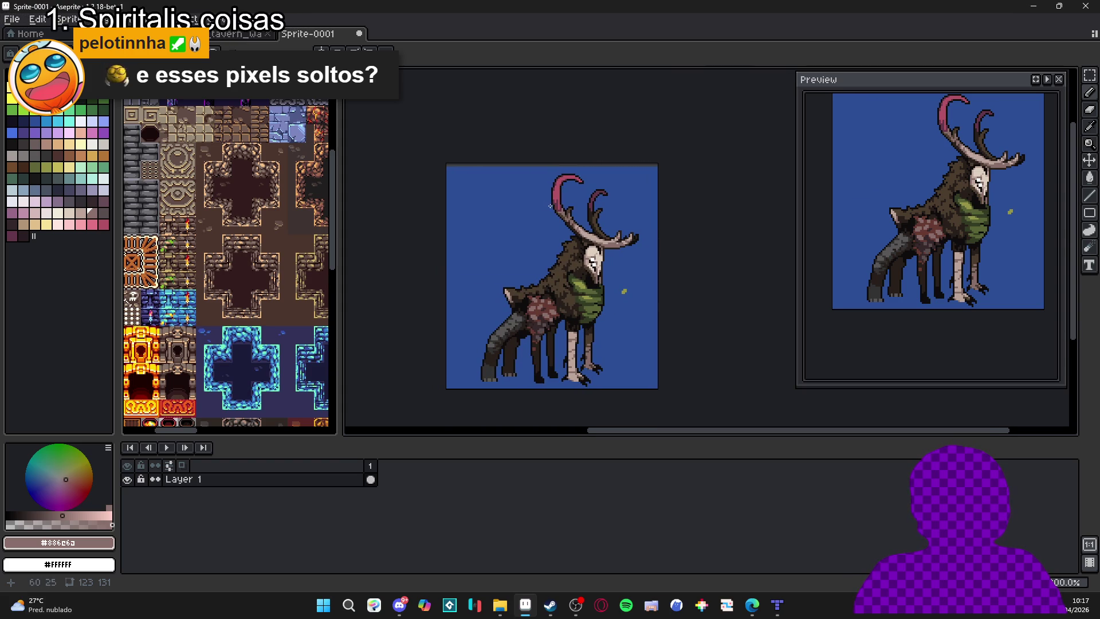
scroll(549, 205, "down", 1)
scroll(535, 321, "up", 1)
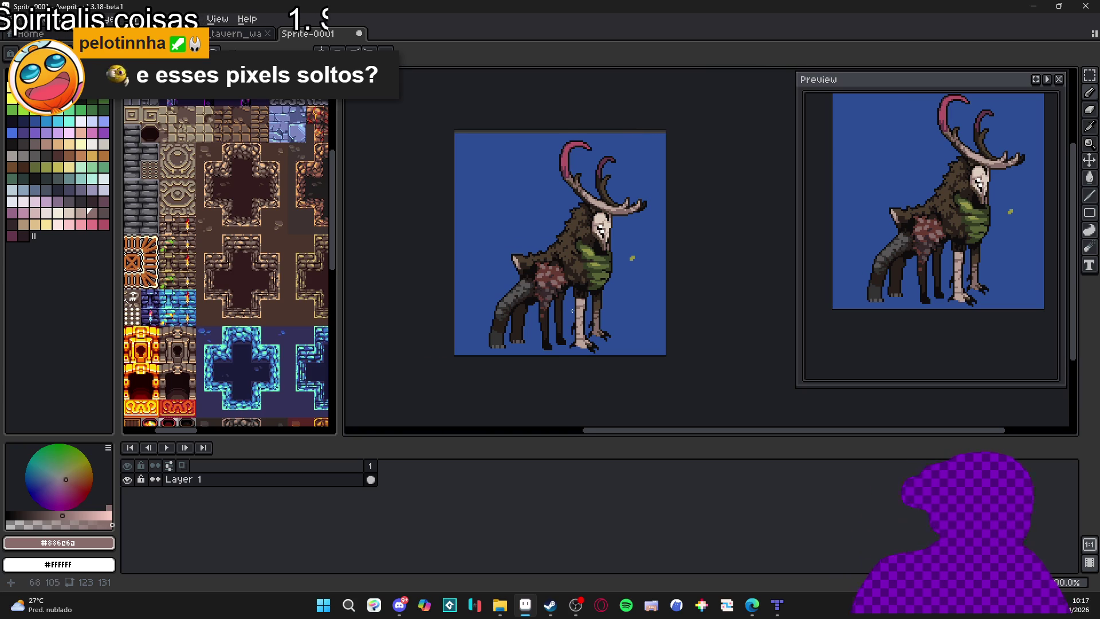
Pick background blue #2b4e95 and paint over the stray pixel beside the creature's chest.
scroll(644, 254, "up", 2)
left_click(653, 255, "alt")
left_click(648, 253)
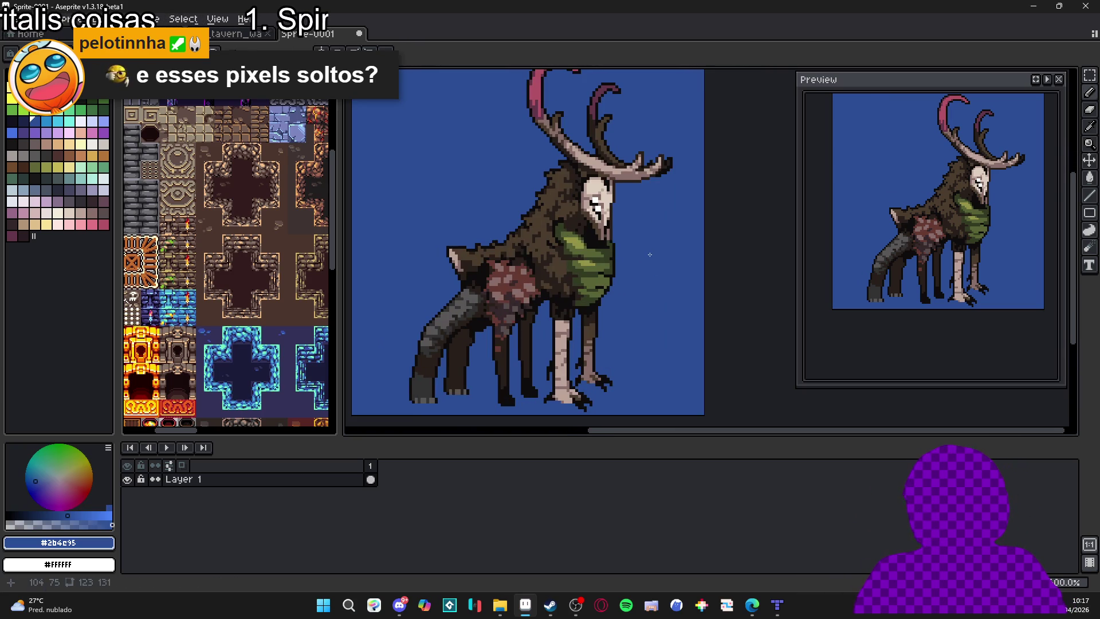
scroll(649, 255, "down", 1)
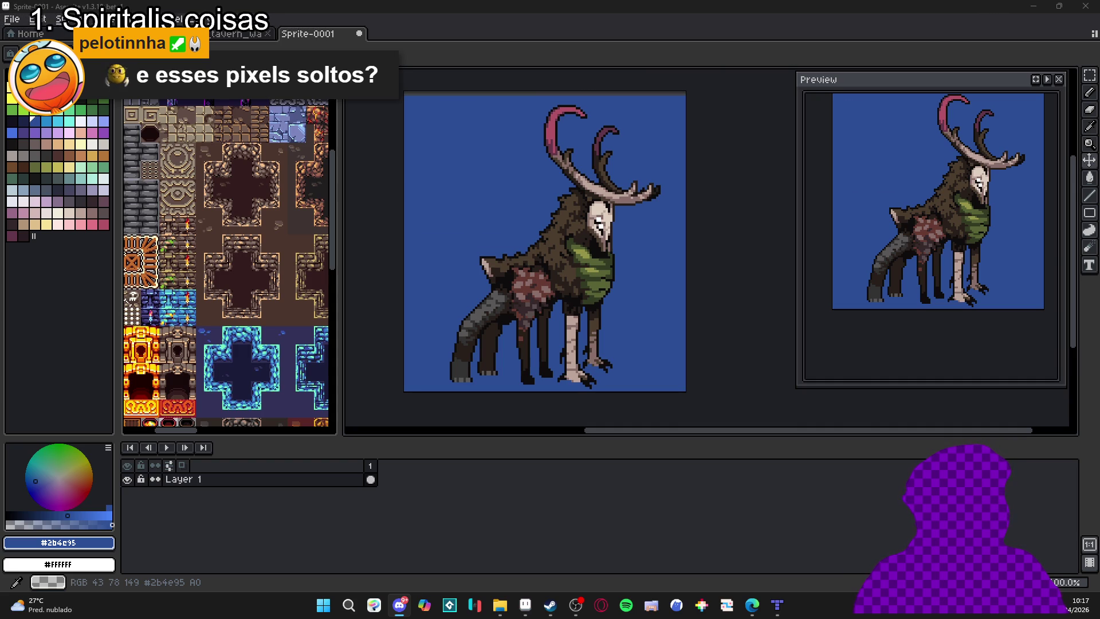
key("alt+Tab")
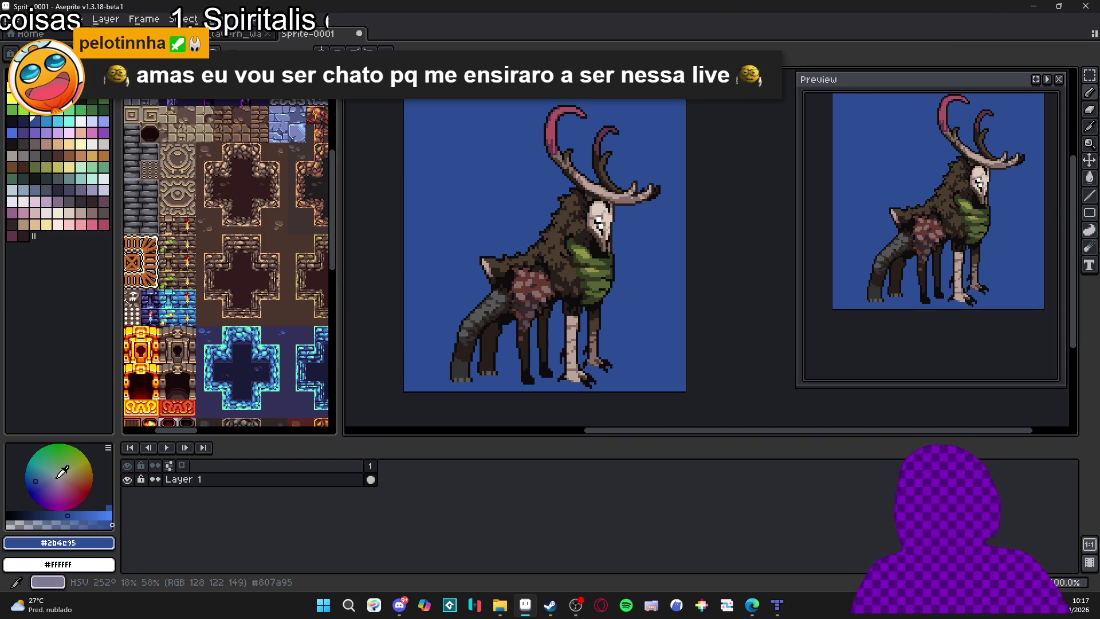
Eyedrop the grey-brown #594d4d from the creature's mottled flank as the foreground colour.
scroll(540, 287, "up", 4)
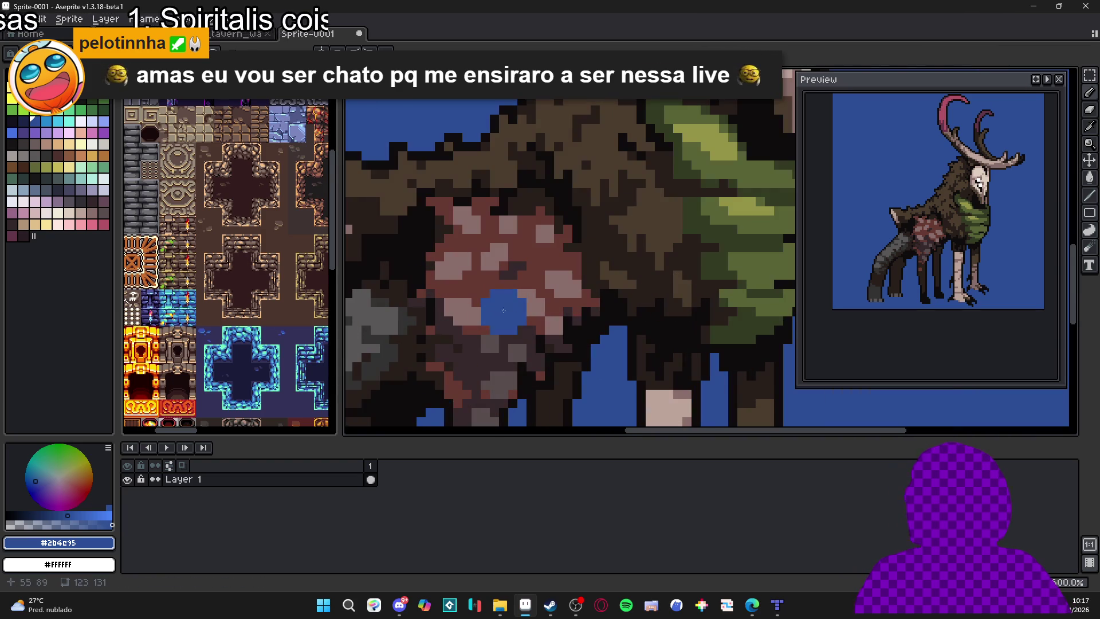
left_click(503, 307, "alt")
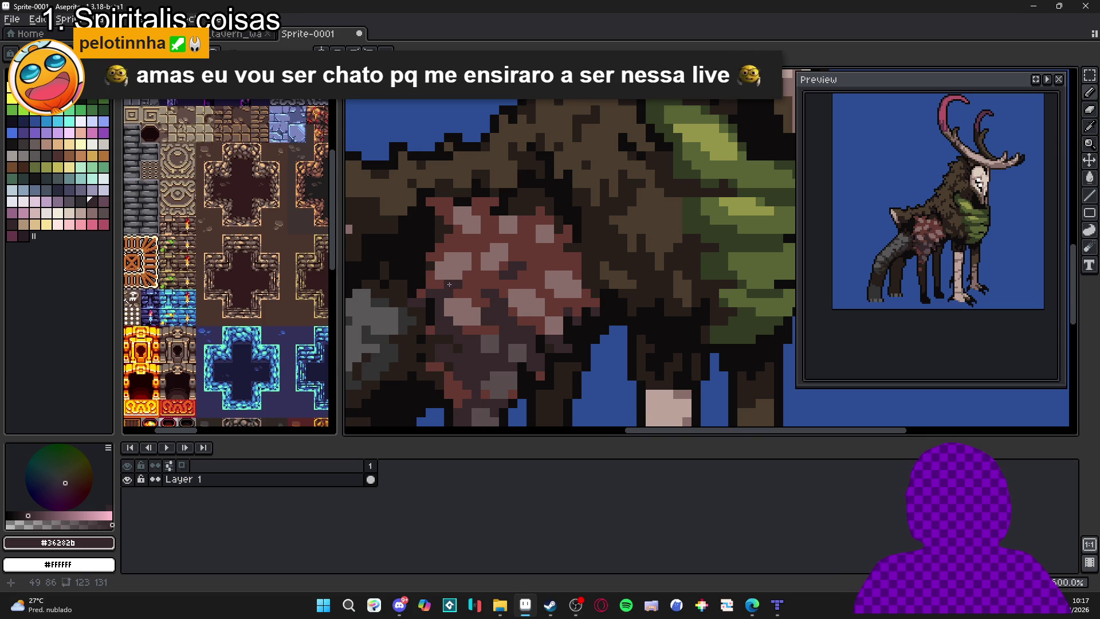
scroll(481, 315, "down", 5)
left_click_drag(536, 327, 558, 318)
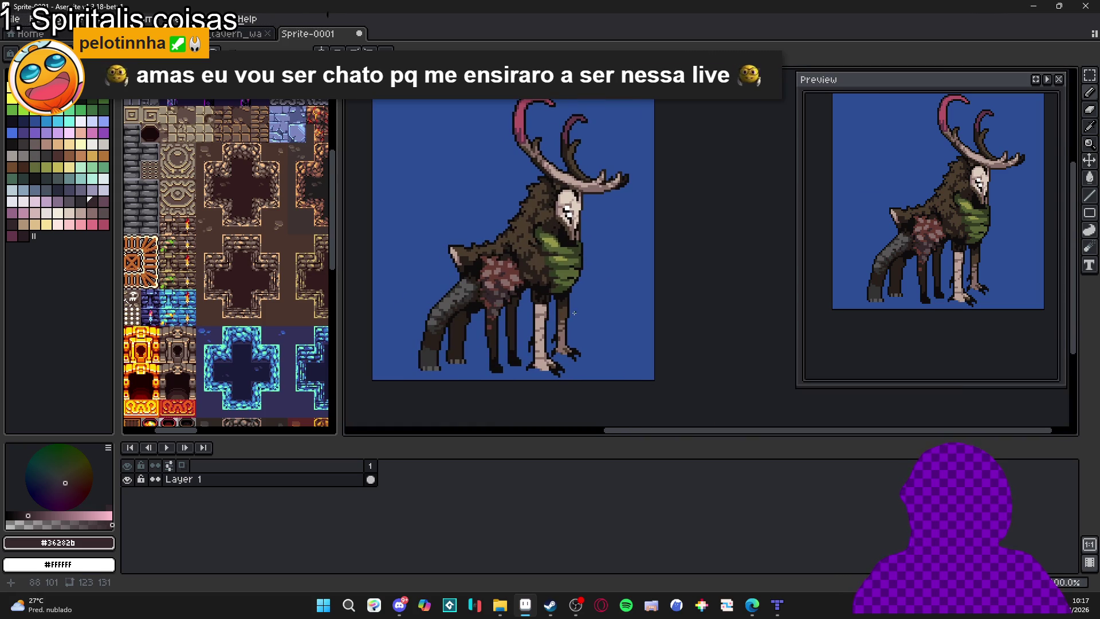
scroll(523, 288, "up", 5)
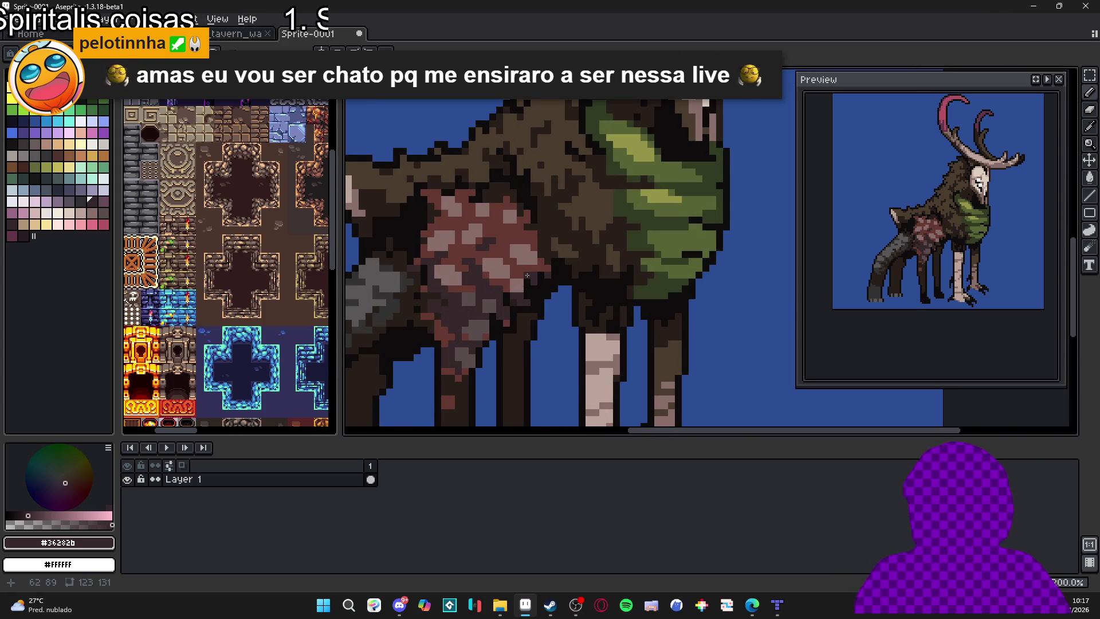
scroll(524, 269, "down", 4)
scroll(551, 316, "up", 5)
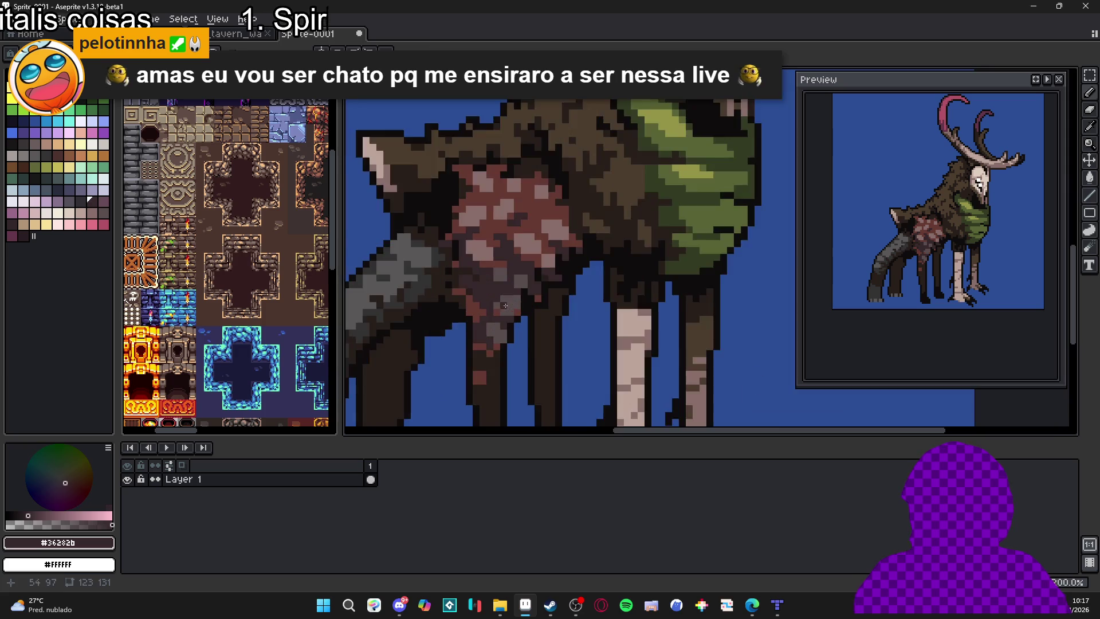
left_click(501, 242, "alt")
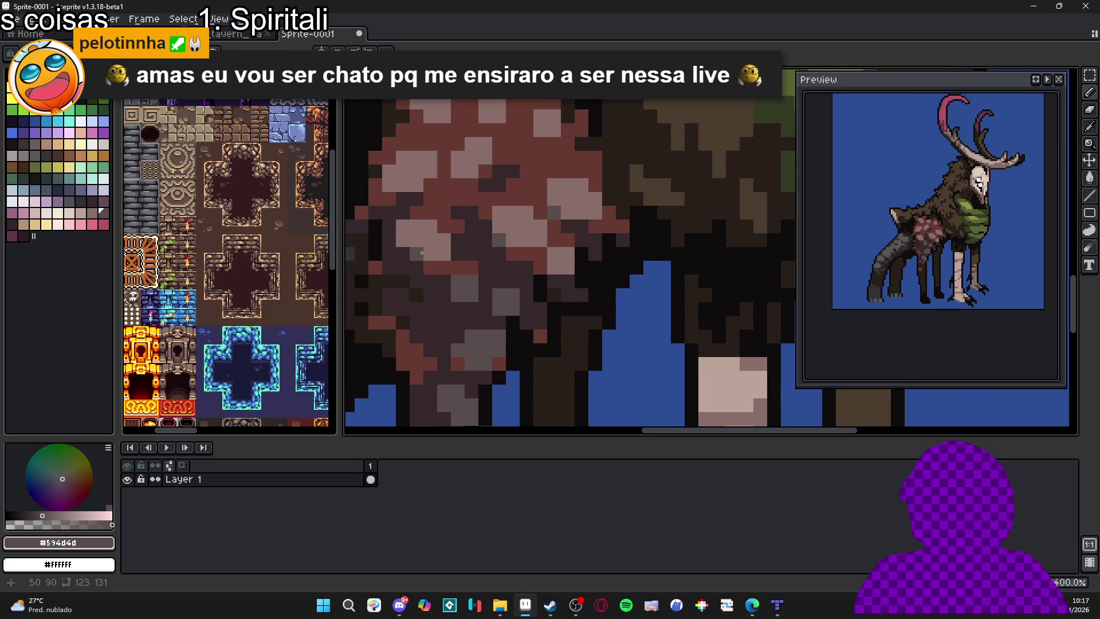
scroll(464, 241, "down", 1)
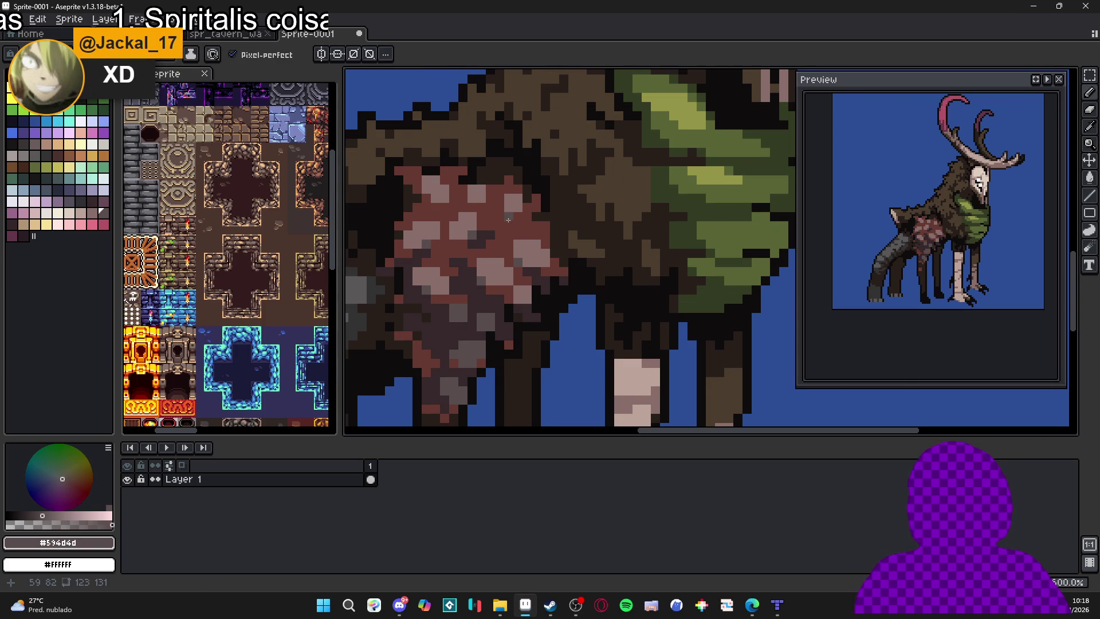
scroll(511, 209, "down", 4)
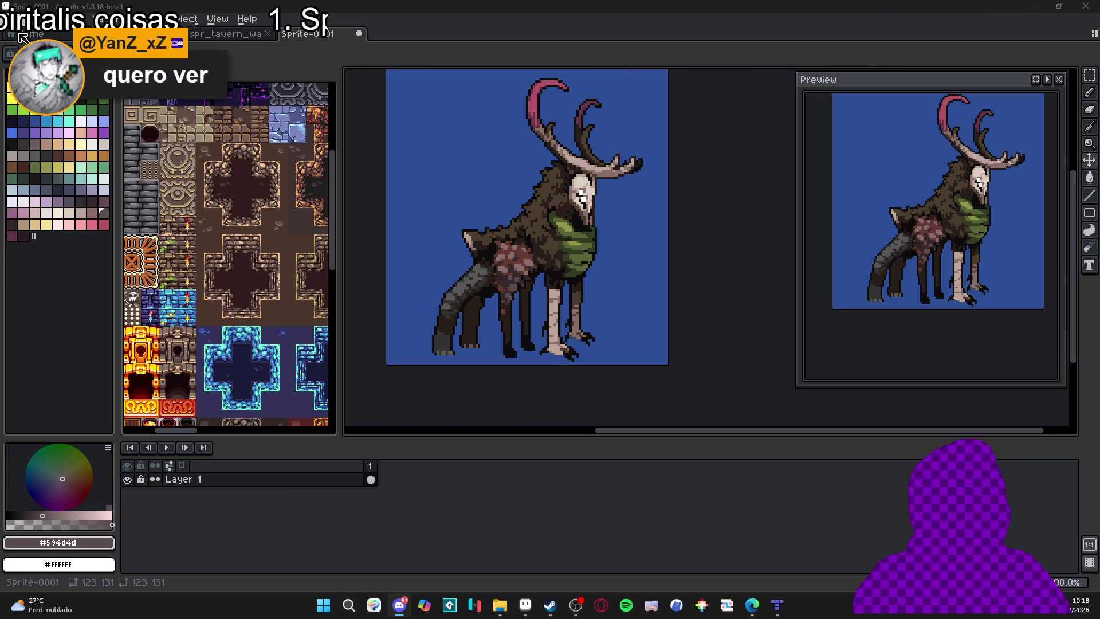
left_click_drag(563, 323, 602, 329)
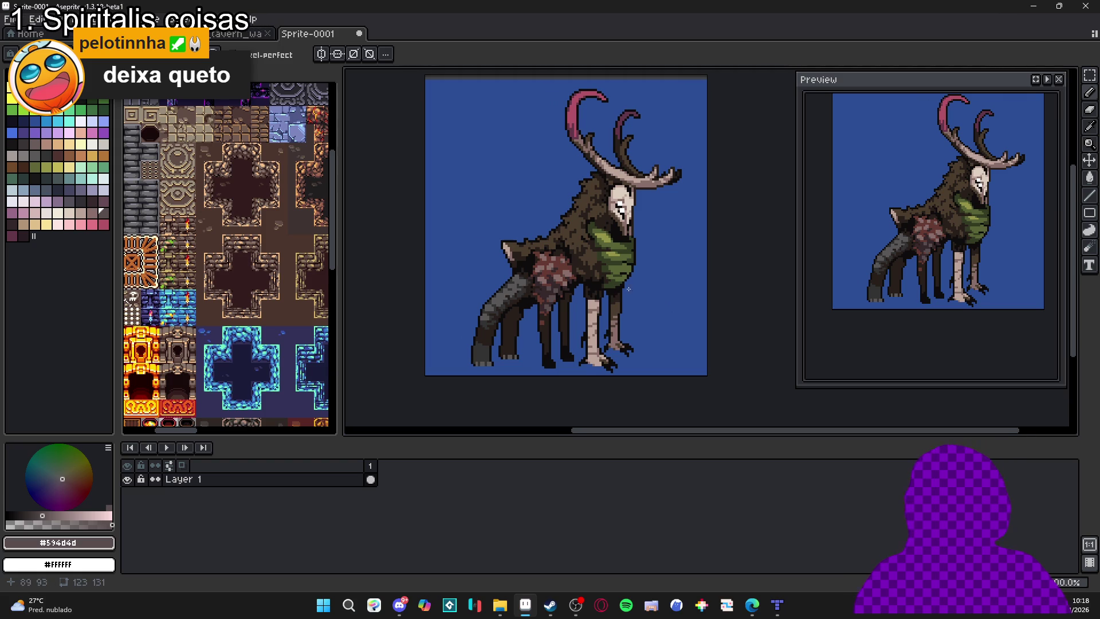
Bring the tavern room map in Tiled to the front.
left_click_drag(610, 252, 605, 263)
key("ctrl+shift+Tab")
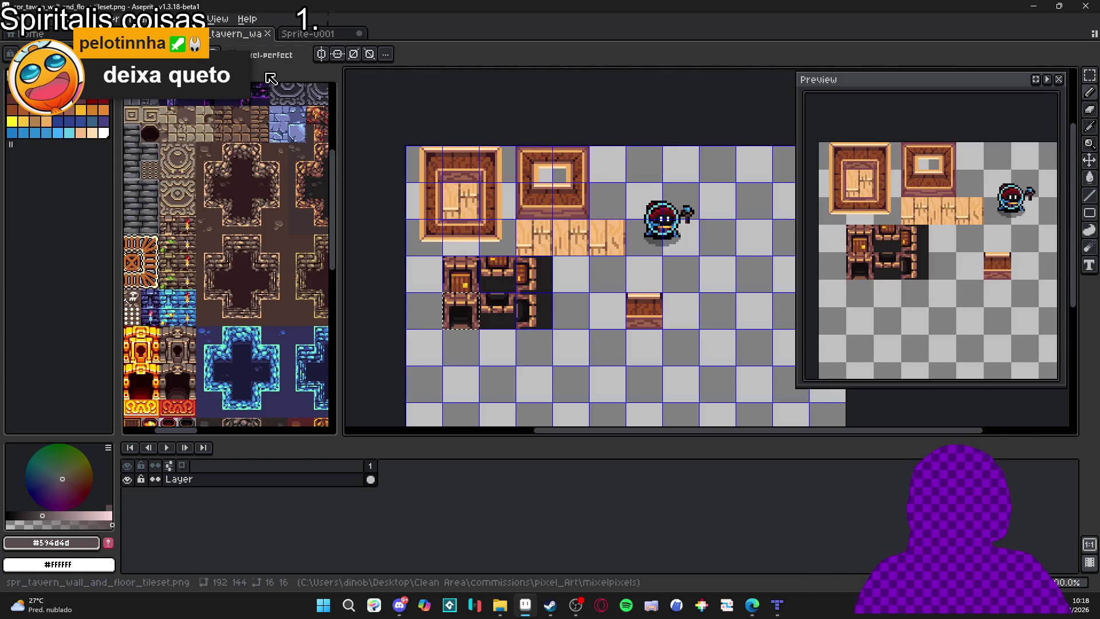
key("ctrl+shift+Tab")
key("alt+Tab")
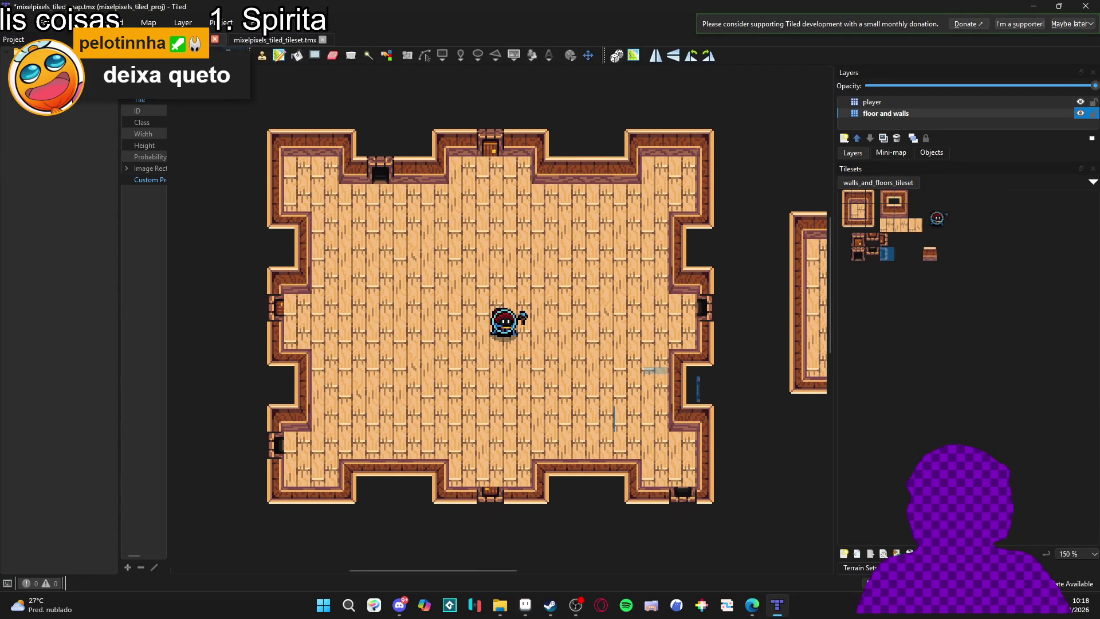
Snip the tavern room map twice with Win+Shift+S, then return to Aseprite's mixelpixels tiles.
key("super+shift+s")
mouse_move(215, 67)
left_mouse_down()
mouse_move(745, 500)
mouse_move(761, 551)
left_mouse_up()
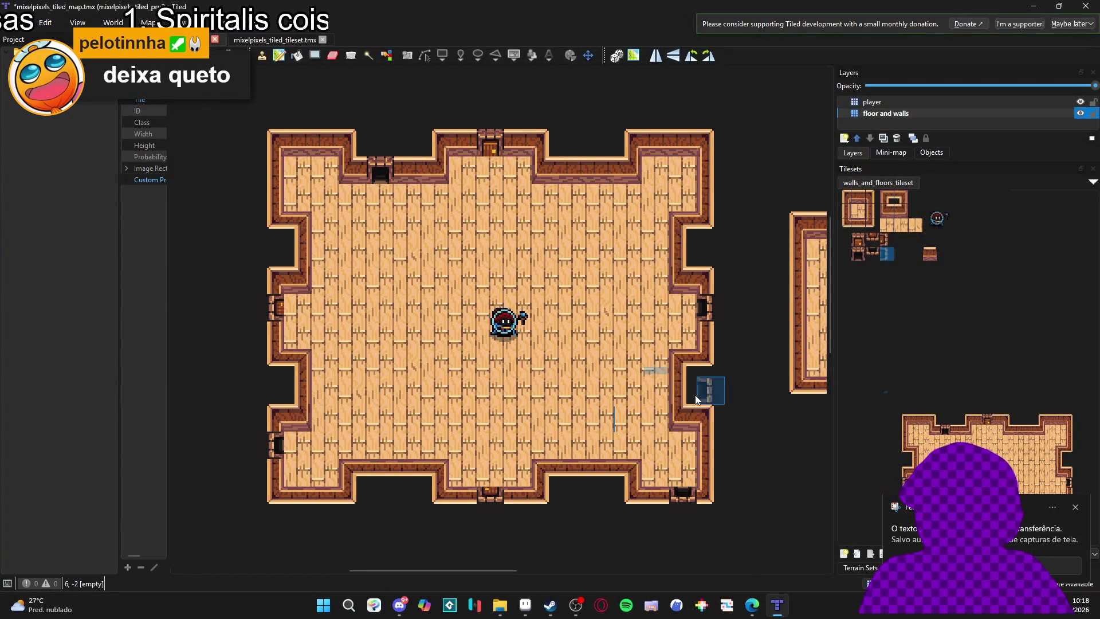
key("super+shift+s")
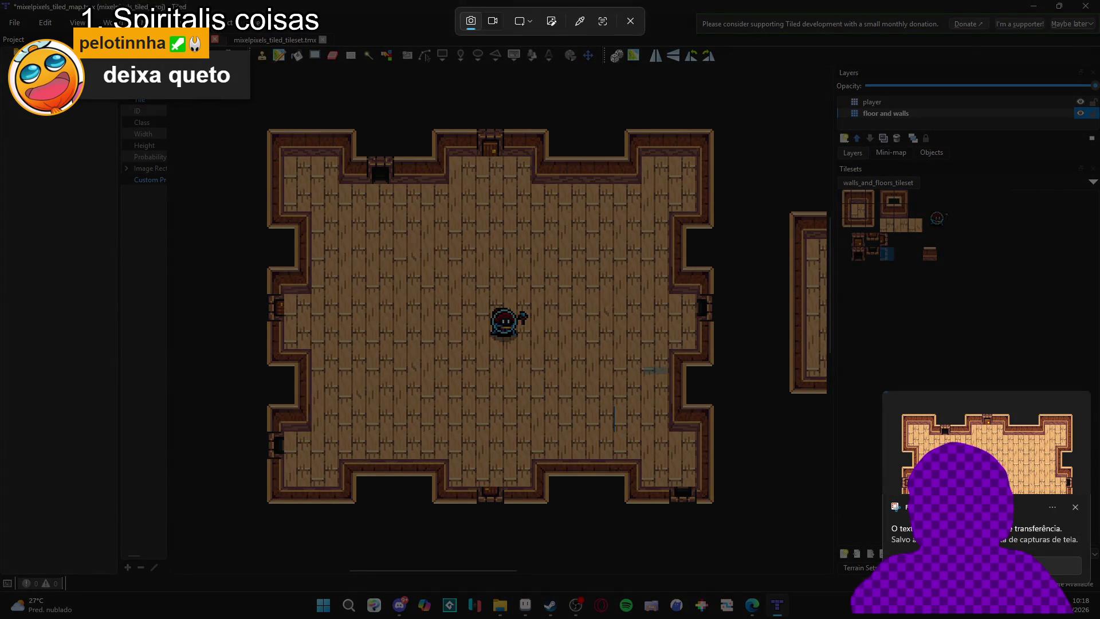
mouse_move(181, 88)
left_mouse_down()
mouse_move(740, 612)
mouse_move(751, 540)
left_mouse_up()
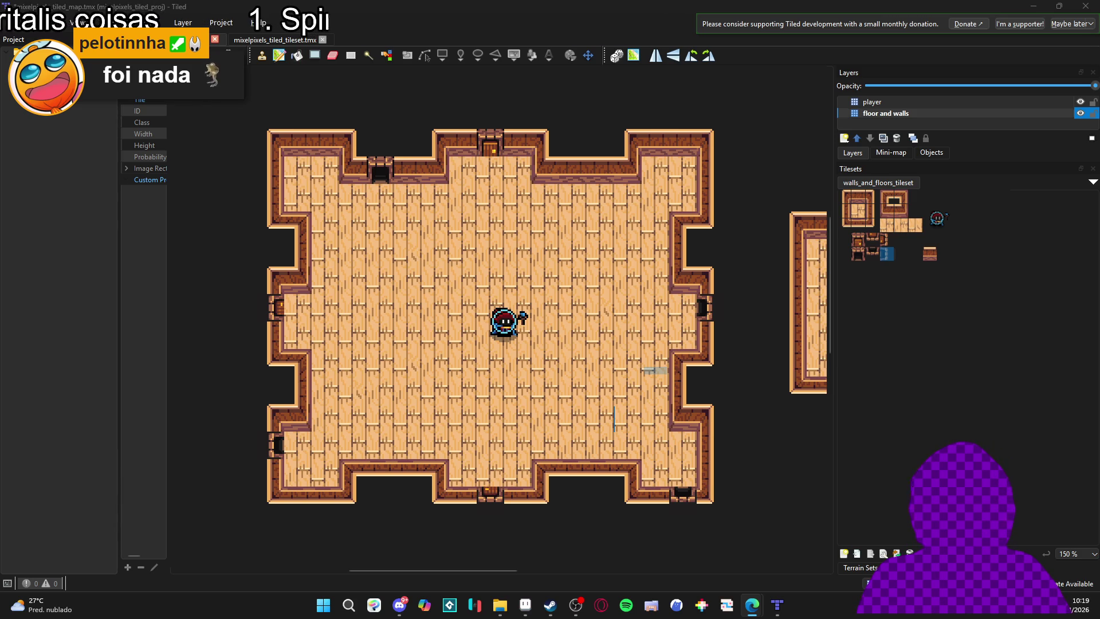
key("alt+Tab")
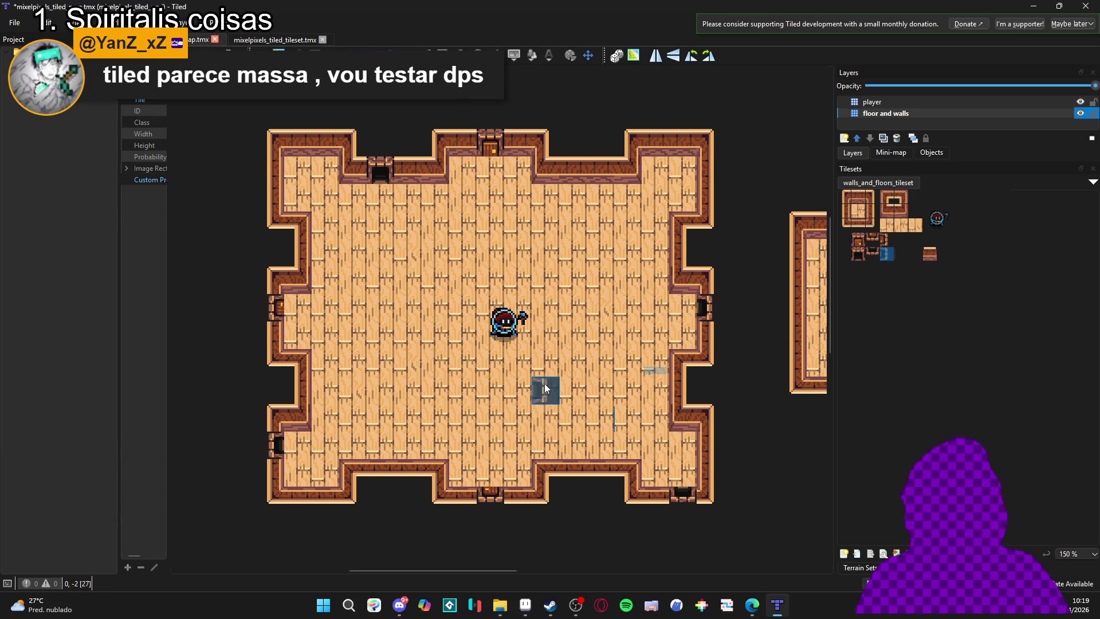
left_click(525, 605)
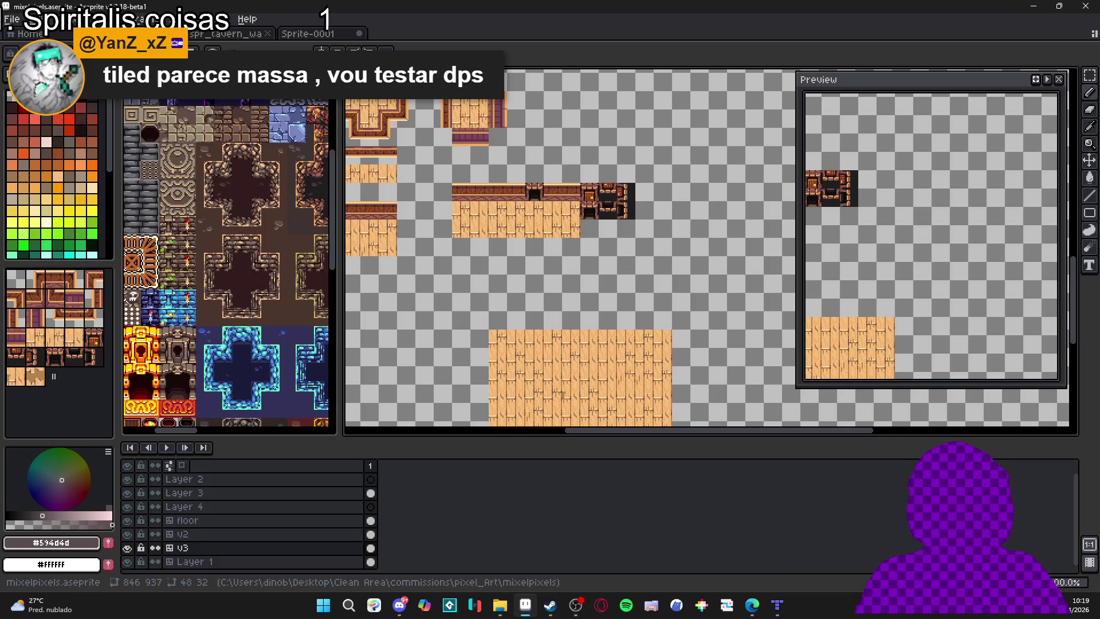
Return to the deer-skull creature sprite and pick a brown from its fur.
key("ctrl+Tab")
scroll(592, 257, "up", 2)
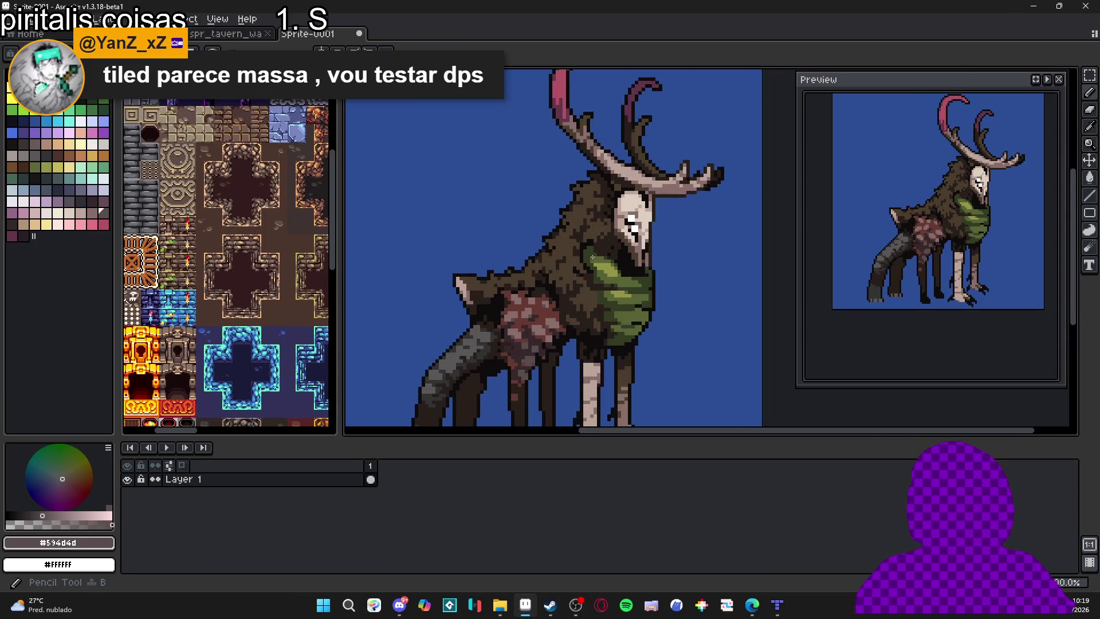
scroll(592, 257, "up", 2)
left_click(593, 257, "alt")
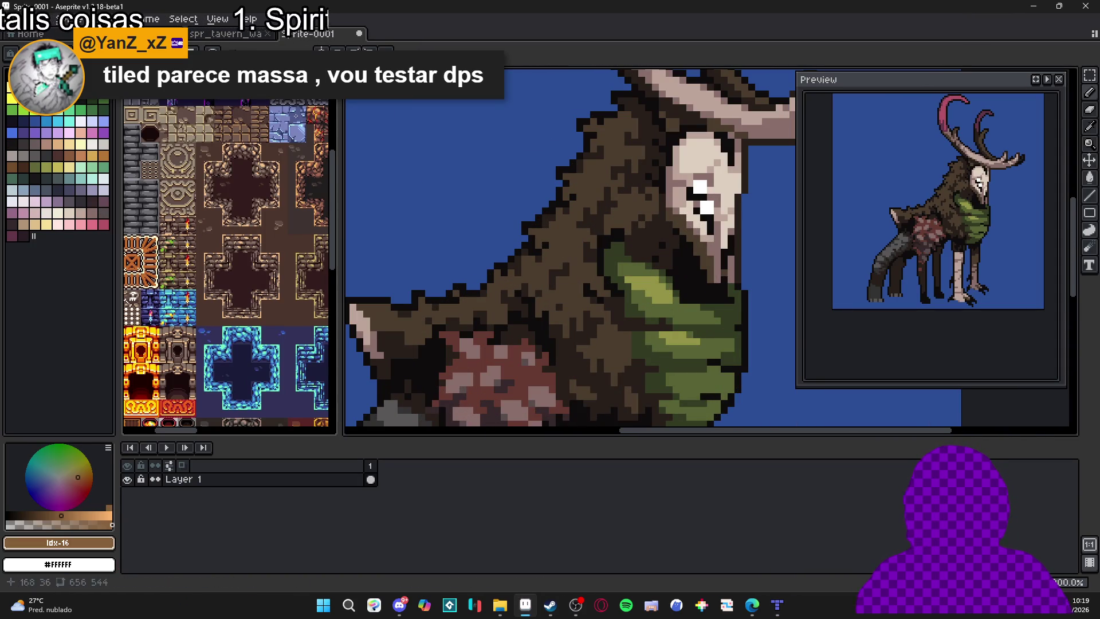
Dot two light-brown highlight pixels onto the creature's back fur.
left_click(561, 235)
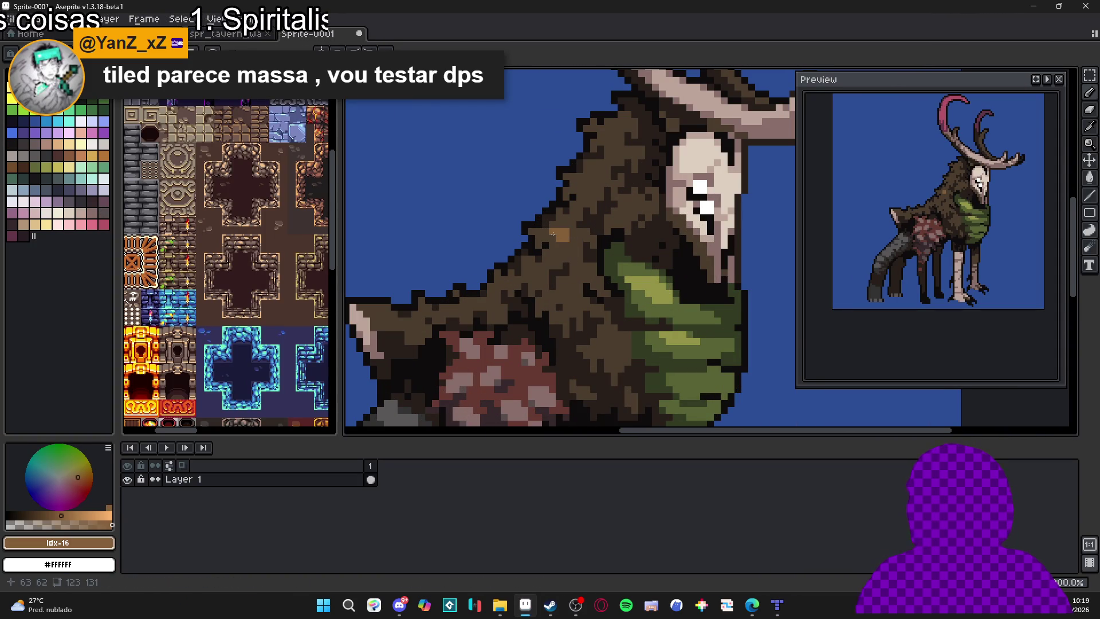
left_click(584, 187)
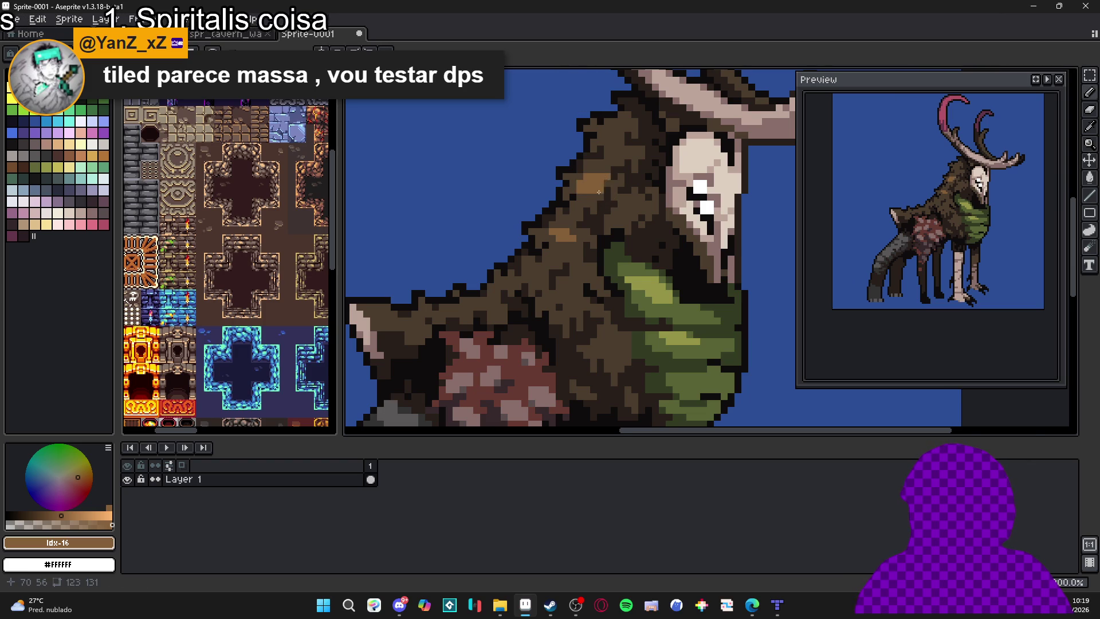
scroll(603, 241, "down", 3)
scroll(584, 194, "up", 3)
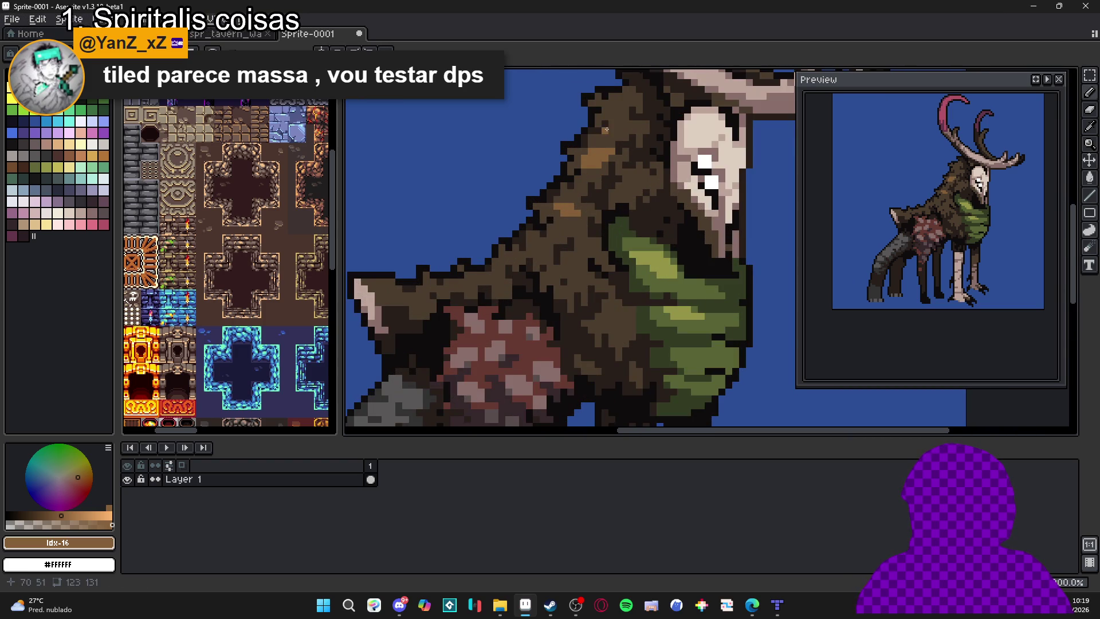
scroll(606, 129, "up", 1)
scroll(625, 117, "up", 1)
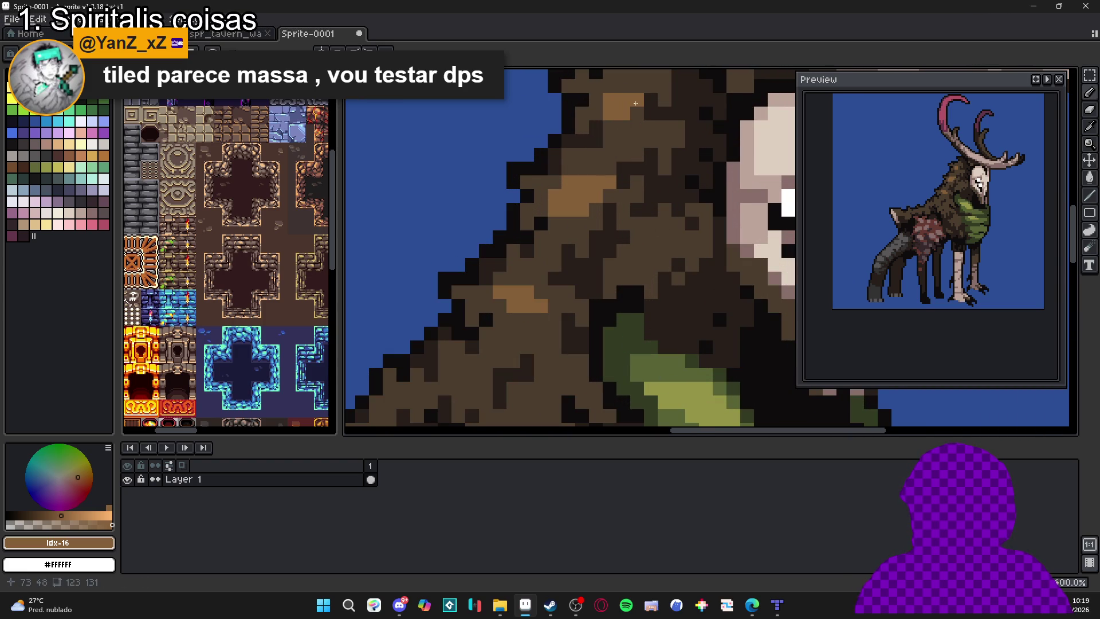
Add more light-brown highlight pixels across the upper and lower back fur.
left_click(602, 120)
left_click(623, 145)
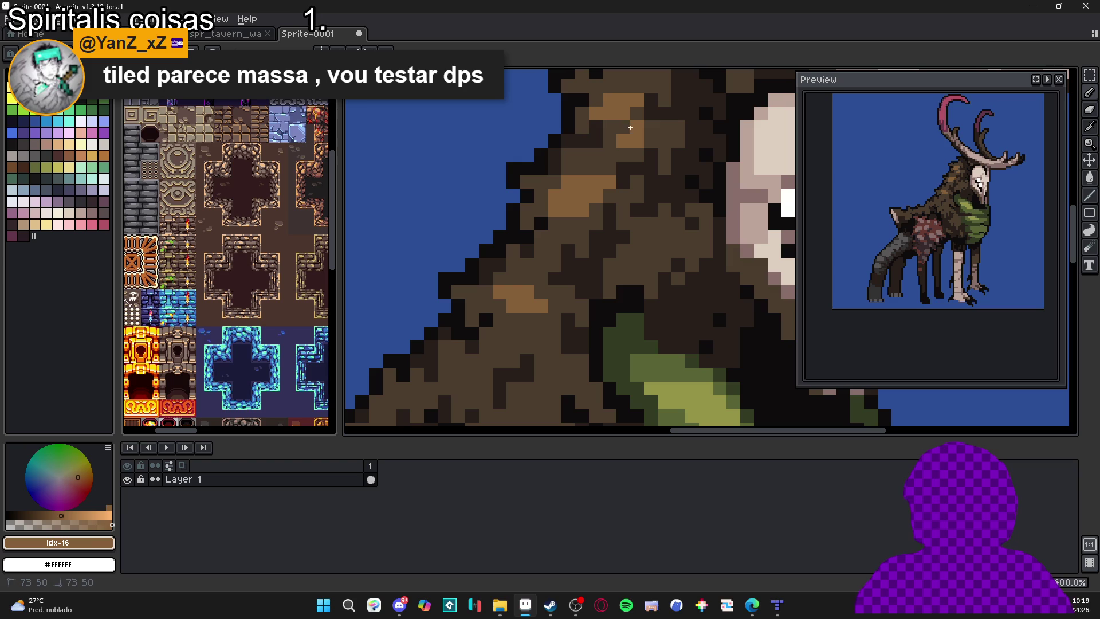
left_click(650, 141)
left_click(649, 127)
left_click(610, 169)
left_click(596, 154)
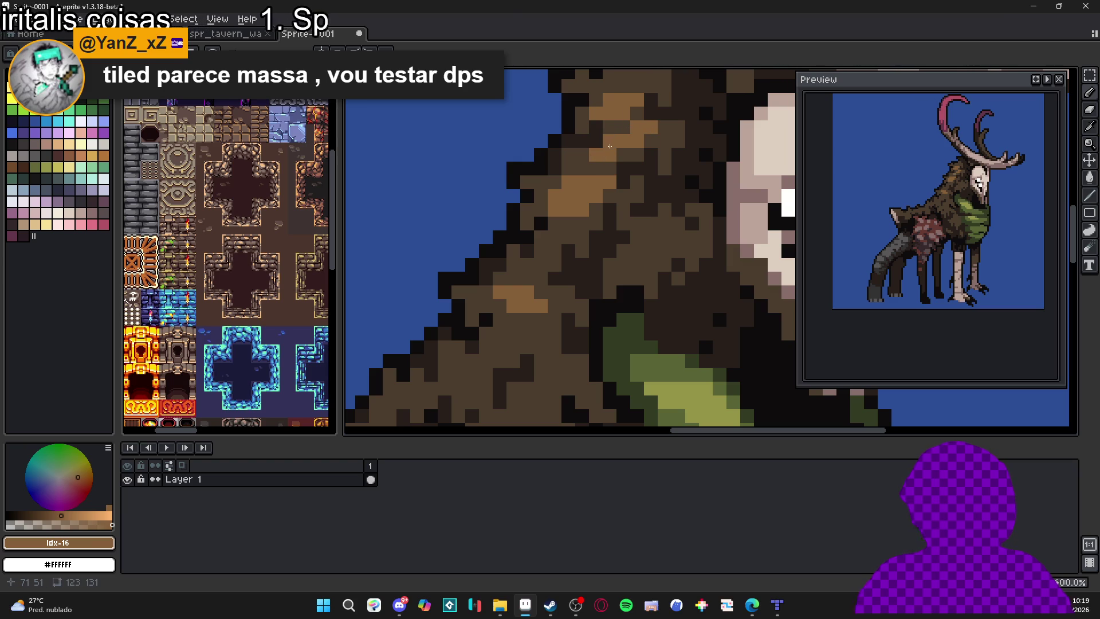
scroll(575, 239, "down", 6)
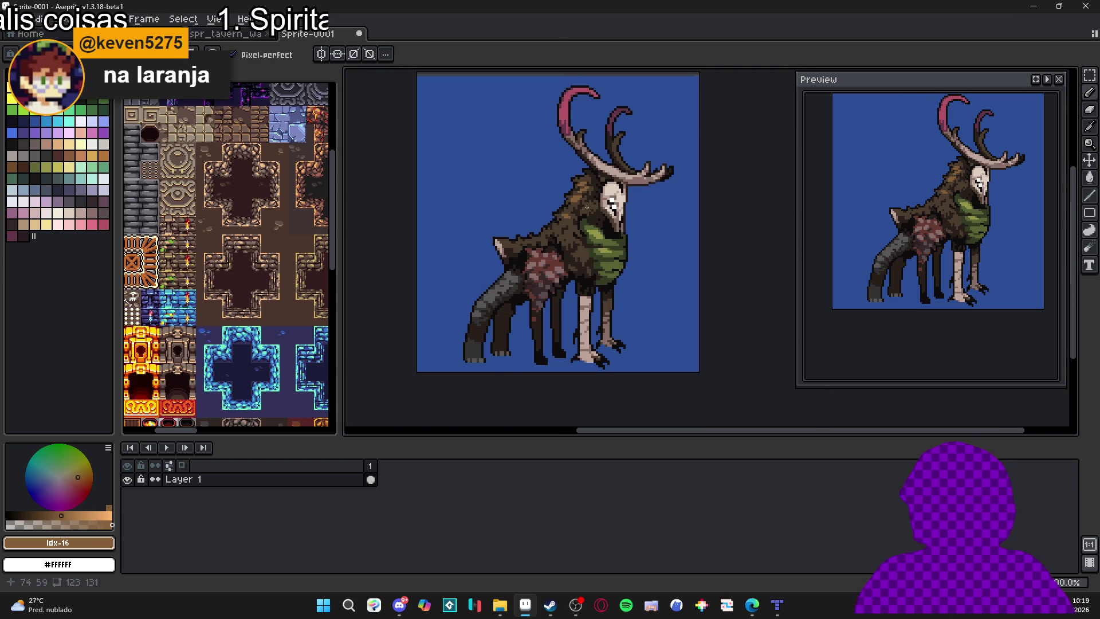
scroll(586, 206, "up", 1)
scroll(593, 208, "up", 1)
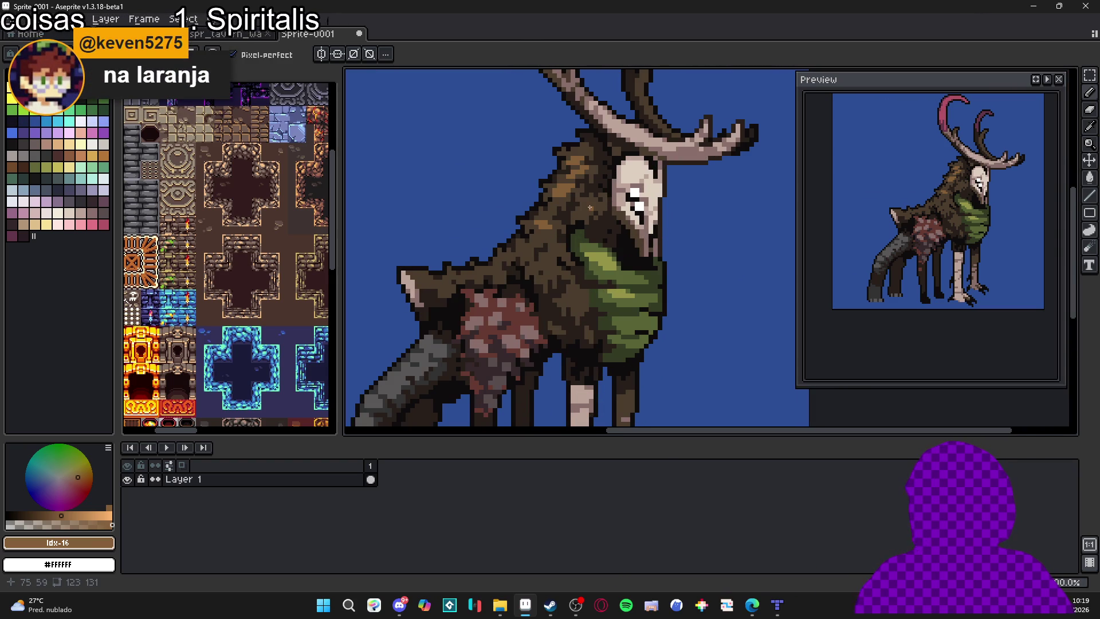
scroll(590, 206, "down", 2)
scroll(563, 235, "up", 1)
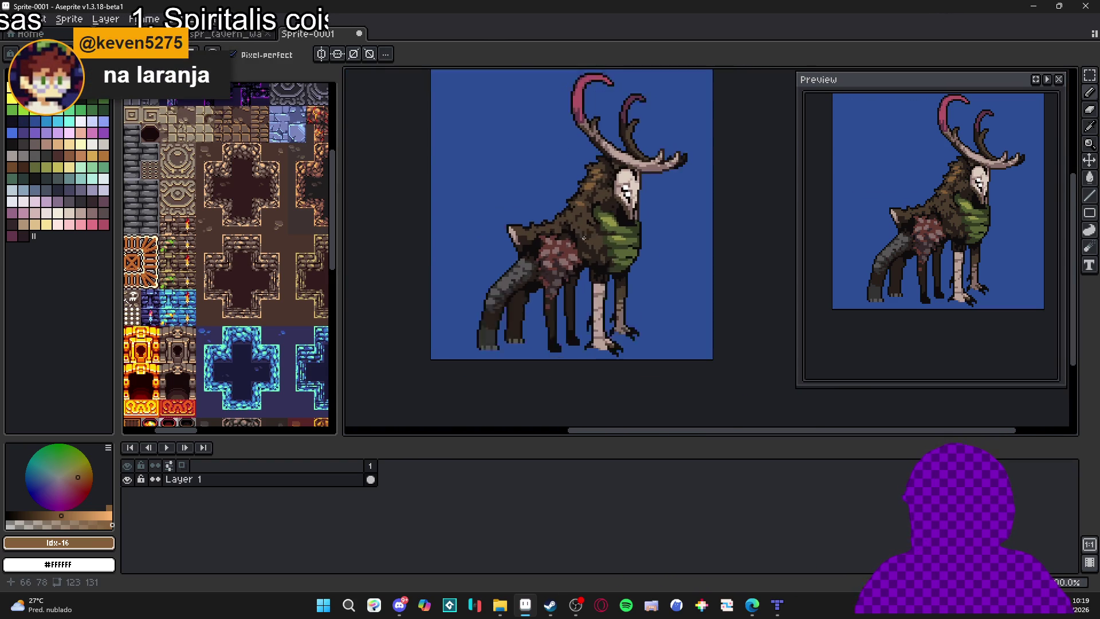
scroll(538, 241, "up", 1)
scroll(597, 264, "down", 1)
scroll(596, 264, "down", 1)
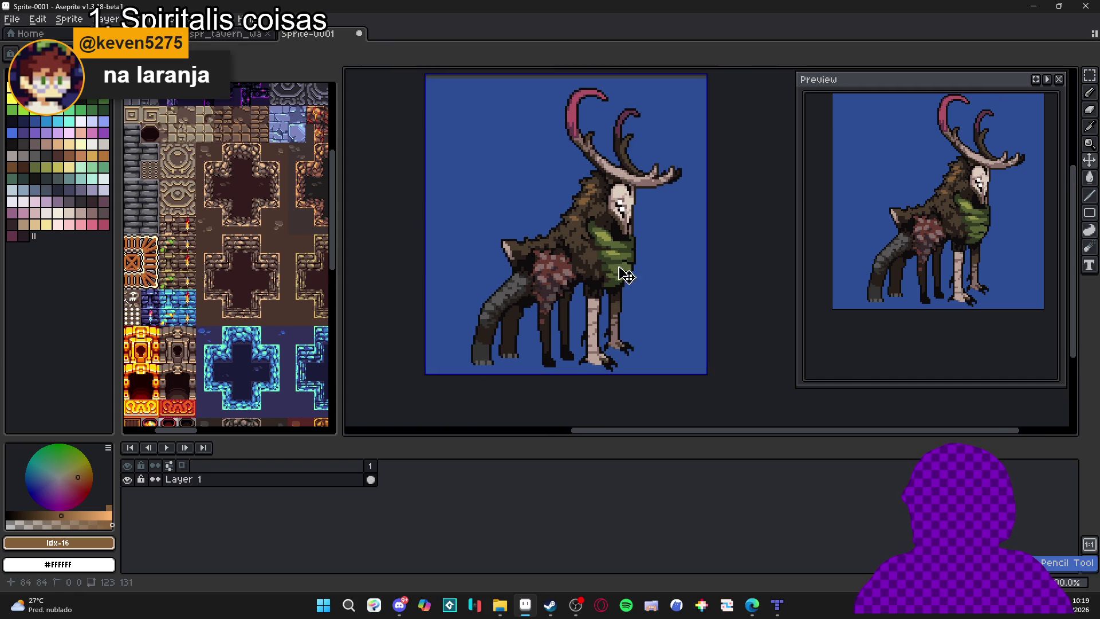
scroll(635, 277, "down", 1)
key("ctrl")
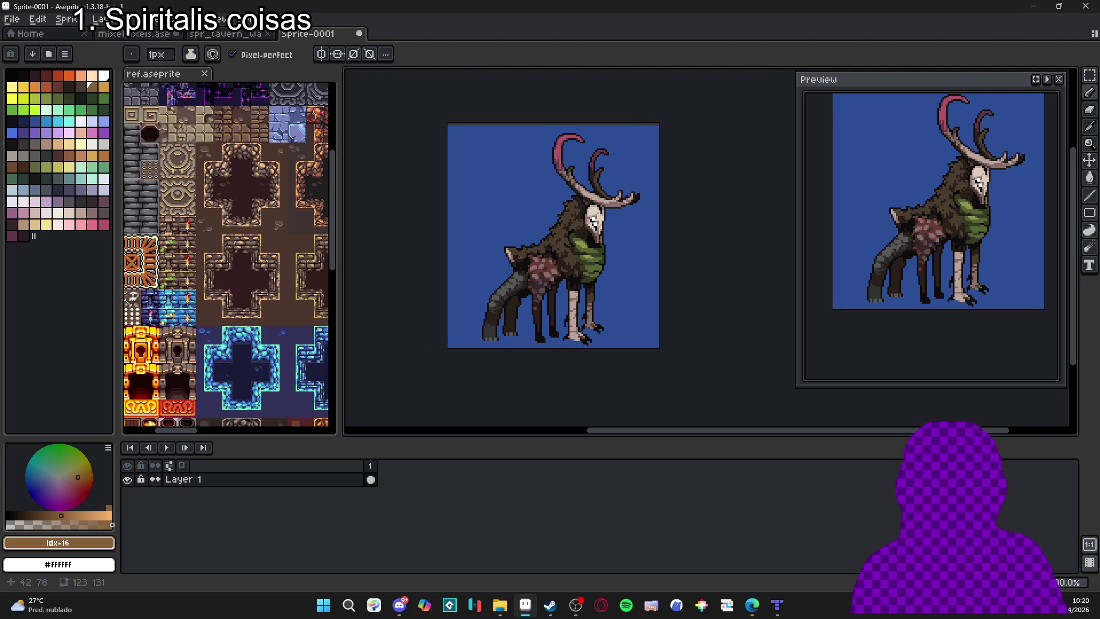
left_click_drag(519, 258, 529, 271)
key("ctrl+s")
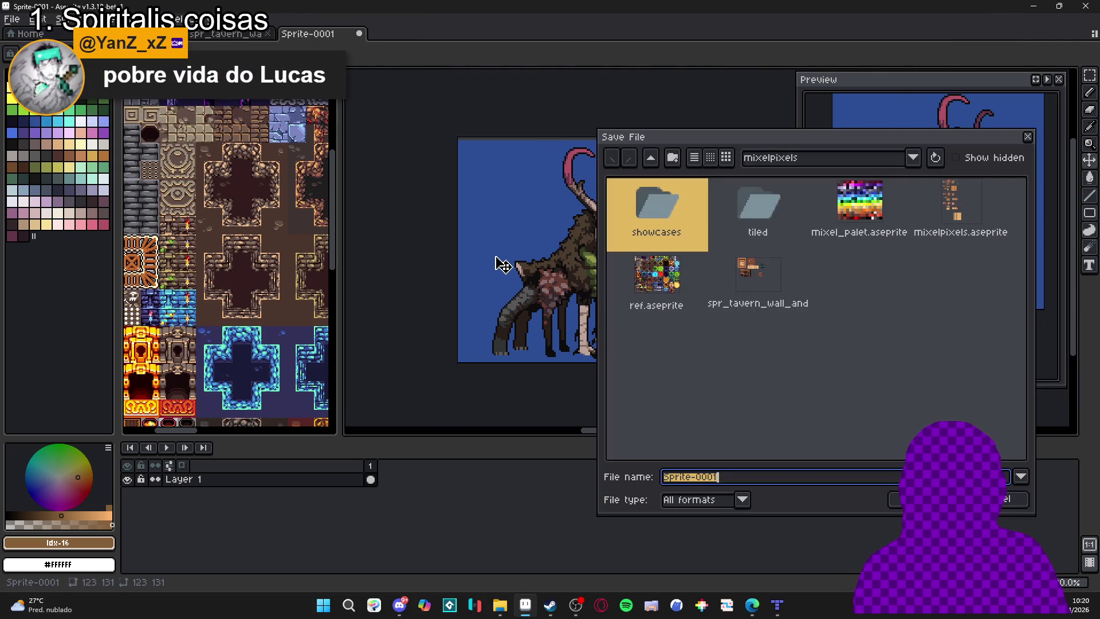
left_click(1014, 499)
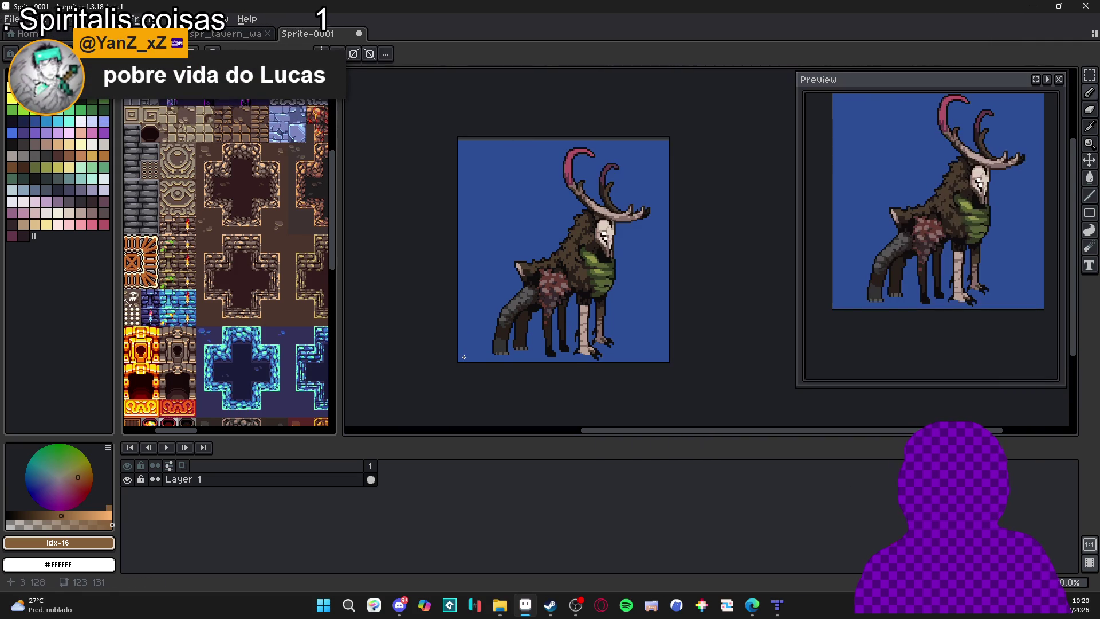
left_click_drag(206, 308, 210, 272)
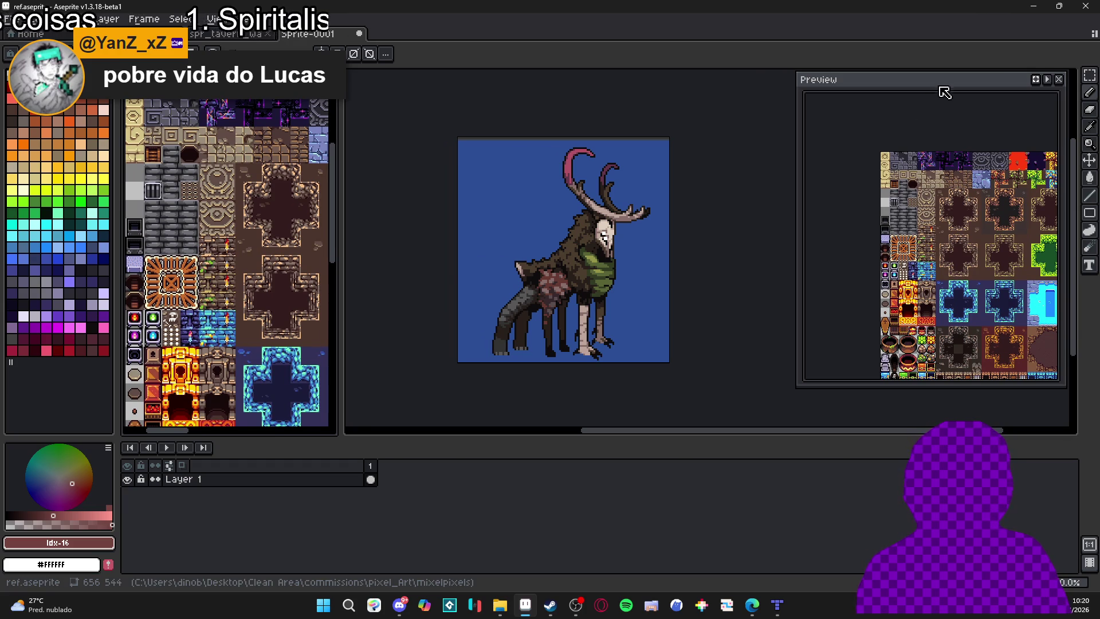
left_click_drag(943, 92, 915, 97)
scroll(877, 164, "up", 3)
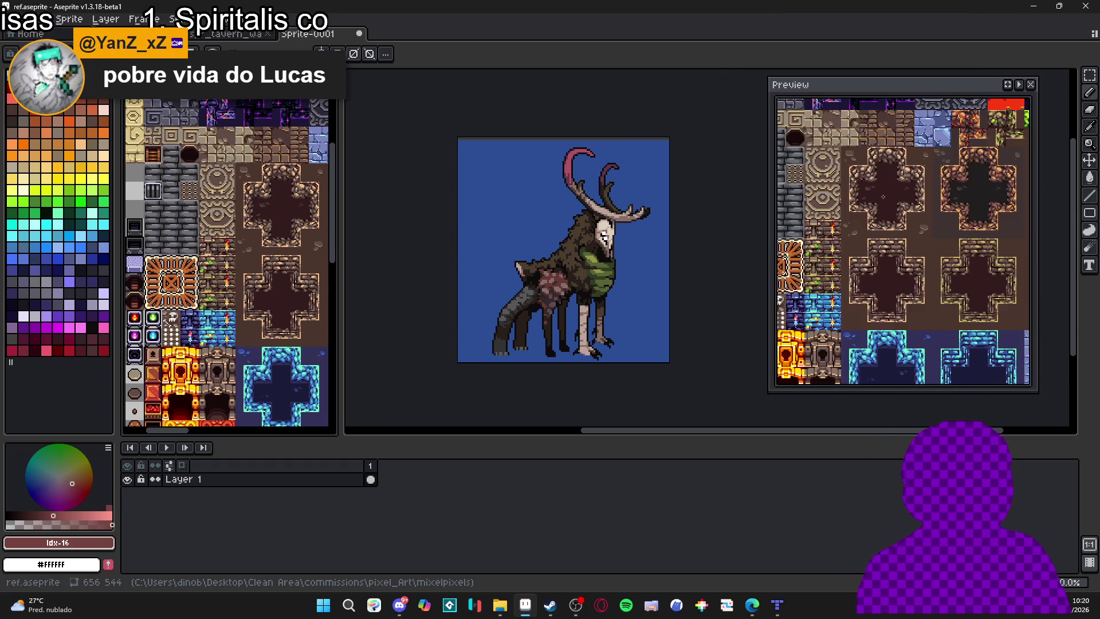
left_click_drag(883, 283, 896, 260)
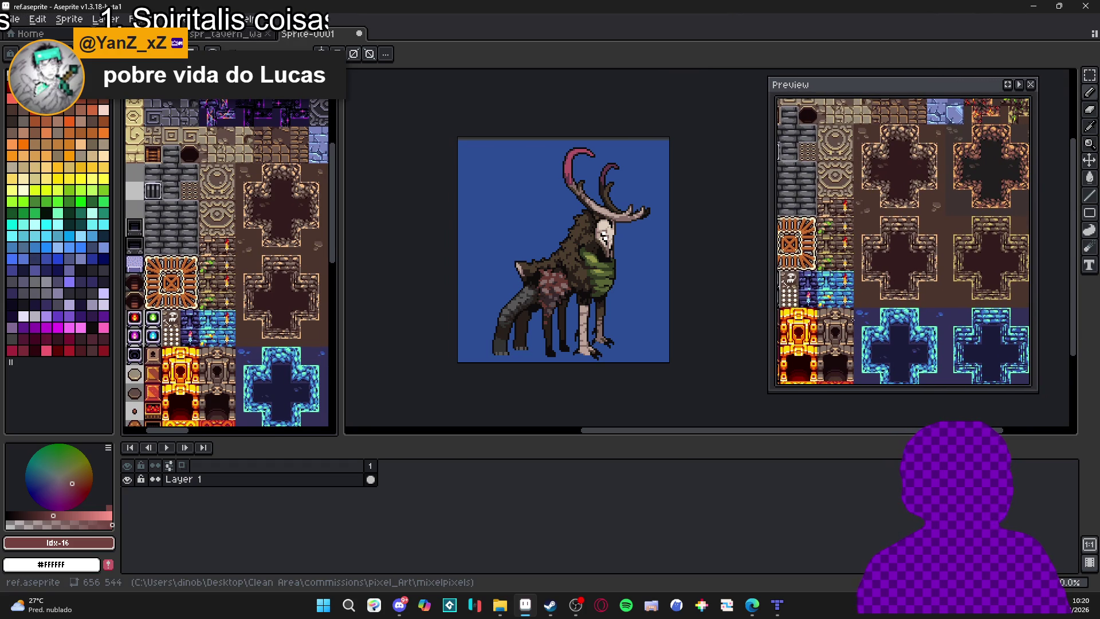
mouse_move(825, 250)
left_mouse_down()
mouse_move(834, 232)
mouse_move(844, 239)
left_mouse_up()
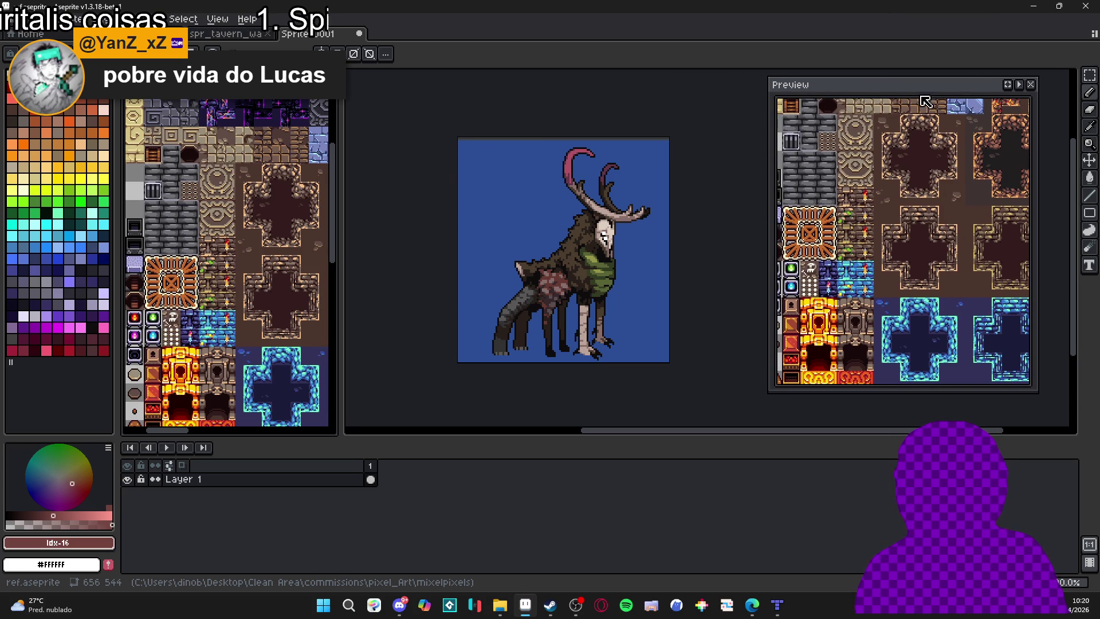
left_click_drag(926, 102, 954, 96)
left_click_drag(435, 212, 408, 229)
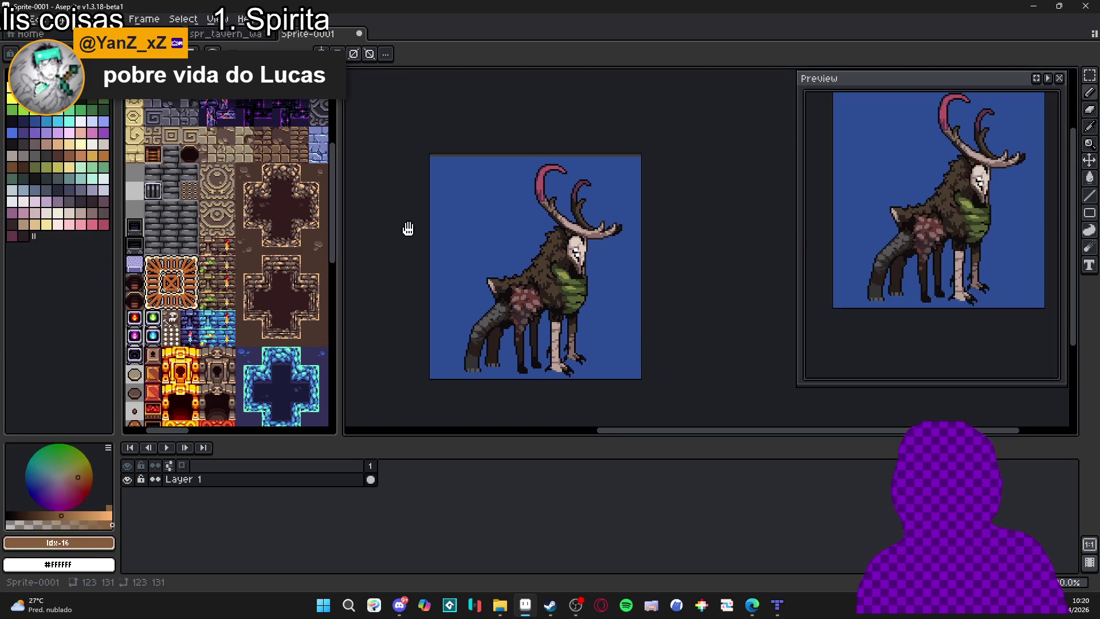
scroll(498, 234, "up", 1)
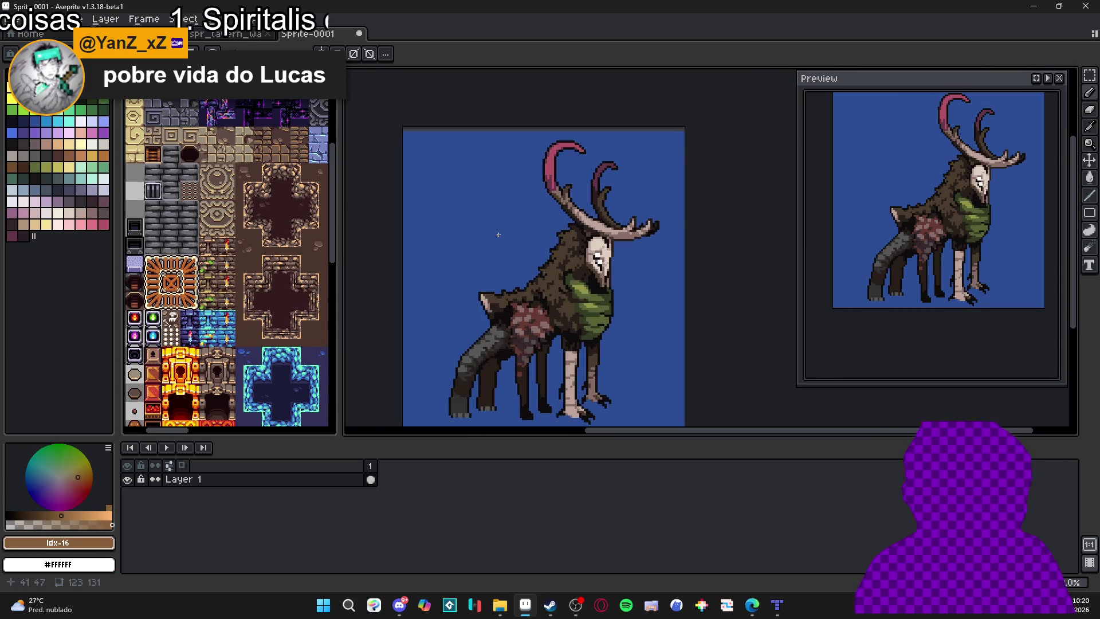
scroll(499, 234, "down", 1)
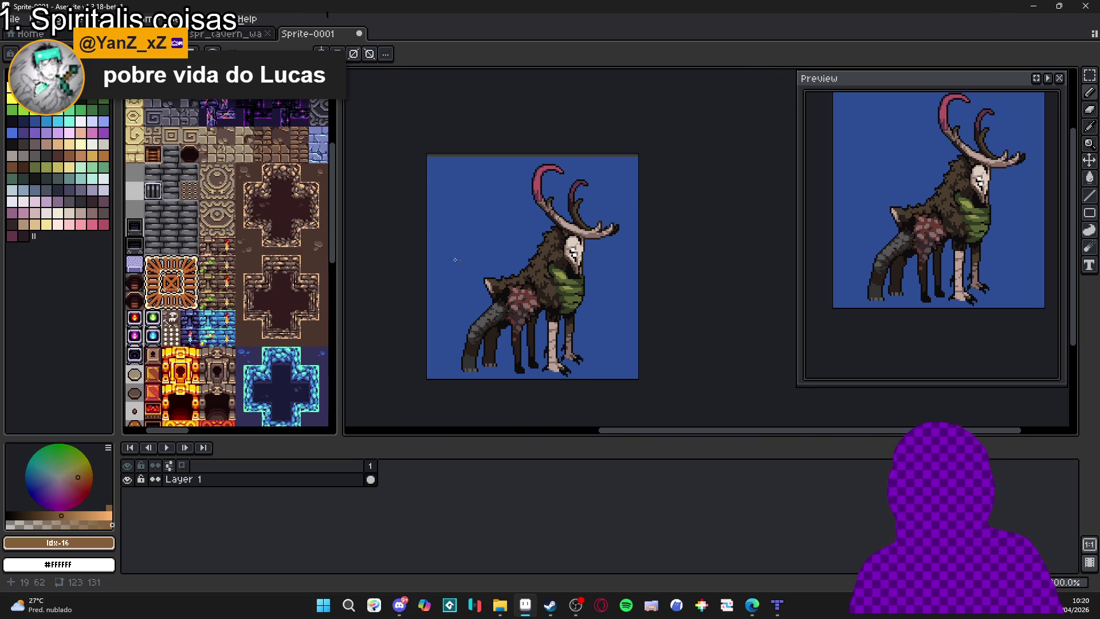
scroll(437, 258, "down", 1)
scroll(454, 273, "up", 1)
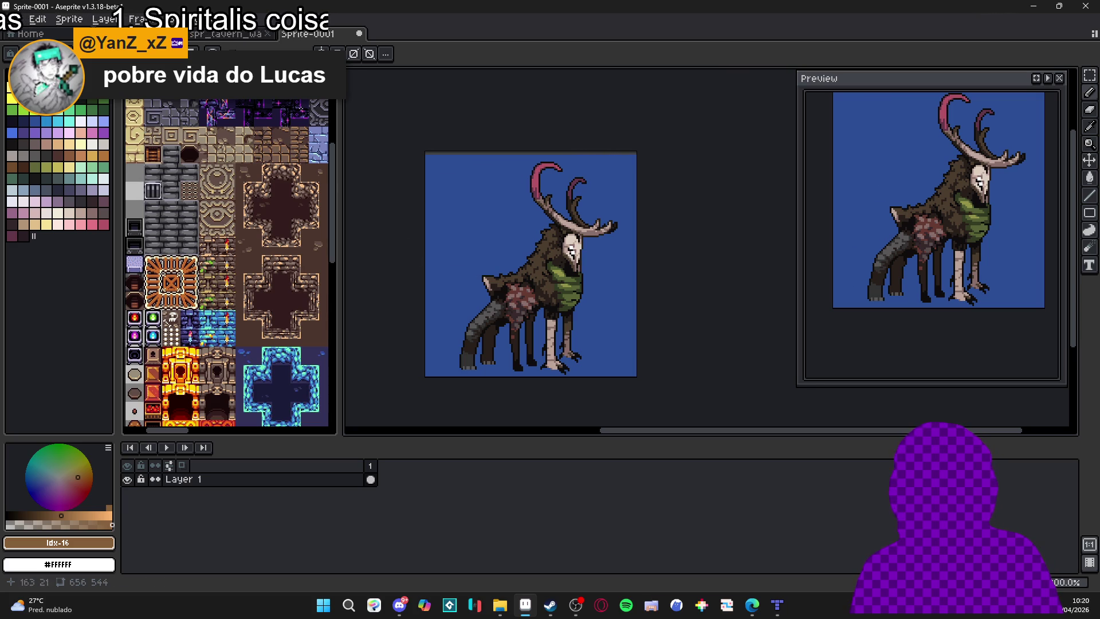
key("ctrl+shift+Tab")
key("ctrl+shift+Tab")
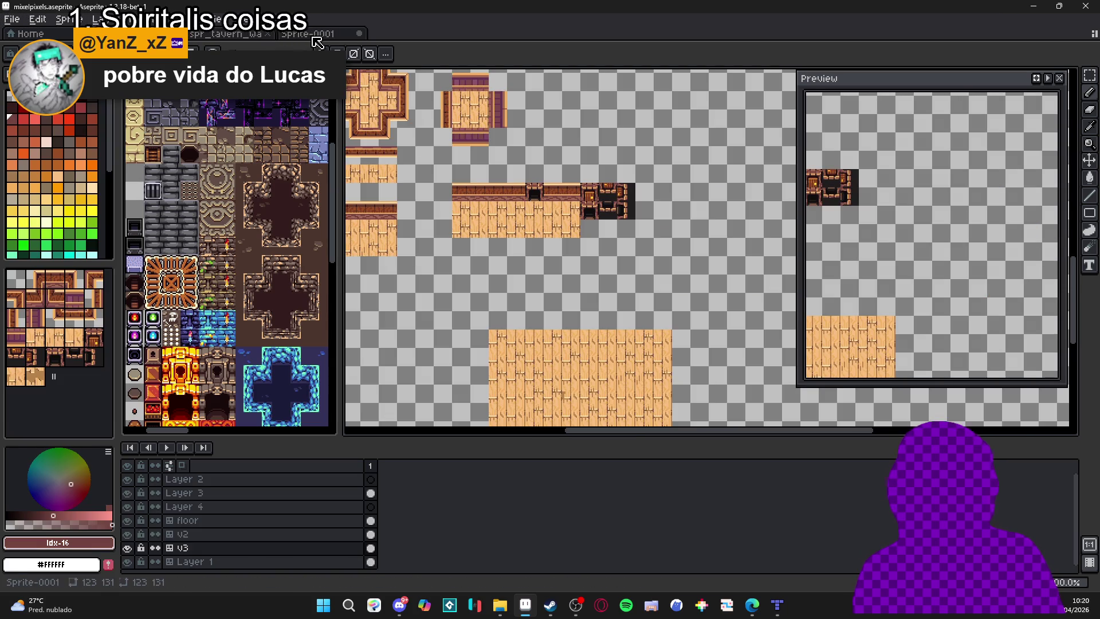
left_click(313, 35)
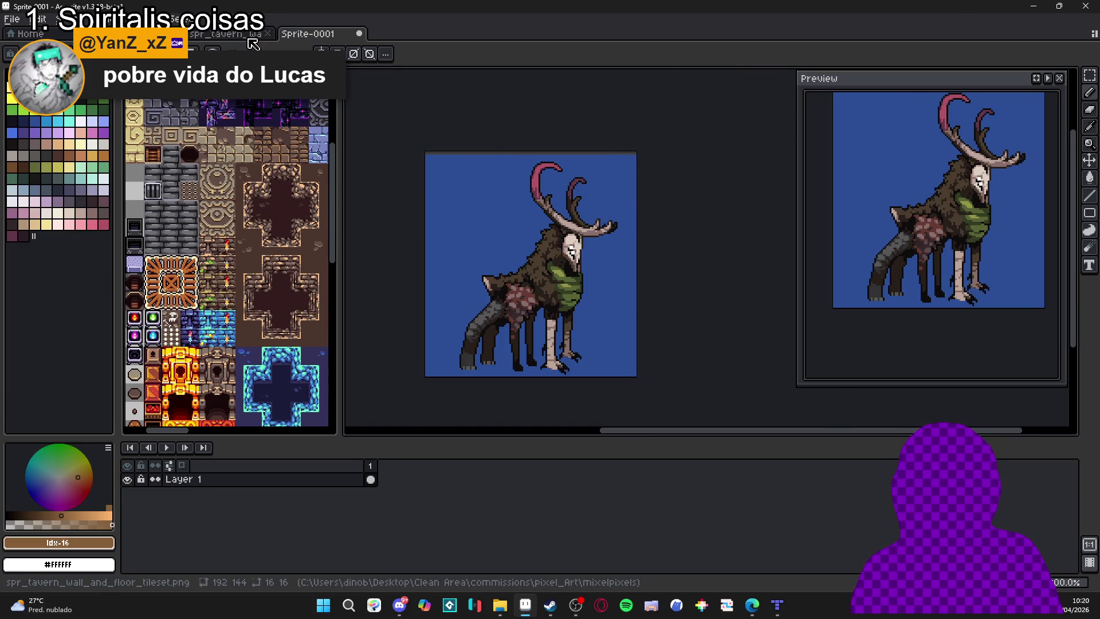
key("ctrl+shift+Tab")
left_click(313, 35)
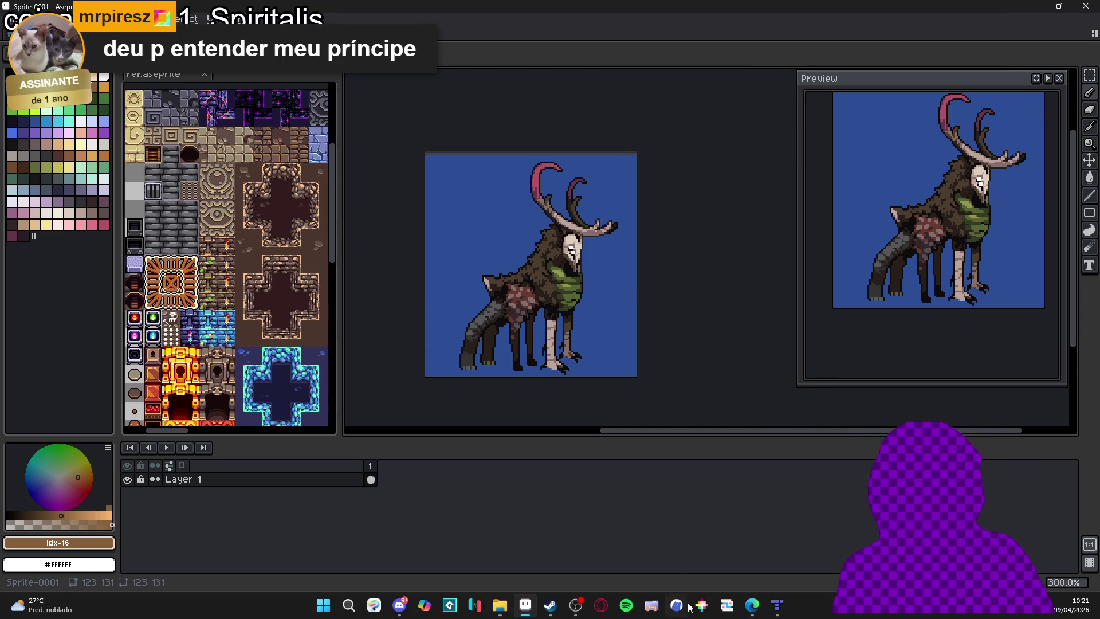
left_click(777, 606)
left_click(778, 606)
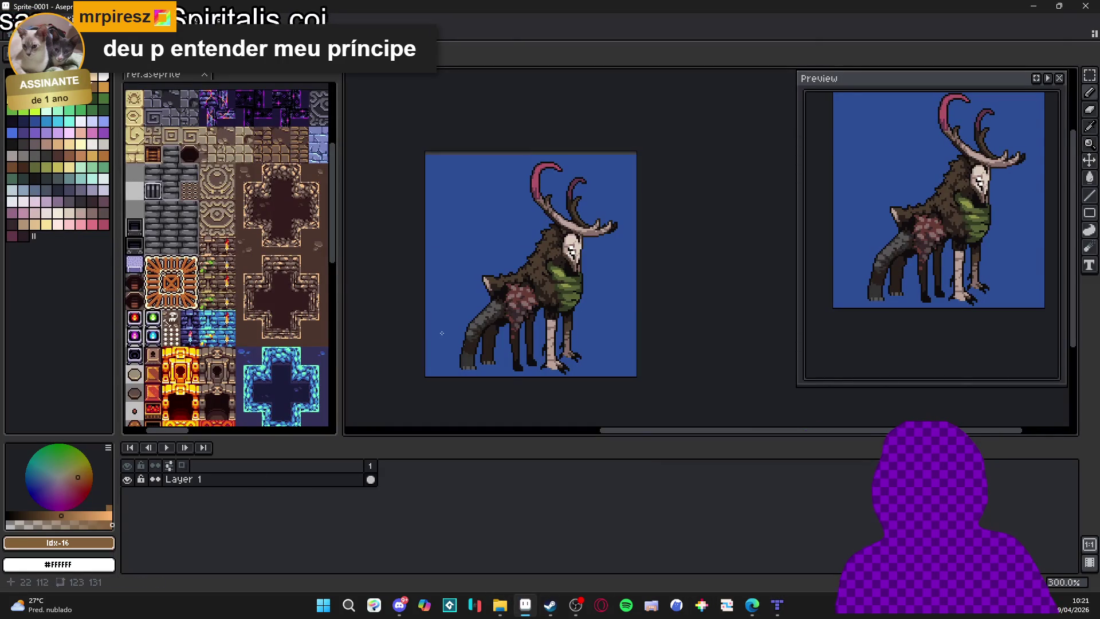
left_click(328, 611)
type("git")
Open GitHub Desktop, cancel discarding the 130 changed files, then go to the Steam library.
left_click(459, 488)
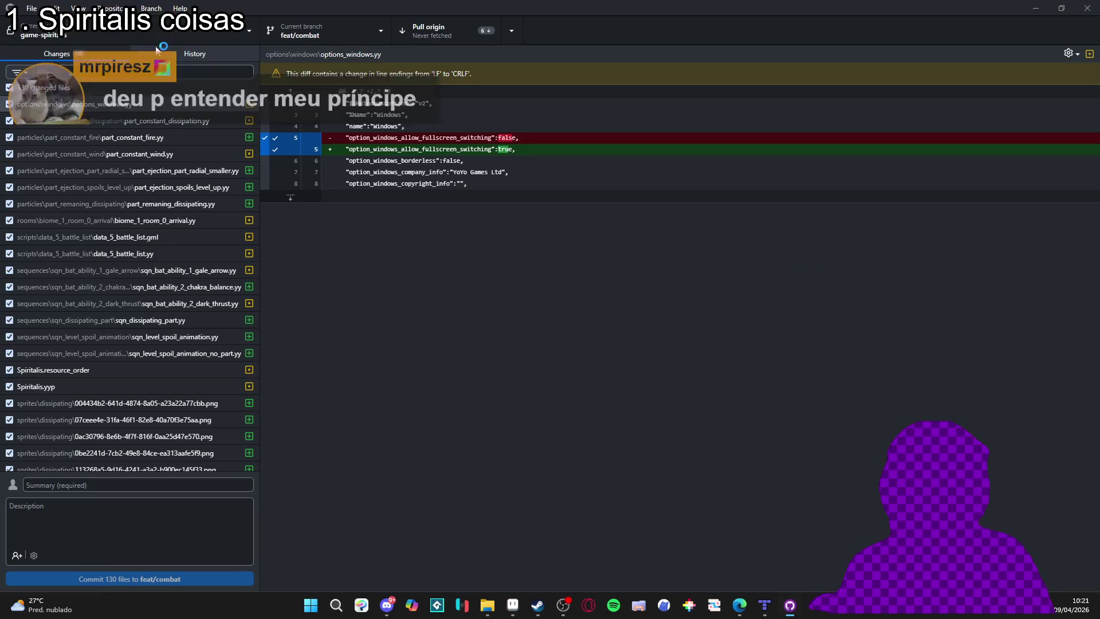
right_click(68, 86)
left_click(105, 104)
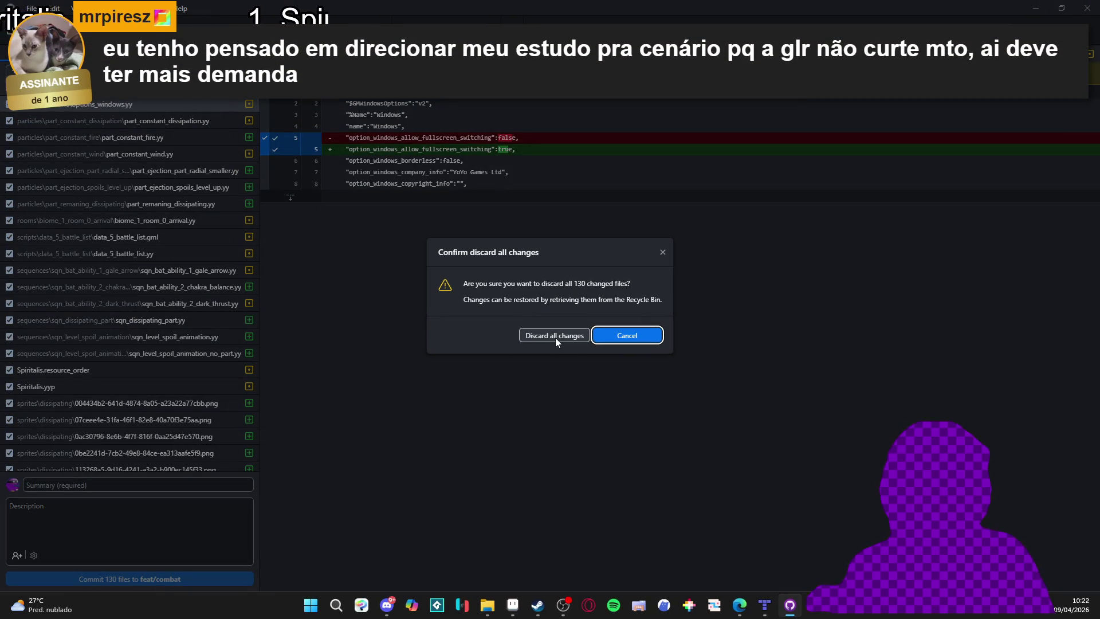
left_click(626, 336)
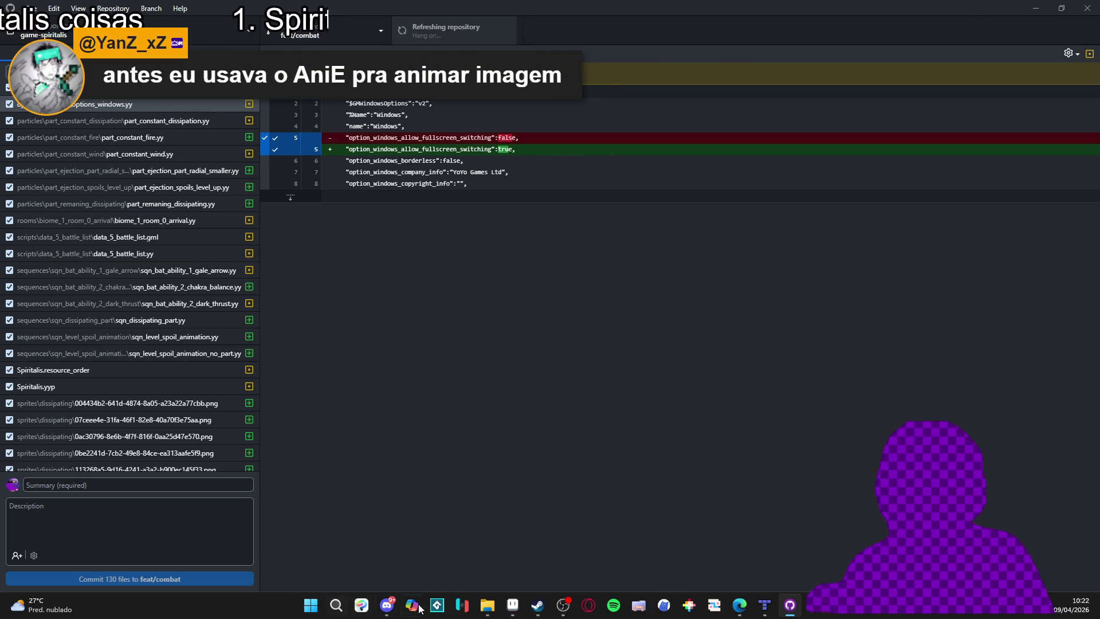
left_click(537, 605)
left_click(119, 25)
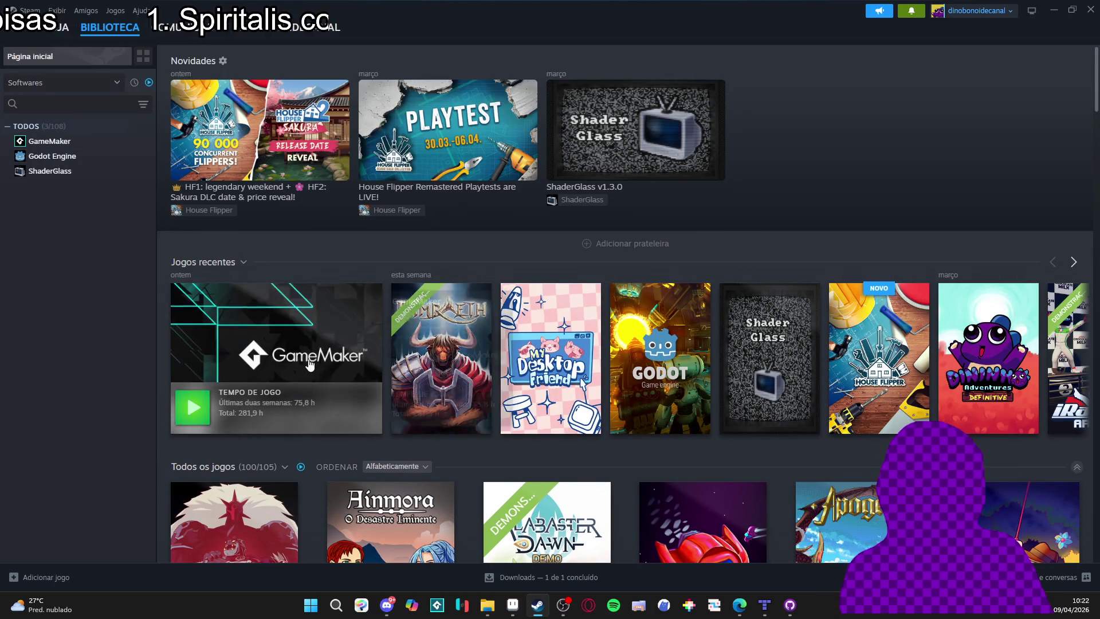
Launch GameMaker with Play on its tile under Recent Games in the Steam library.
left_click(192, 407)
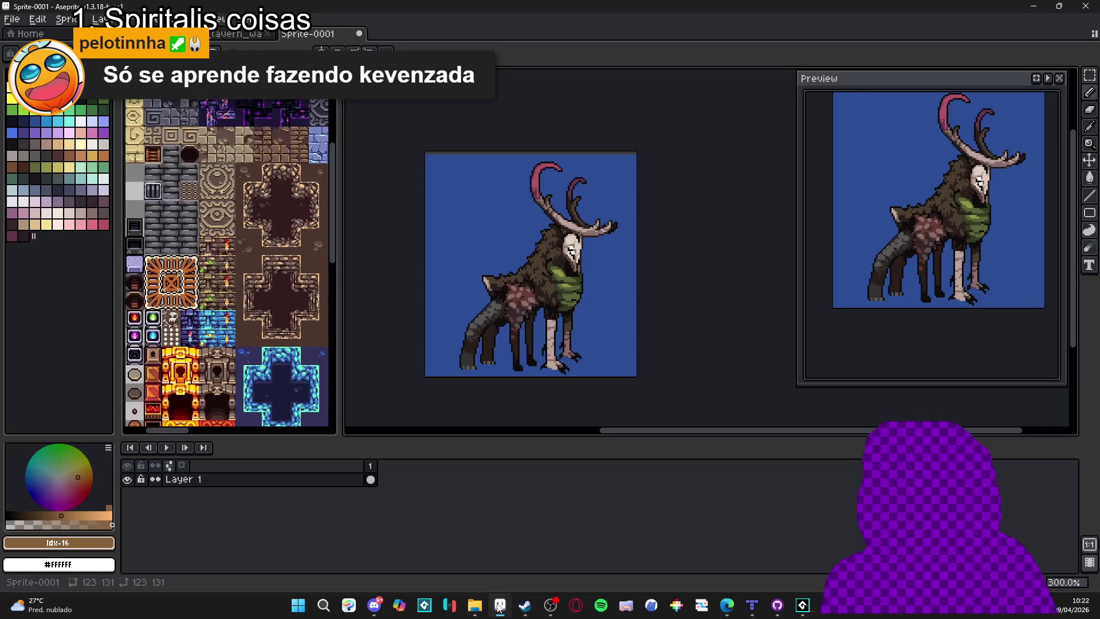
View the tavern map in Tiled at 150%, then open the spr_tavern_wa tileset in Aseprite.
key("alt+Tab")
left_click(752, 604)
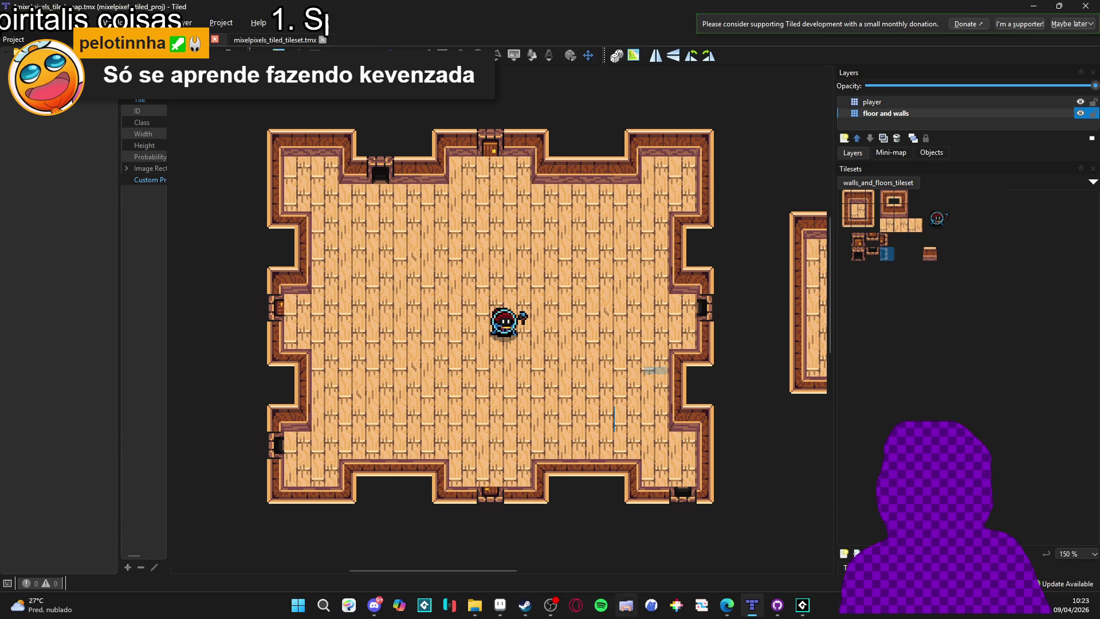
left_click(726, 605)
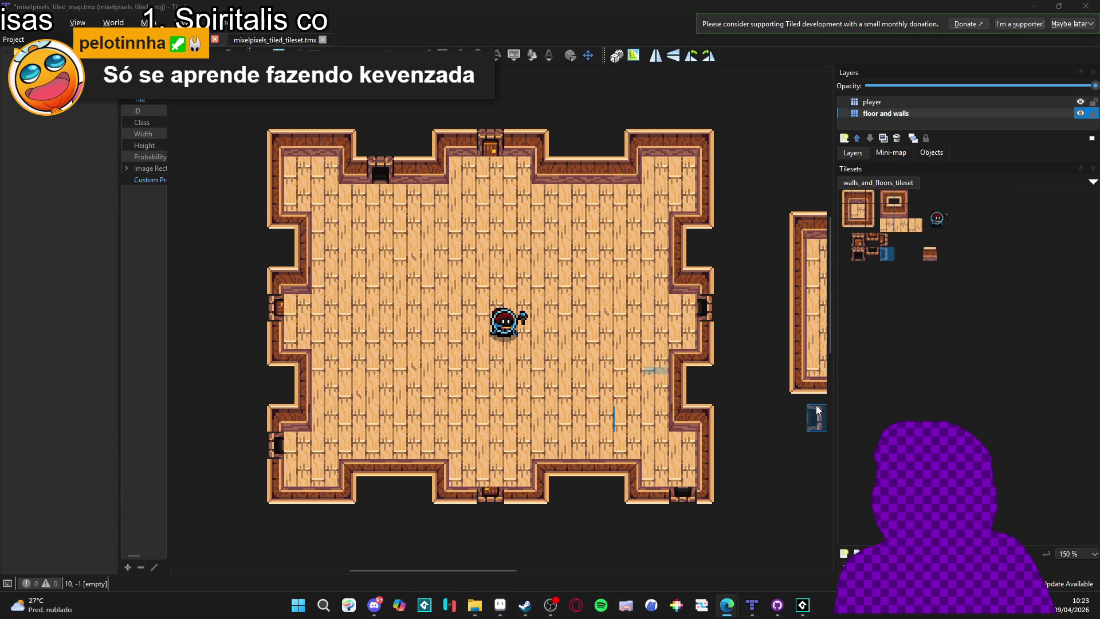
left_click(500, 605)
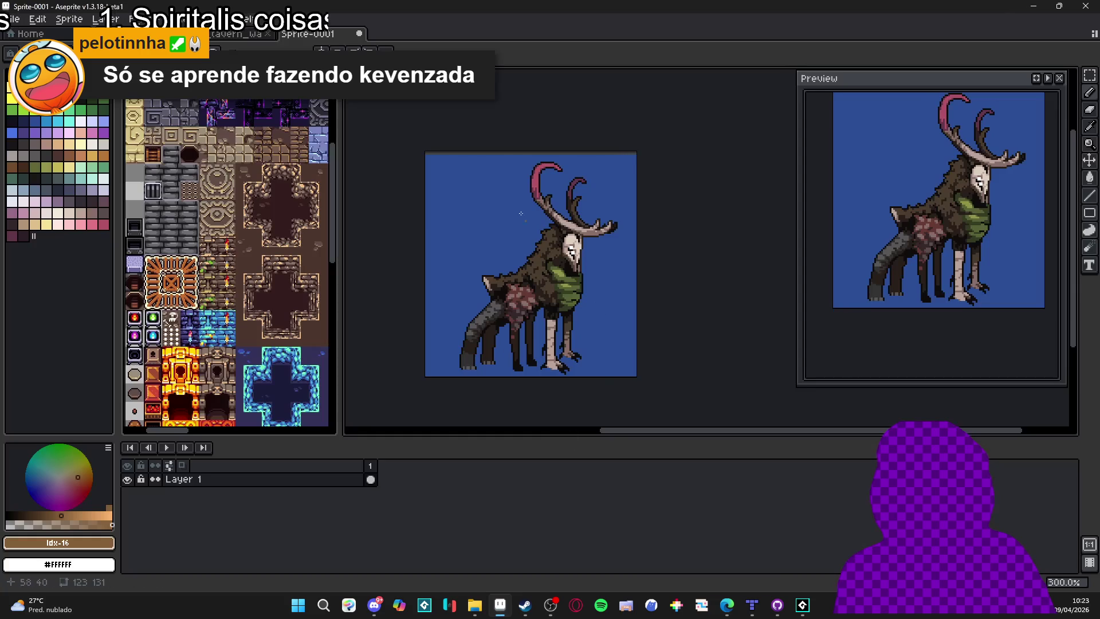
left_click(752, 605)
scroll(710, 300, "up", 1)
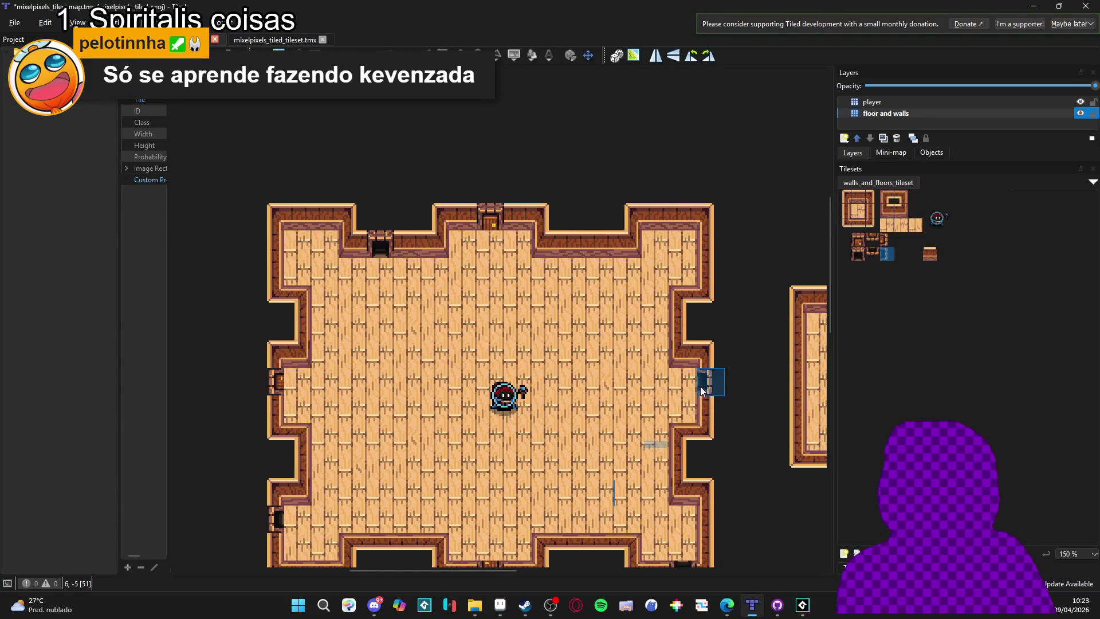
scroll(700, 386, "up", 3)
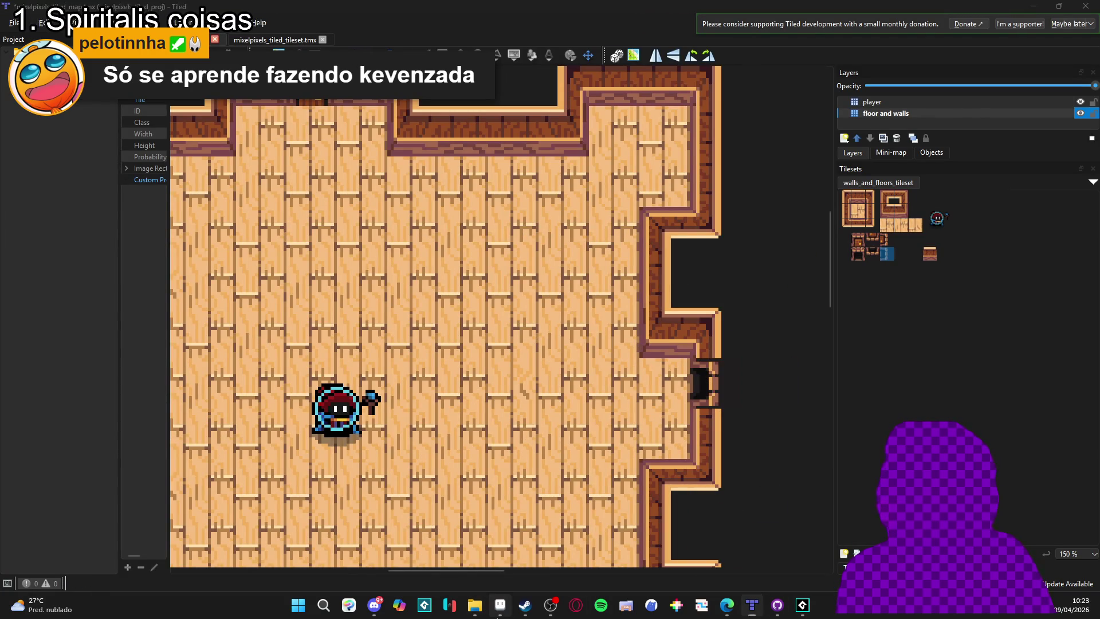
left_click(500, 605)
key("ctrl+shift+Tab")
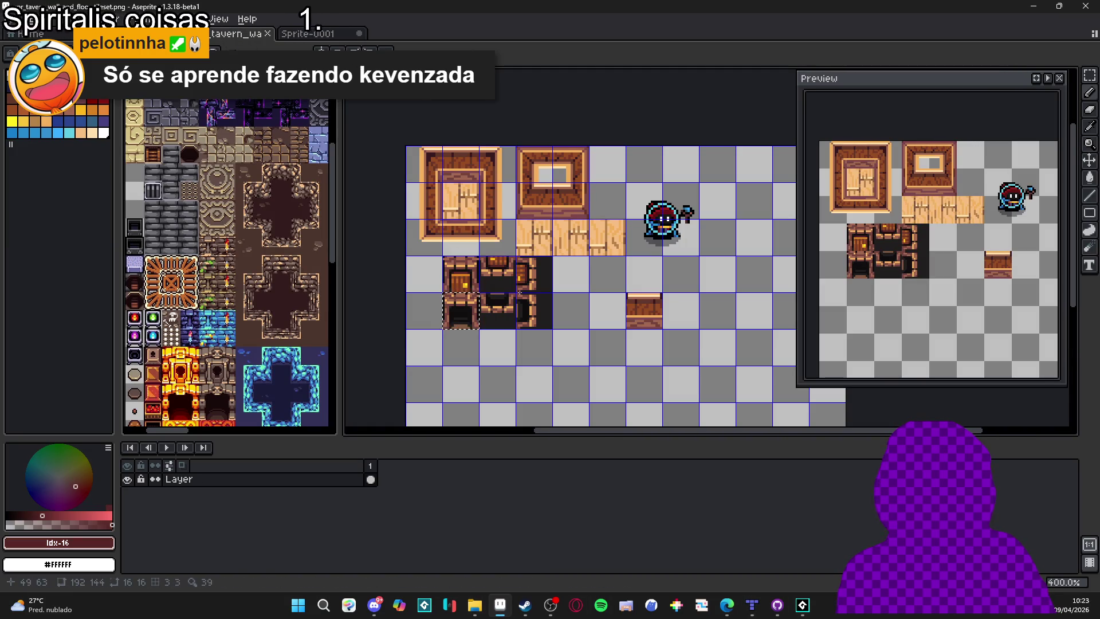
key("ctrl+d")
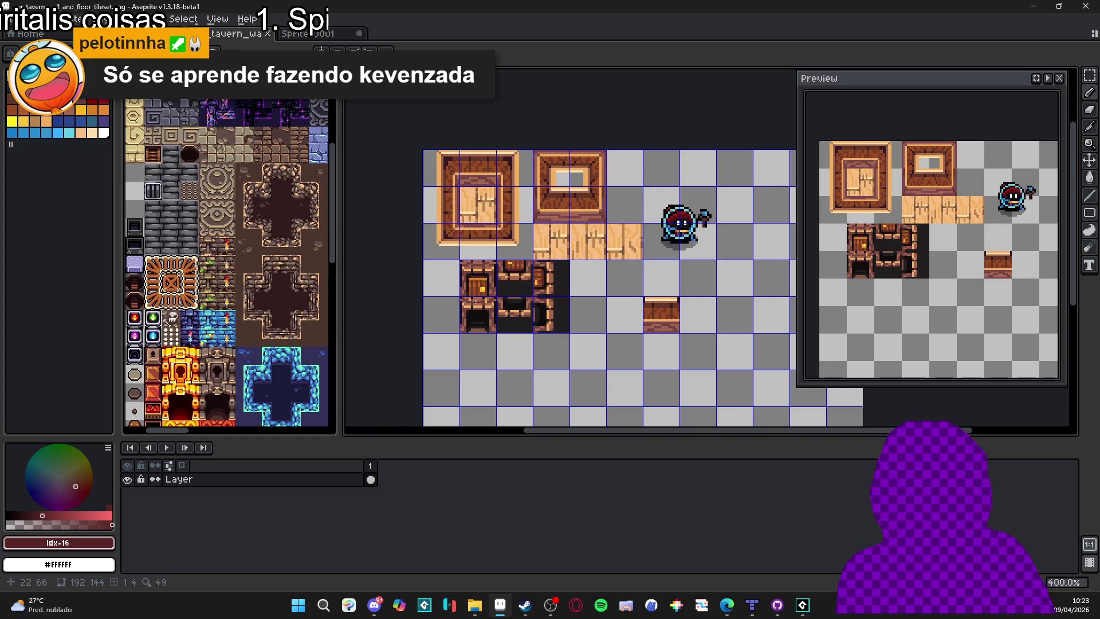
key("ctrl+Tab")
key("ctrl+Tab")
key("ctrl+Tab")
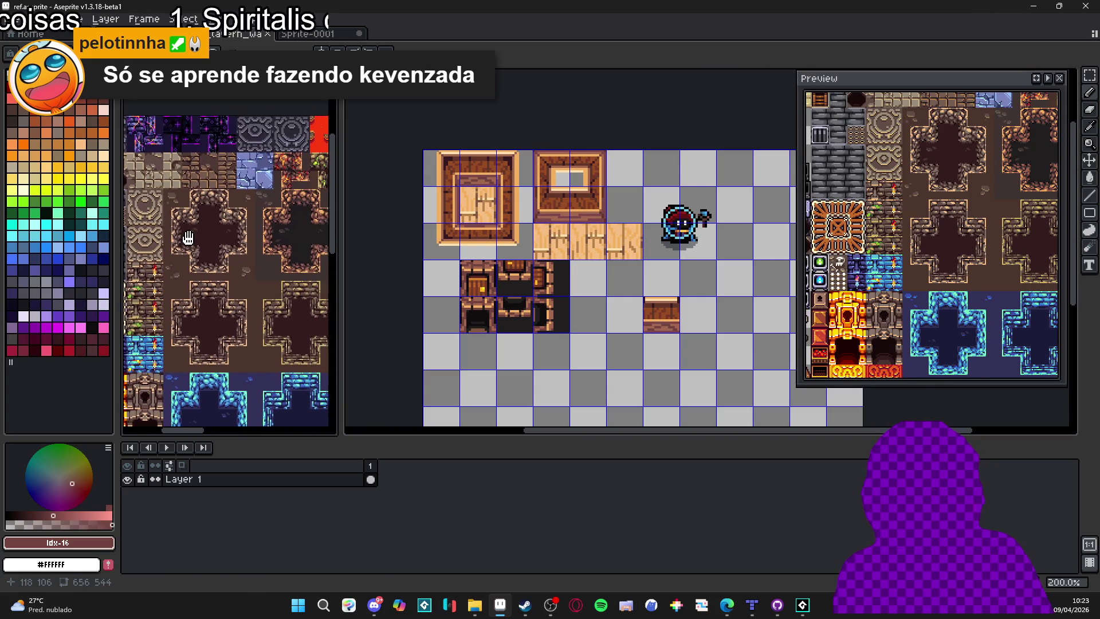
left_click_drag(215, 194, 187, 239)
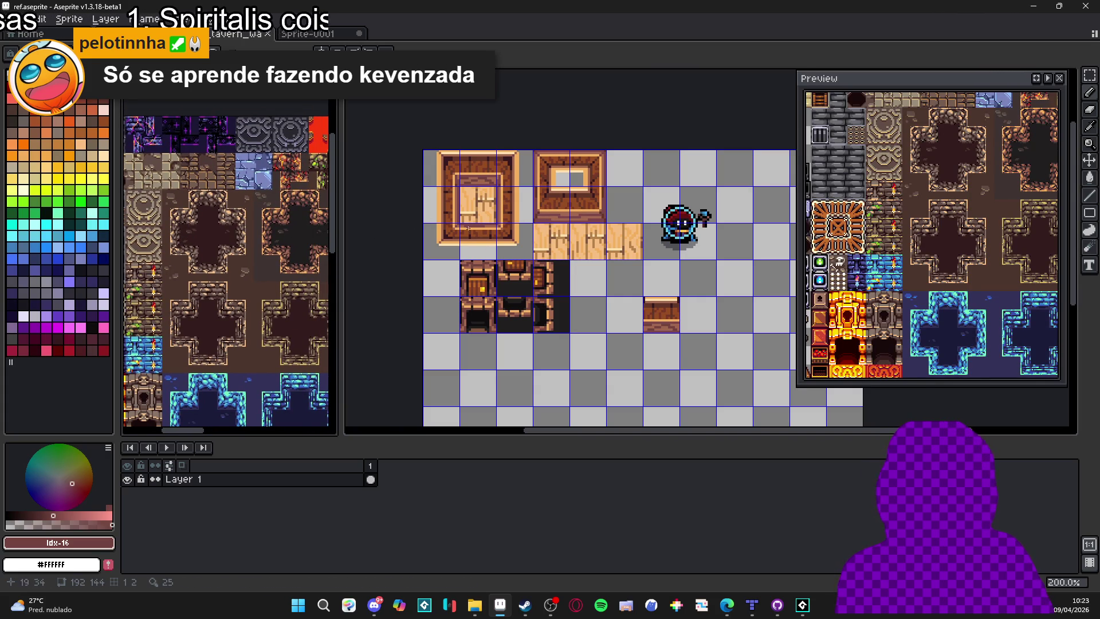
key("ctrl+Tab")
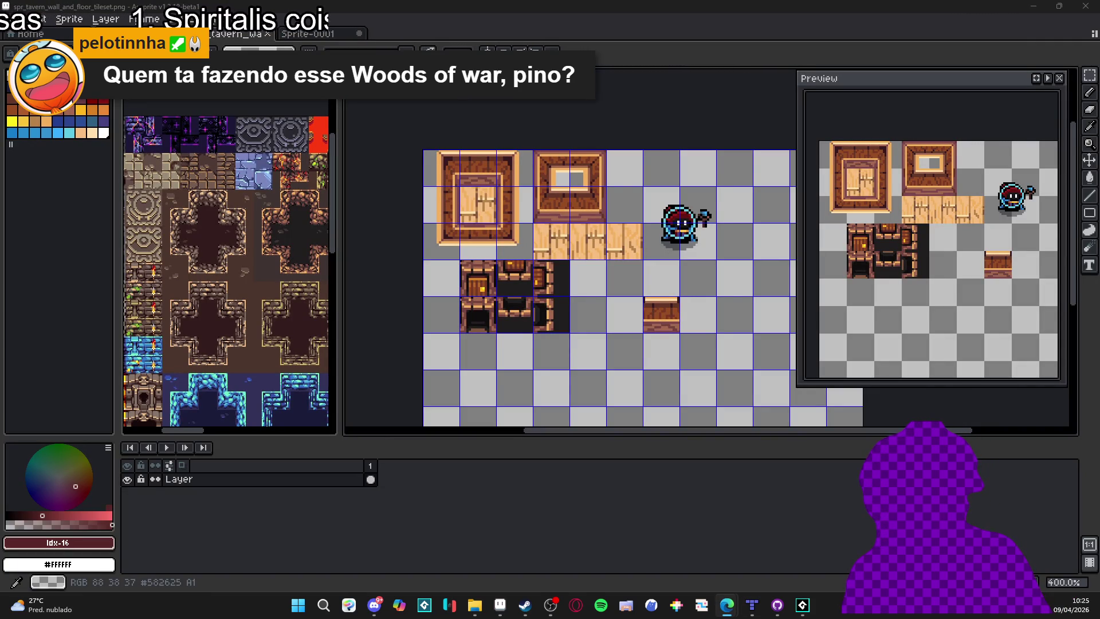
Paint the tavern terrain from Terrain Sets onto the map to reshape the room's walls.
left_click(298, 605)
type("goto_frame")
key("ctrl+a")
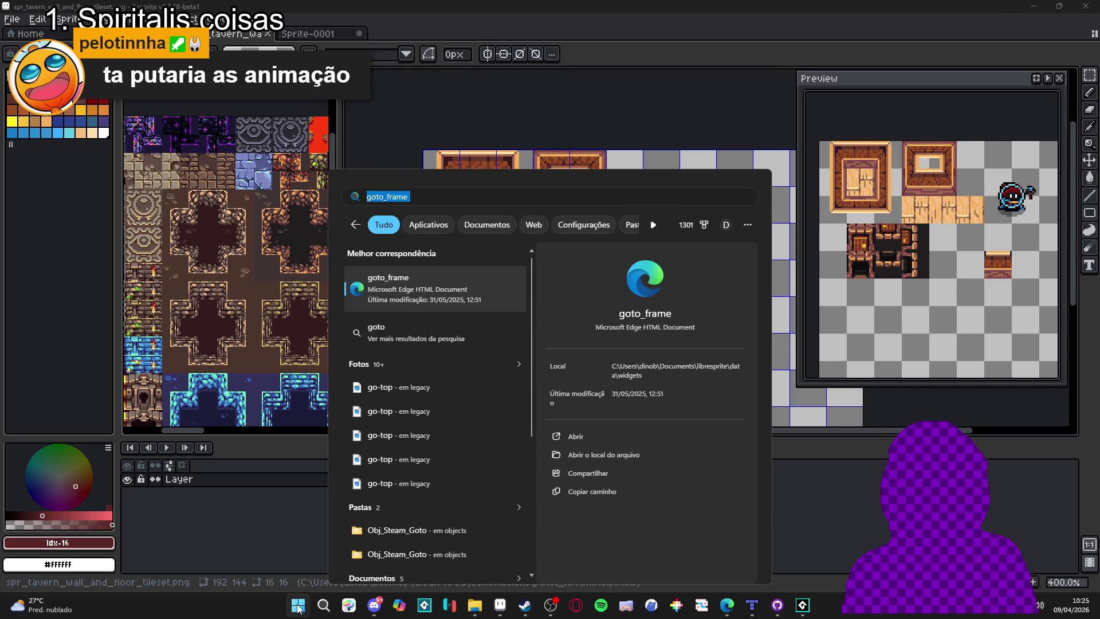
left_click(752, 604)
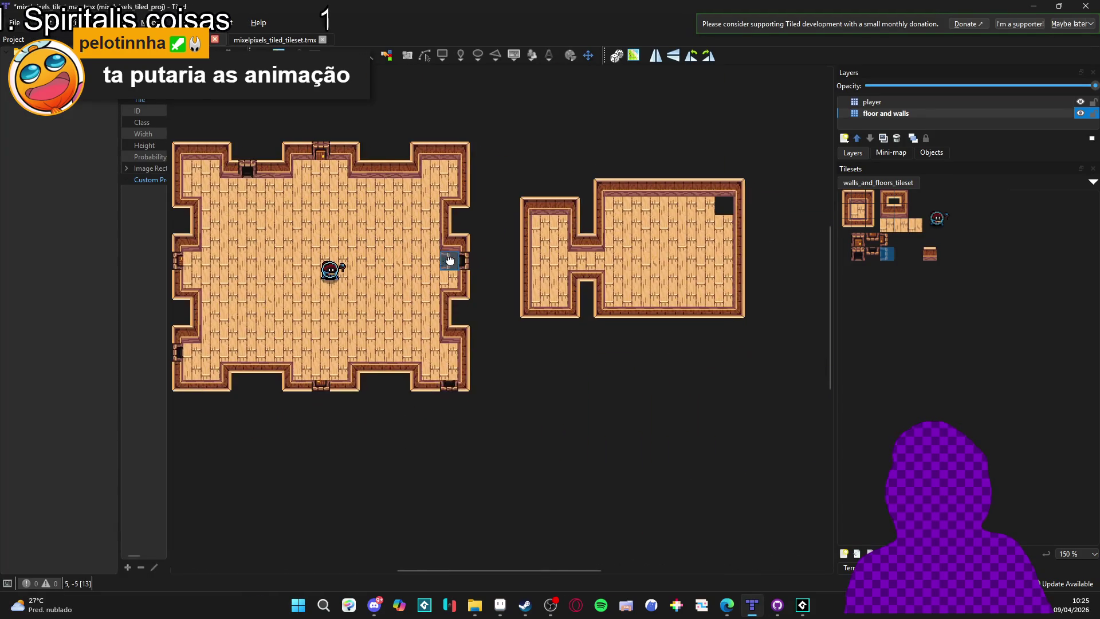
scroll(450, 261, "down", 5)
left_click(848, 567)
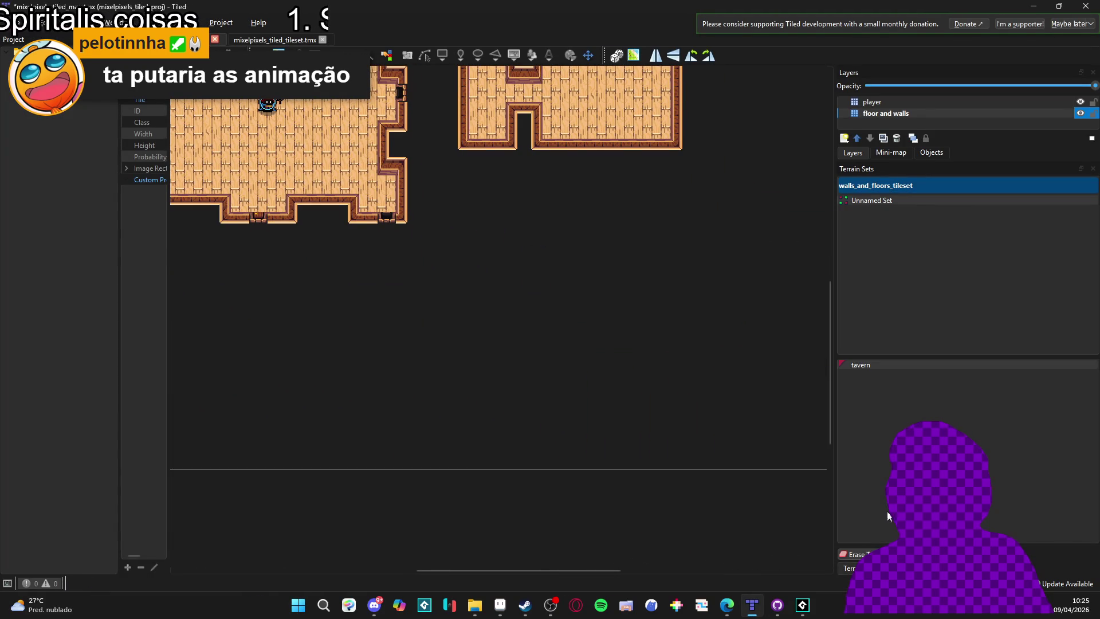
left_click(872, 367)
scroll(518, 304, "up", 2)
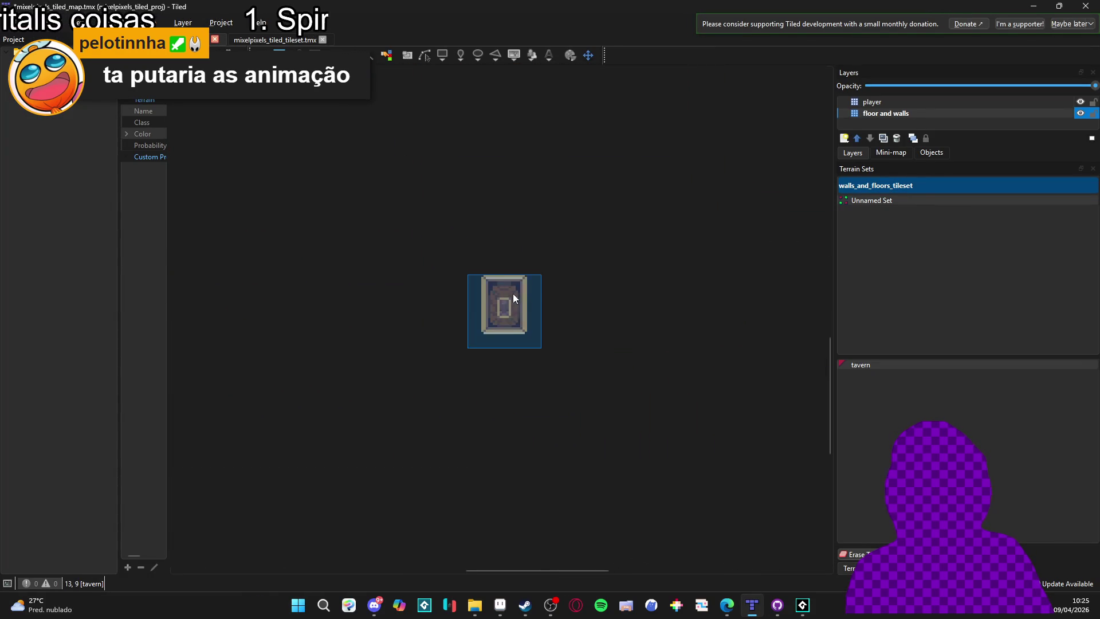
mouse_move(551, 348)
left_mouse_down()
mouse_move(453, 318)
mouse_move(500, 361)
left_mouse_up()
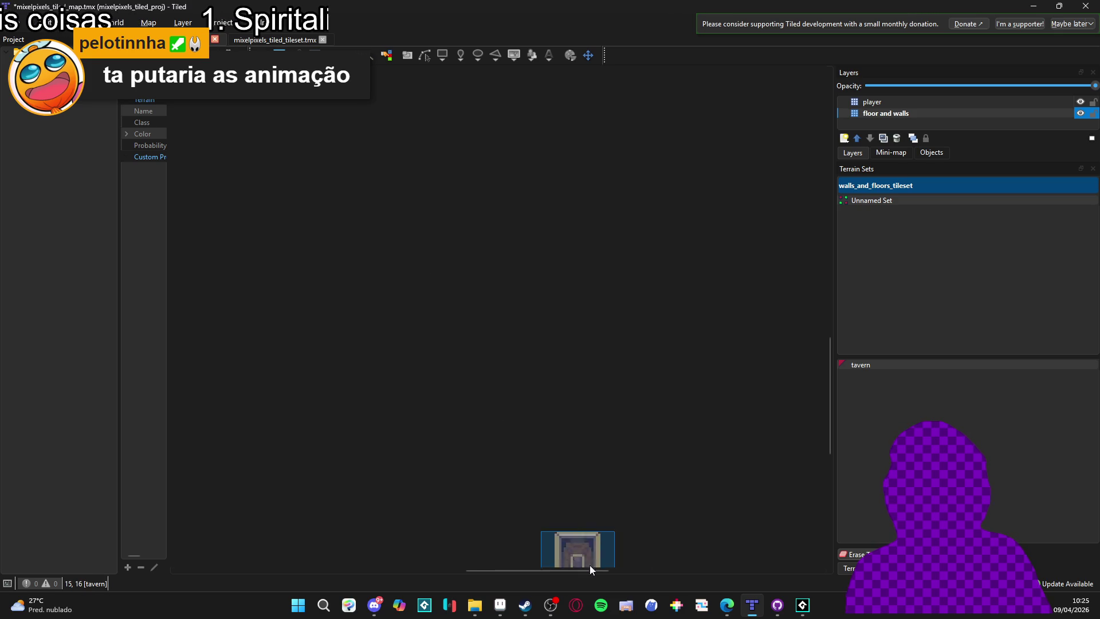
Launch LICEcap from the Start menu search.
key("super")
type("licecap")
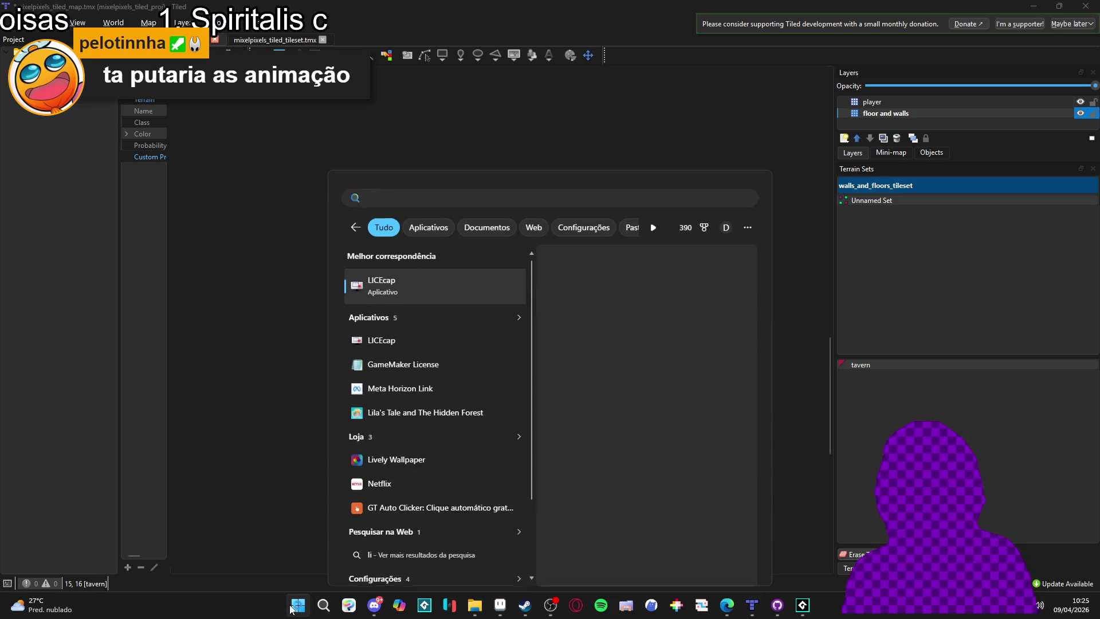
key("Return")
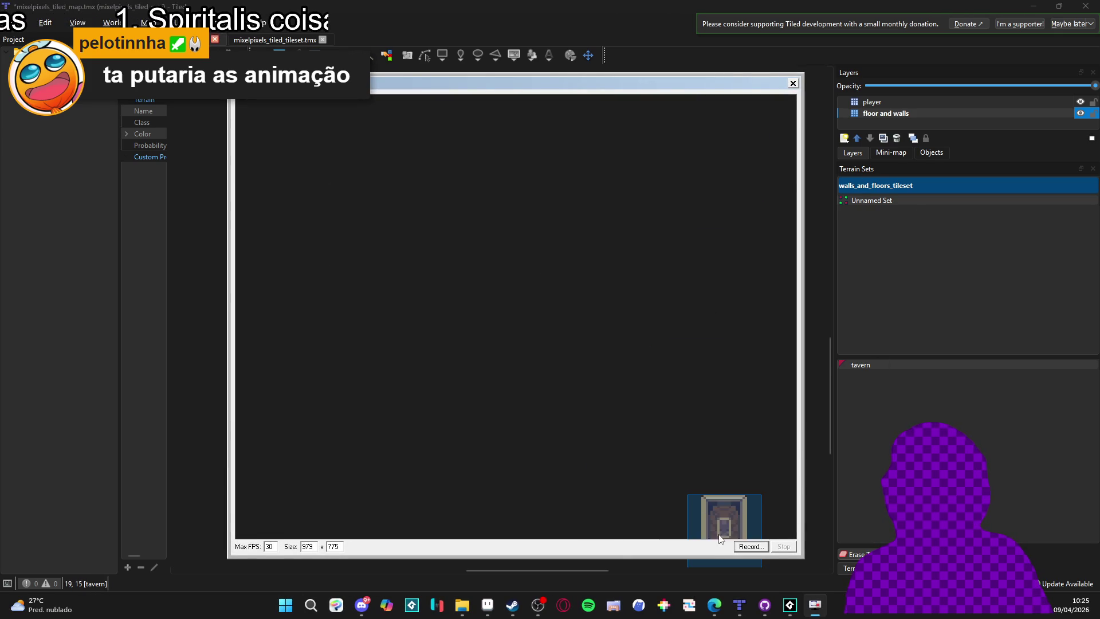
Record an autotile GIF in showcases while painting a wall strip across the Tiled map.
left_click(750, 546)
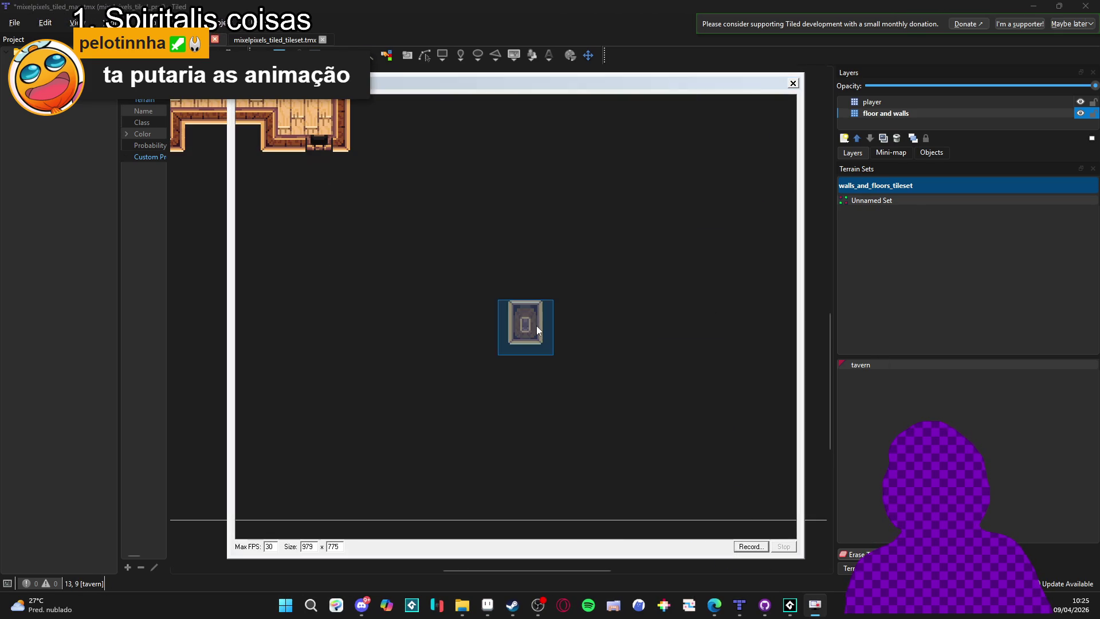
type("autoti")
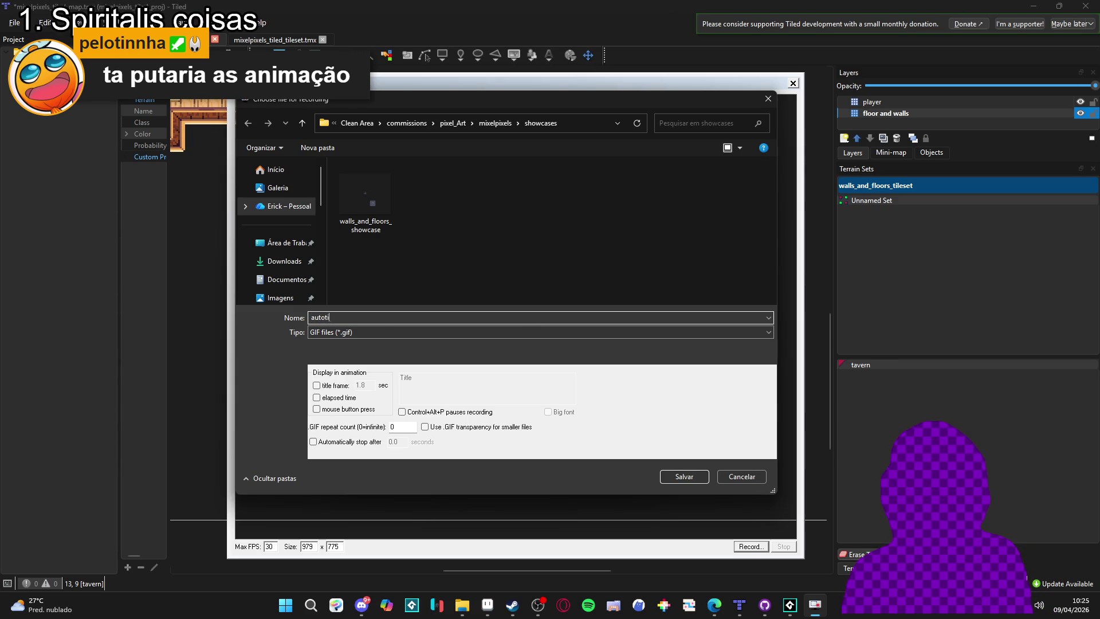
key("Return")
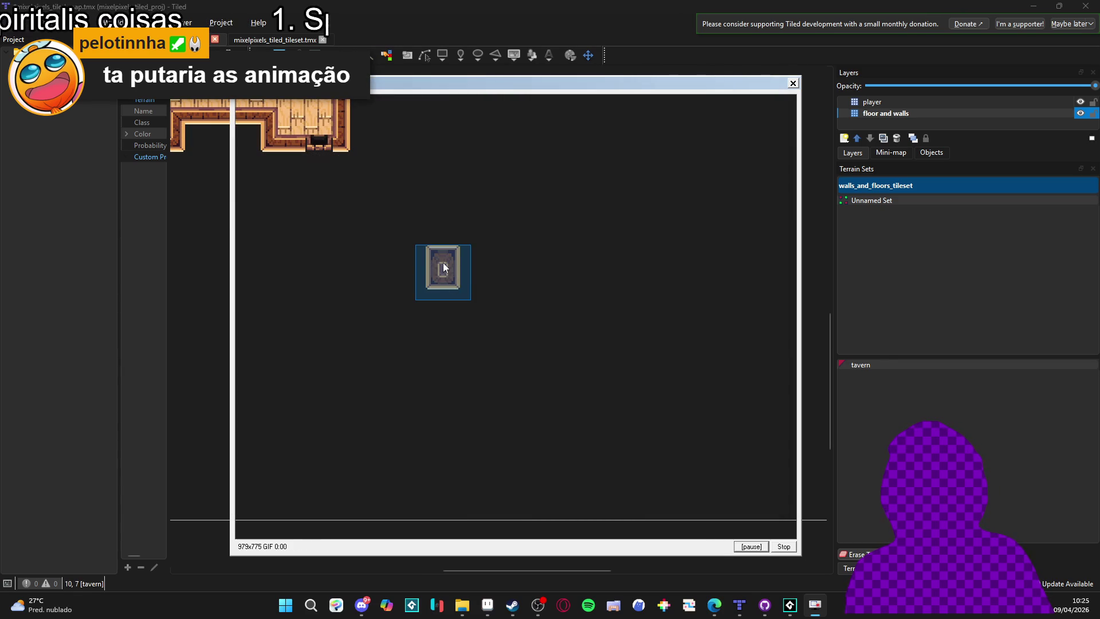
mouse_move(438, 262)
left_mouse_down()
mouse_move(548, 291)
mouse_move(425, 355)
mouse_move(394, 328)
mouse_move(524, 366)
mouse_move(617, 331)
mouse_move(603, 389)
mouse_move(573, 373)
mouse_move(589, 414)
mouse_move(568, 411)
mouse_move(446, 246)
mouse_move(335, 358)
mouse_move(378, 394)
mouse_move(650, 355)
mouse_move(417, 331)
mouse_move(741, 510)
left_mouse_up()
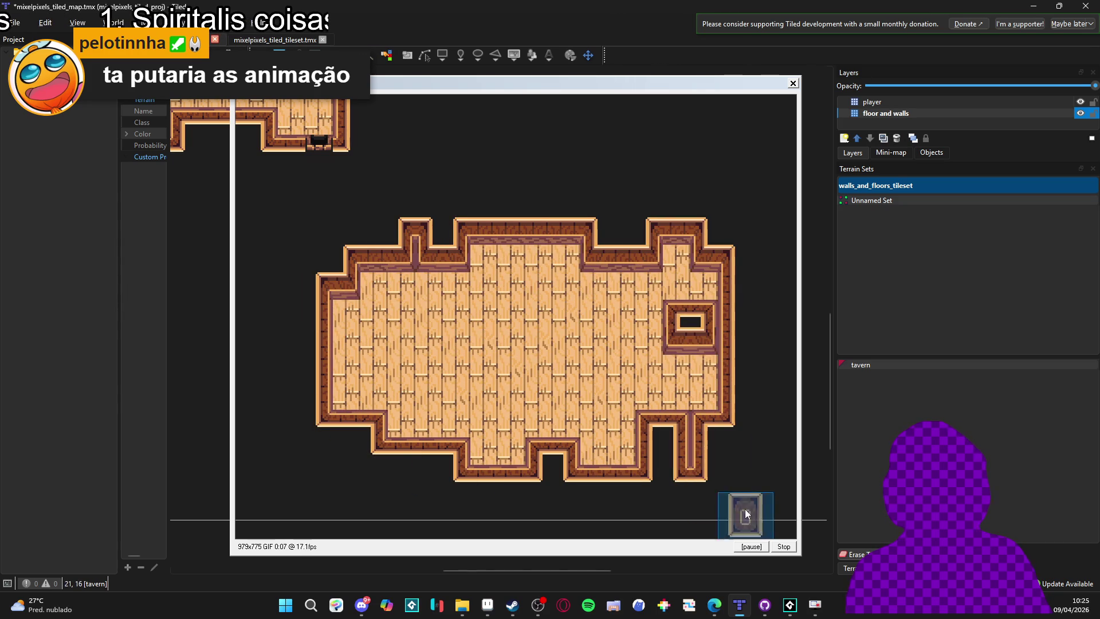
left_click(781, 547)
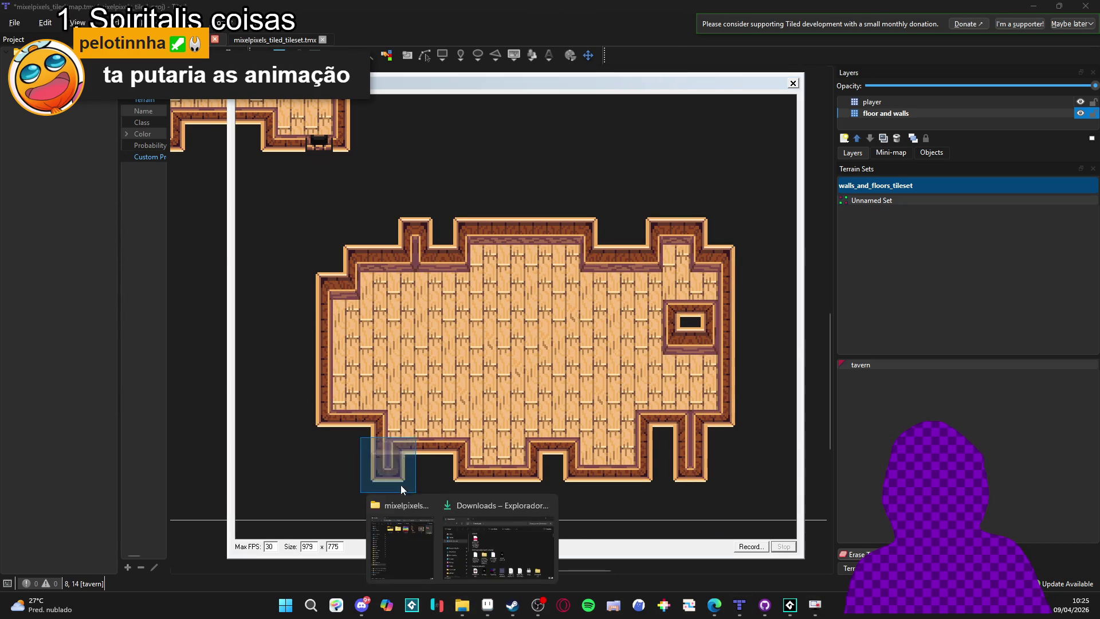
Open the showcases folder in File Explorer and select the new autotile GIF.
key("alt+Tab")
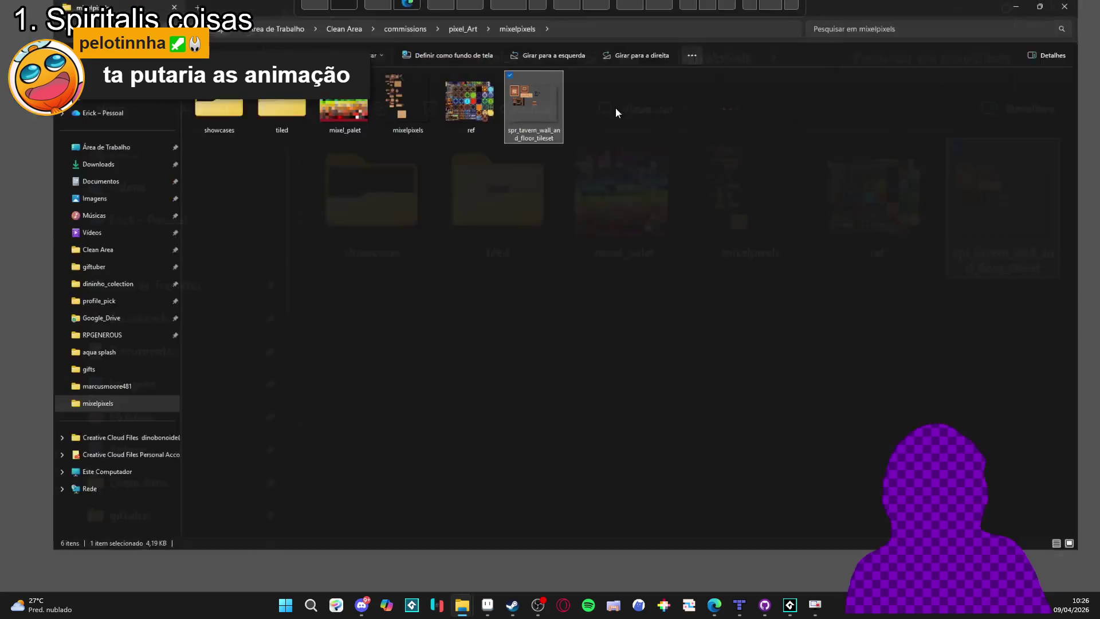
left_click(390, 242)
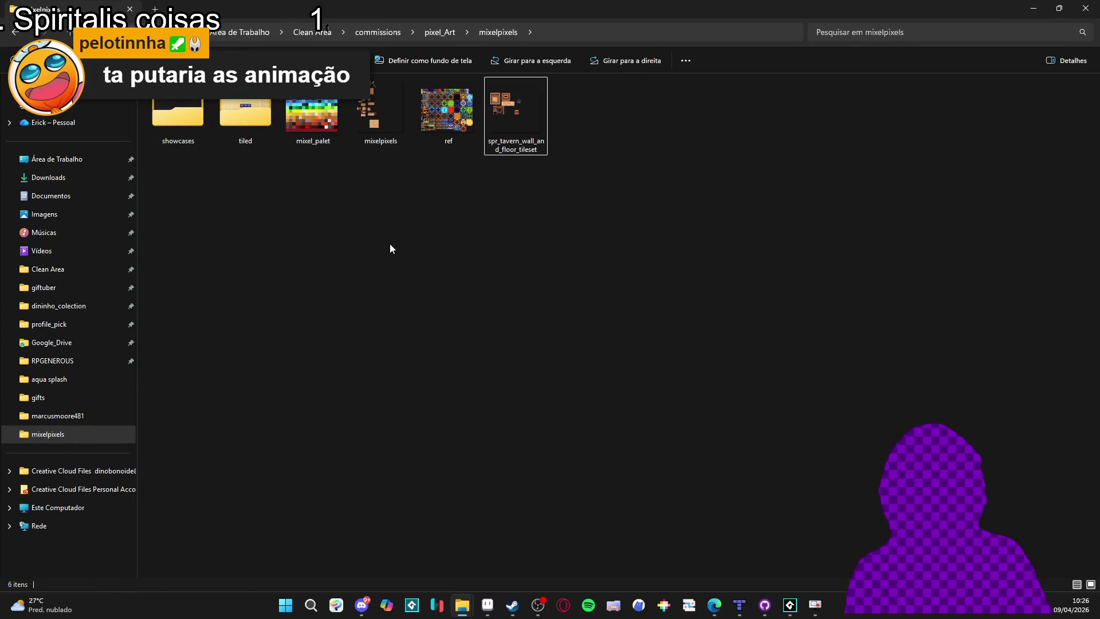
double_click(188, 116)
left_click(202, 133)
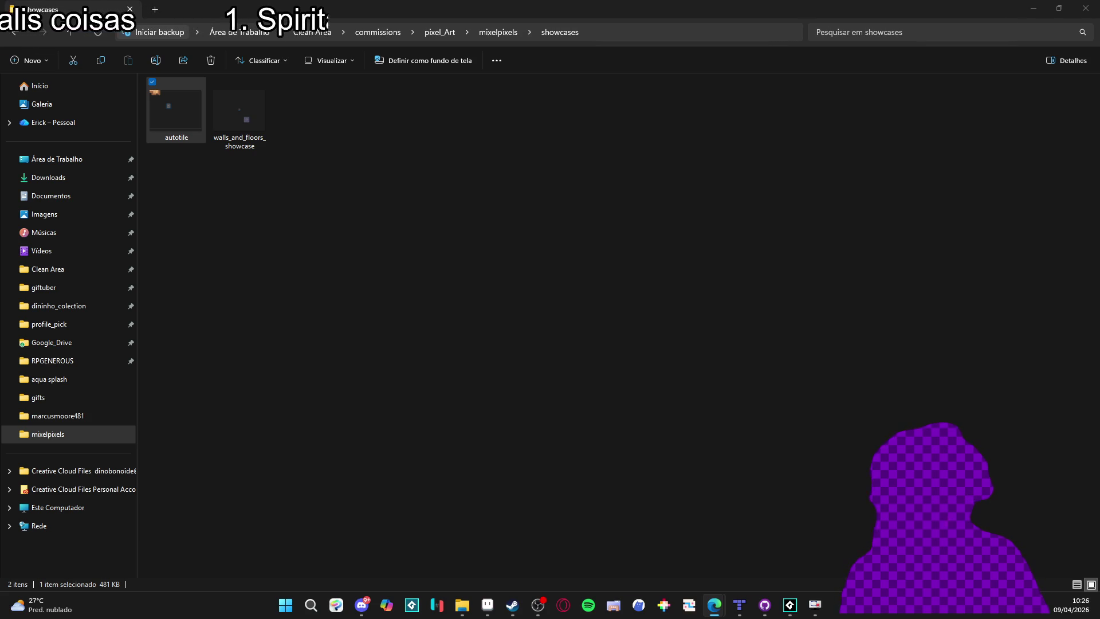
Back in Aseprite, marquee-select the brown-stained floor tile in mixelpixels.
left_click(1033, 7)
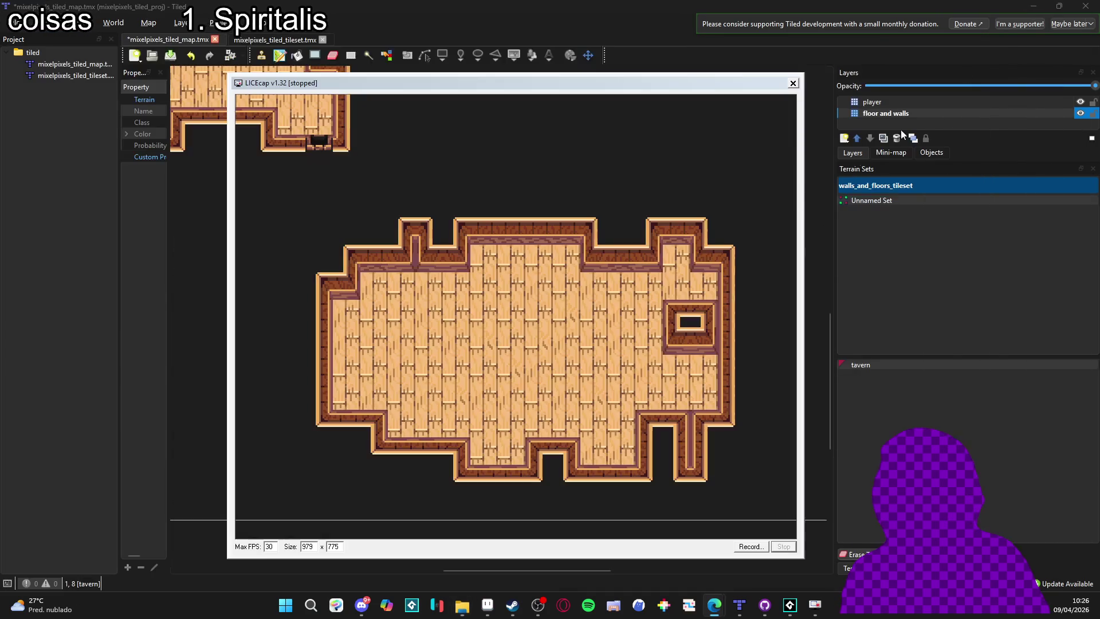
left_click(490, 606)
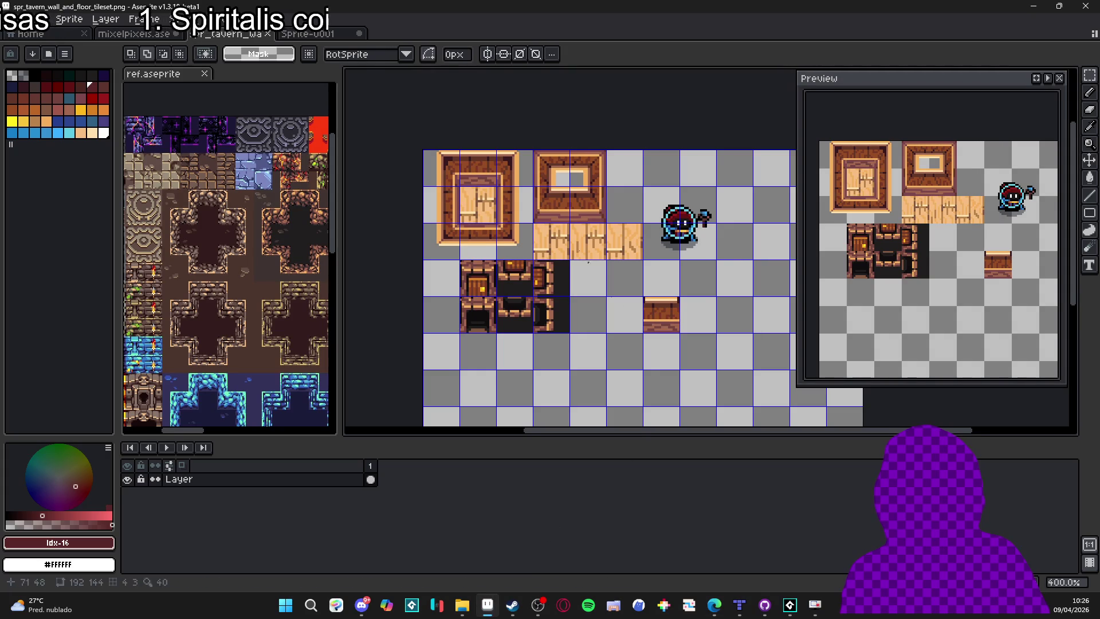
key("ctrl+shift+Tab")
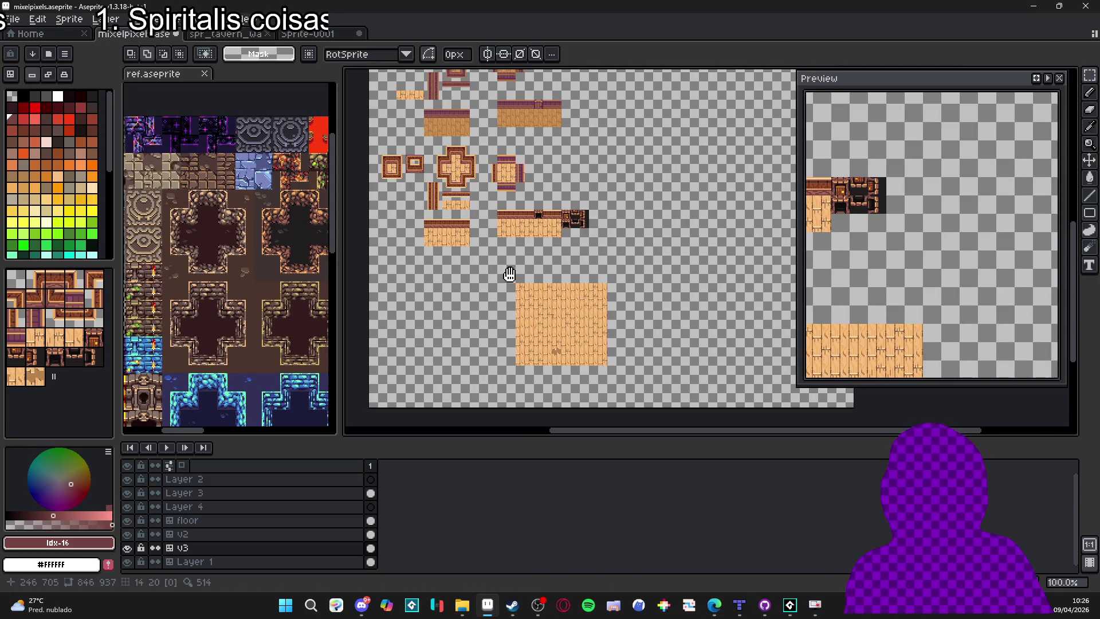
scroll(554, 343, "up", 4)
key("v")
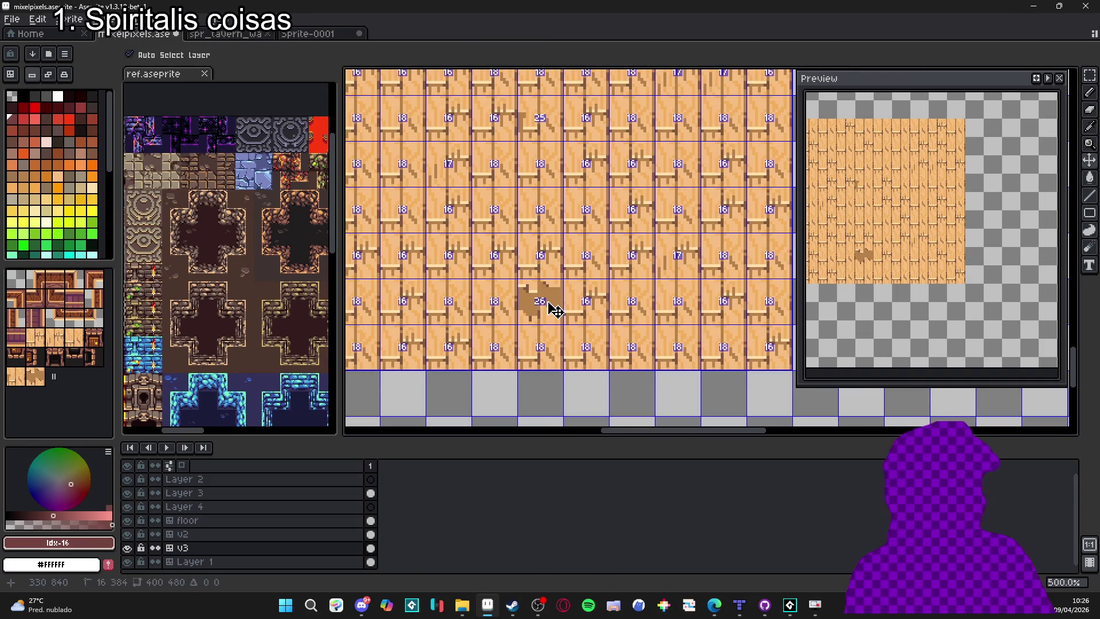
key("m")
left_click_drag(518, 279, 563, 325)
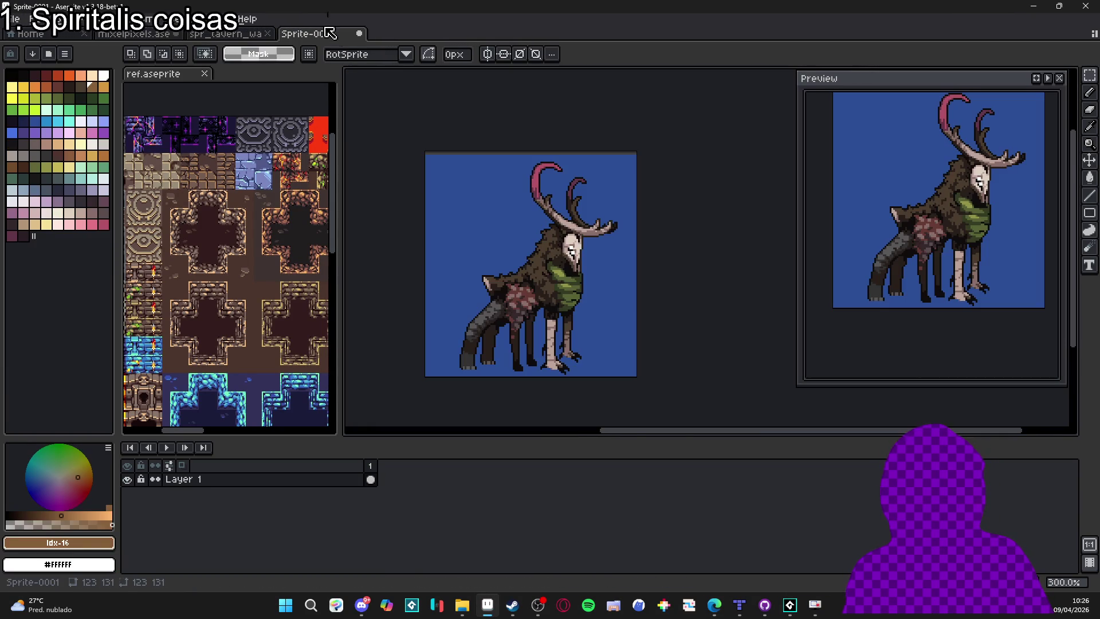
Paste the stained floor tile into the spr_tavern tileset just below the plank floor row.
left_click(307, 33)
left_click(211, 33)
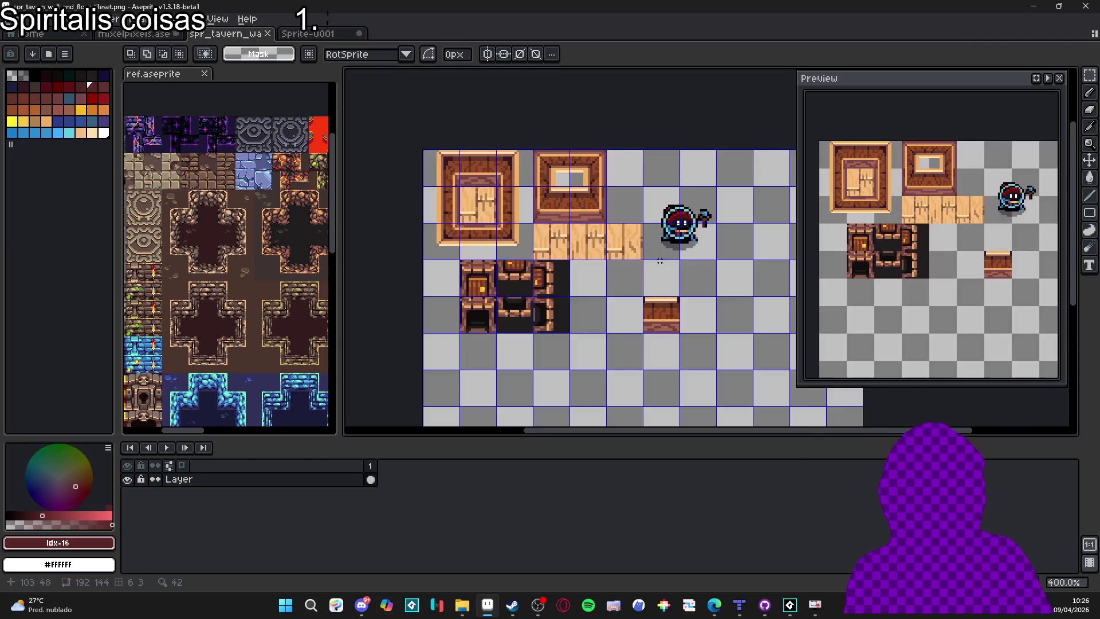
scroll(568, 269, "up", 2)
key("ctrl+v")
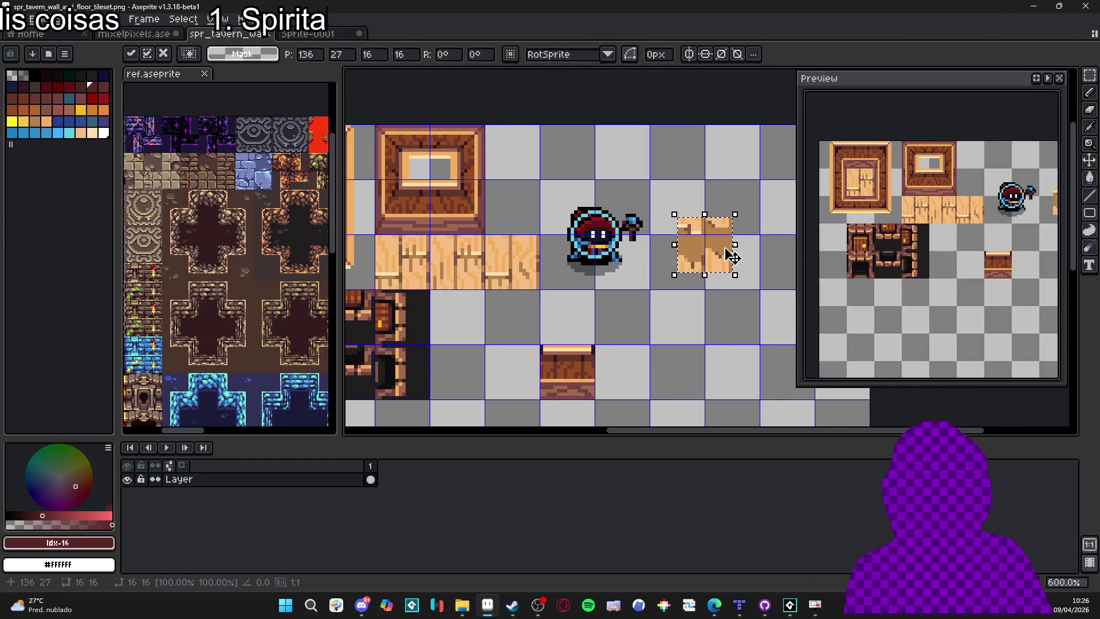
left_click_drag(732, 250, 456, 319)
left_click(498, 333)
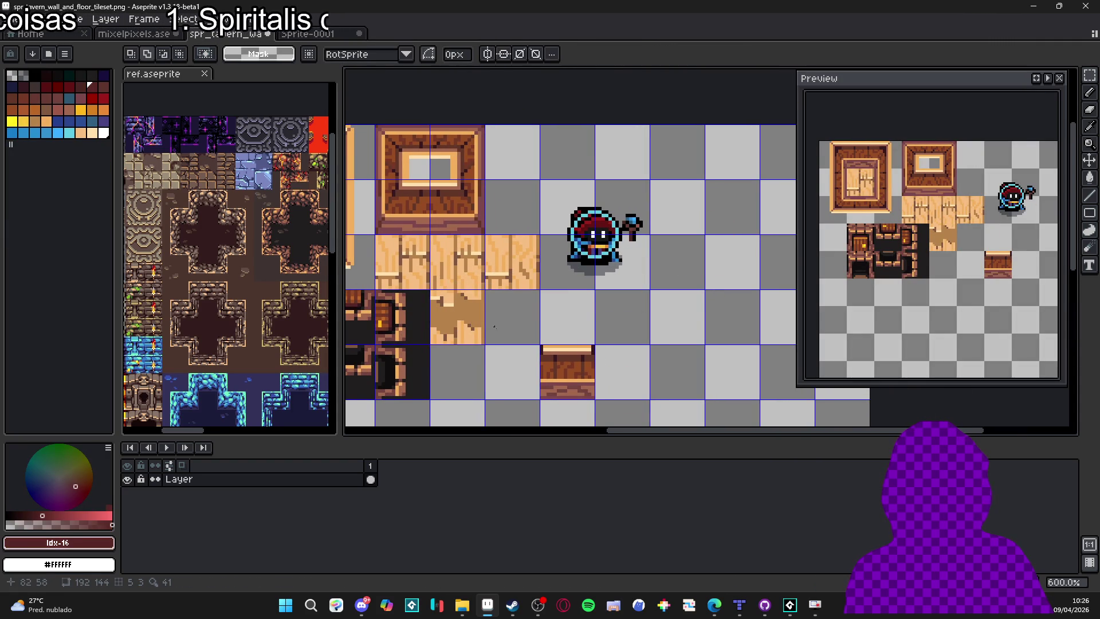
scroll(500, 335, "down", 2)
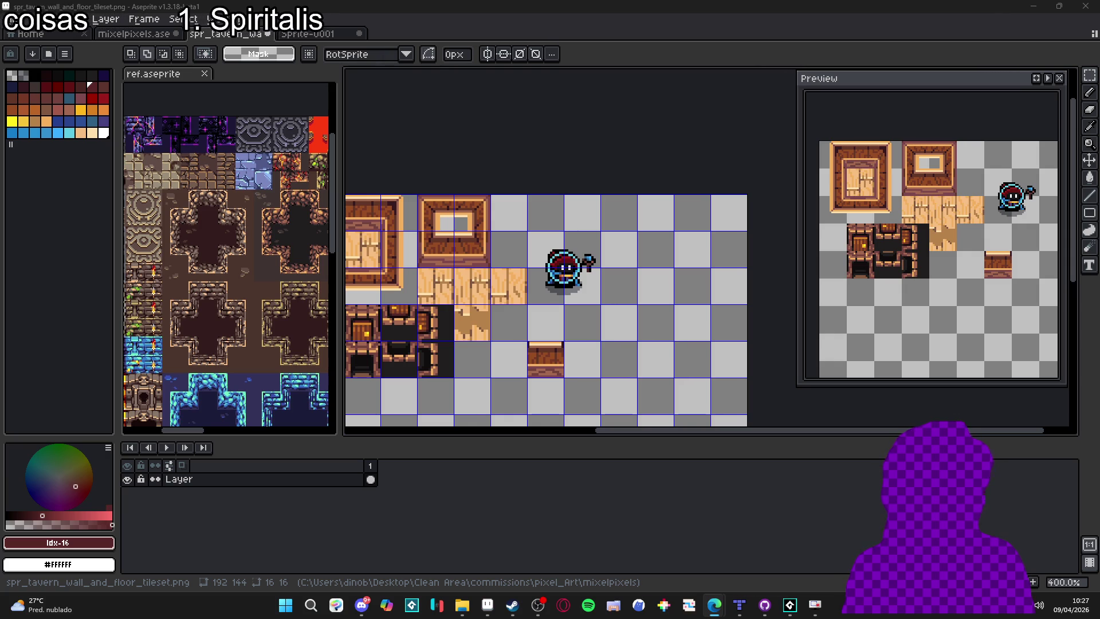
Launch Godot Engine by searching 'godot' from the Start menu, then select the autotile_template project.
left_click(288, 611)
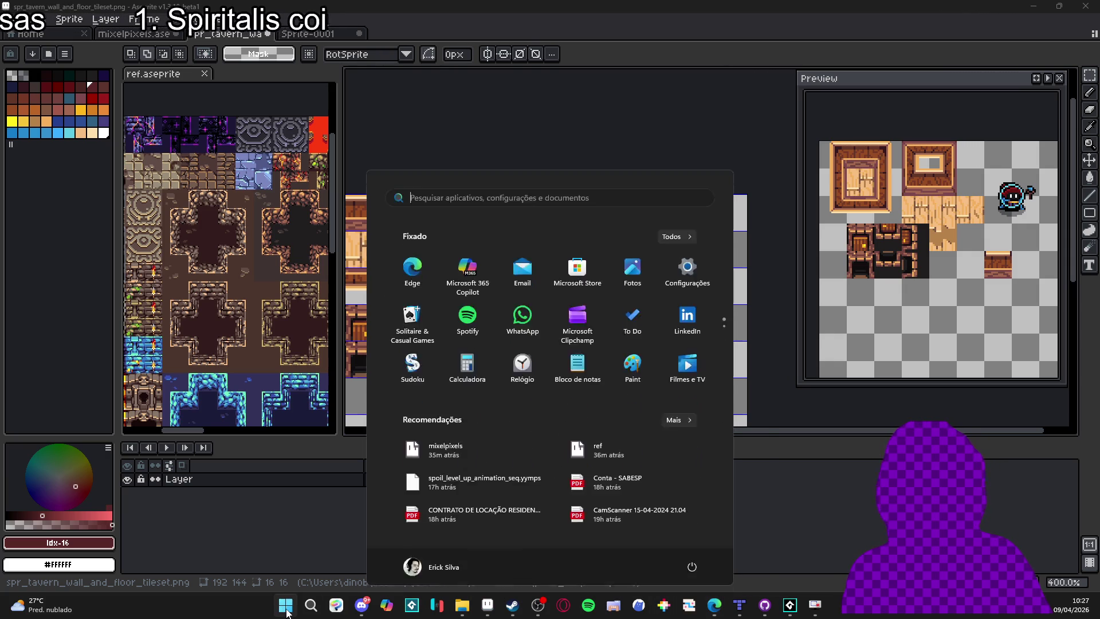
type("godot")
left_click(509, 289)
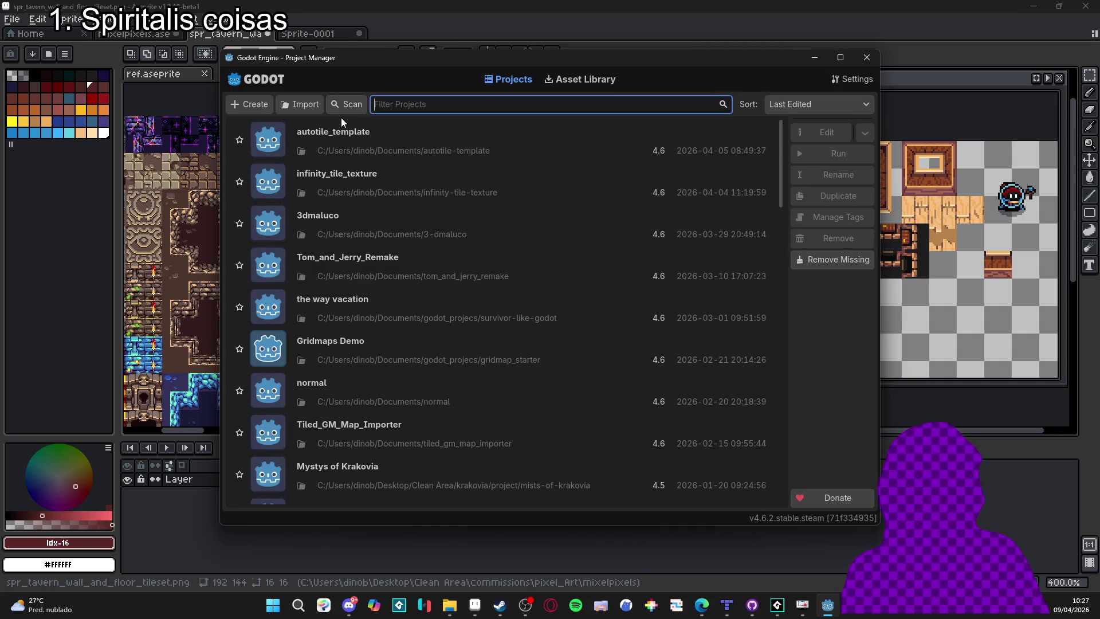
left_click(362, 150)
Open autotile_template and widen the Scene/FileSystem dock so node and file names show in full.
double_click(357, 149)
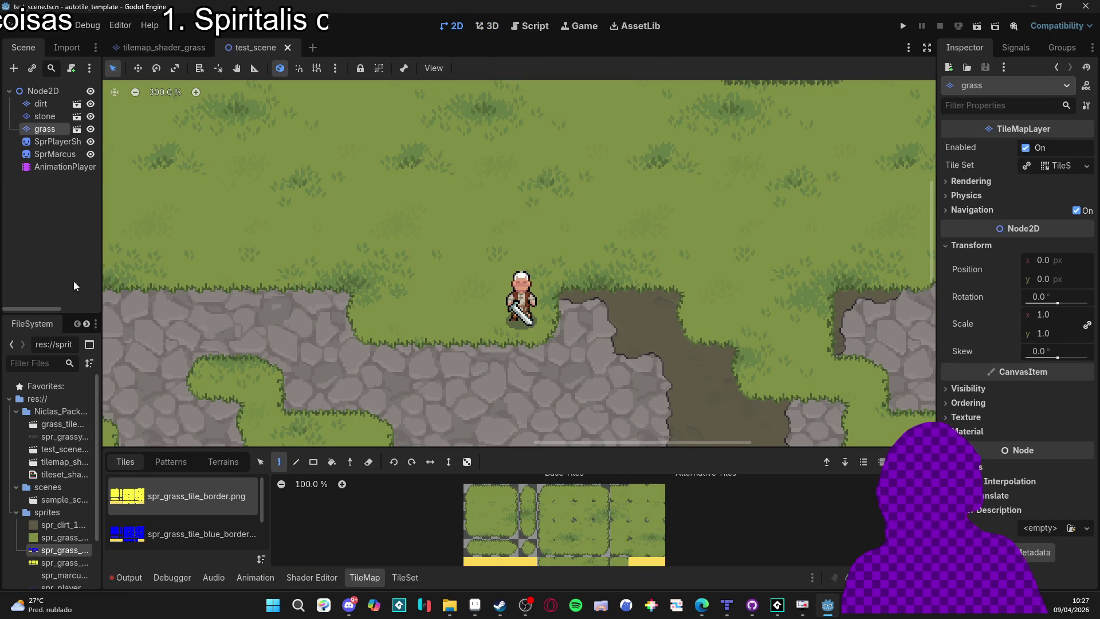
left_click_drag(101, 315, 182, 315)
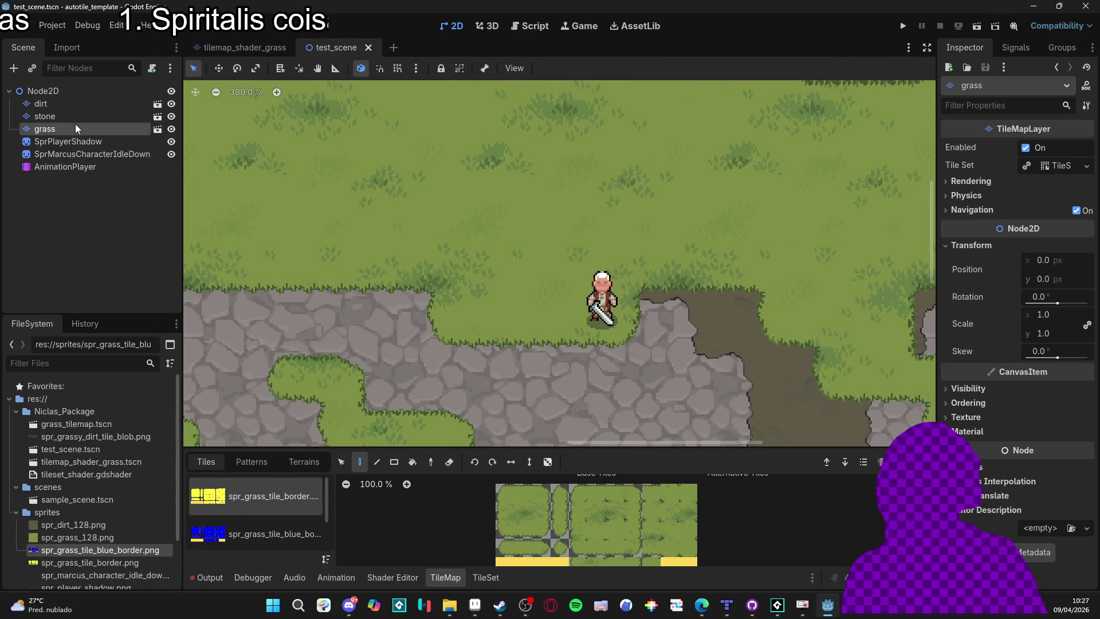
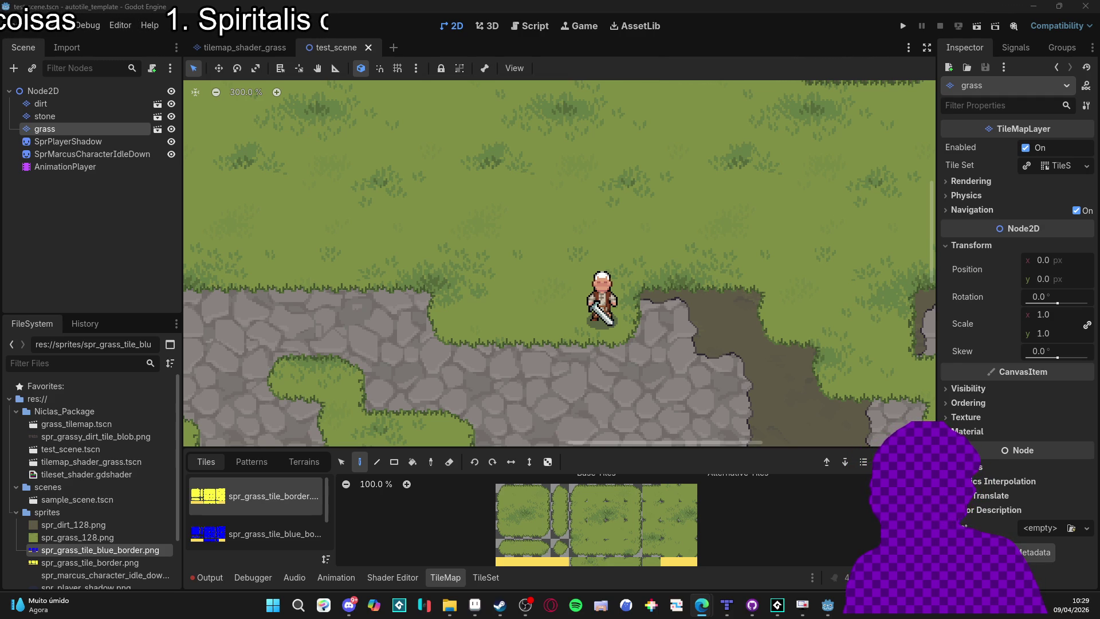
Browse the Woods Of War screenshots on its Steam store page, then minimize Steam.
left_click(499, 604)
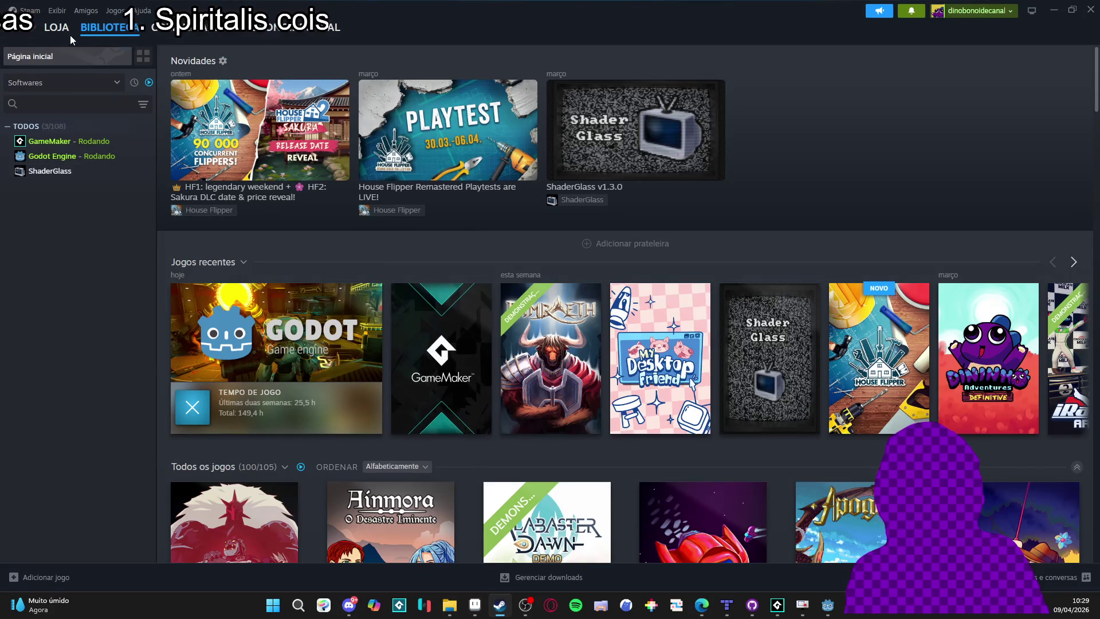
left_click(51, 36)
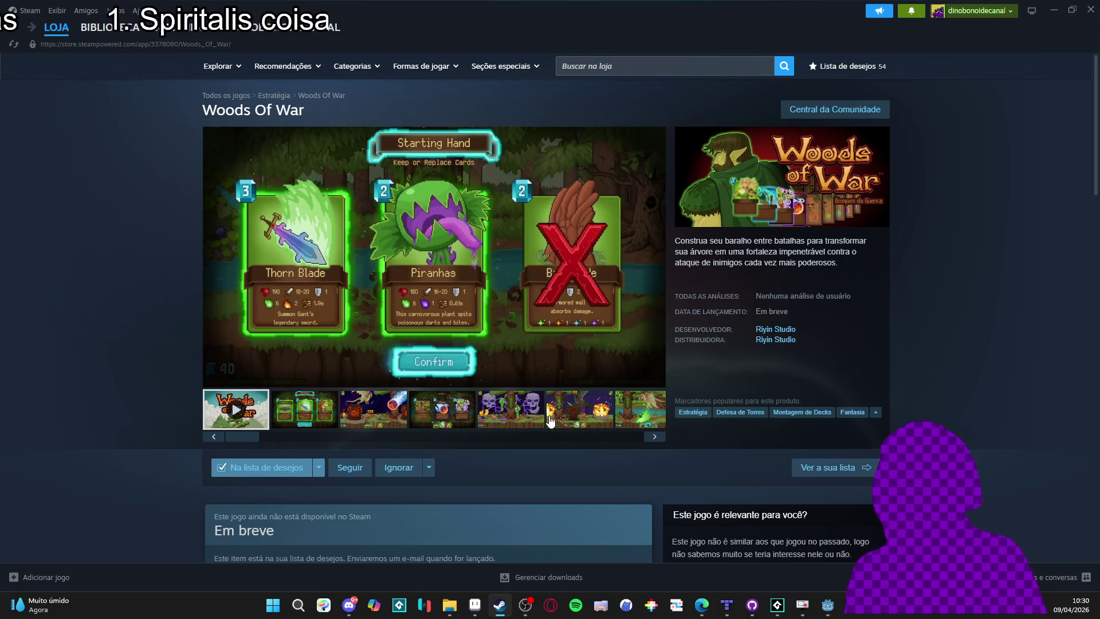
left_click(516, 427)
left_click(584, 423)
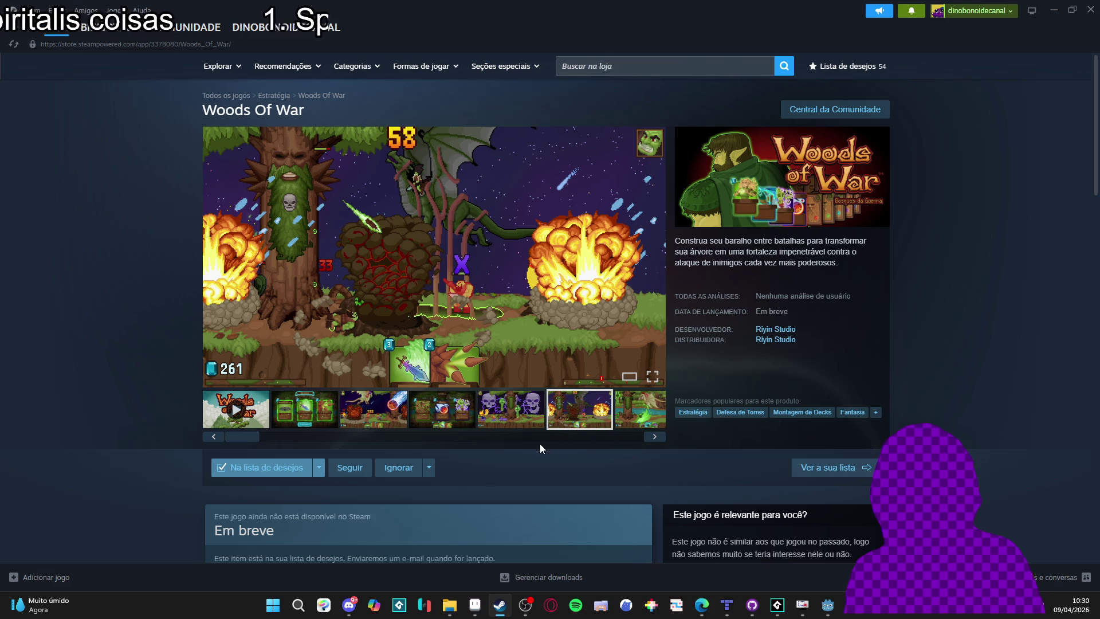
left_click(625, 421)
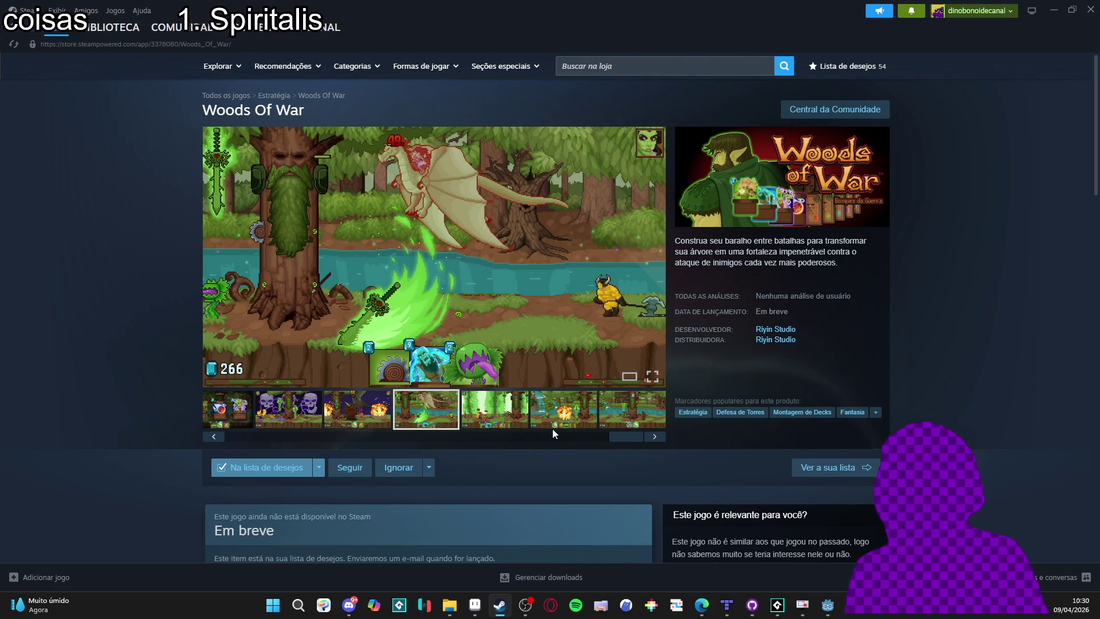
left_click(1054, 10)
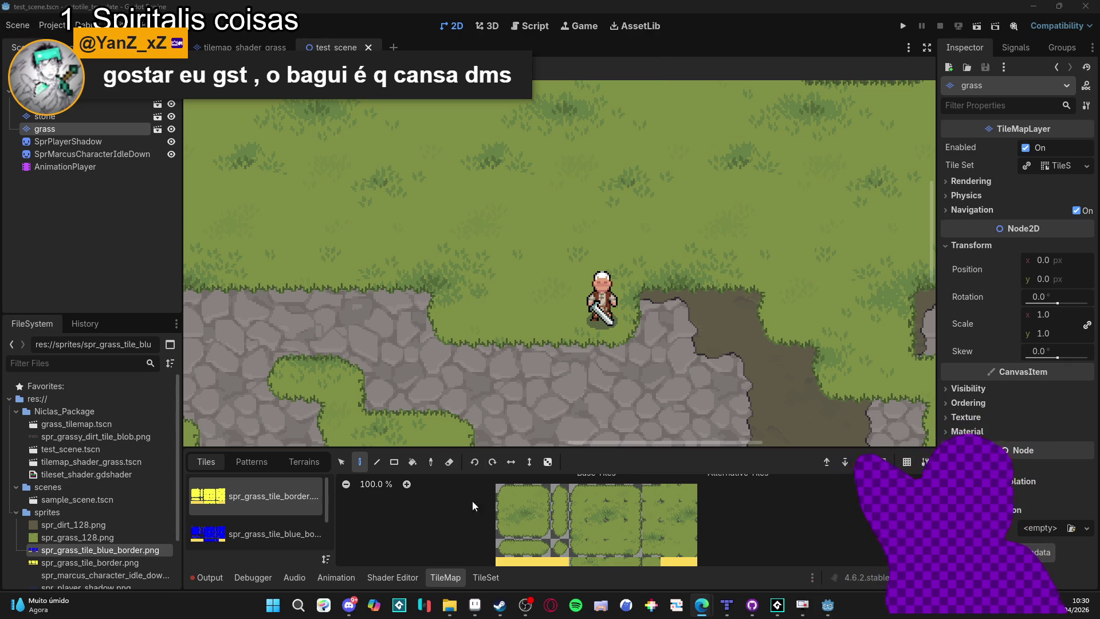
Collapse the sprites, scenes and Niclas_Package folders in the FileSystem dock.
left_click(16, 512)
left_click(16, 486)
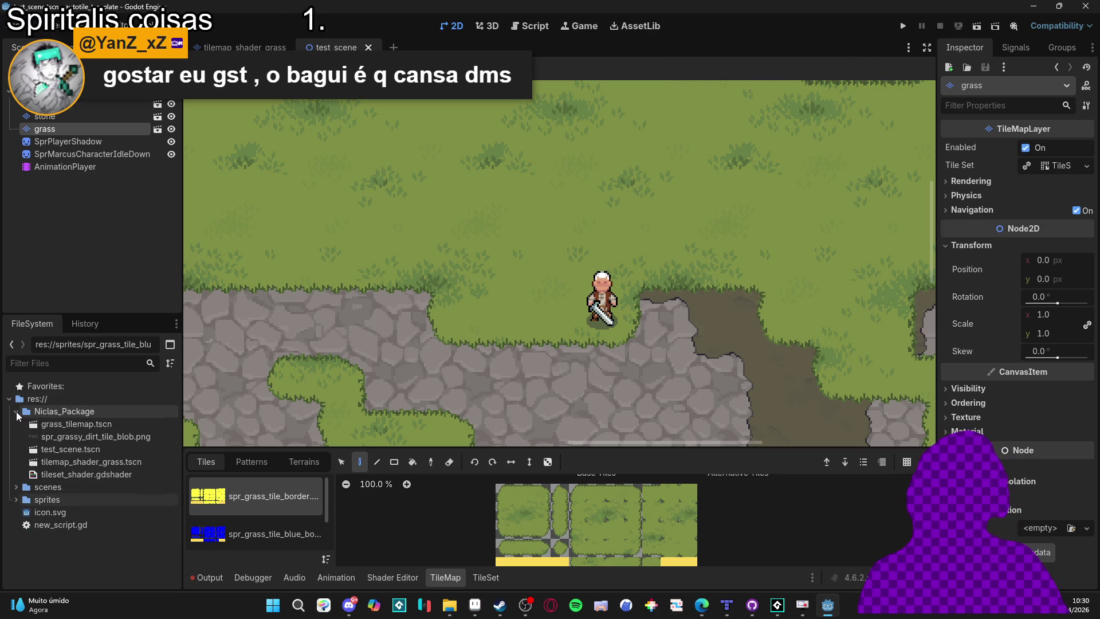
left_click(16, 410)
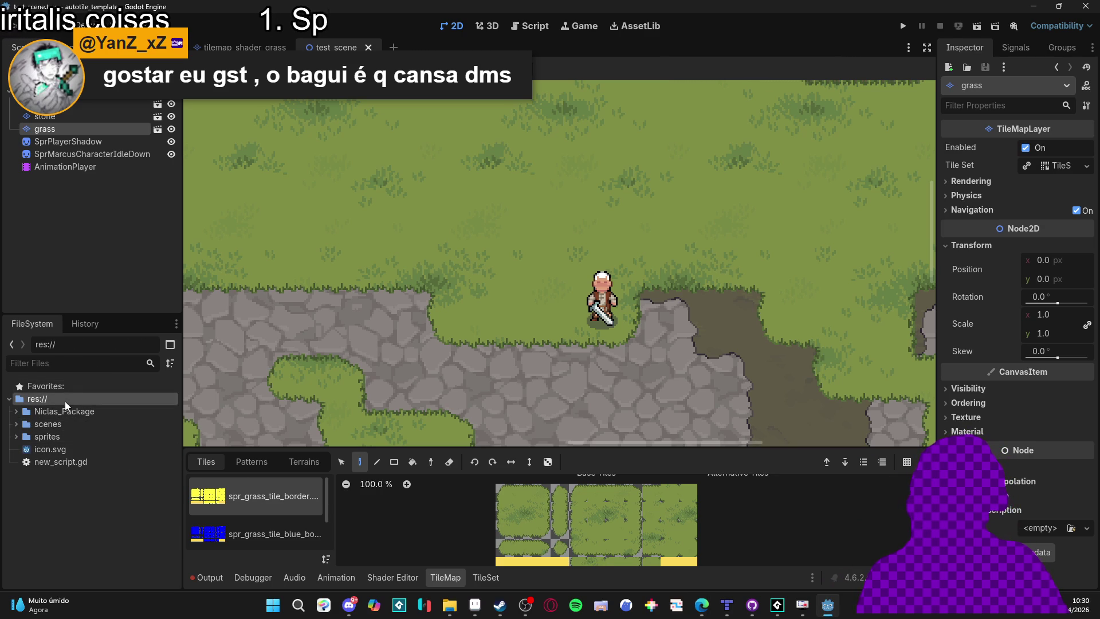
right_click(64, 401)
key("Escape")
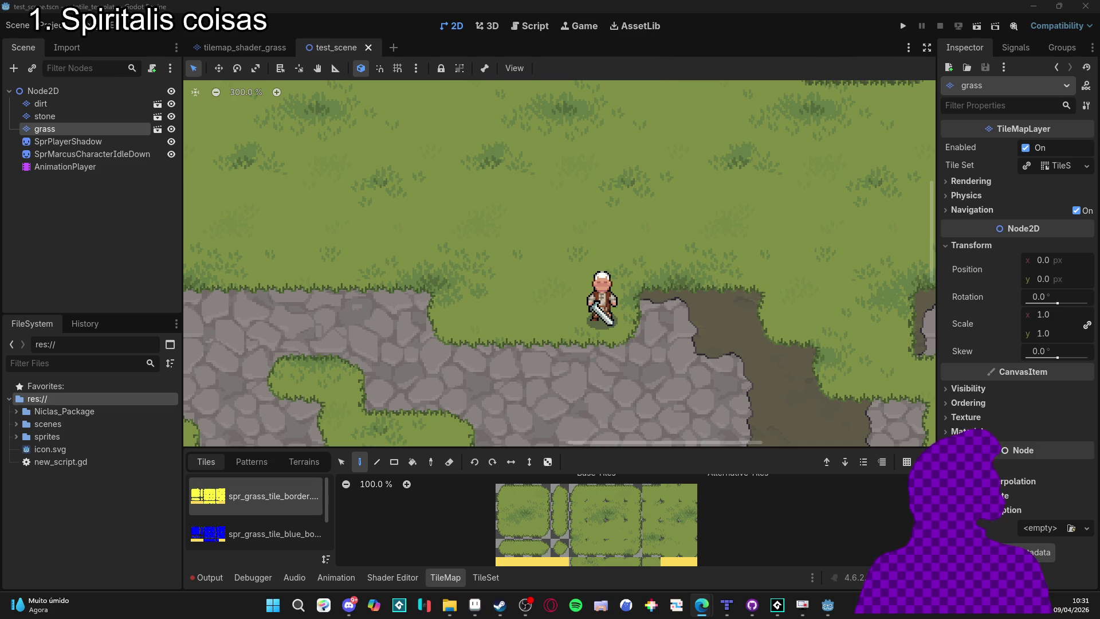
In the Steam library, open Godot Engine's properties at the game versions and betas page.
key("alt+Tab")
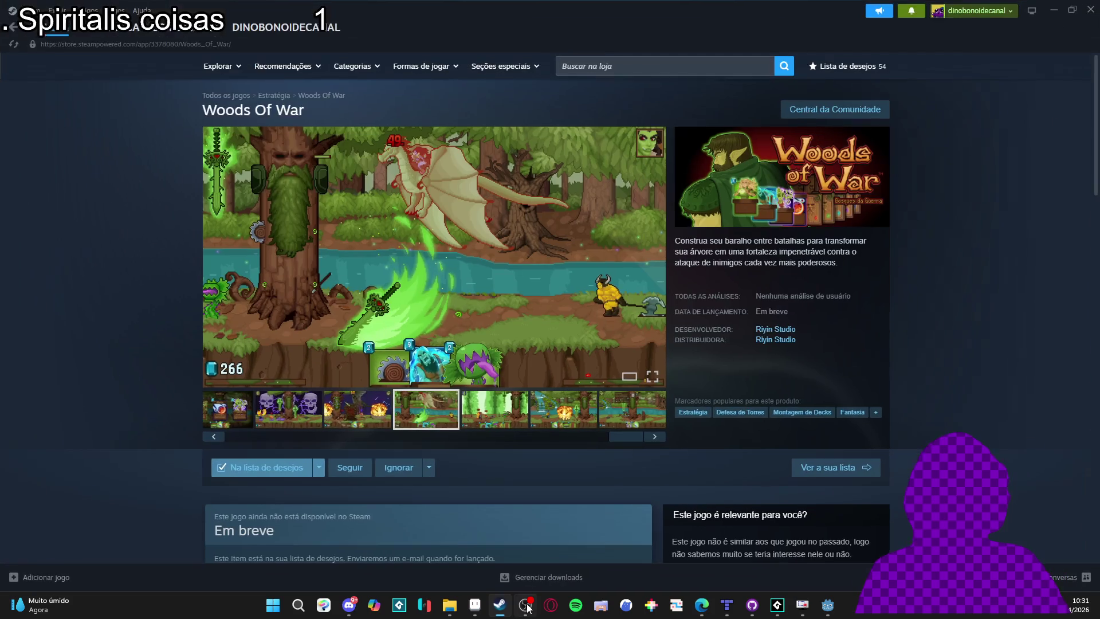
left_click(127, 31)
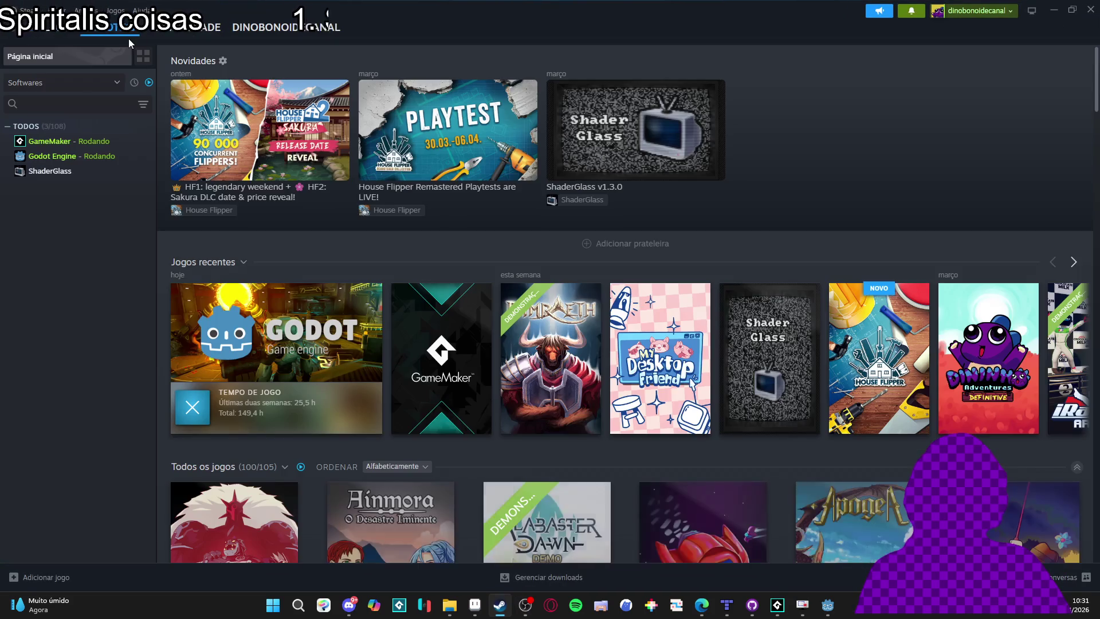
left_click(81, 148)
left_click(77, 156)
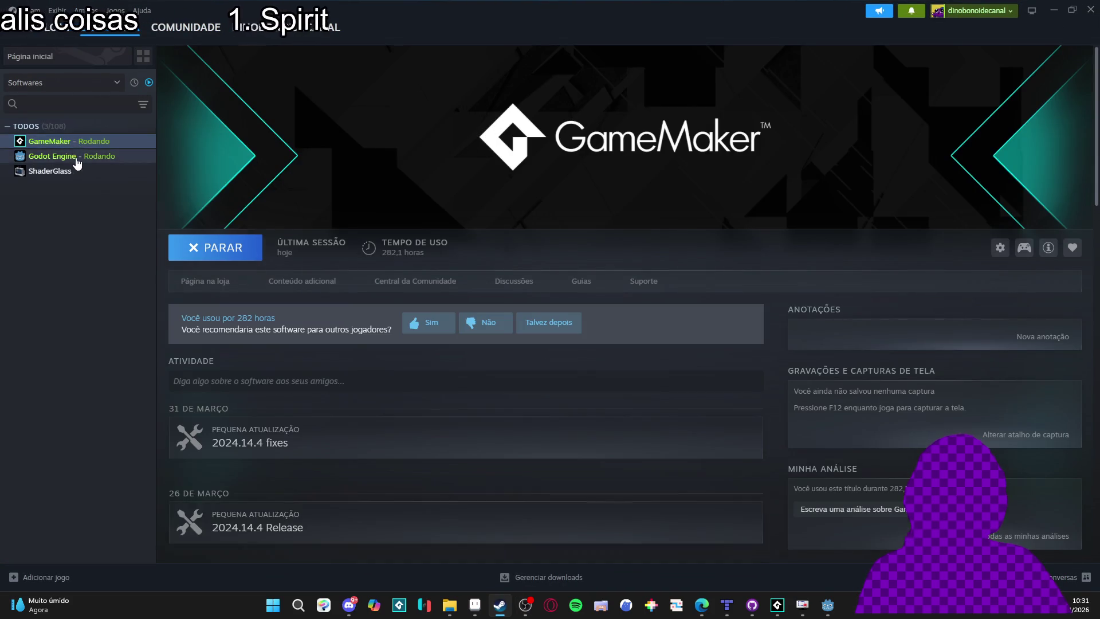
right_click(79, 160)
mouse_move(117, 208)
left_click(114, 247)
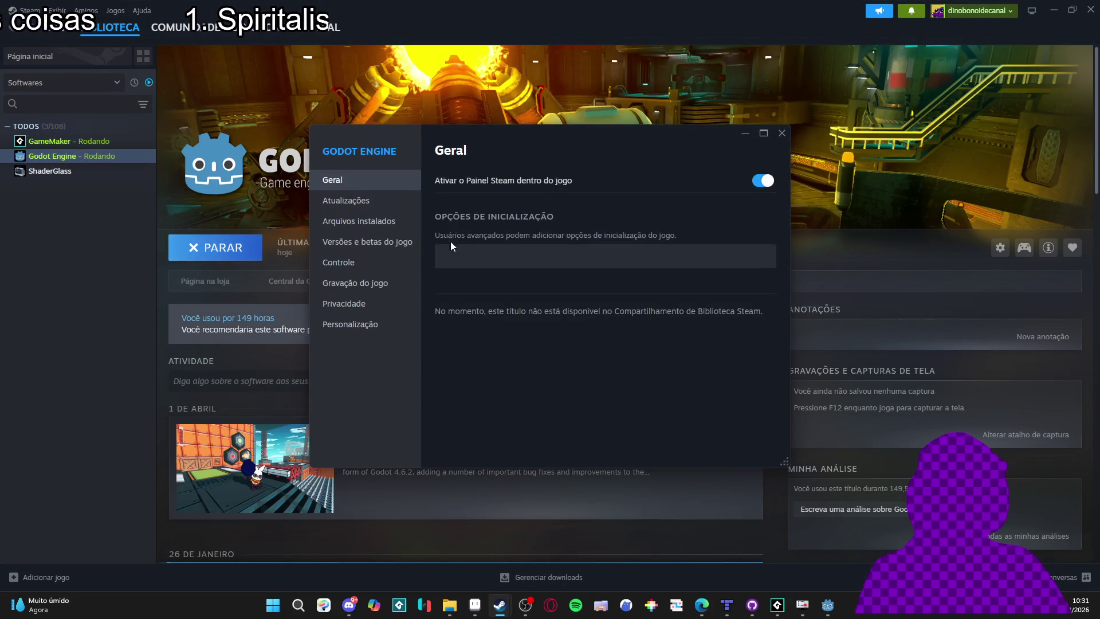
left_click(397, 242)
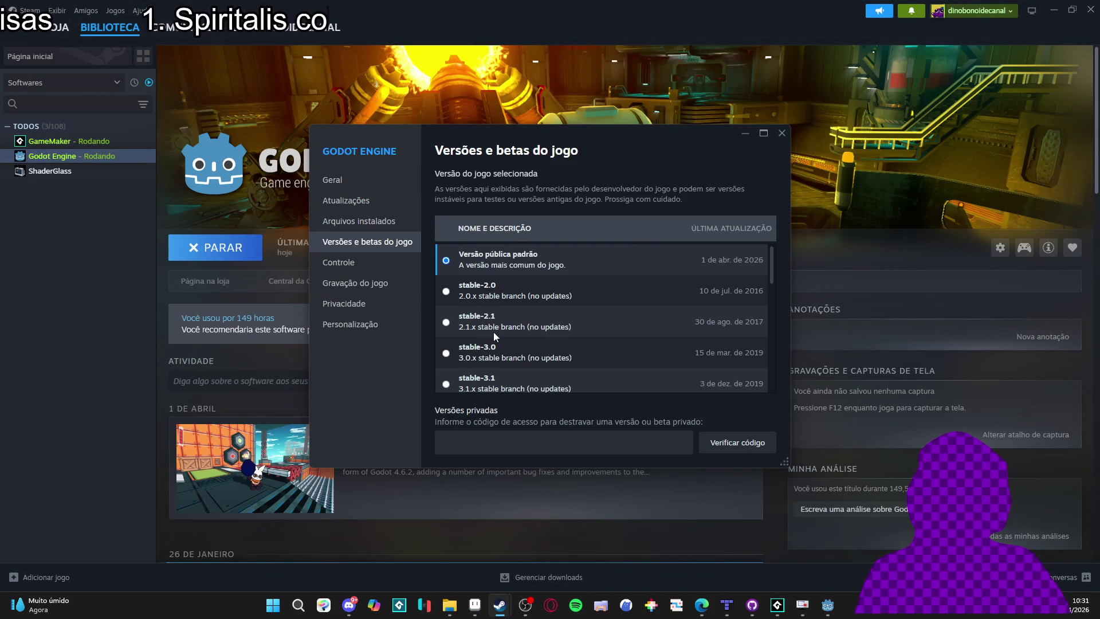
Select the stable-4.6 branch and launch Godot Engine.
scroll(599, 330, "down", 8)
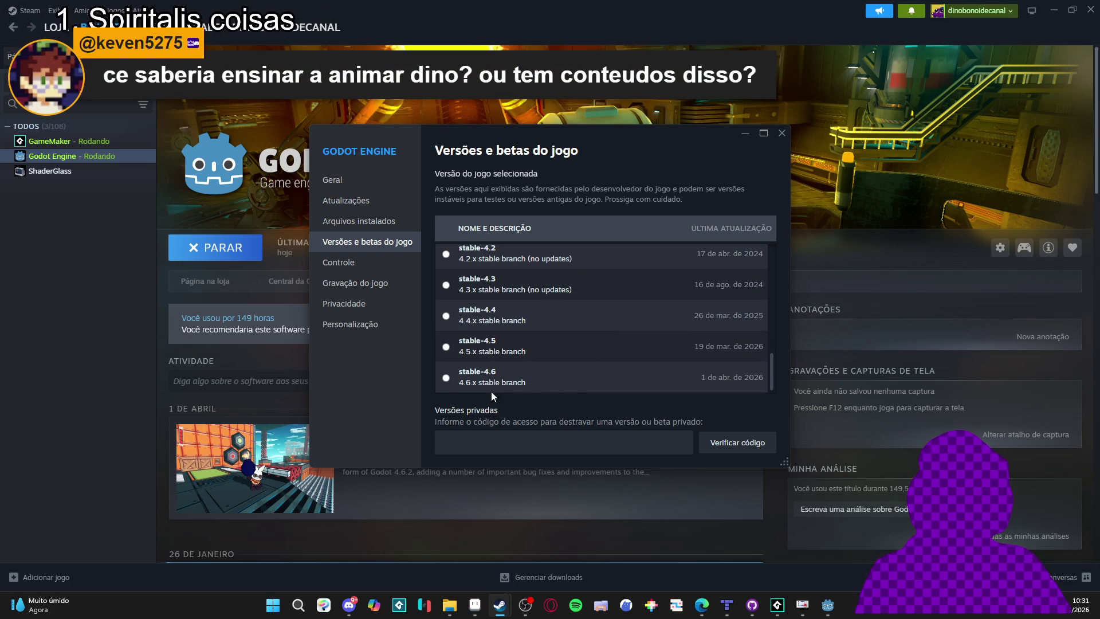
scroll(486, 357, "up", 8)
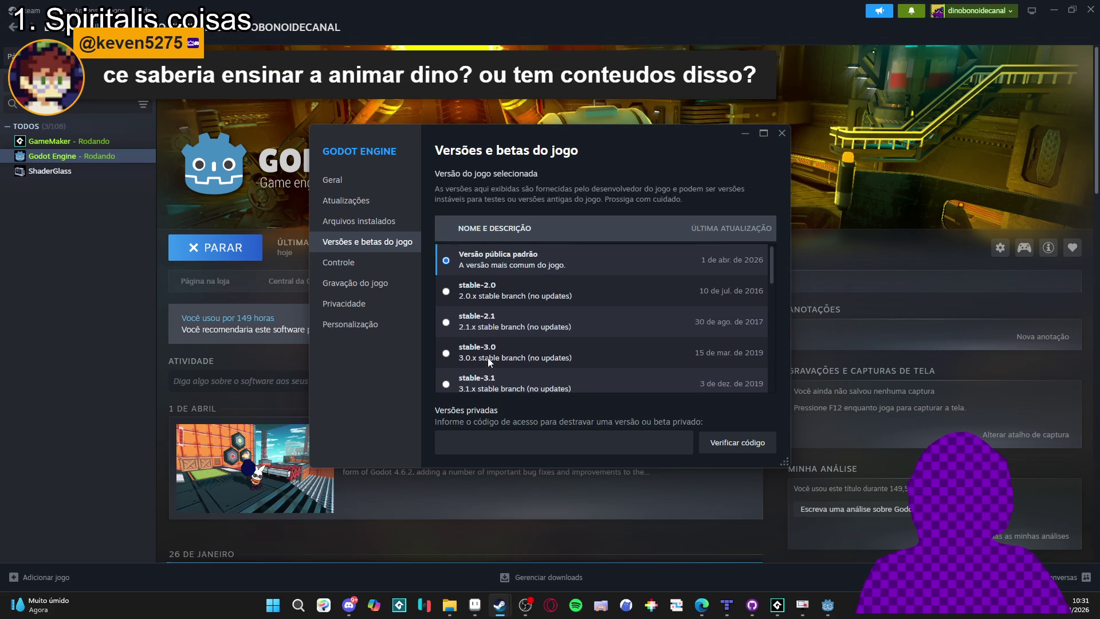
scroll(492, 310, "down", 8)
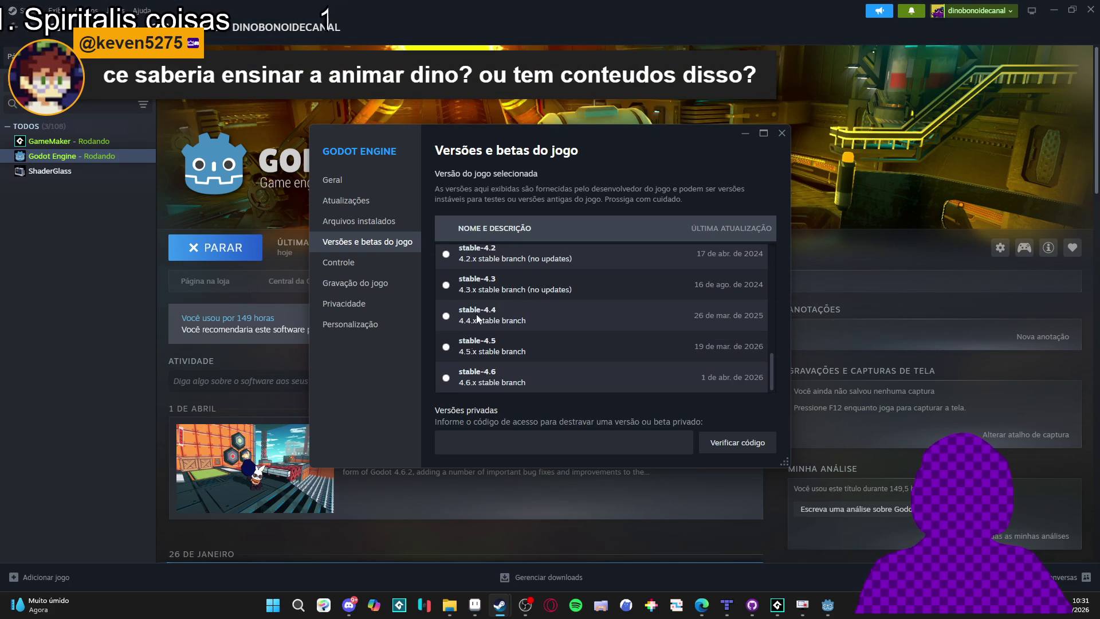
left_click(828, 605)
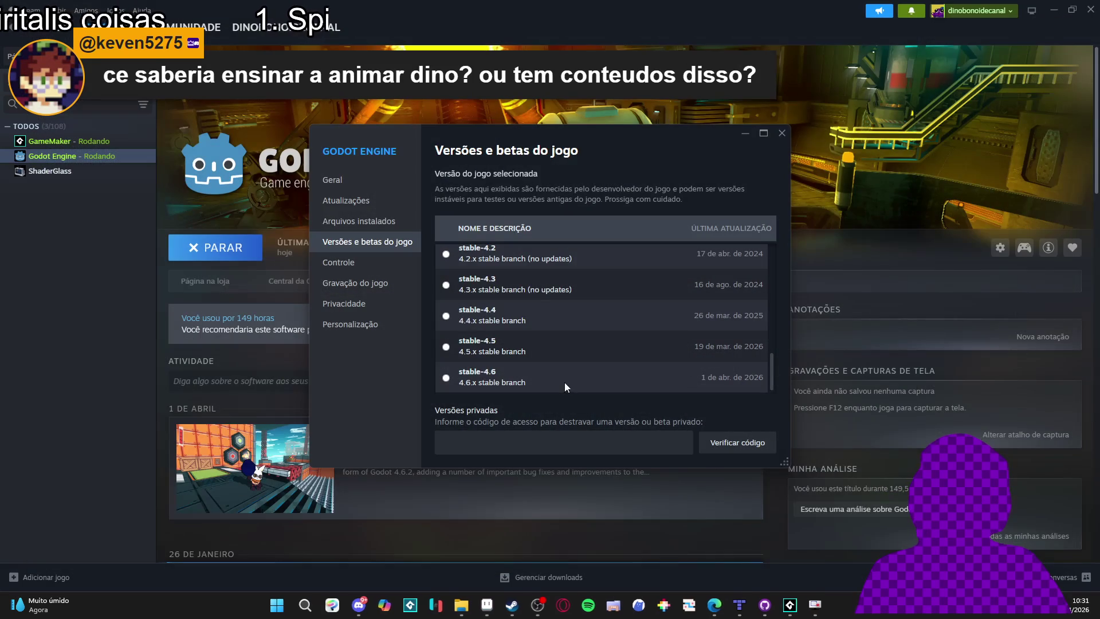
left_click(496, 382)
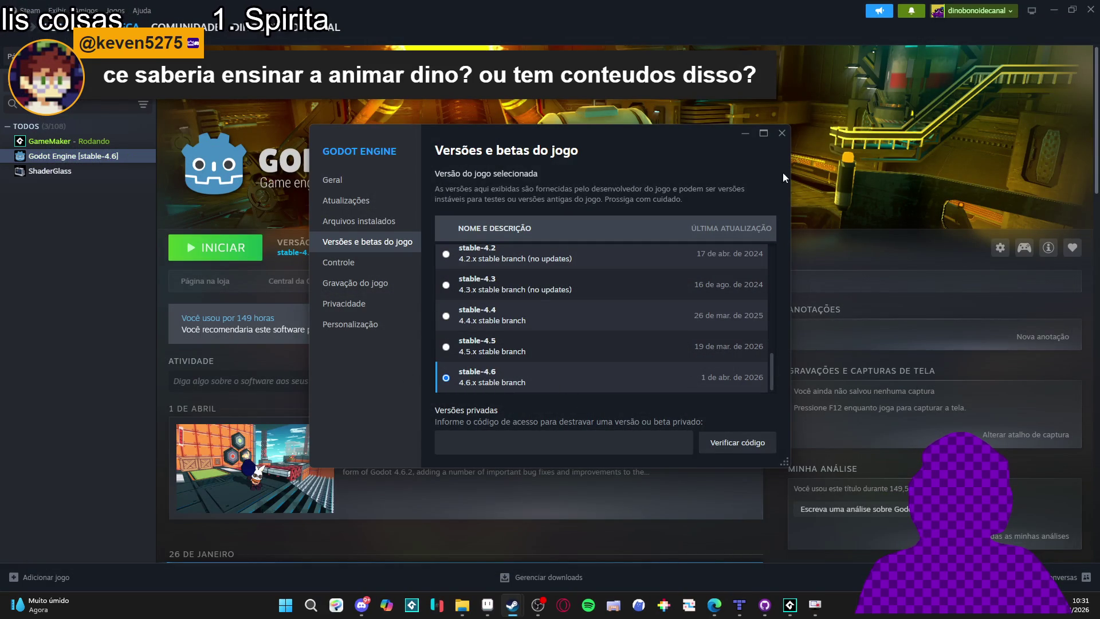
left_click(781, 134)
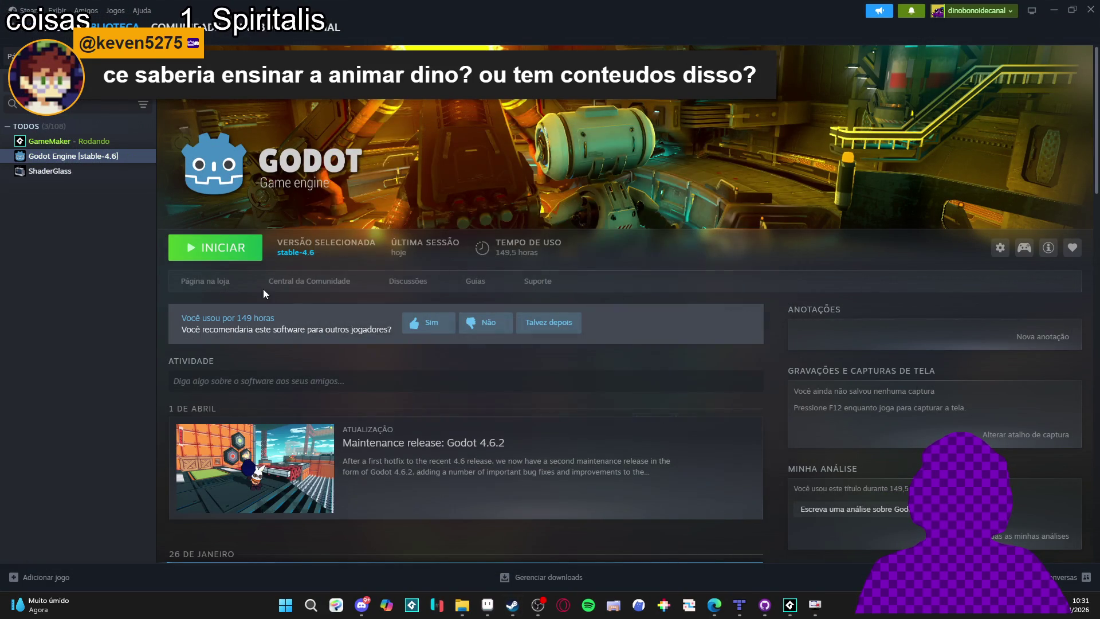
left_click(227, 252)
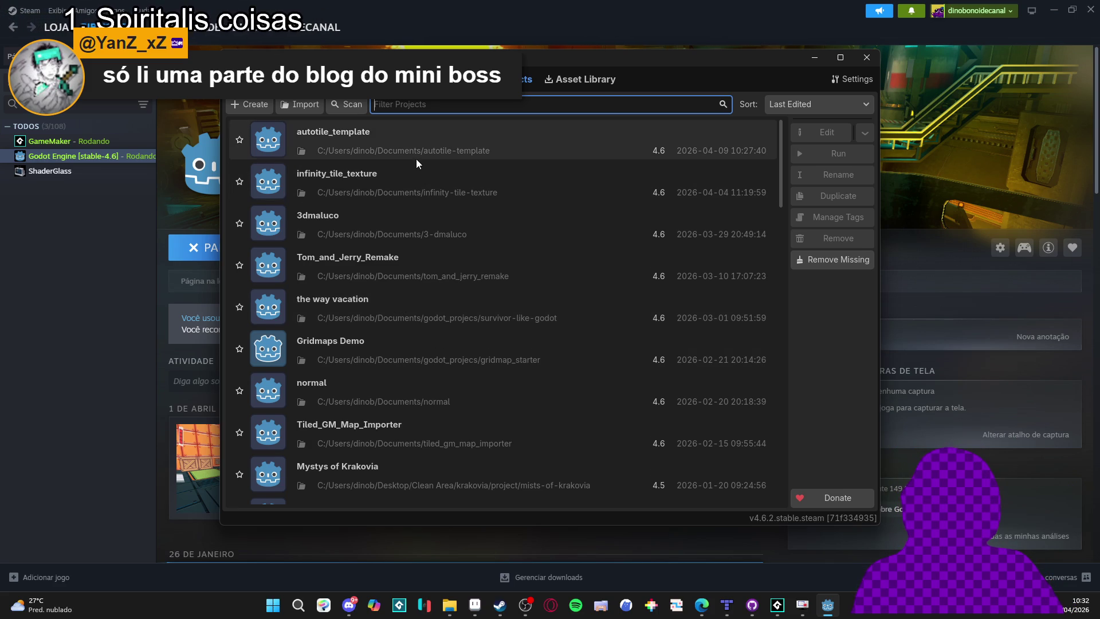
Select autotile_template in the Project Manager and open it in the editor.
left_click(465, 147)
double_click(454, 146)
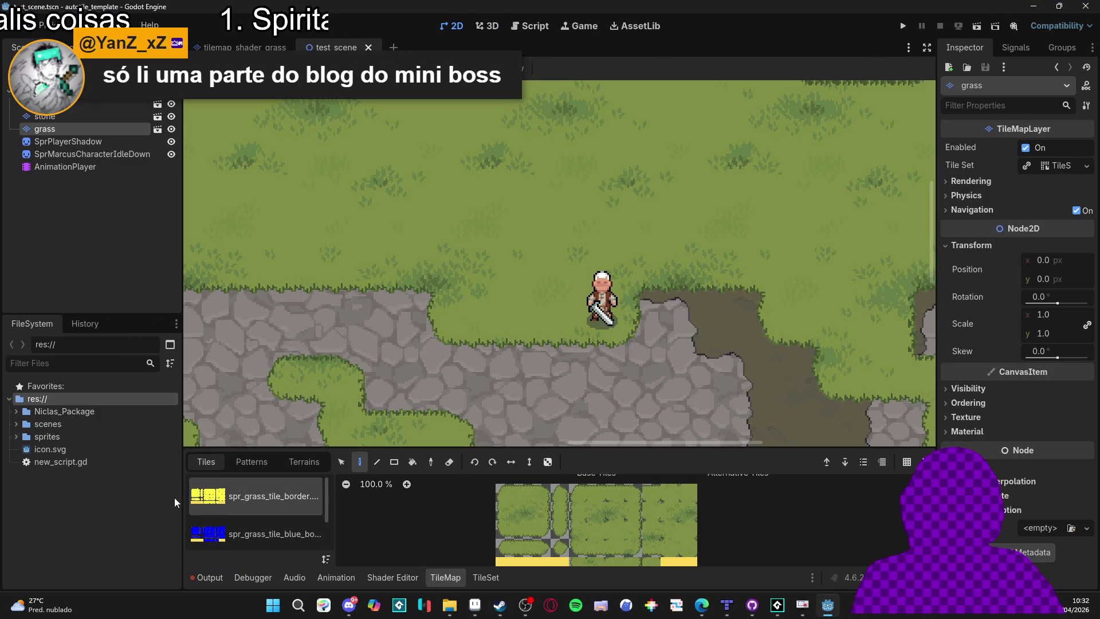
Deselect the grass layer and create a new empty scene, dismissing the Create Node dialog.
left_click(81, 207)
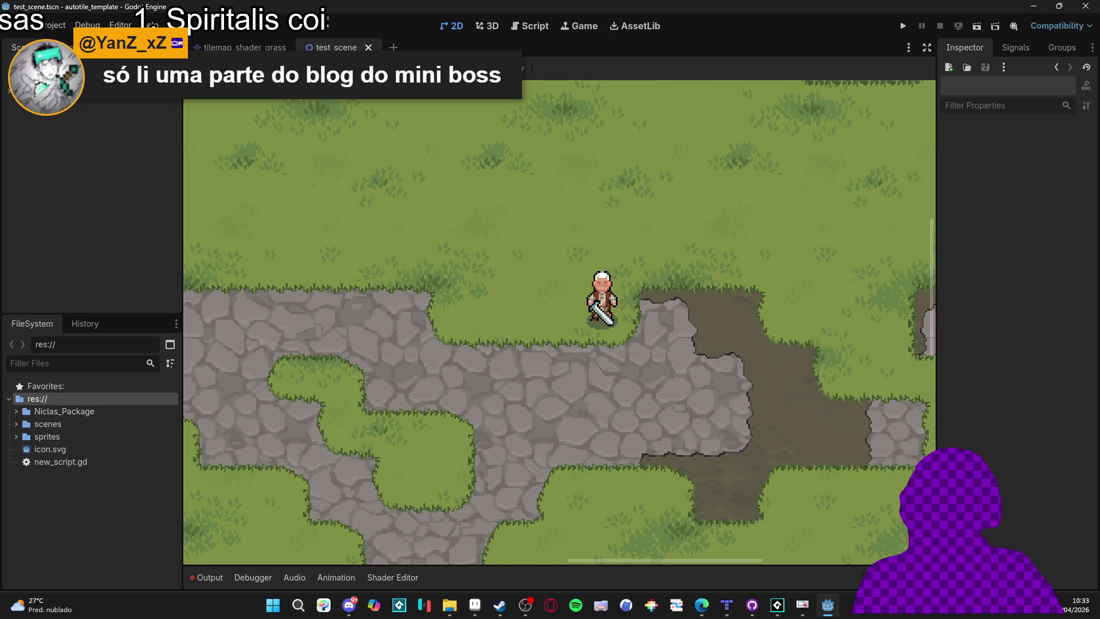
key("ctrl+n")
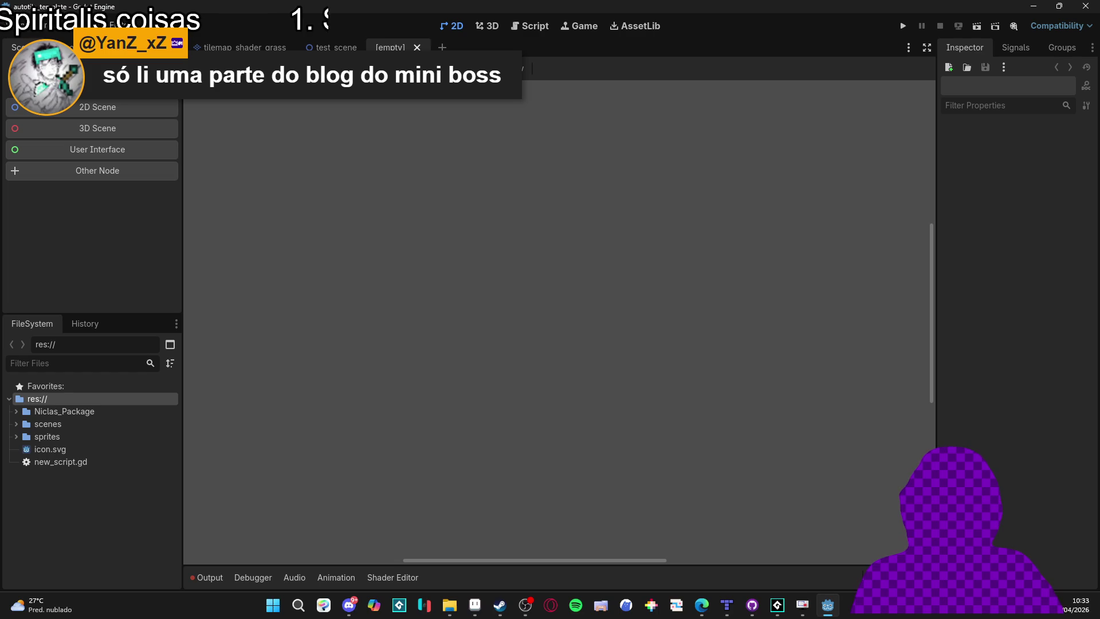
key("ctrl+a")
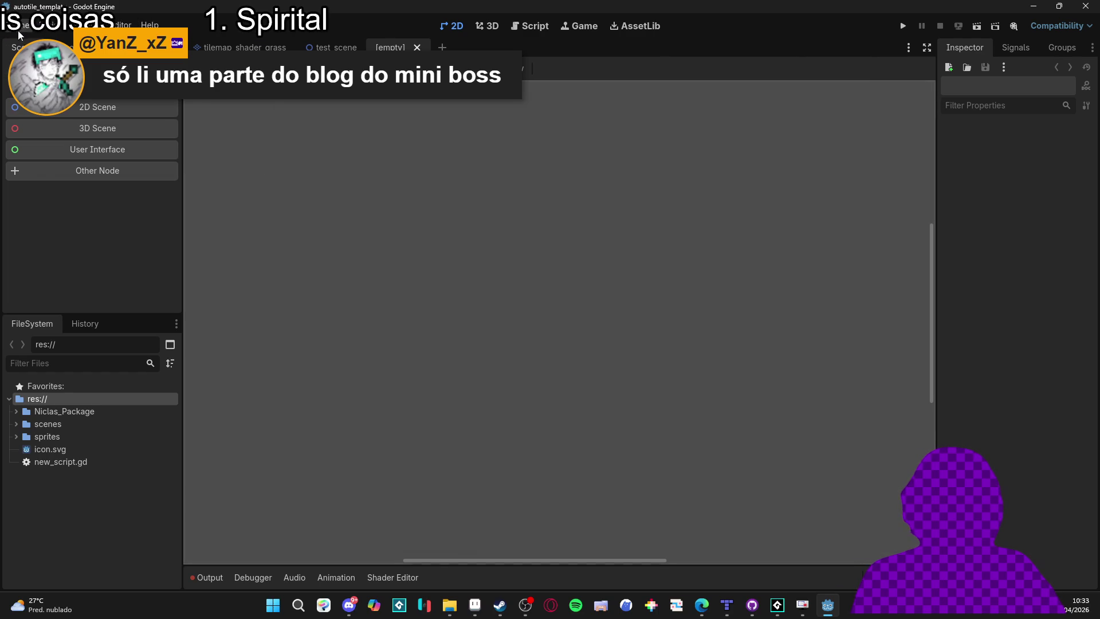
left_click(18, 25)
mouse_move(115, 99)
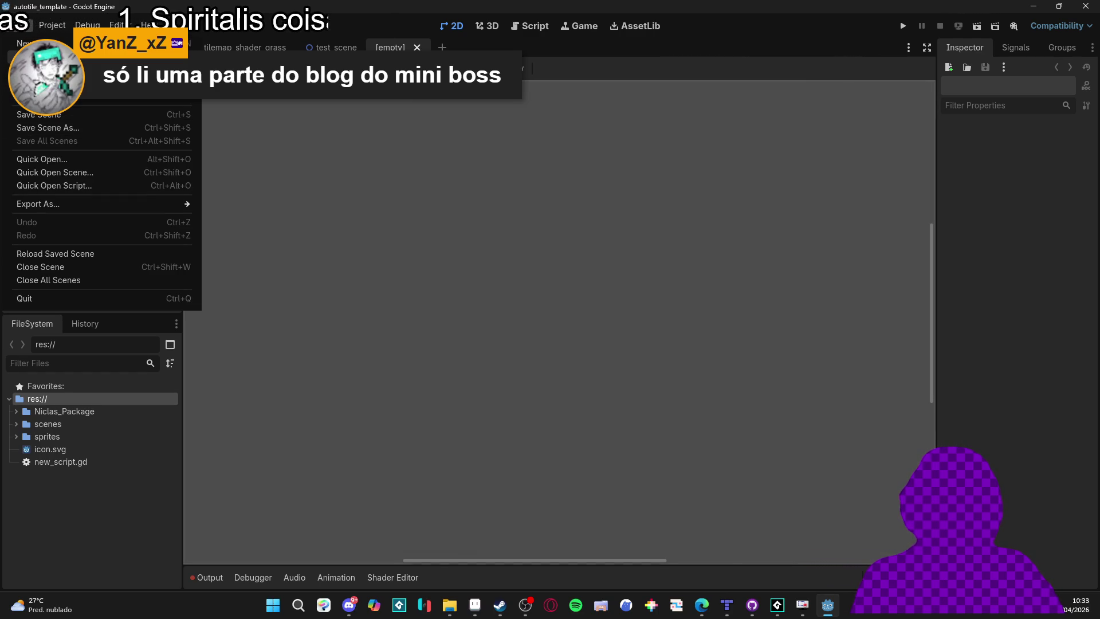
Create a new inherited scene based on Niclas_Package/grass_tilemap.tscn.
left_click(52, 56)
double_click(427, 208)
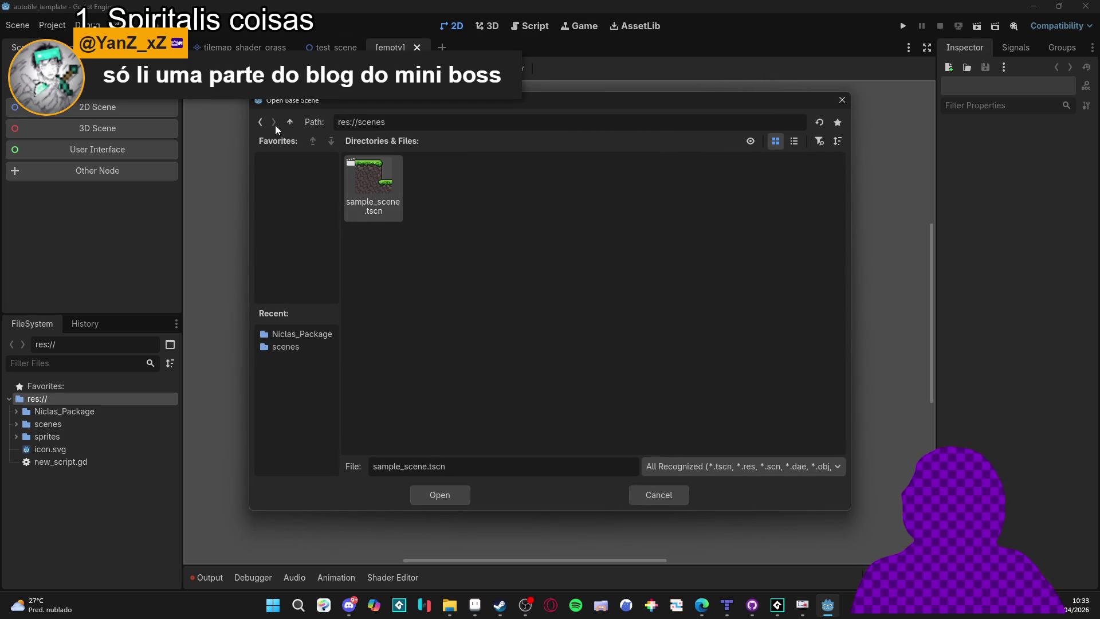
left_click(260, 122)
double_click(383, 181)
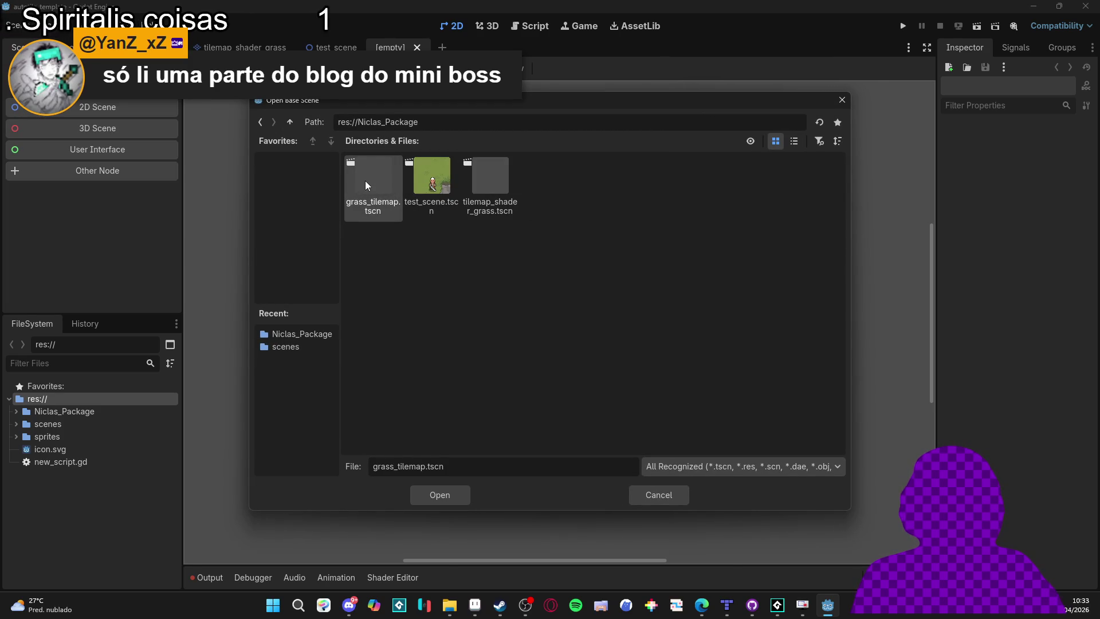
double_click(365, 183)
Open the tilemap_grass node's source scene, grass_tilemap, in its own editor tab.
right_click(91, 90)
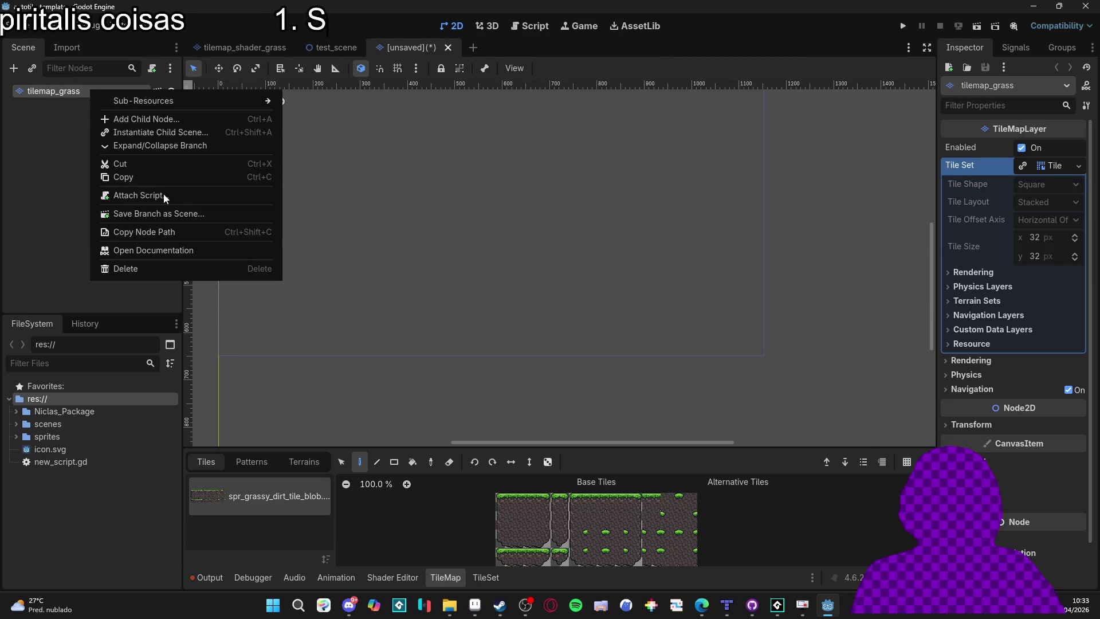
left_click(201, 146)
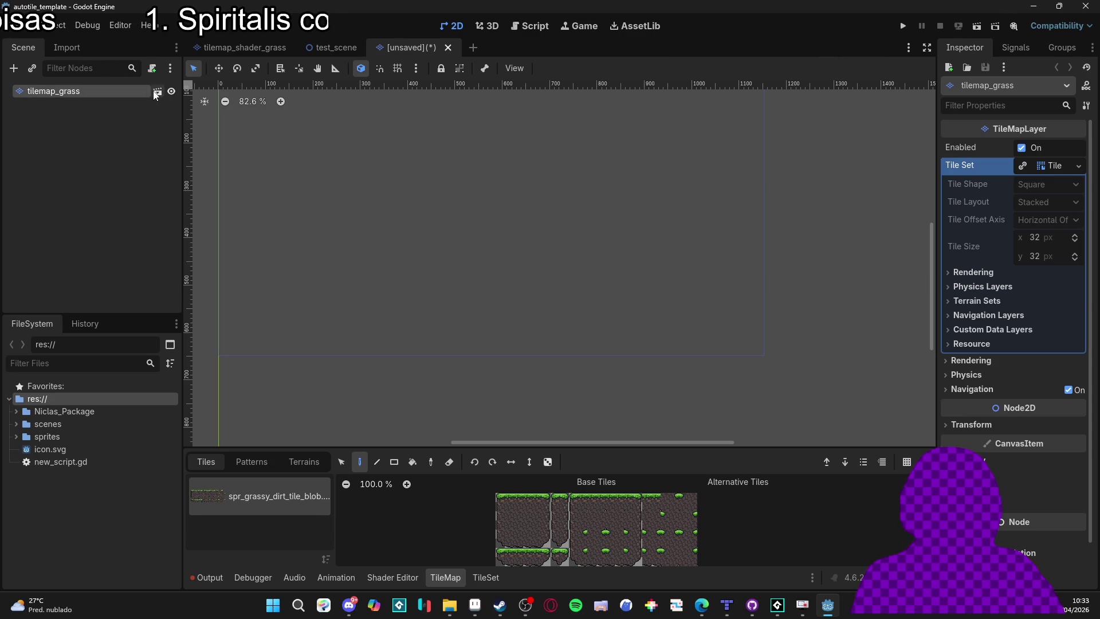
right_click(101, 94)
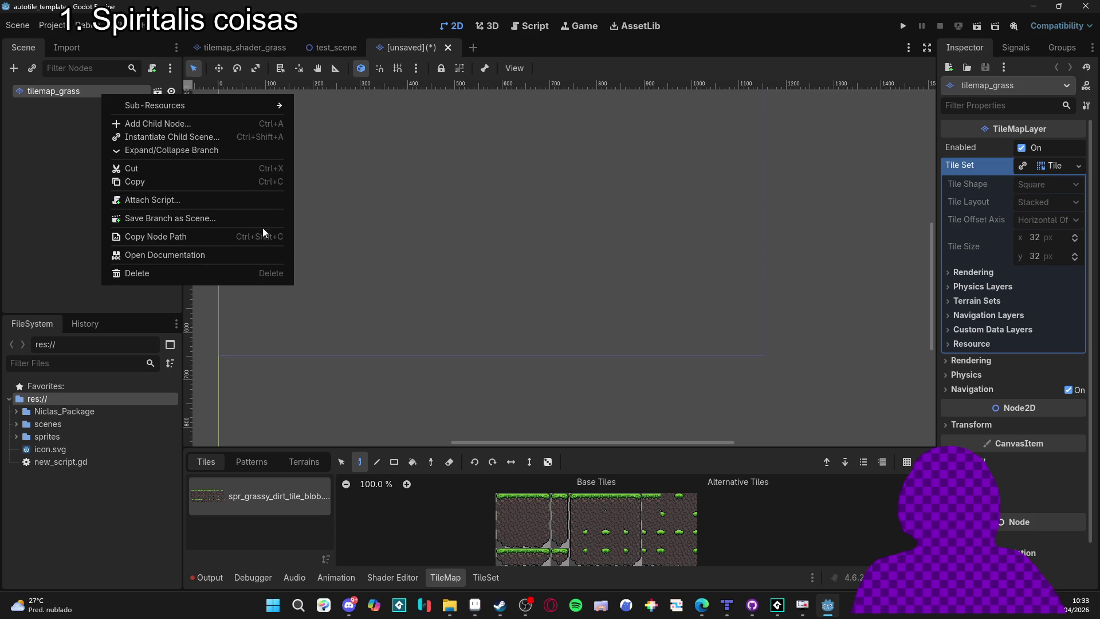
left_click(57, 102)
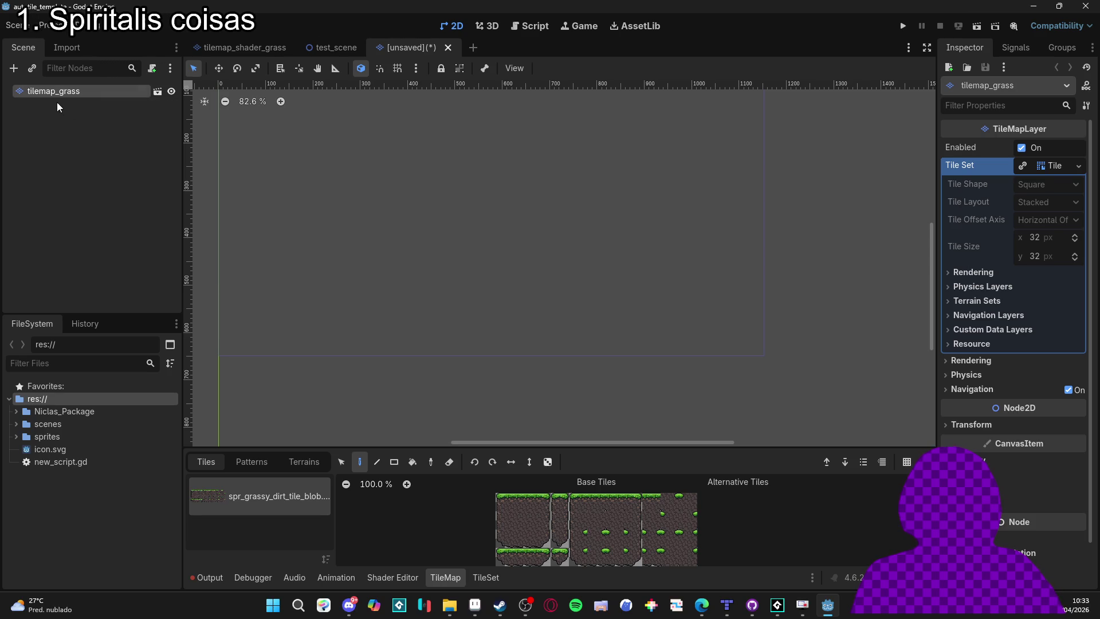
double_click(119, 92)
right_click(119, 91)
left_click(69, 121)
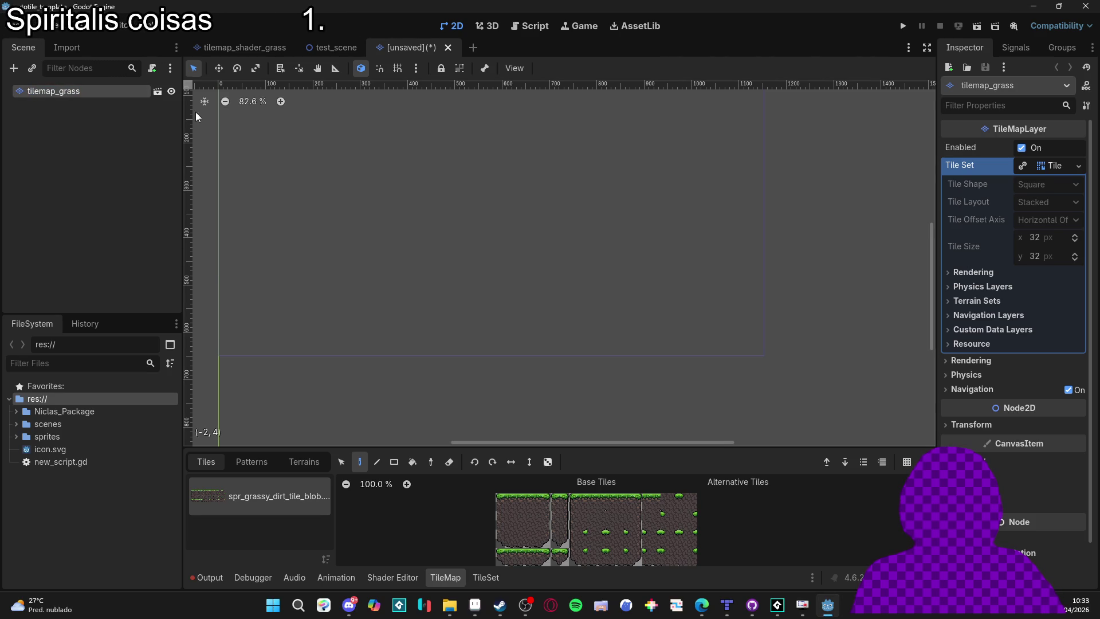
left_click(129, 99)
left_click(120, 94)
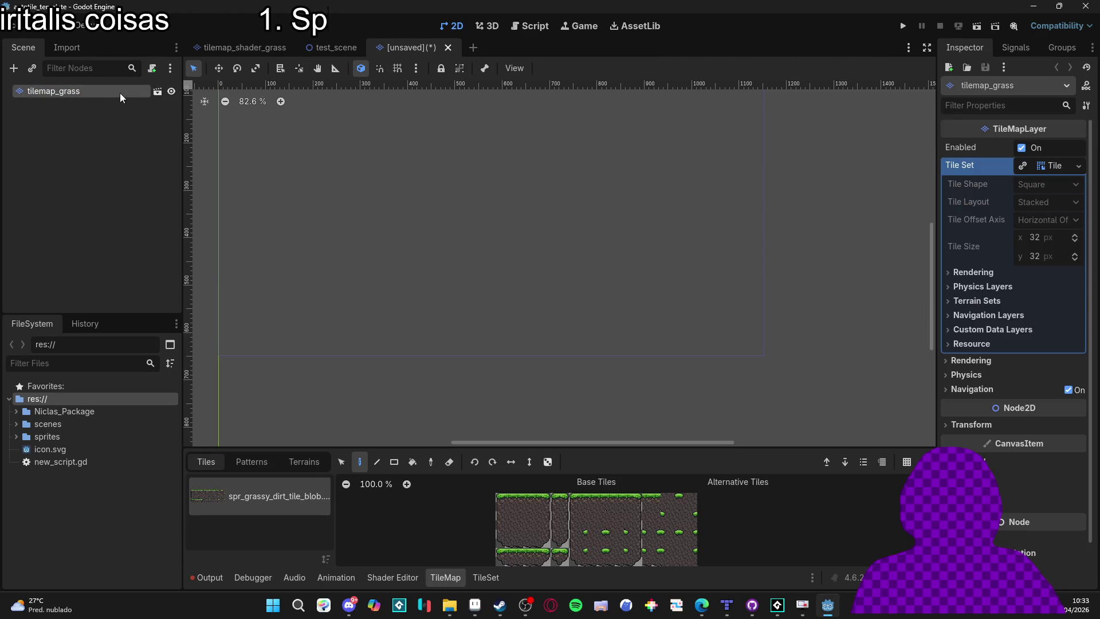
left_click(160, 95)
Back in the unsaved tab, try saving the tilemap_grass branch as its own scene.
left_click(407, 50)
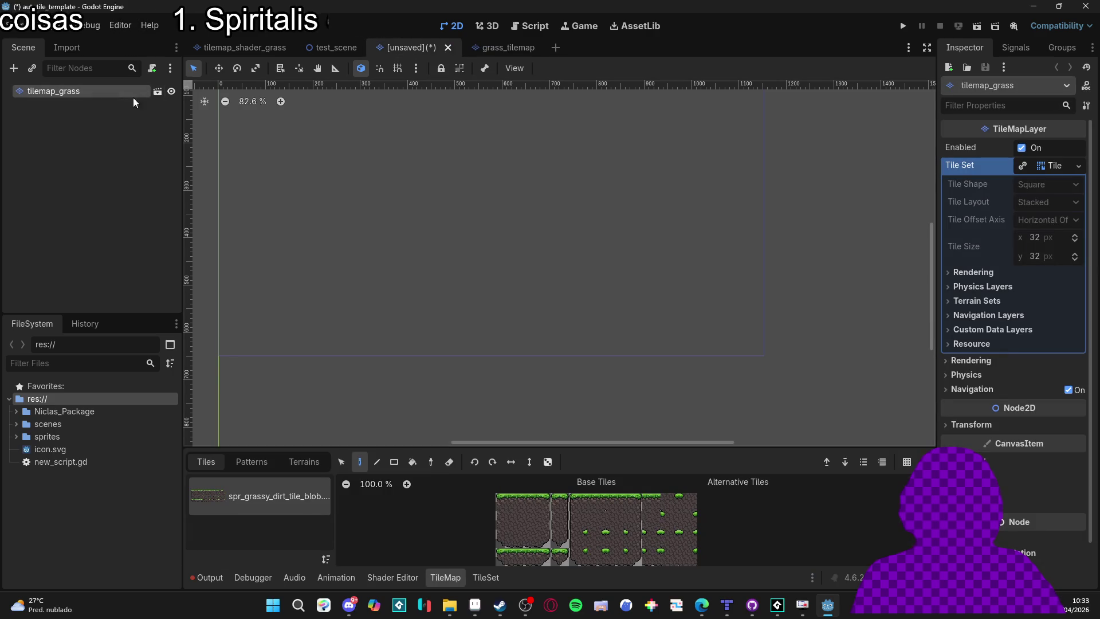
right_click(113, 91)
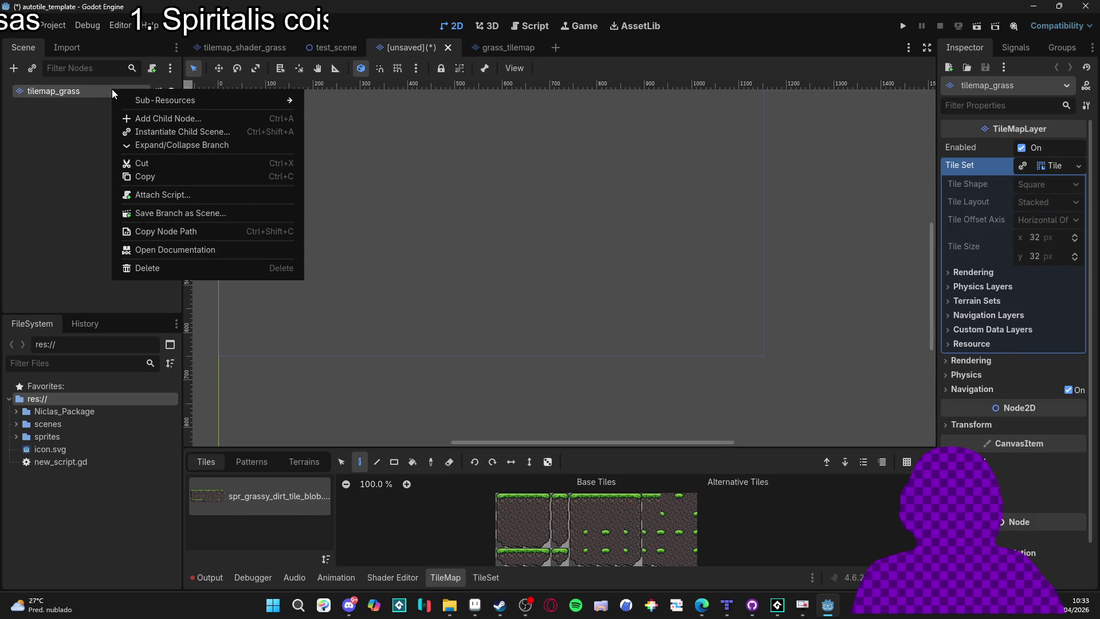
left_click(147, 147)
right_click(118, 95)
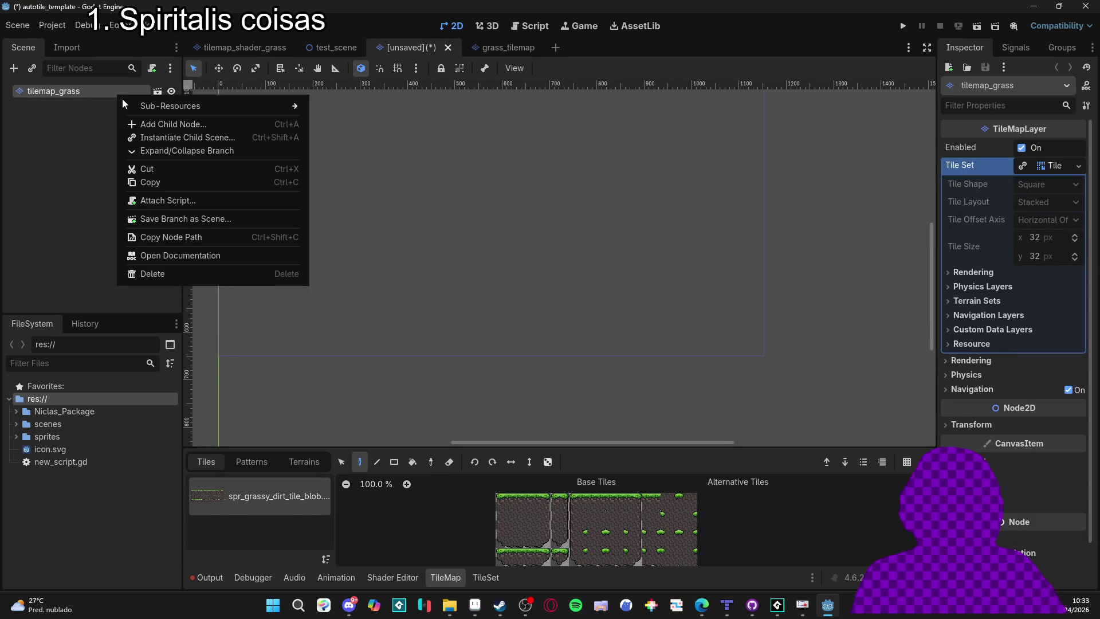
left_click(242, 221)
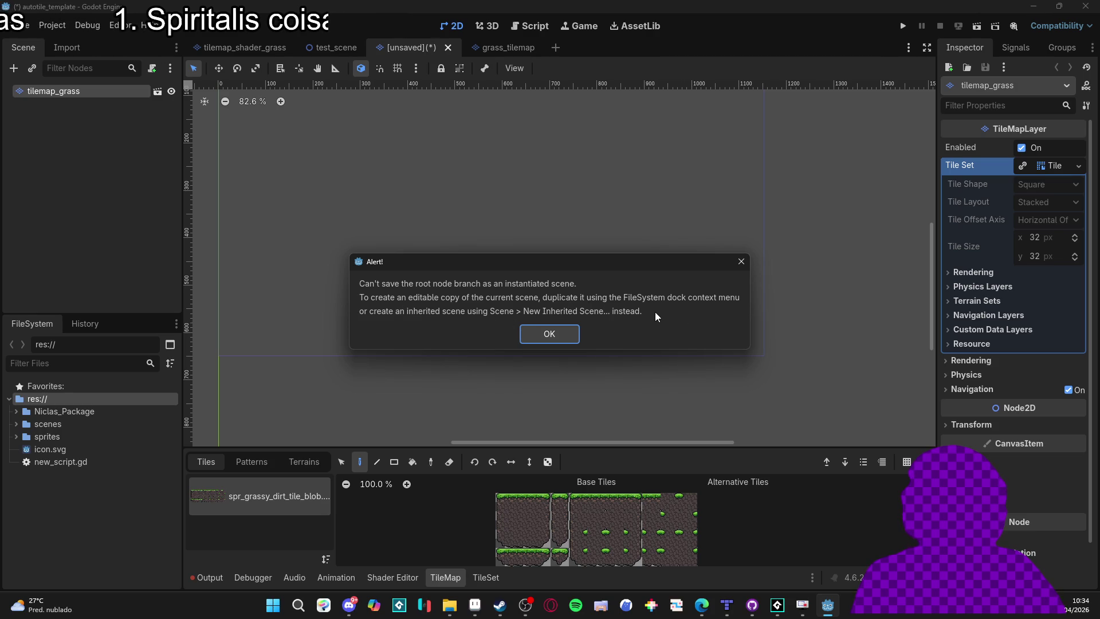
Discard the unsaved scene and start a fresh inherited scene from grass_tilemap.tscn.
left_click(745, 266)
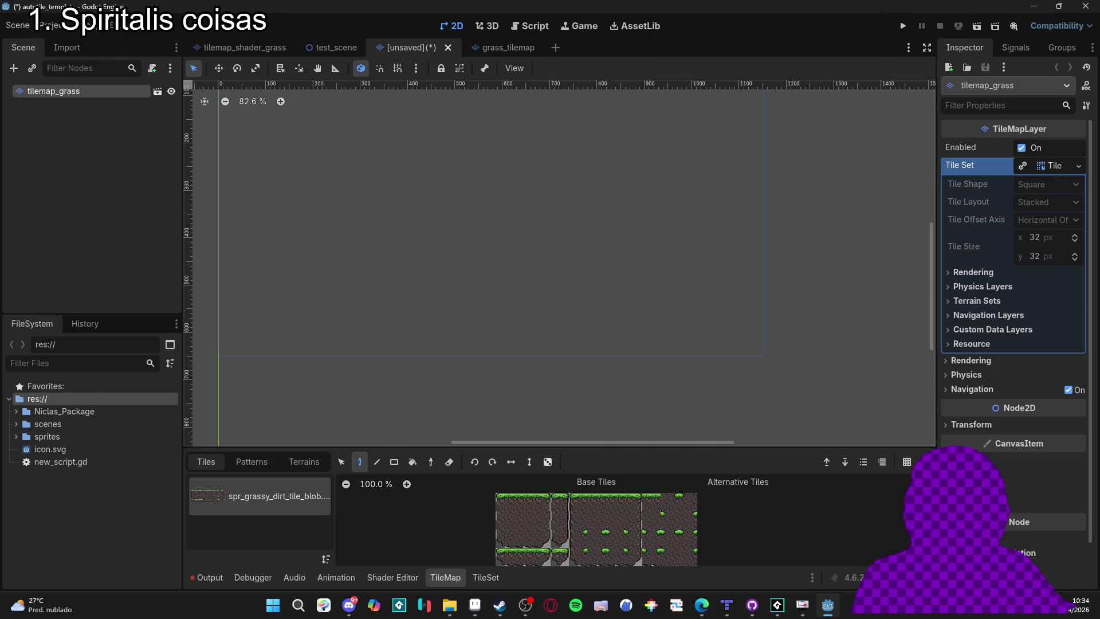
left_click(448, 47)
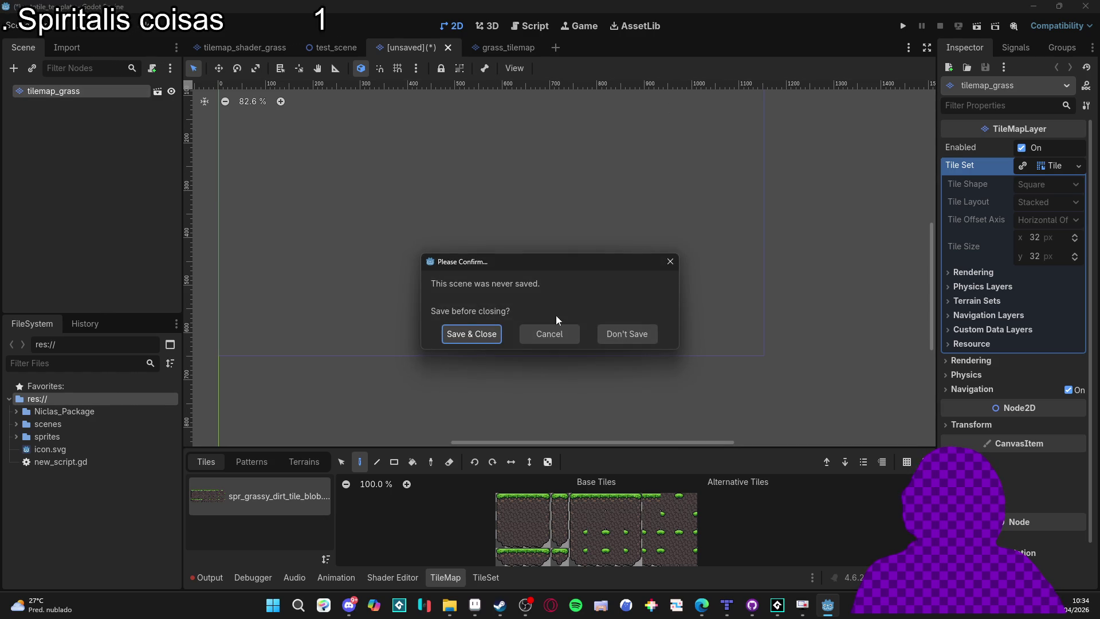
left_click(604, 334)
left_click(20, 25)
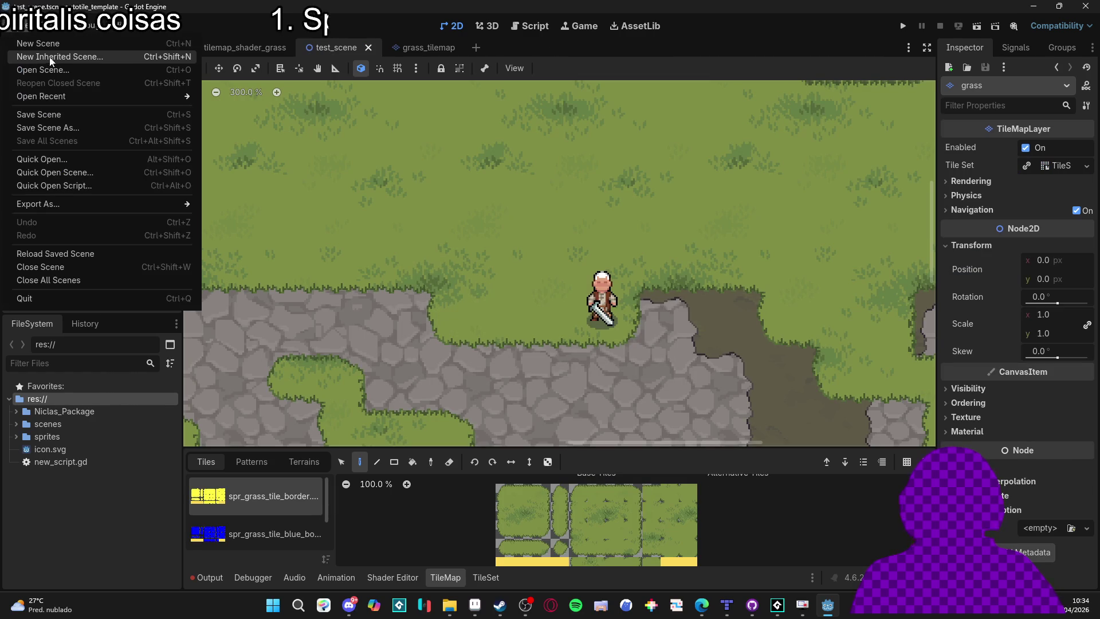
left_click(50, 58)
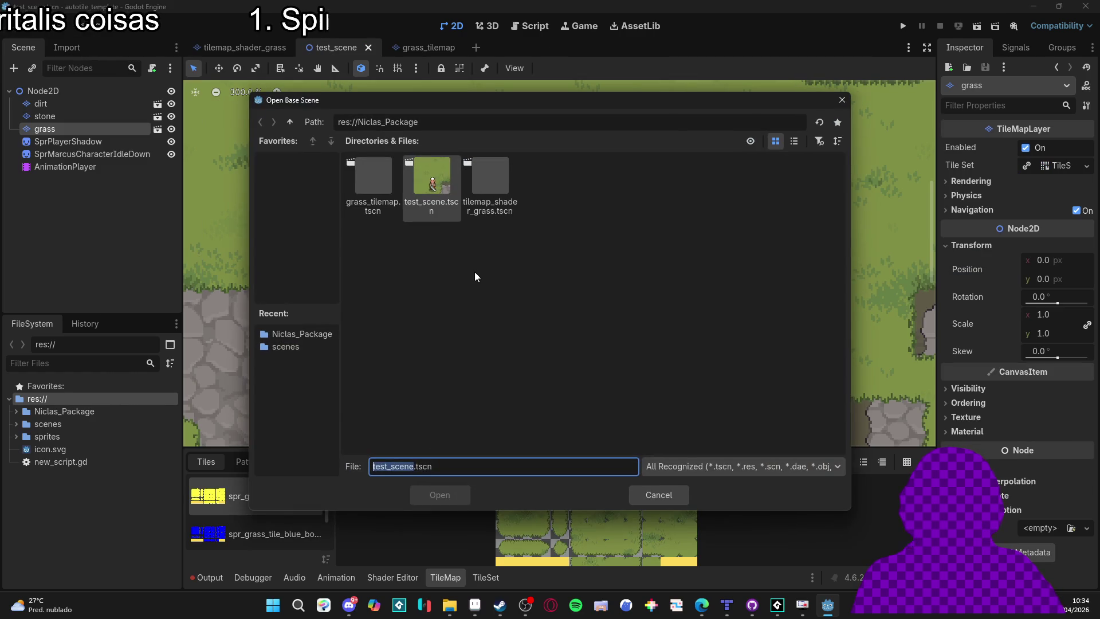
double_click(370, 204)
left_click(131, 88)
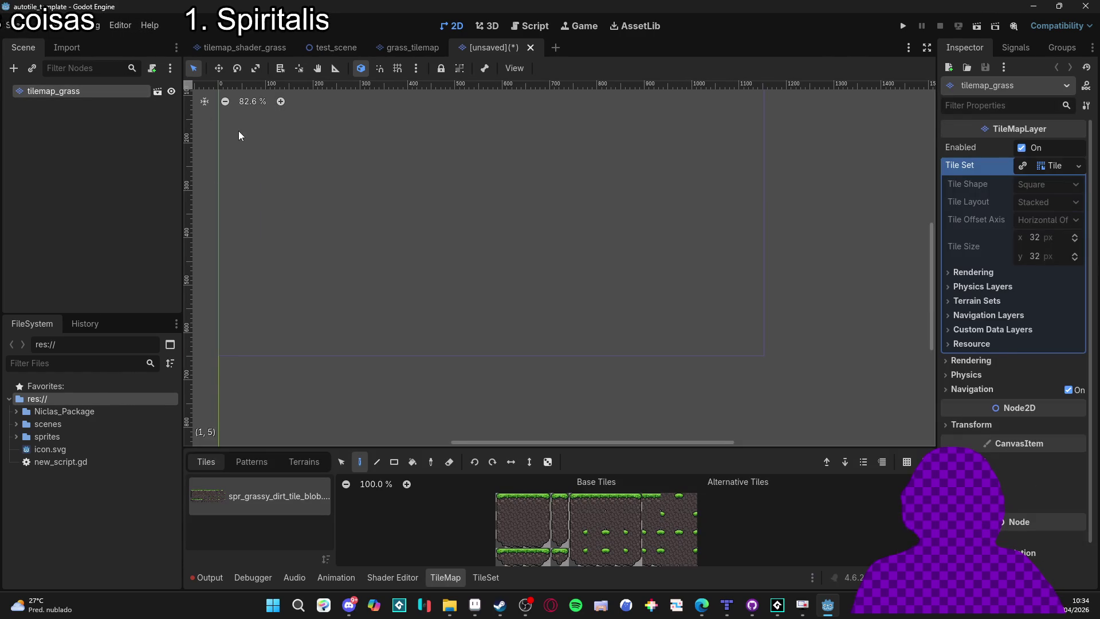
Save the scene as MixelMixelsTavernTiles.tscn in a new res://MixelPixels folder.
key("ctrl+s")
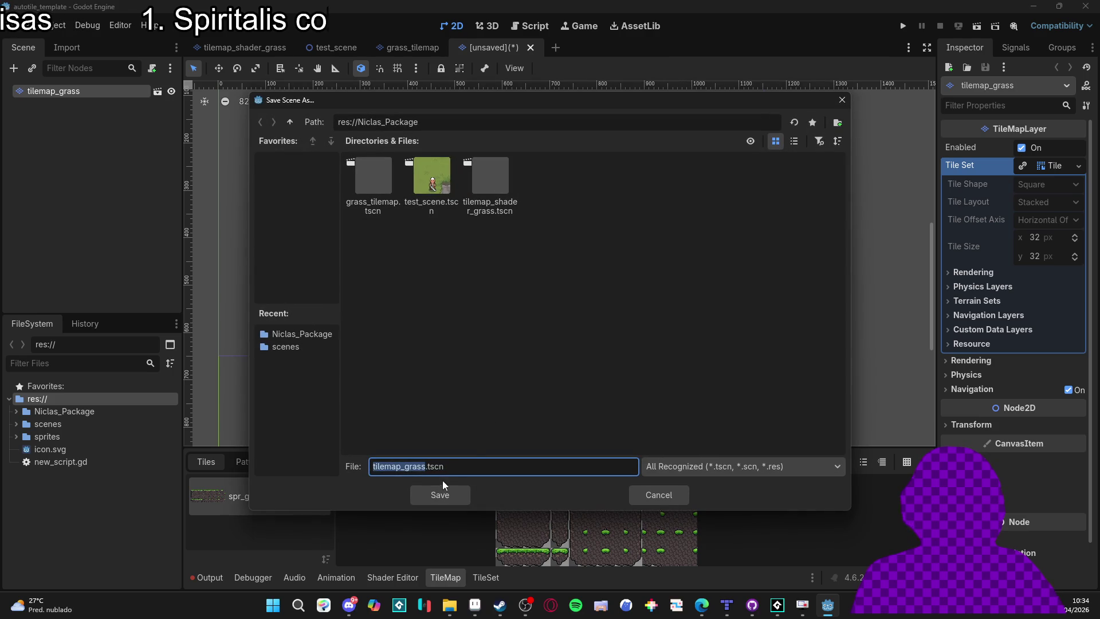
left_click(289, 122)
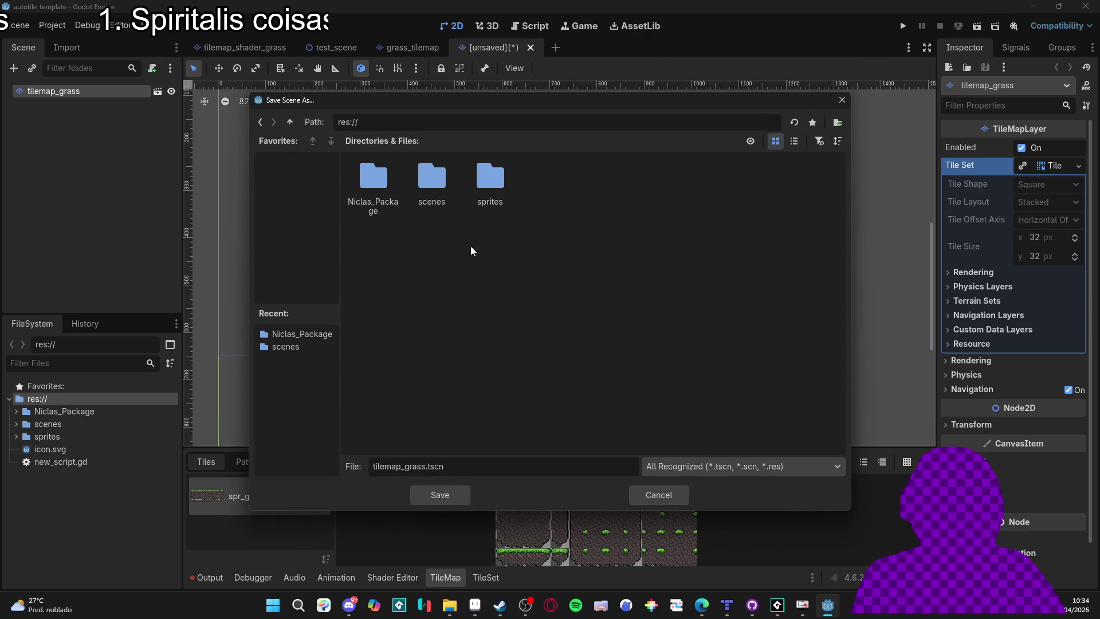
left_click(838, 123)
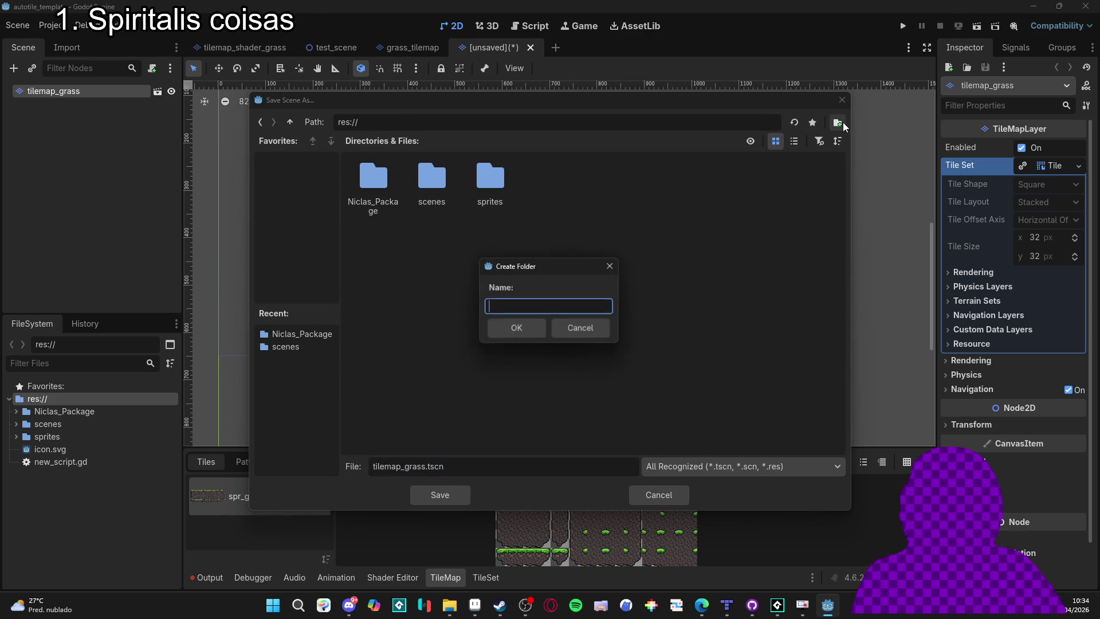
type("Mixel")
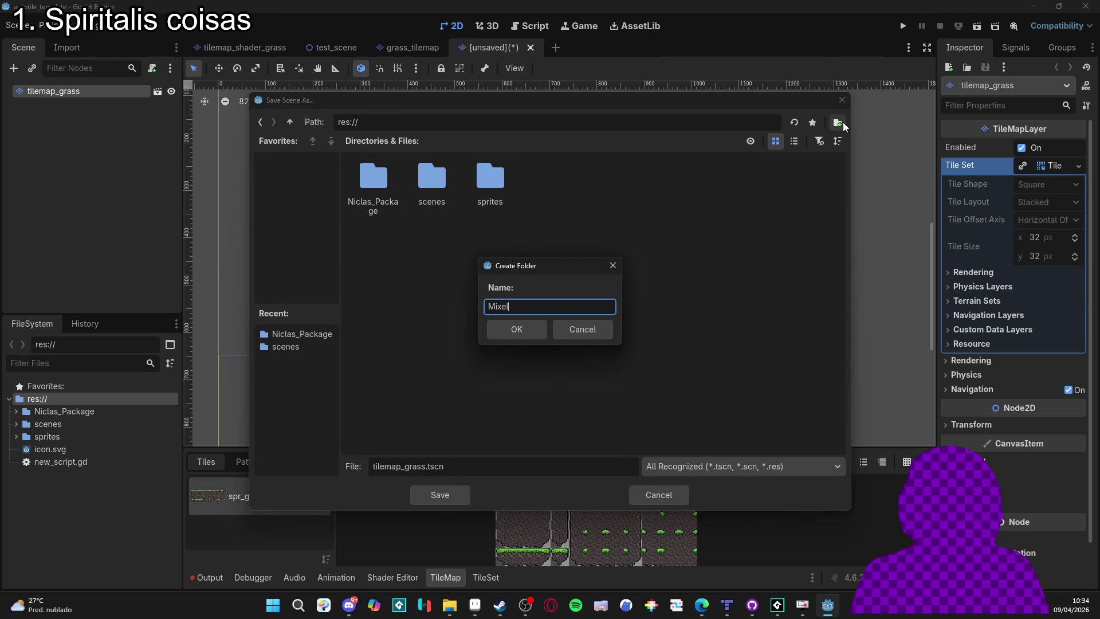
type("Pixels")
key("Return")
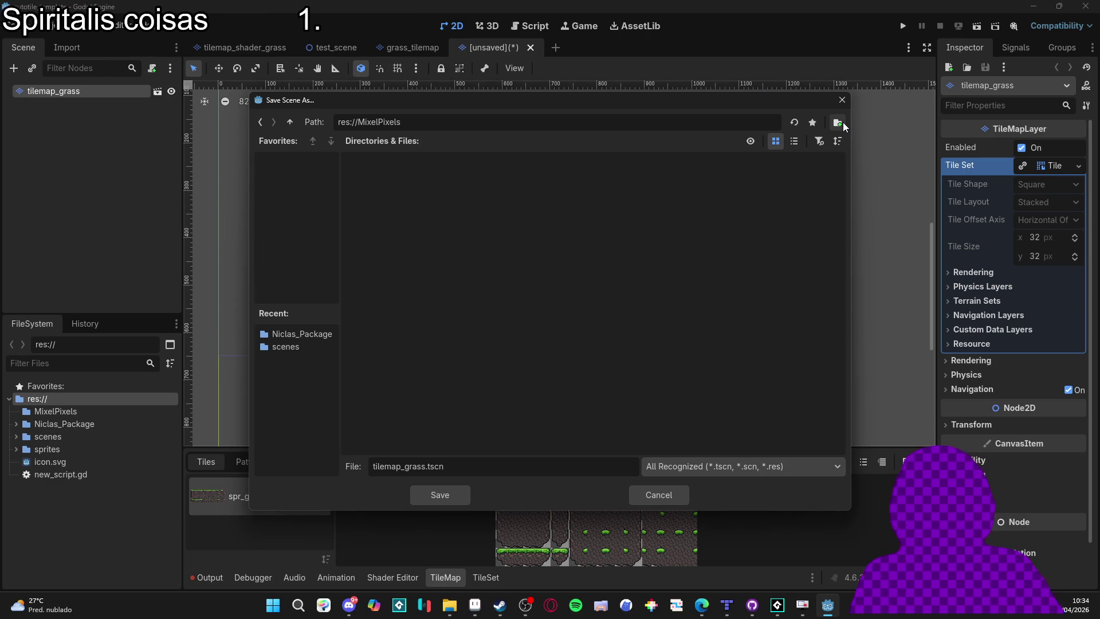
left_click(536, 458)
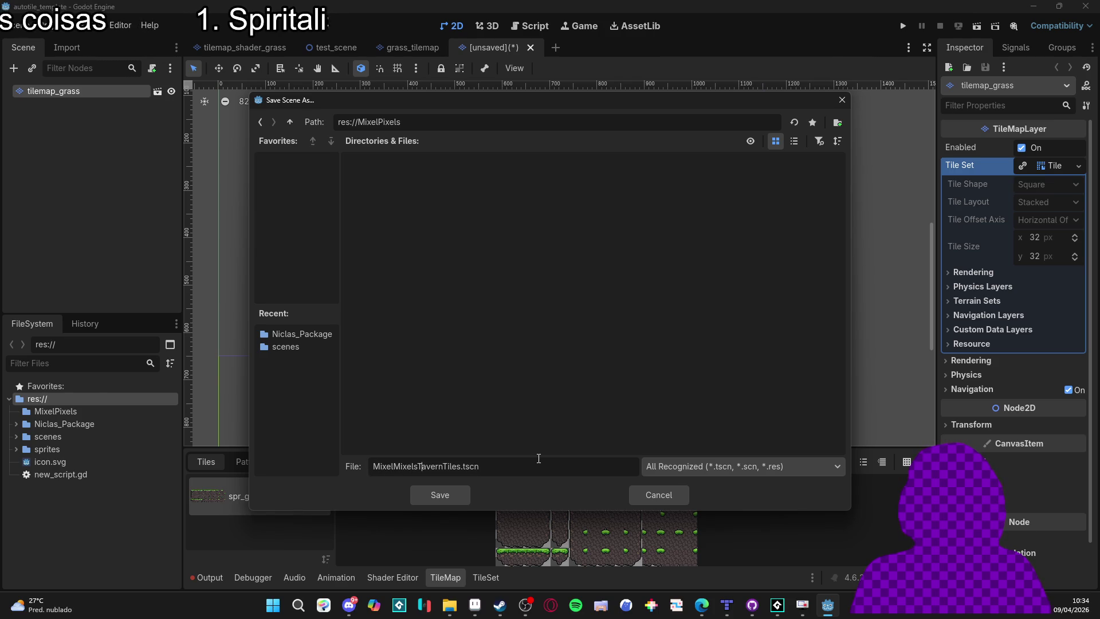
left_click(448, 500)
Clear the tilemap_grass scene's inheritance from grass_tilemap and confirm it.
right_click(102, 90)
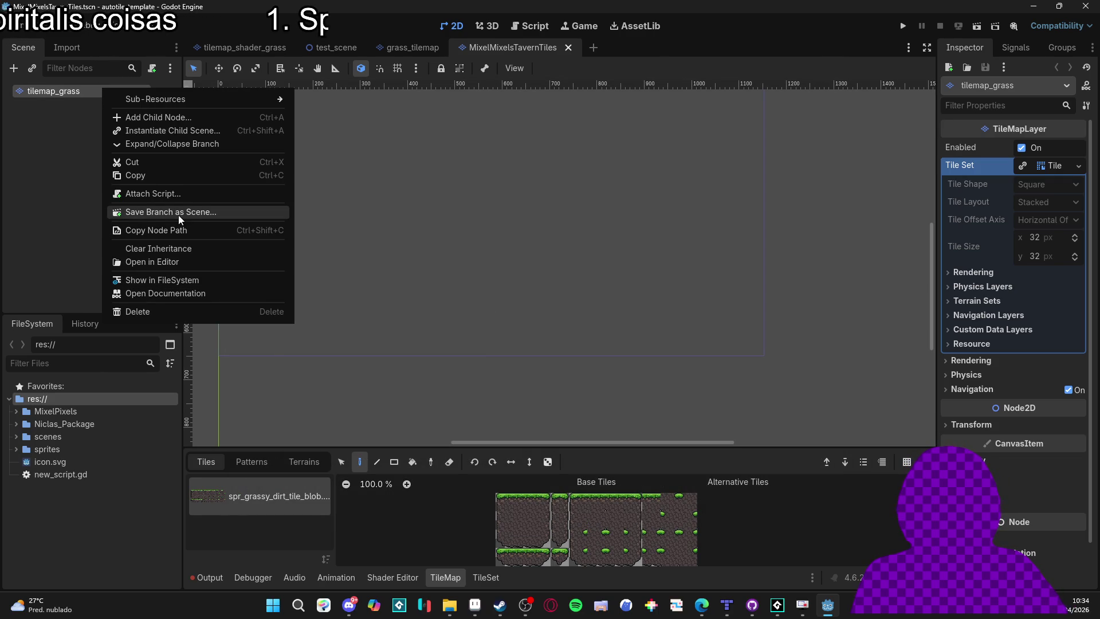
left_click(12, 175)
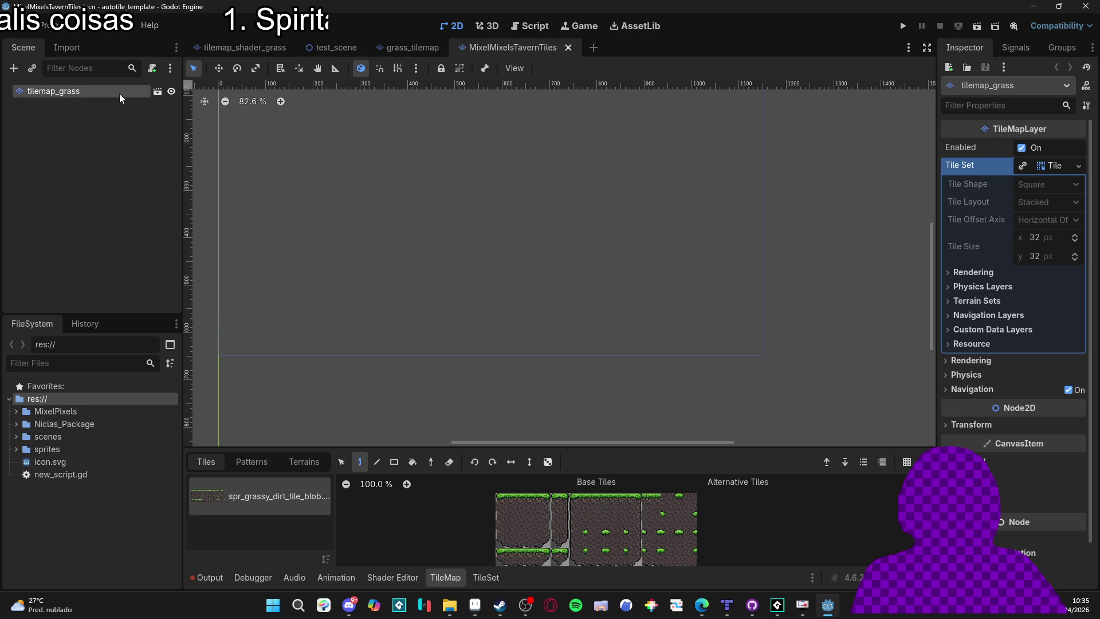
right_click(119, 93)
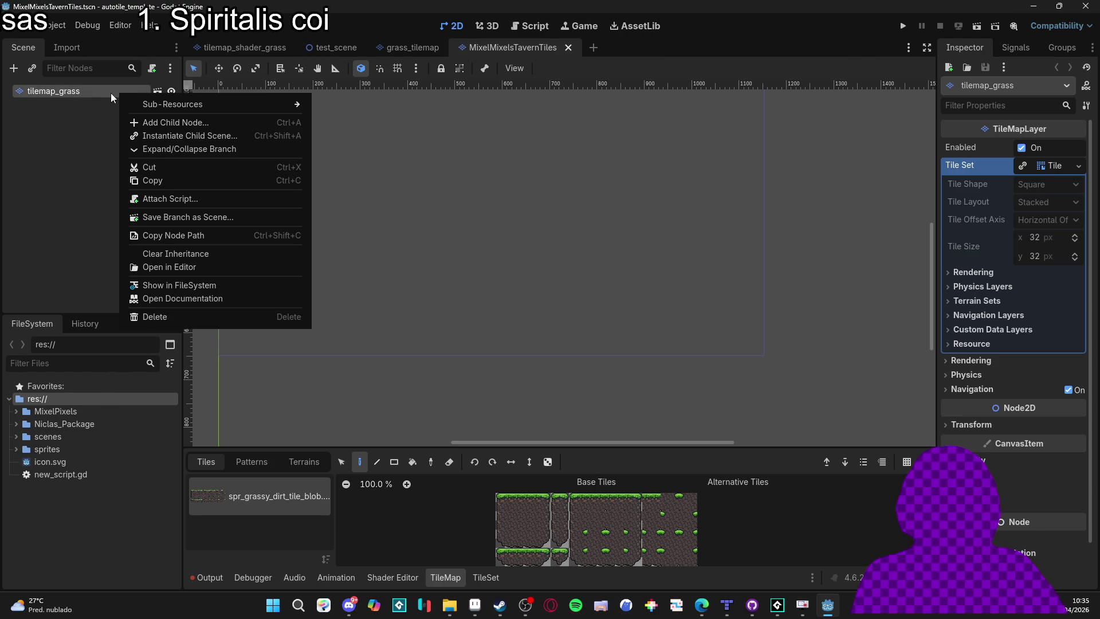
left_click(229, 257)
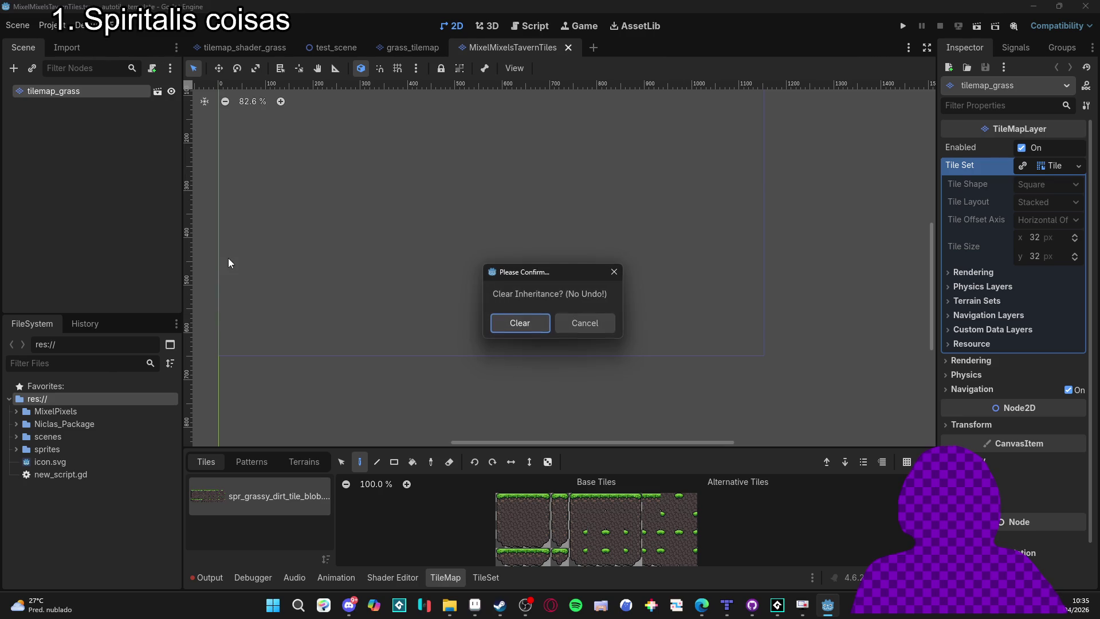
left_click(533, 328)
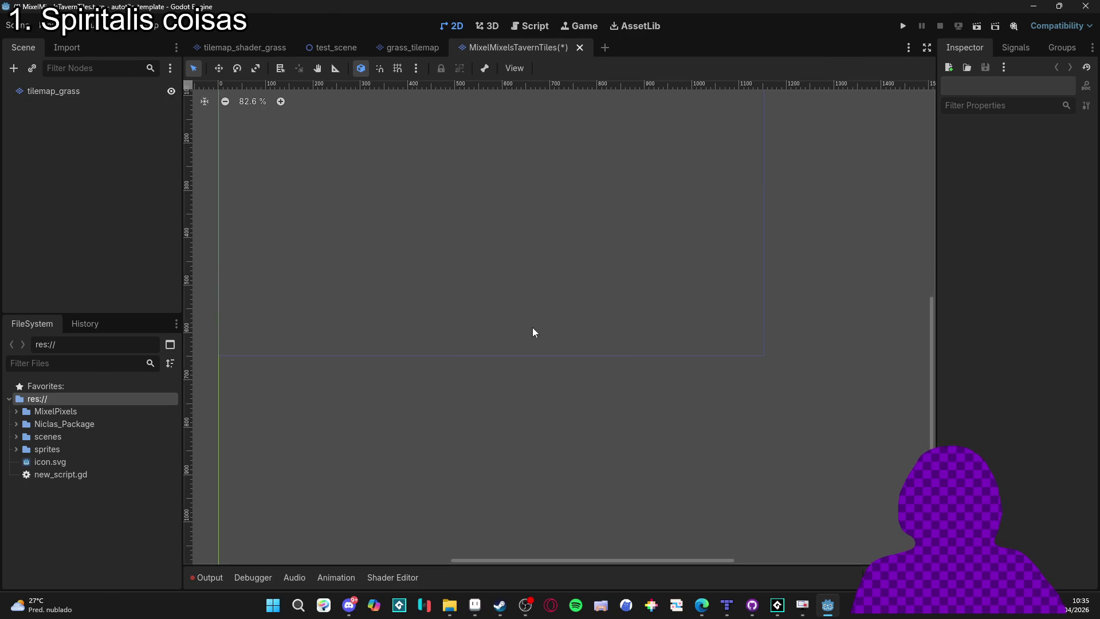
left_click(80, 91)
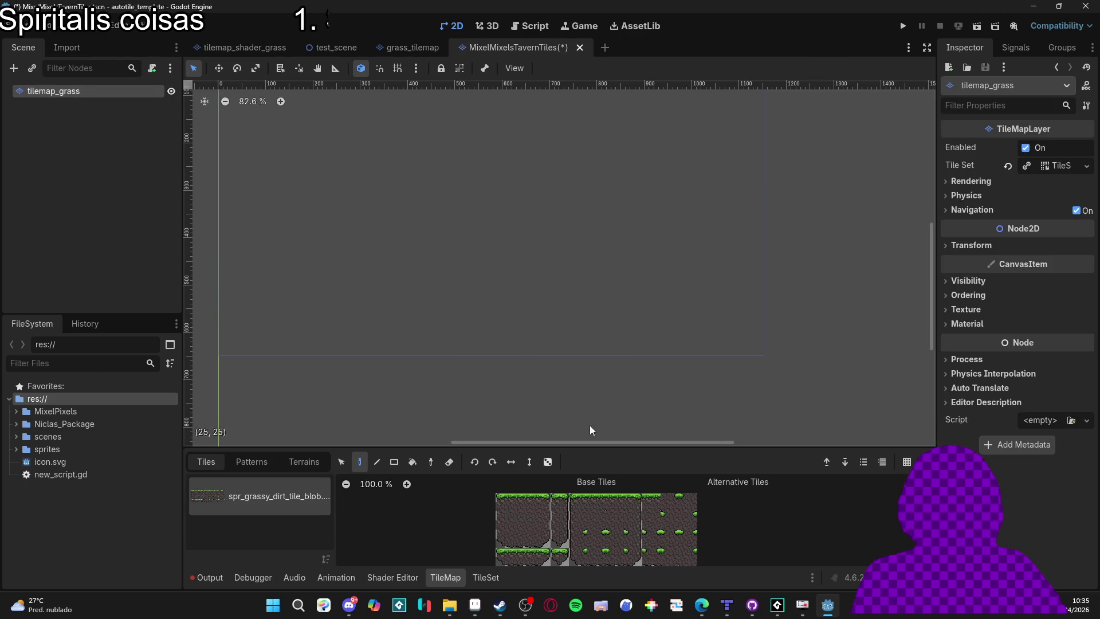
Save the scene and collapse the tilemap_grass Tile Set resource in the Inspector.
key("ctrl+s")
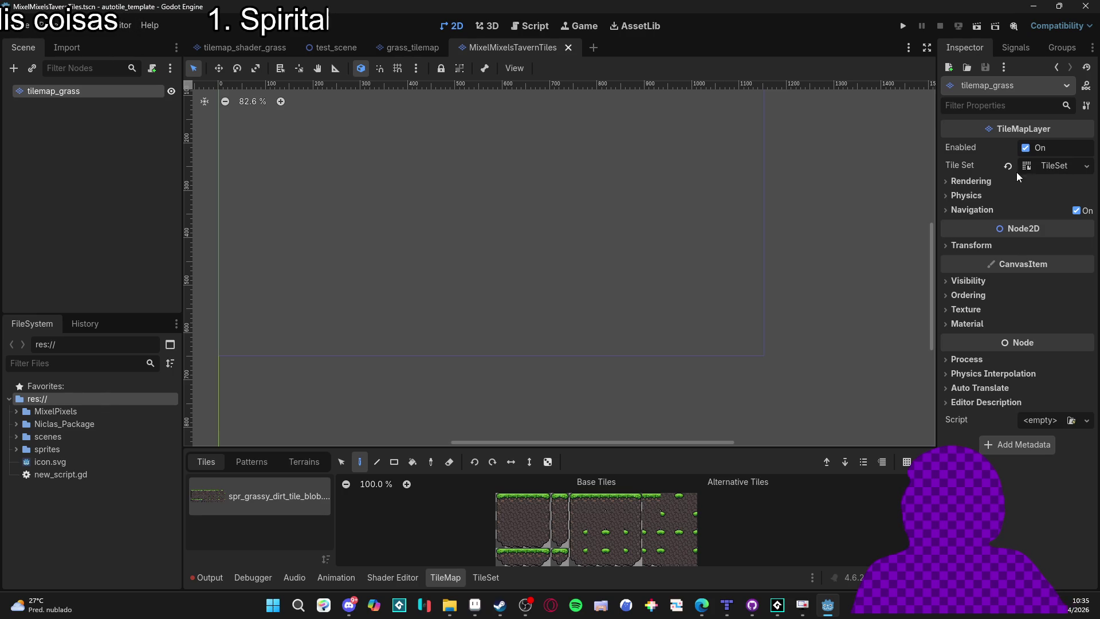
left_click(1086, 166)
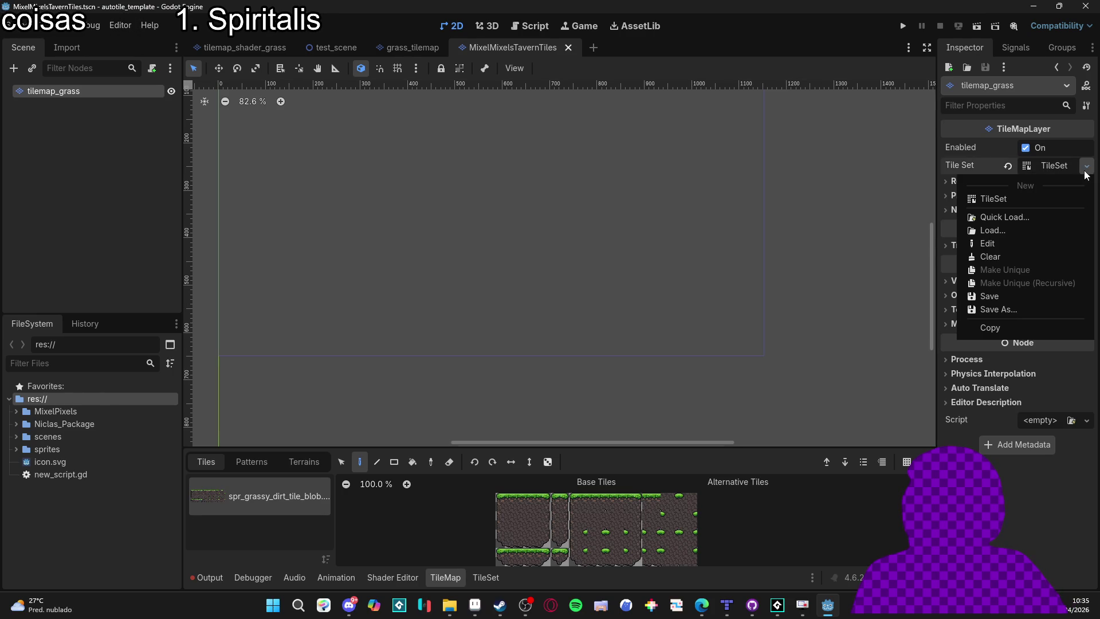
left_click(1052, 169)
right_click(1053, 169)
left_click(1056, 167)
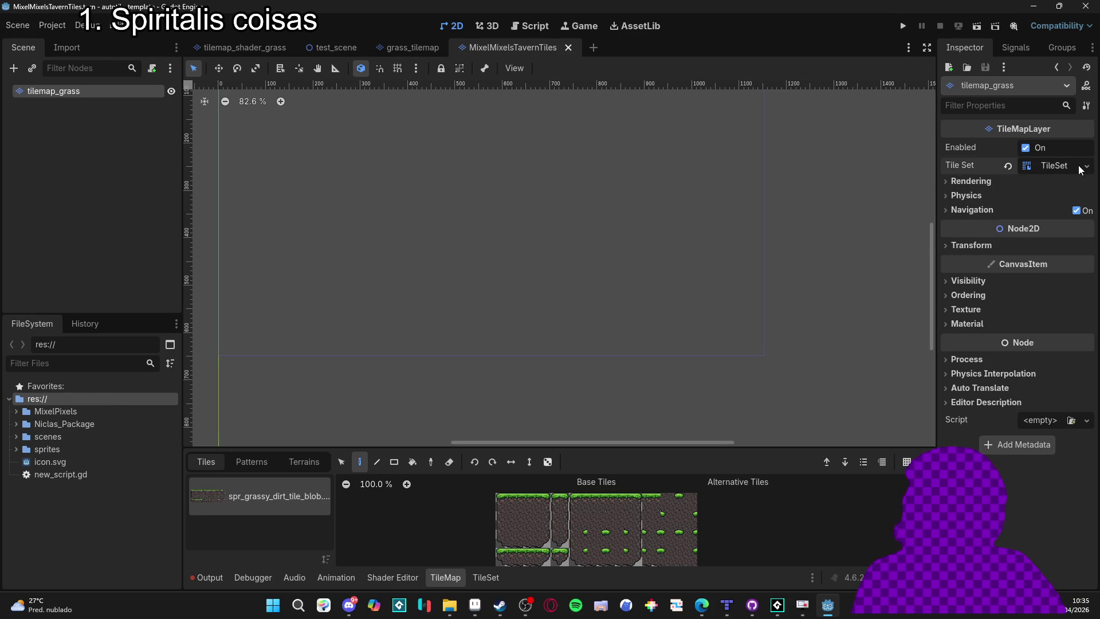
left_click(1080, 167)
left_click(1079, 168)
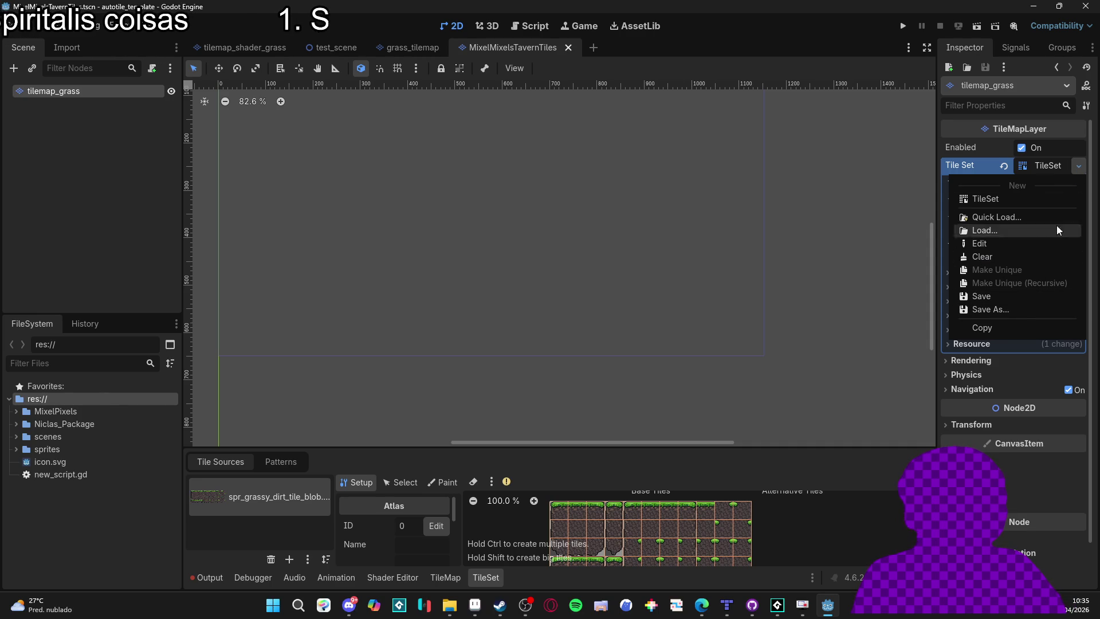
left_click(1041, 162)
Reselect tilemap_grass and open the TileSet editor in a taller bottom panel.
left_click(1056, 170)
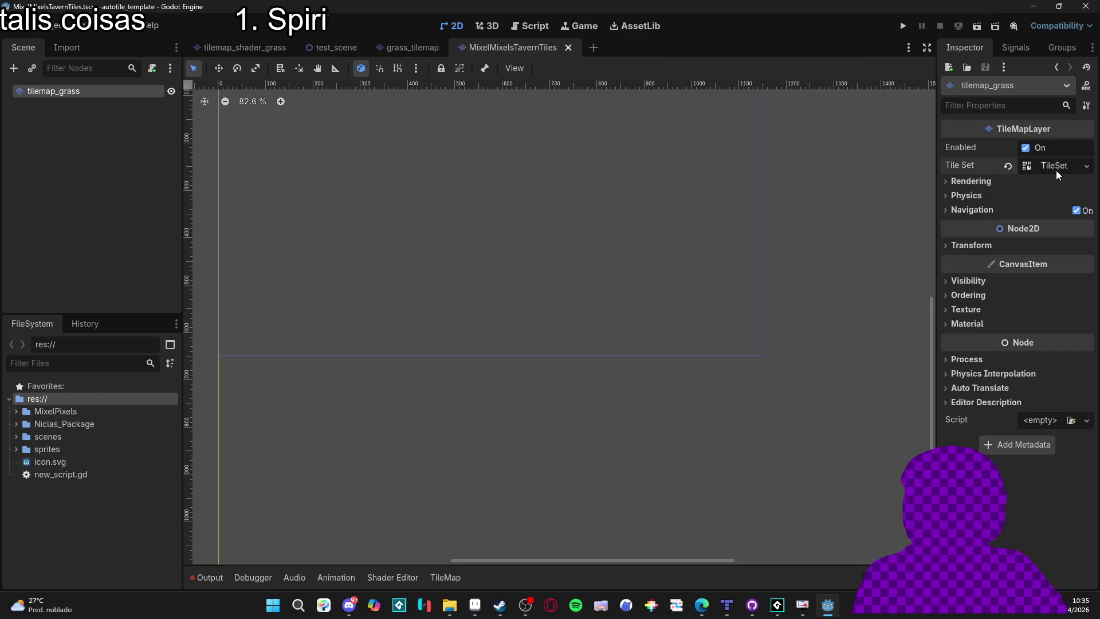
left_click(1057, 170)
left_click(88, 103)
left_click(86, 92)
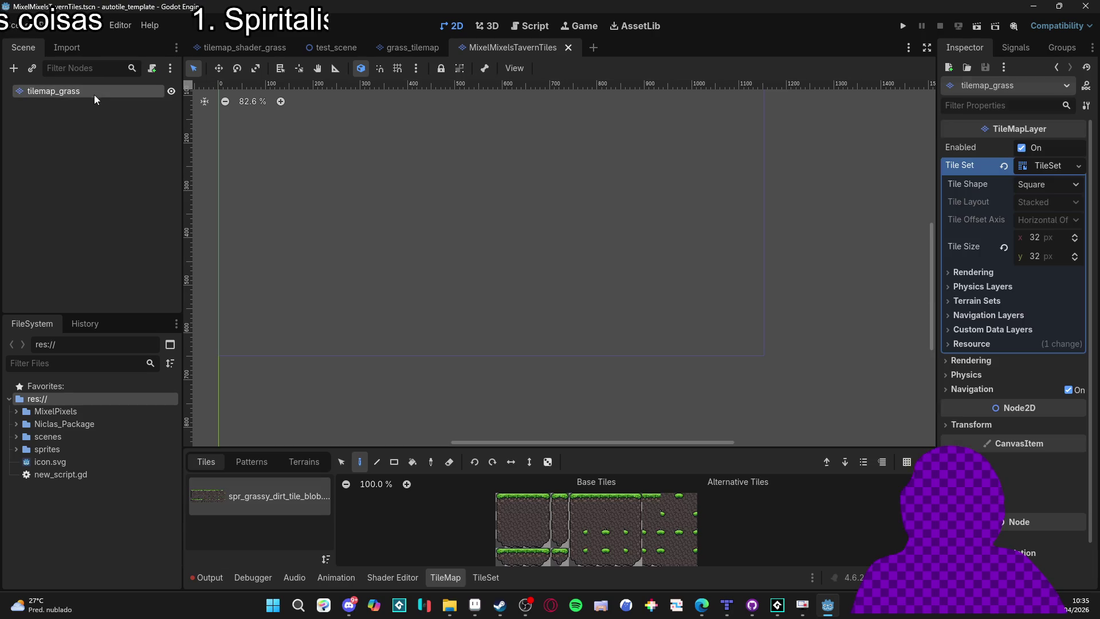
left_click(484, 577)
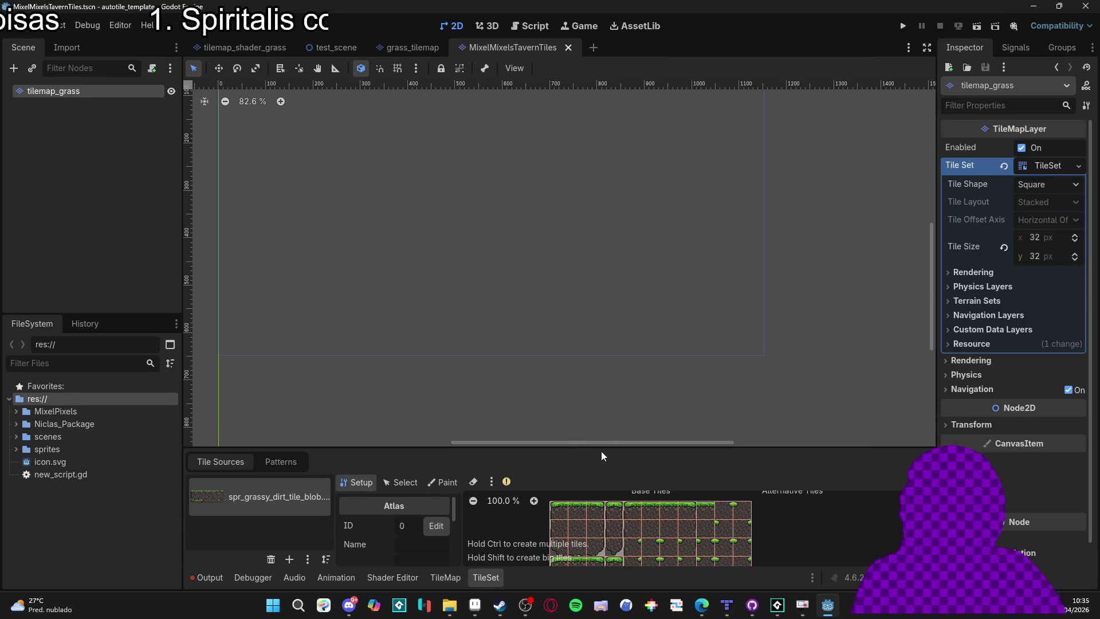
left_click_drag(602, 452, 603, 306)
Switch the TileSet editor to Paint Terrains with the existing terrain set selected.
left_click(444, 342)
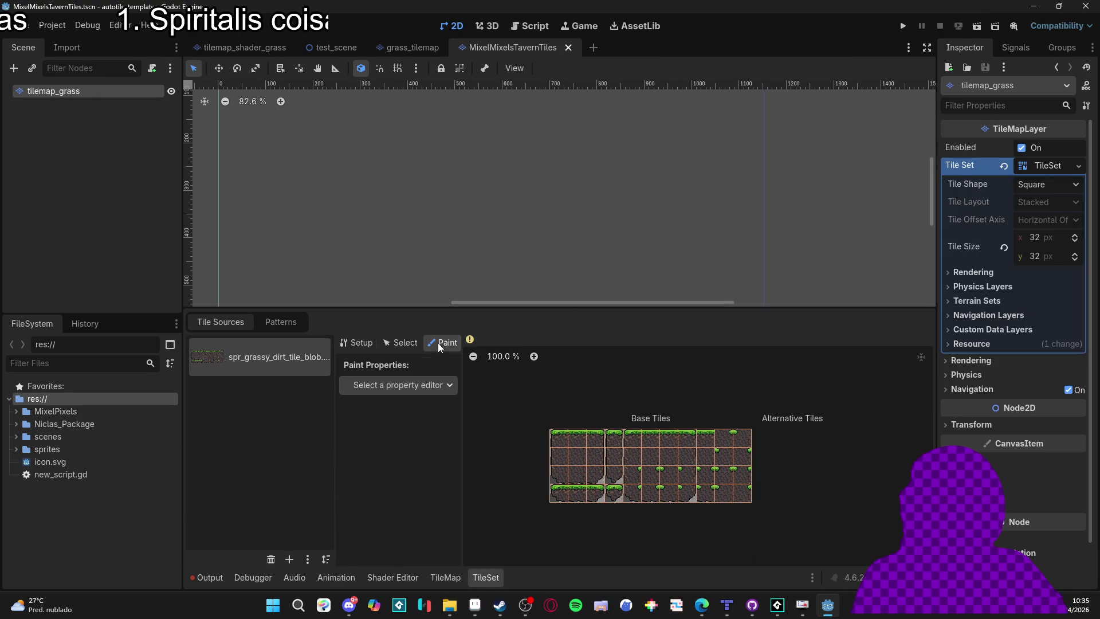
left_click(402, 384)
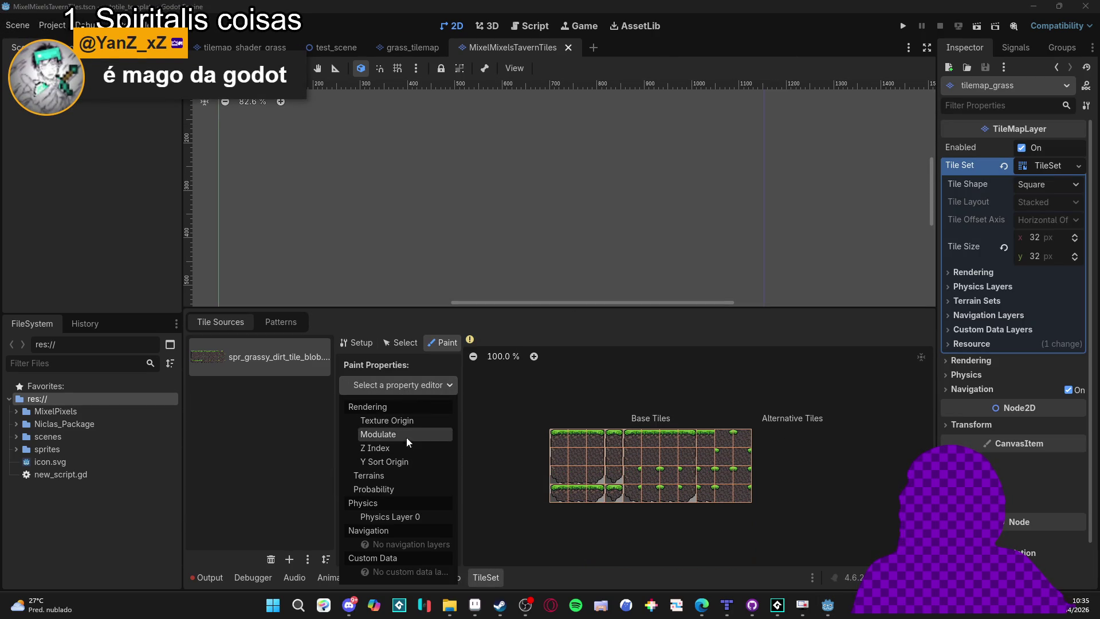
left_click(402, 475)
left_click(448, 424)
left_click(435, 458)
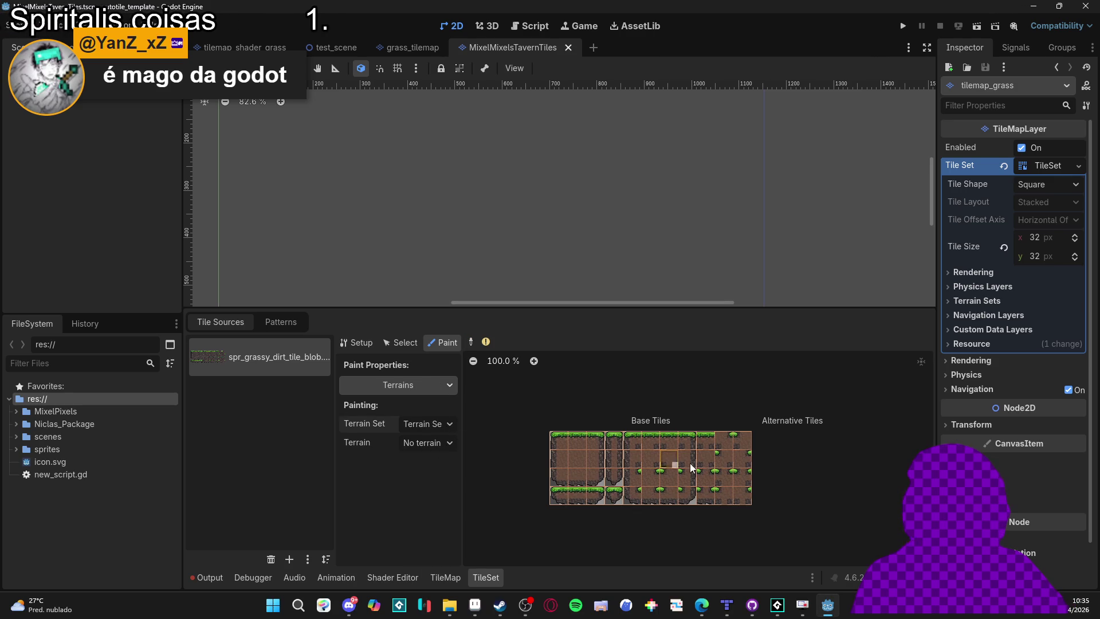
scroll(692, 468, "up", 4)
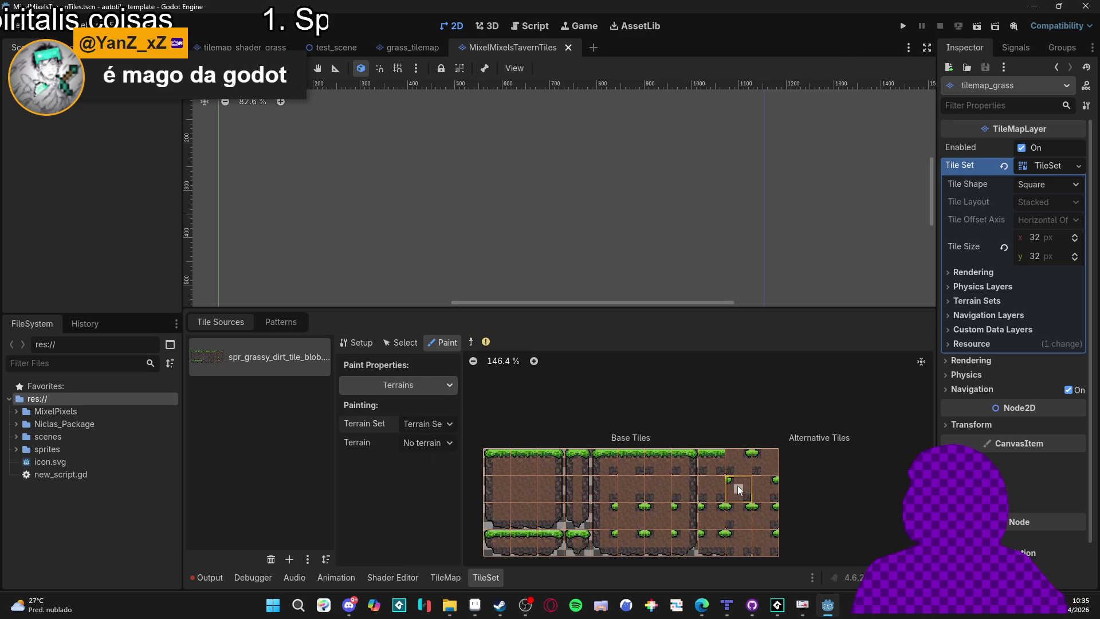
scroll(705, 488, "down", 3)
left_click_drag(698, 493, 701, 459)
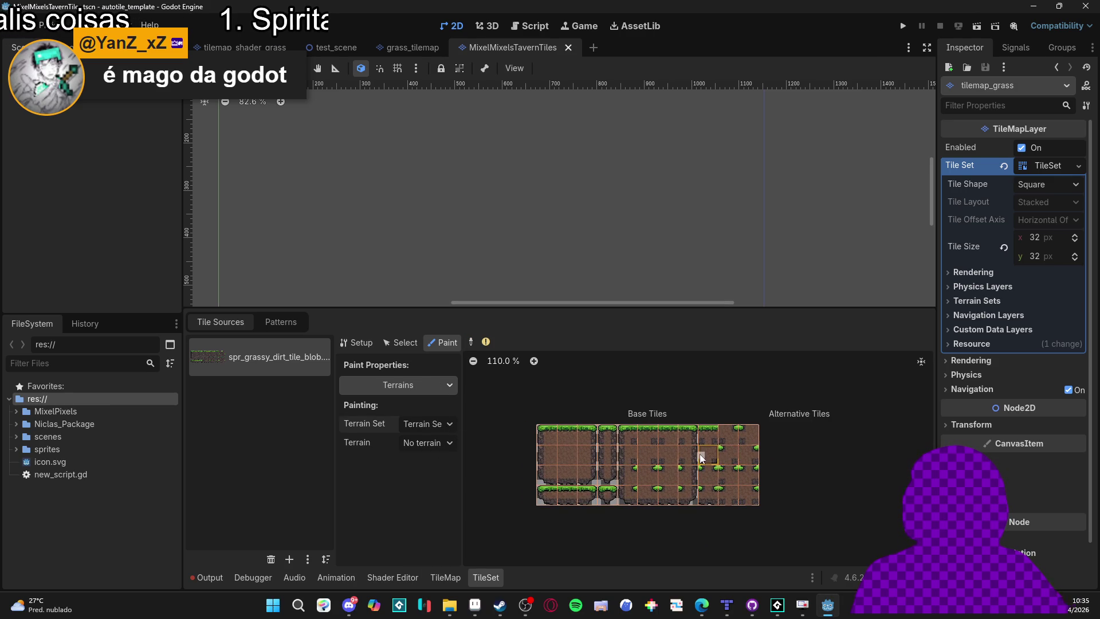
scroll(721, 447, "up", 3)
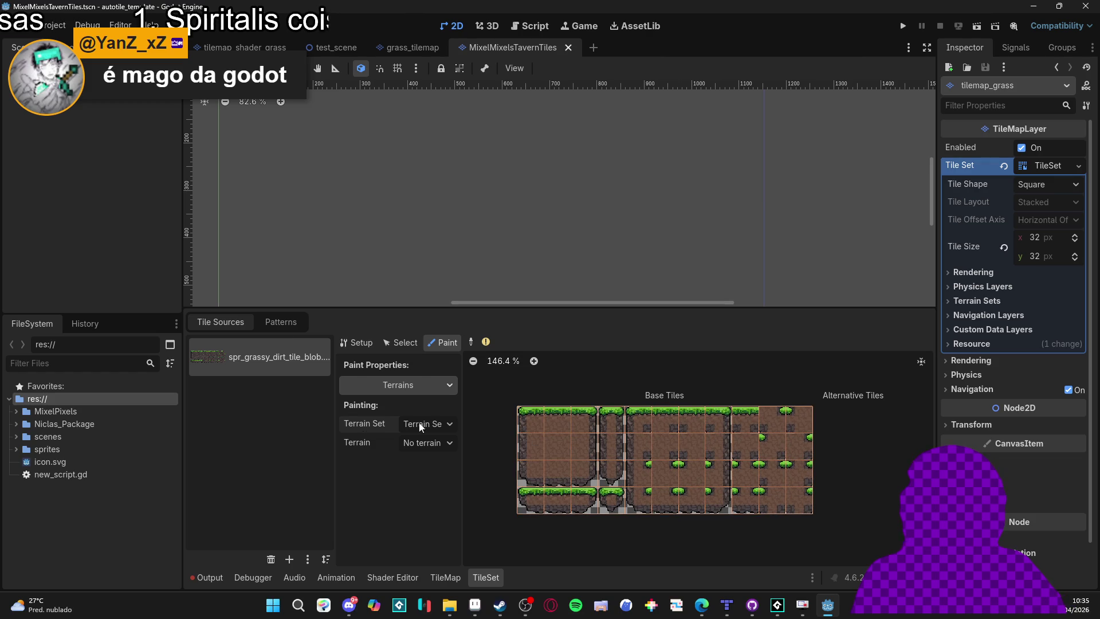
In the TileMap Terrains panel pick Terrain 0 and undo the test terrain painting.
left_click(450, 577)
left_click(305, 462)
left_click(235, 496)
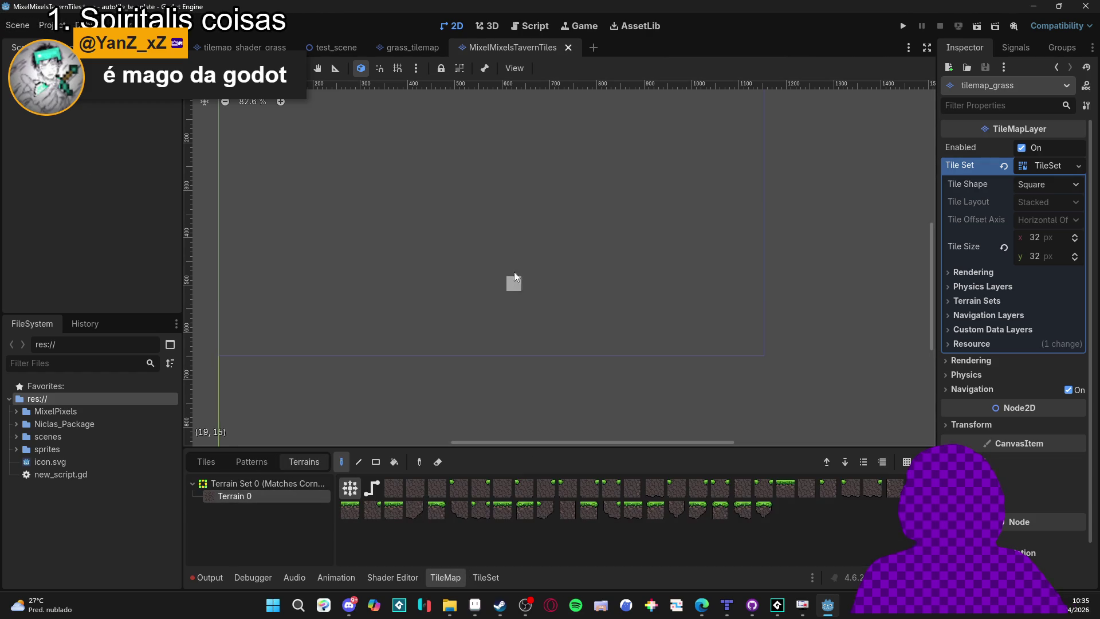
key("ctrl+shift+z")
key("ctrl+shift+z")
key("ctrl+shift+z")
key("ctrl+z")
key("ctrl+z")
key("ctrl+z")
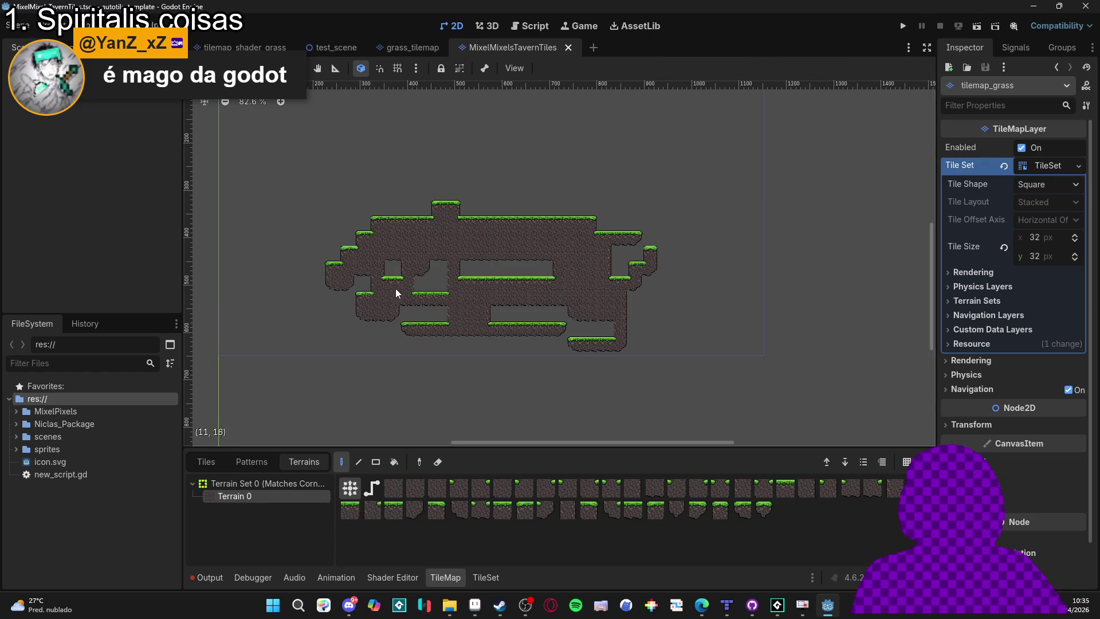
Return to the TileSet sources and inspect the terrain list and rendering settings.
left_click(491, 570)
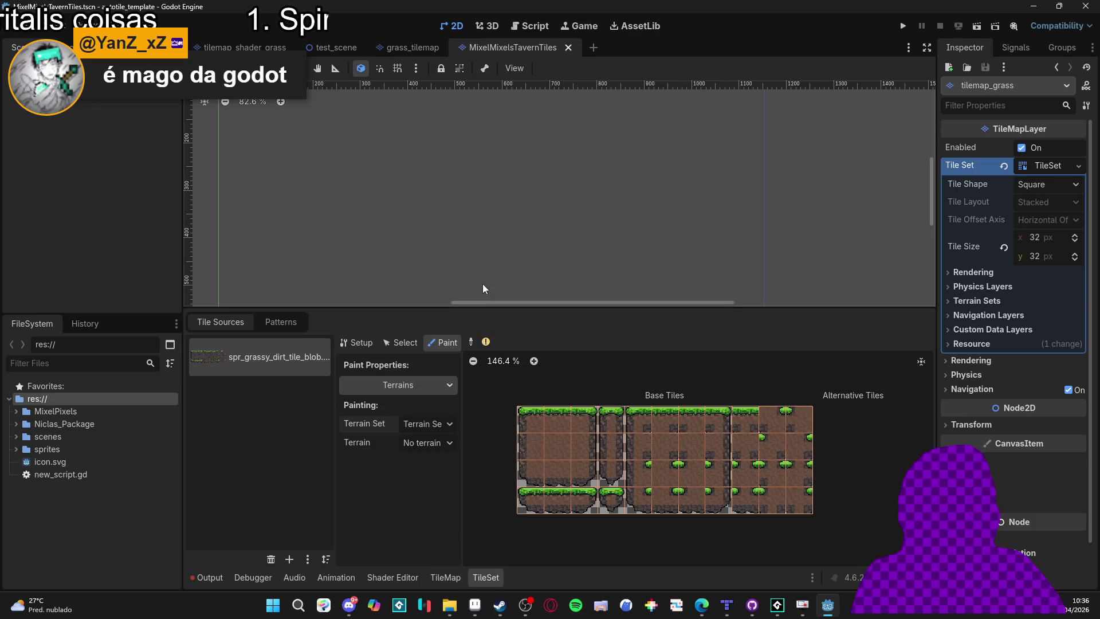
left_click(281, 323)
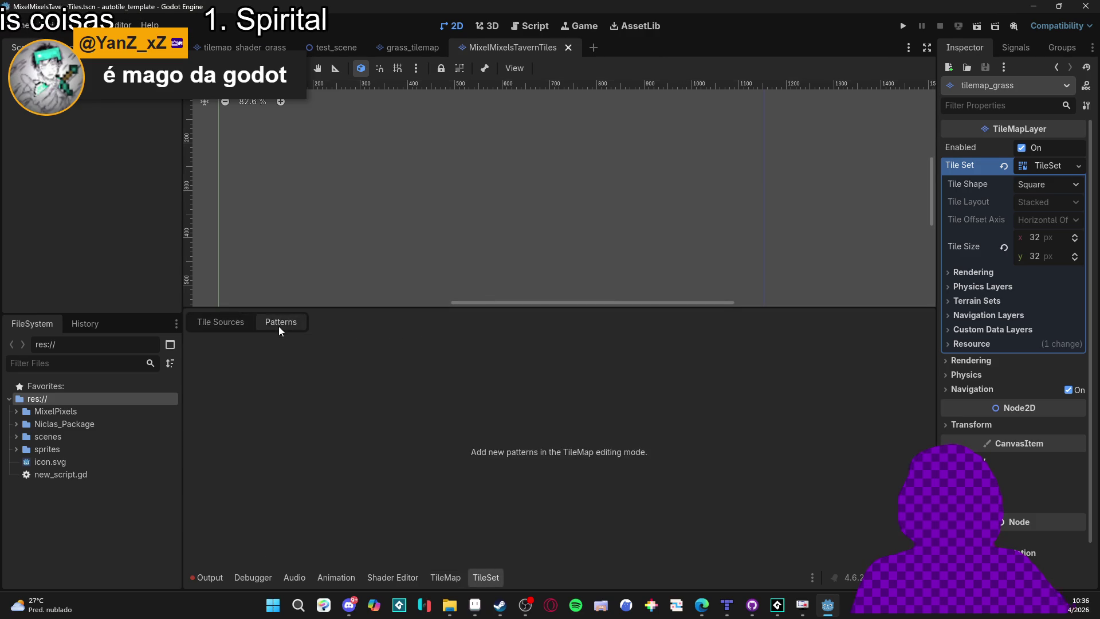
left_click(220, 322)
left_click(445, 444)
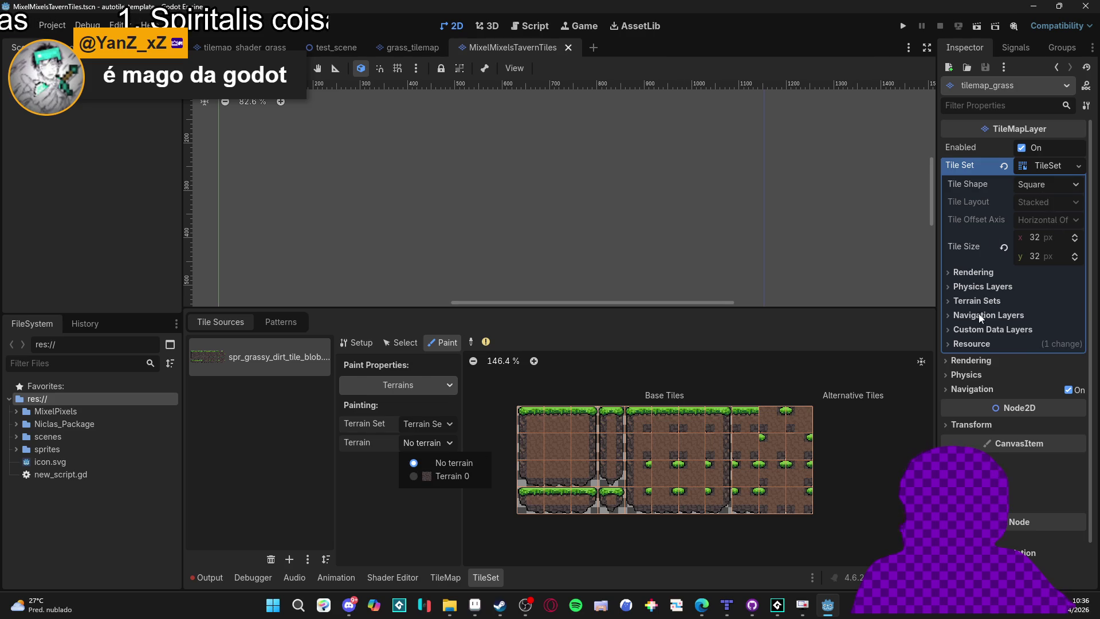
left_click(95, 102)
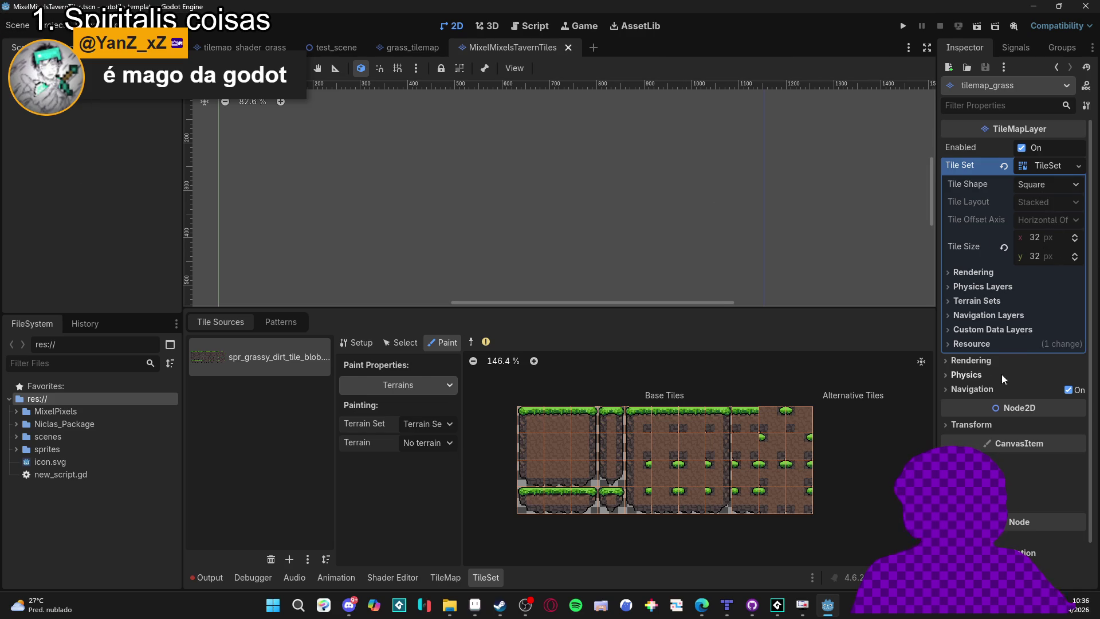
left_click(973, 360)
left_click(981, 365)
left_click(974, 274)
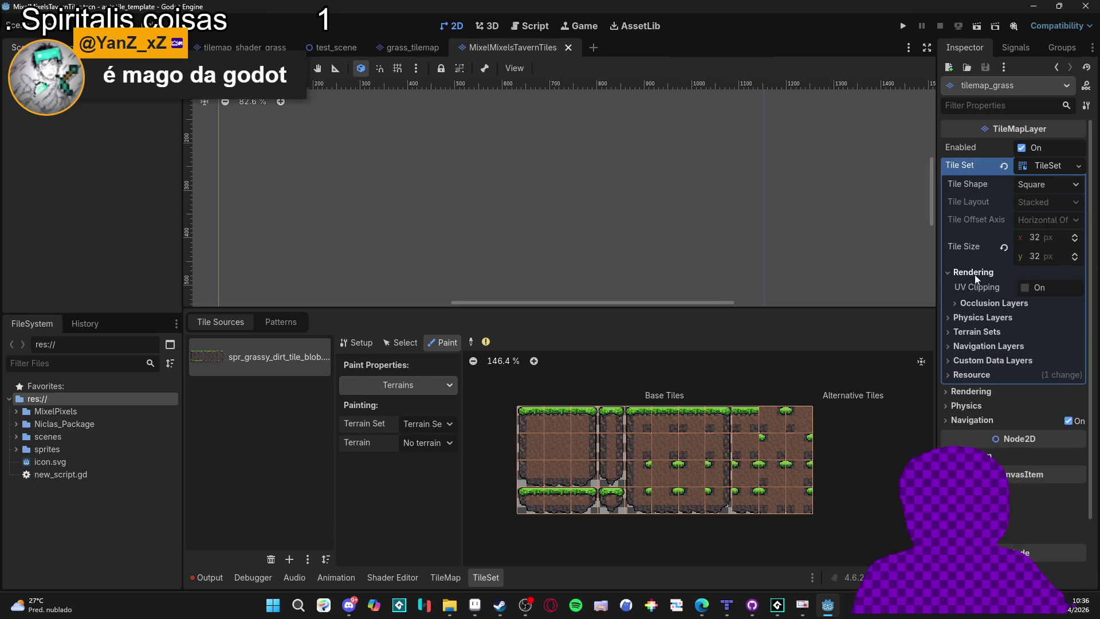
left_click(976, 273)
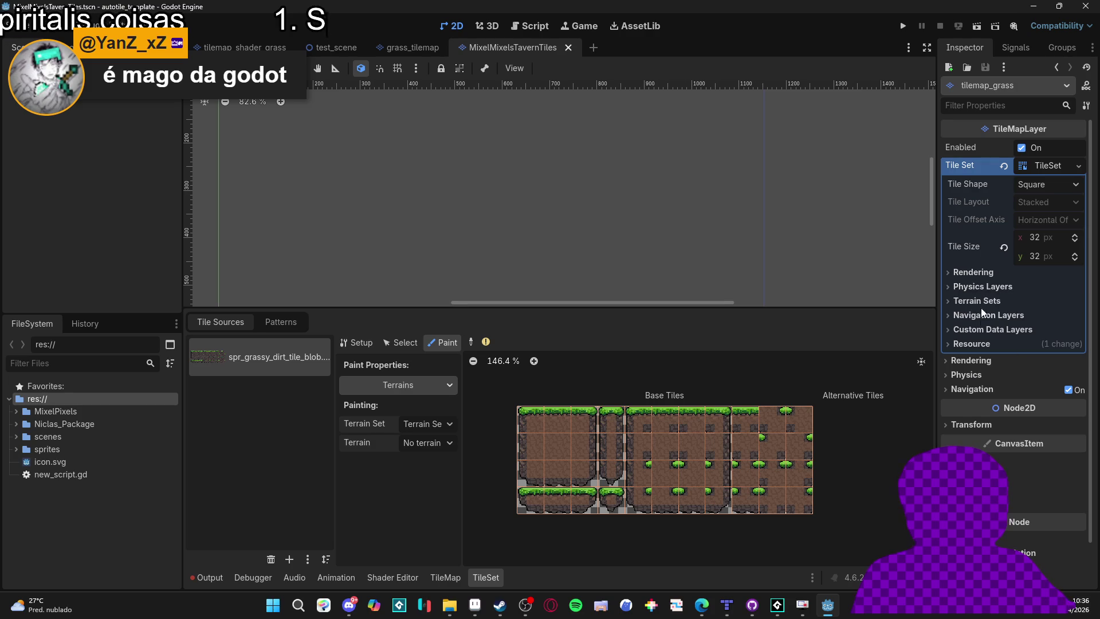
Rename Terrain Sets' terrain to 'tavern' and set its colour to bright green 80df40.
left_click(1016, 302)
left_click(1015, 339)
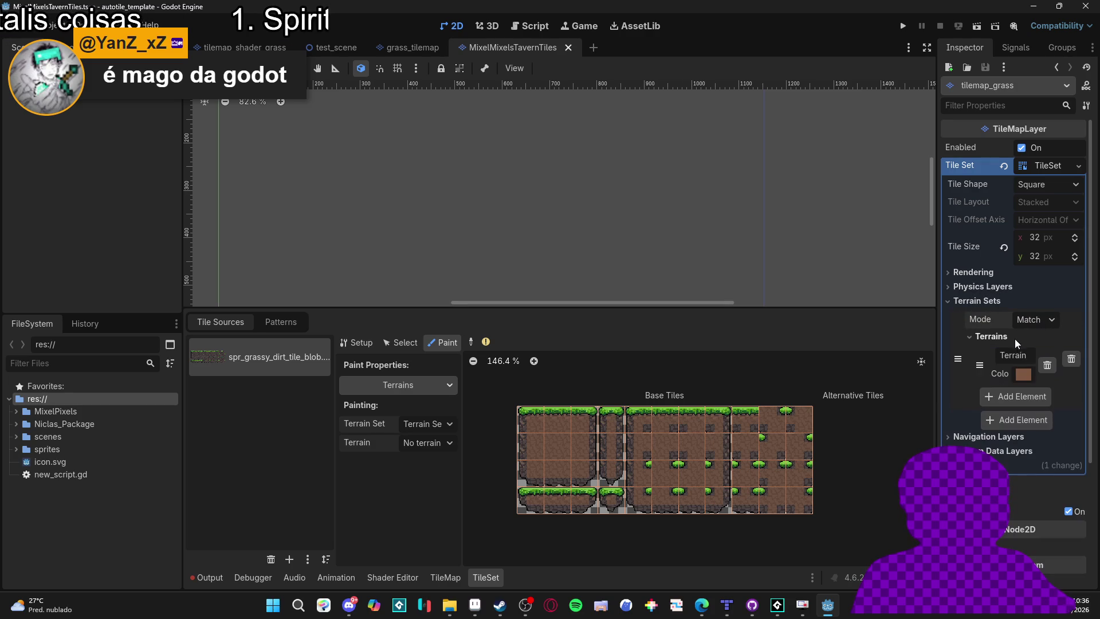
double_click(1012, 355)
type("tavern")
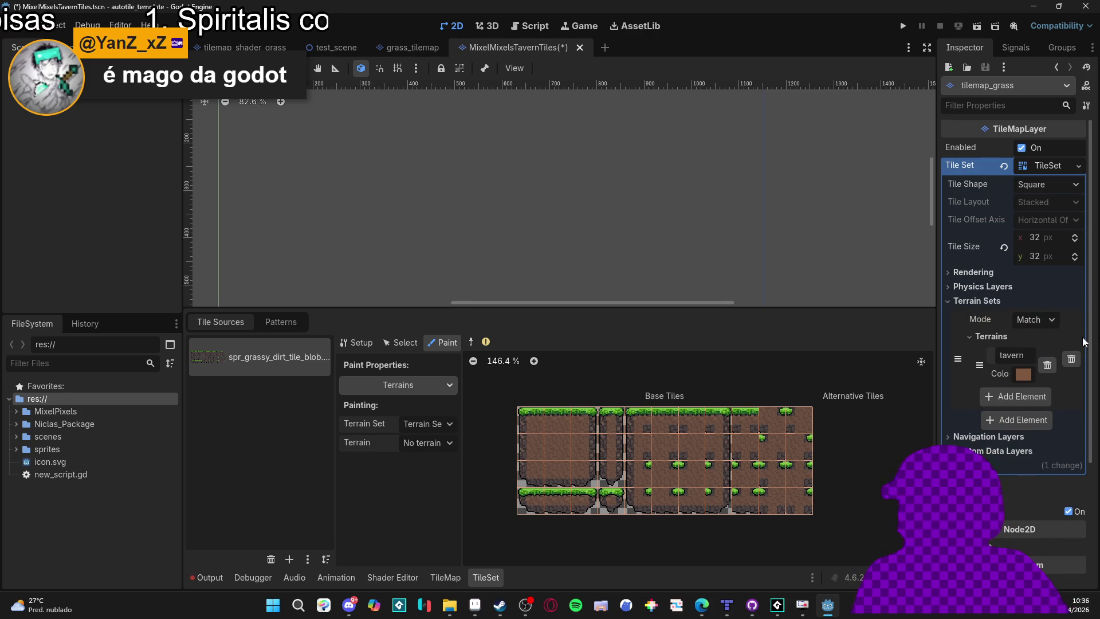
left_click(1023, 375)
left_click_drag(1022, 237, 1027, 232)
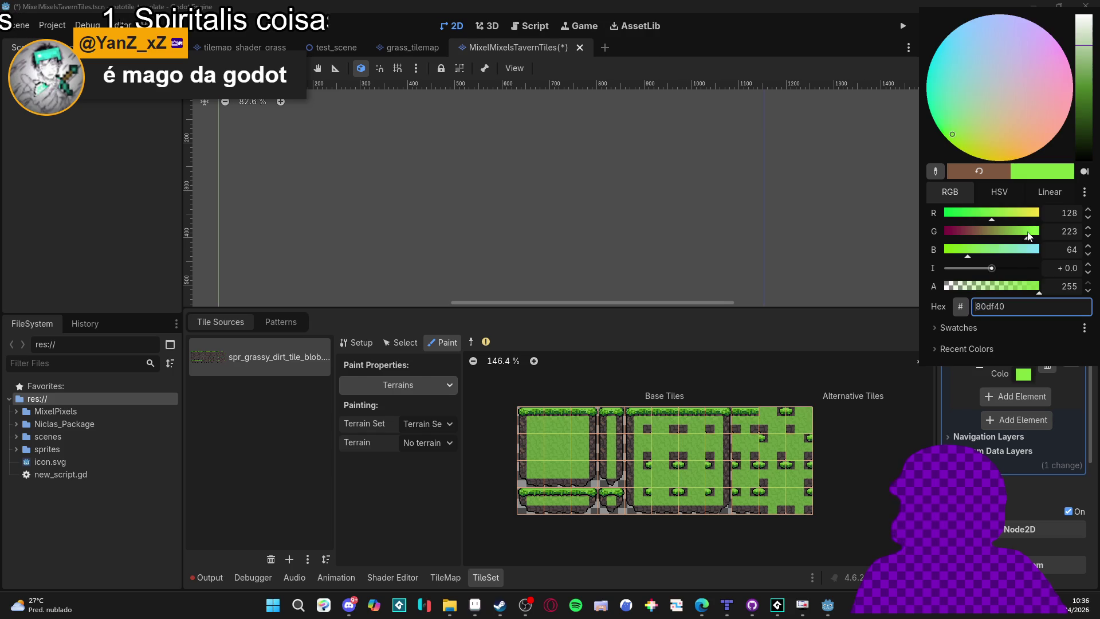
left_click(853, 446)
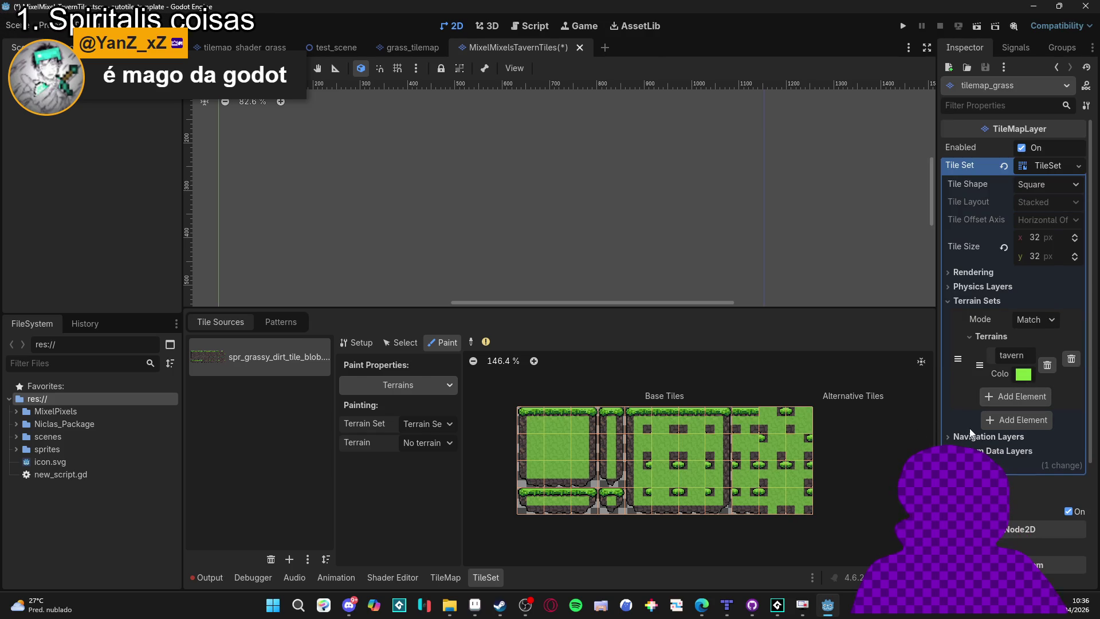
Collapse the terrains list and briefly check the physics layer settings.
left_click(991, 337)
left_click(991, 336)
left_click(991, 337)
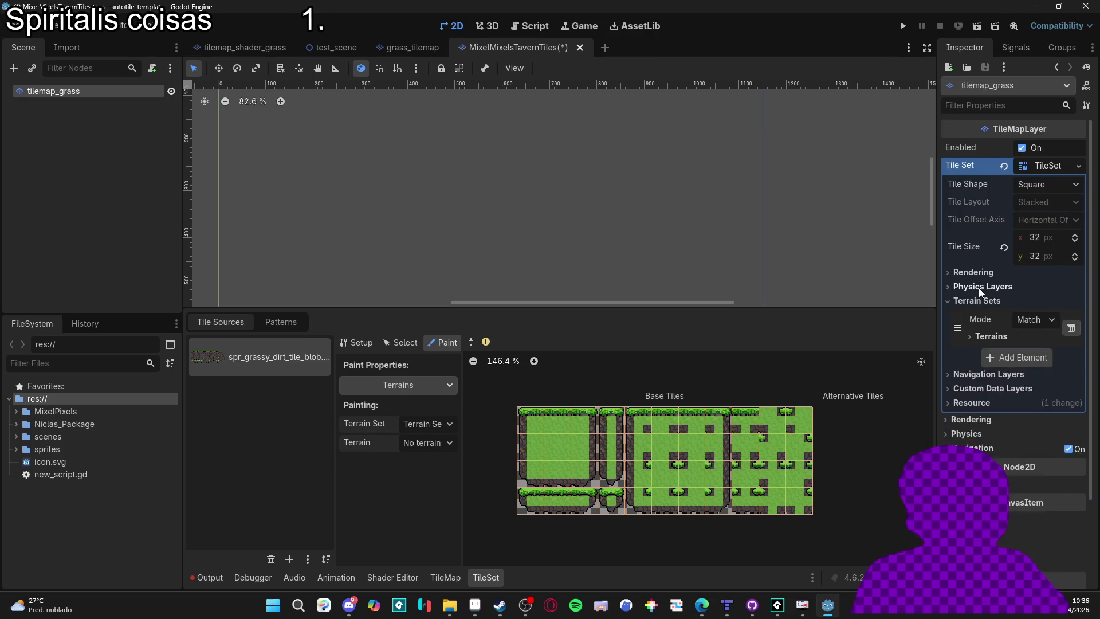
left_click(981, 287)
left_click(981, 287)
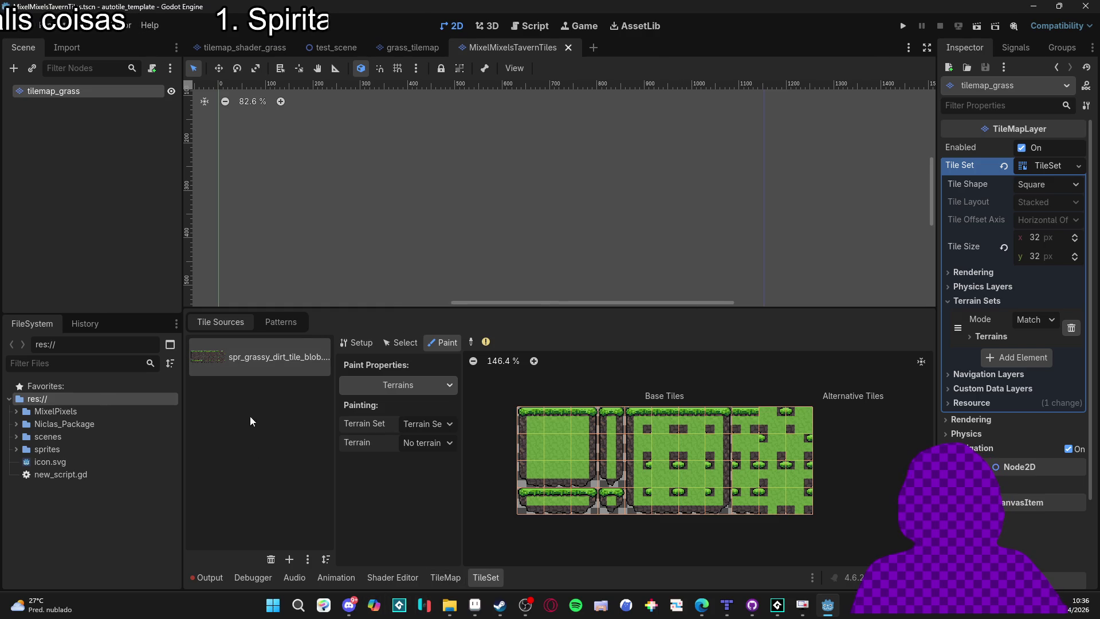
View the tile palette in a taller panel, return to TileSet atlas Setup, open MixelPixels.
left_click(445, 576)
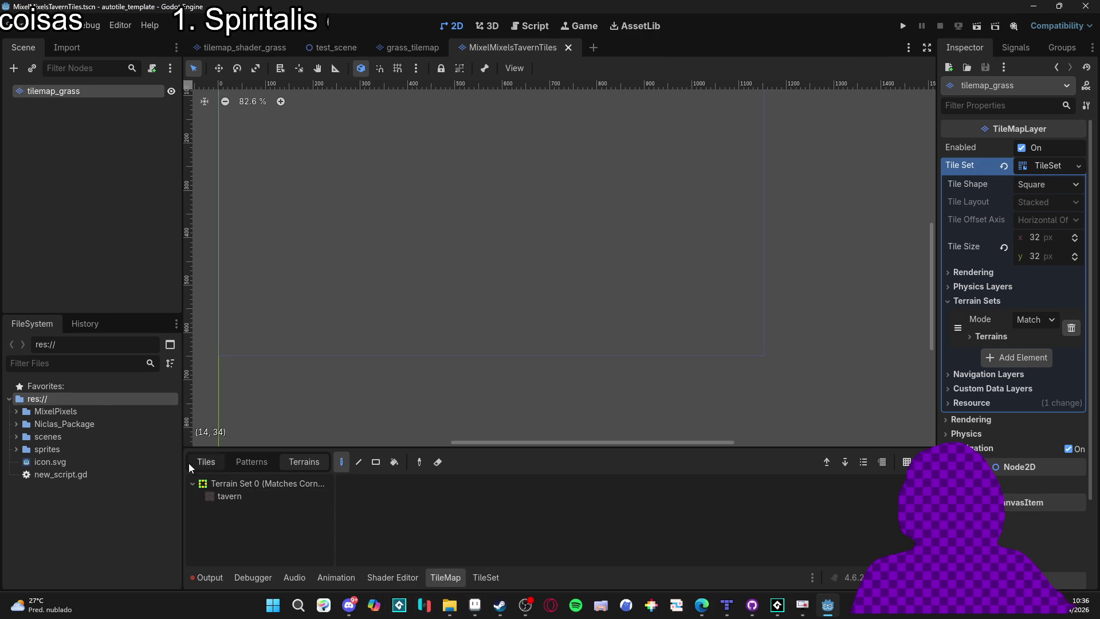
left_click(206, 461)
left_click_drag(359, 446, 361, 343)
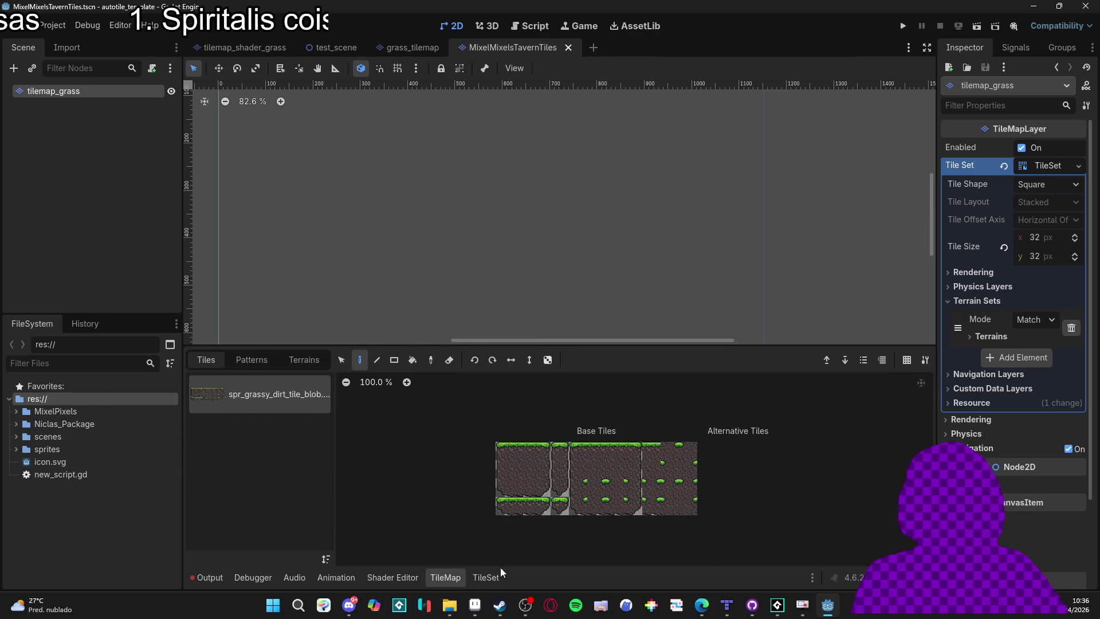
left_click(486, 577)
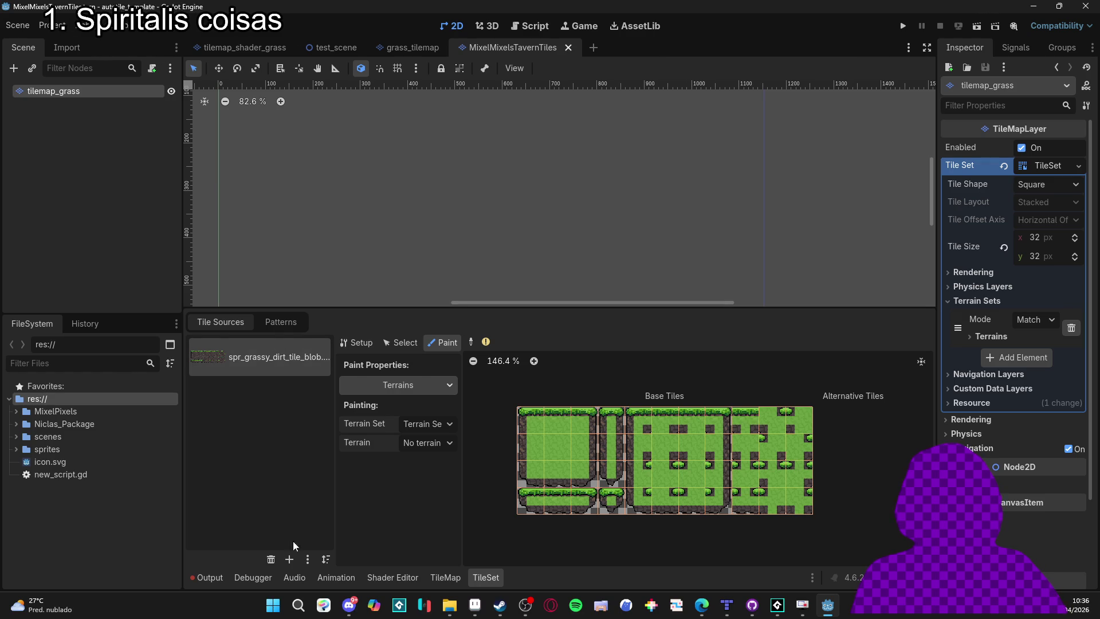
left_click(366, 344)
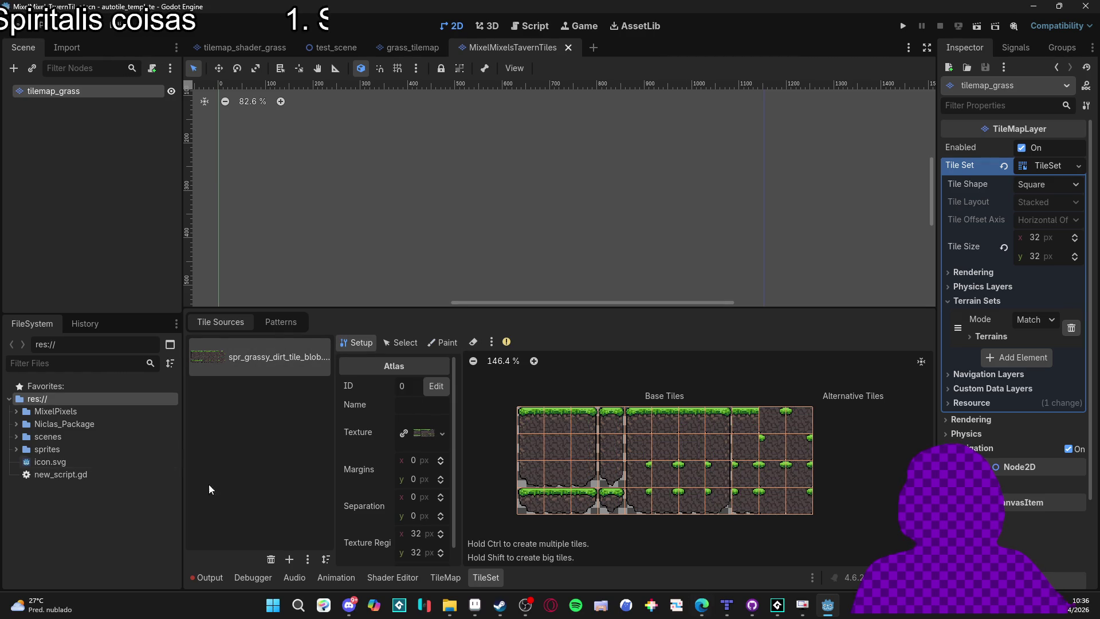
left_click(65, 412)
Check the tavern tiles canvas in Aseprite, then return to the showcases folder window.
mouse_move(451, 609)
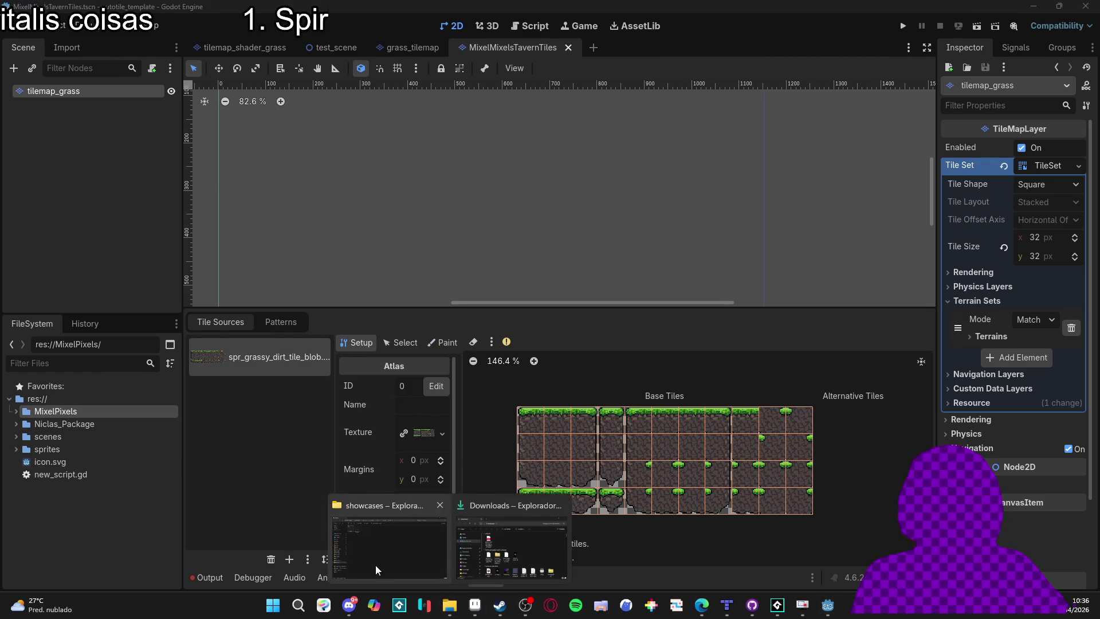
left_click(376, 561)
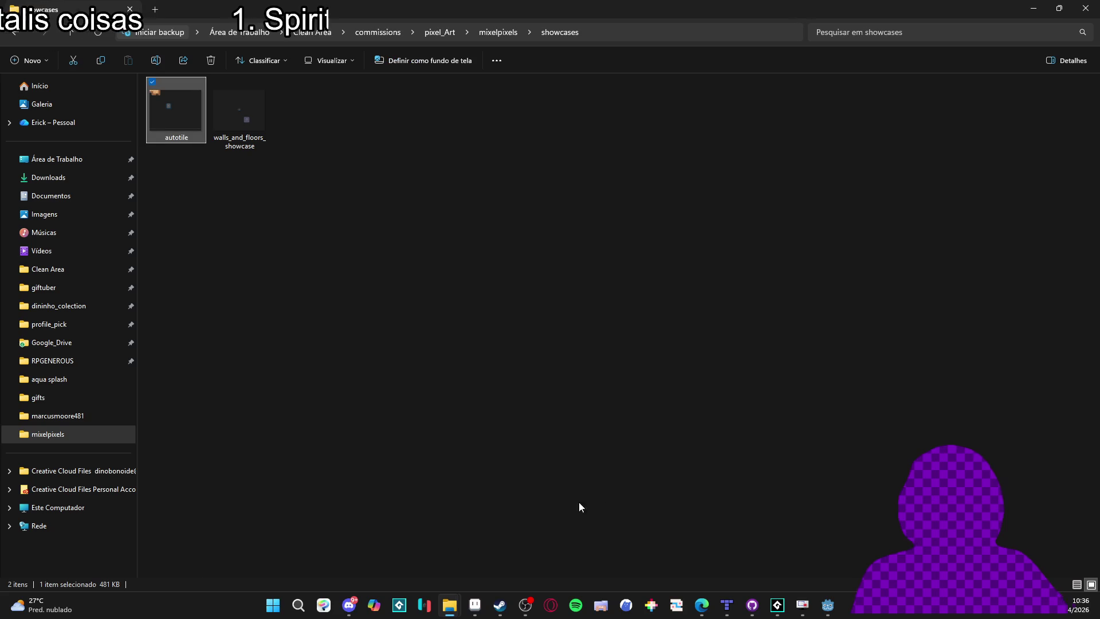
left_click(272, 607)
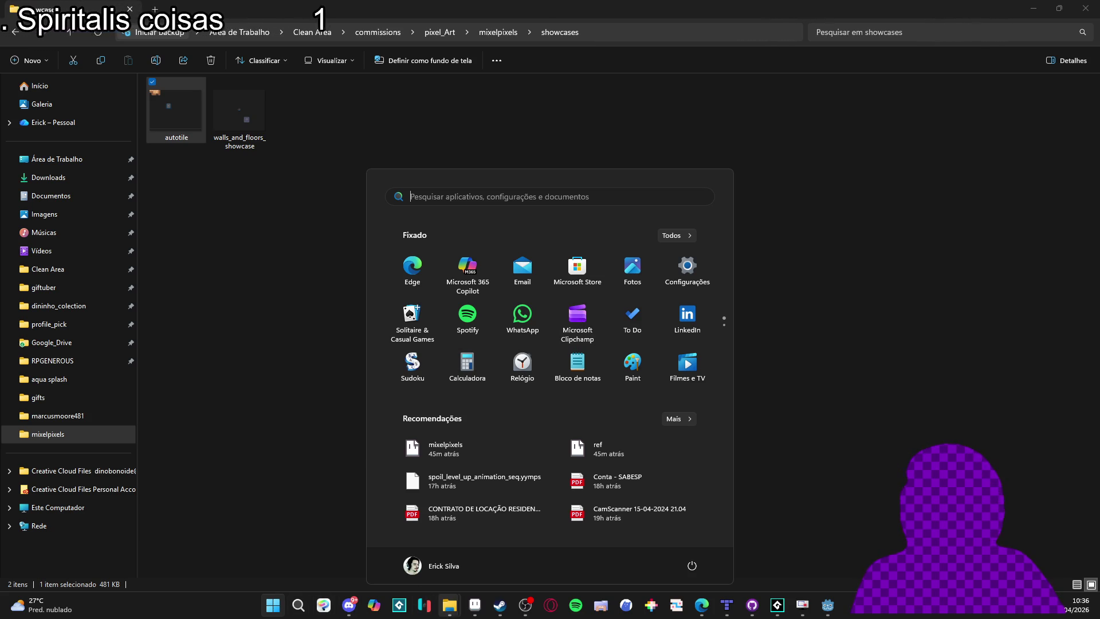
left_click(475, 605)
mouse_move(486, 155)
left_mouse_down()
mouse_move(589, 98)
mouse_move(524, 126)
left_mouse_up()
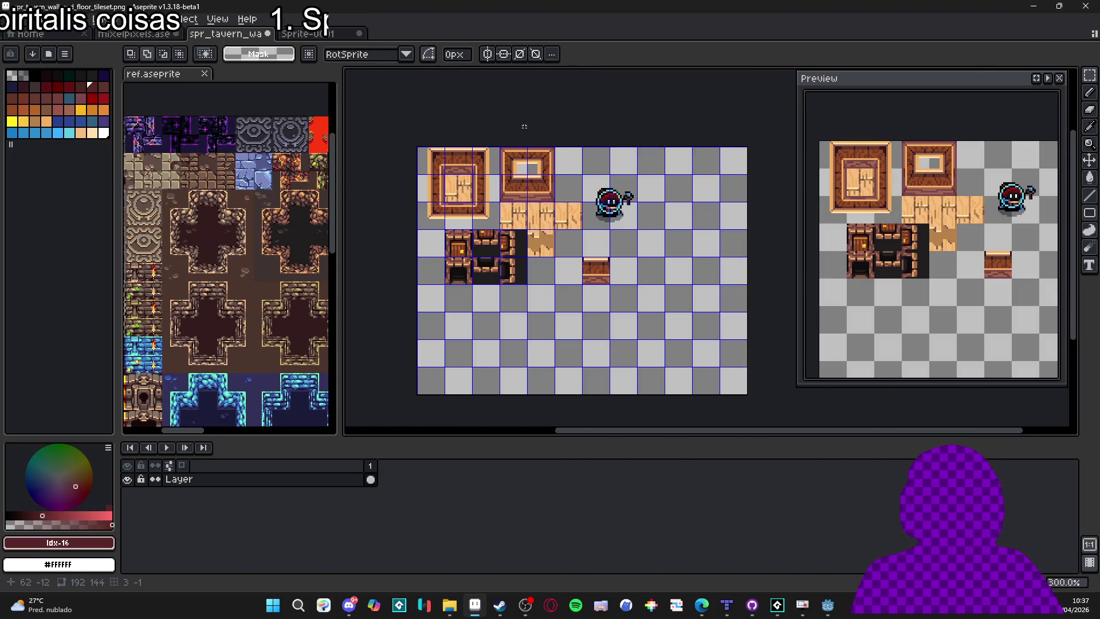
mouse_move(449, 605)
left_click(409, 549)
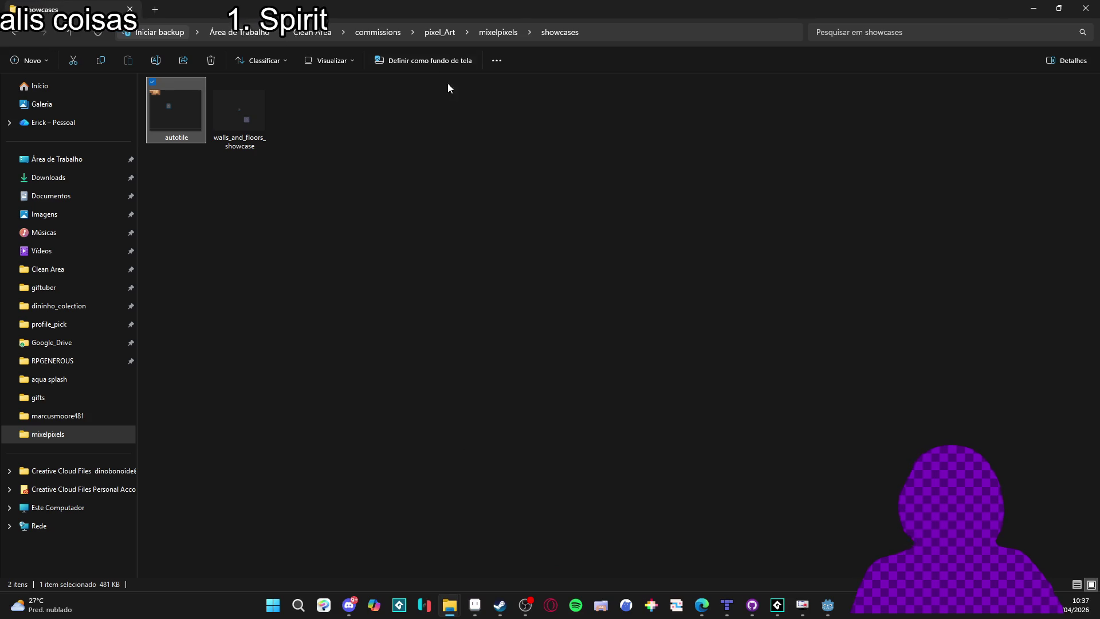
left_click(455, 33)
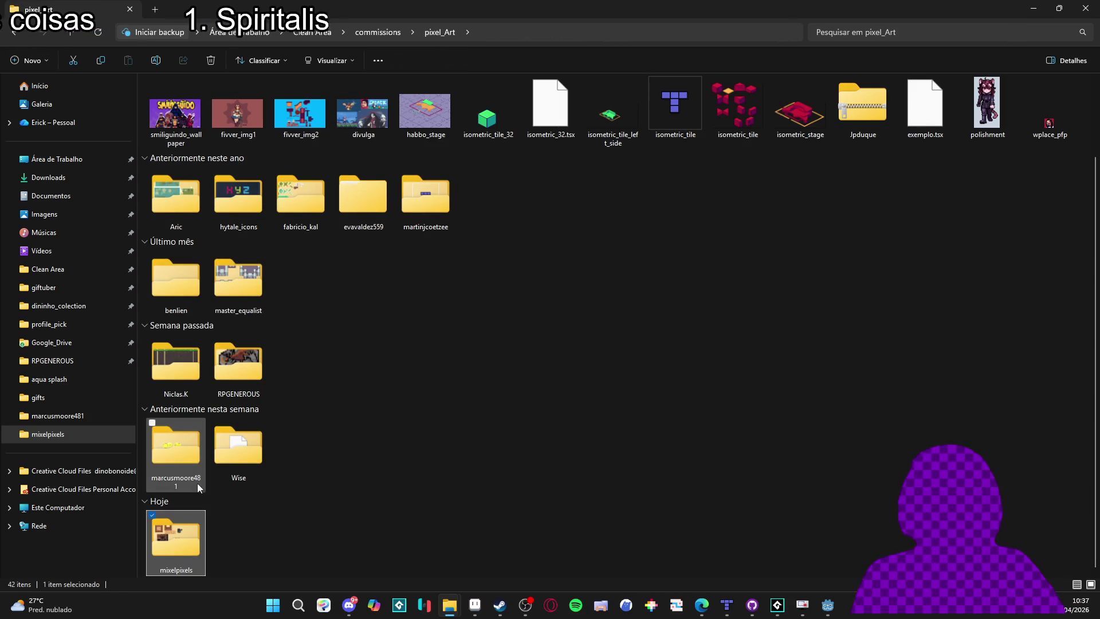
double_click(198, 487)
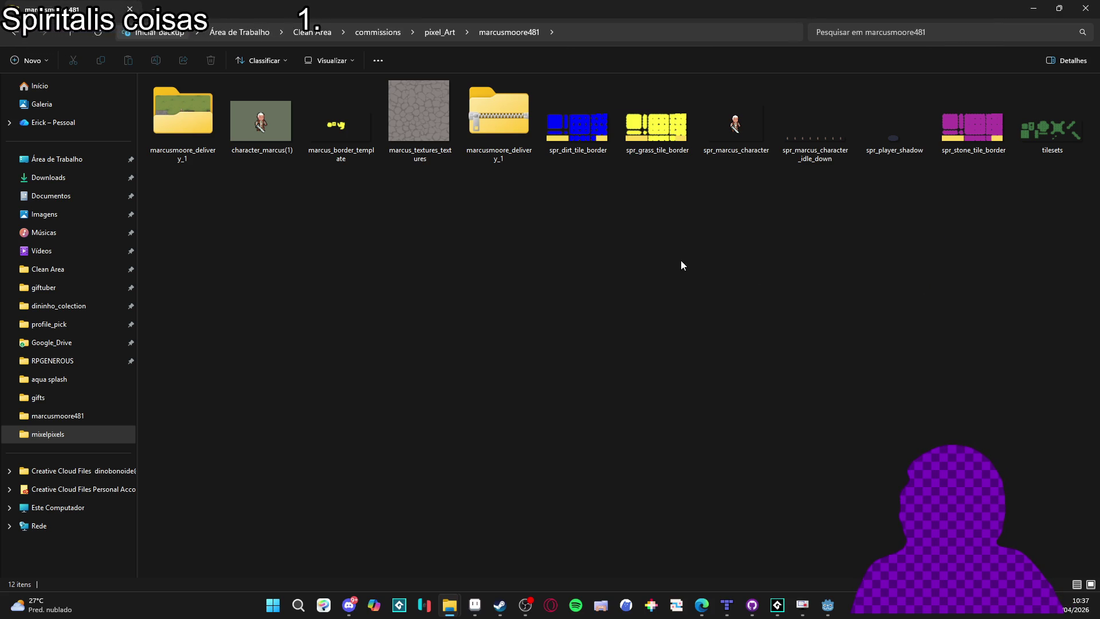
double_click(187, 155)
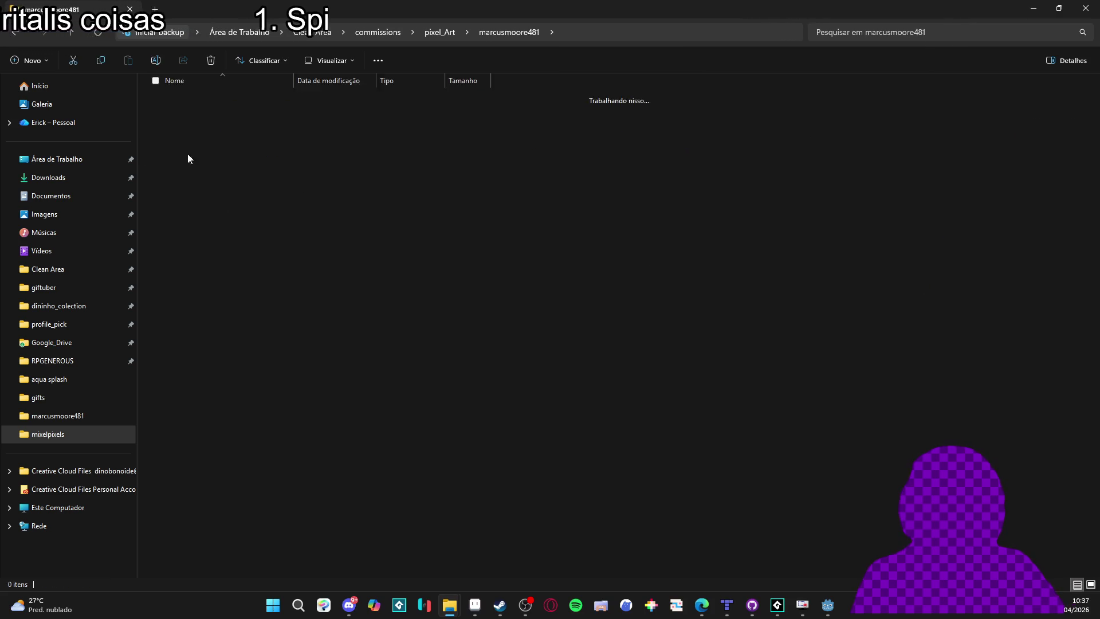
left_click(15, 31)
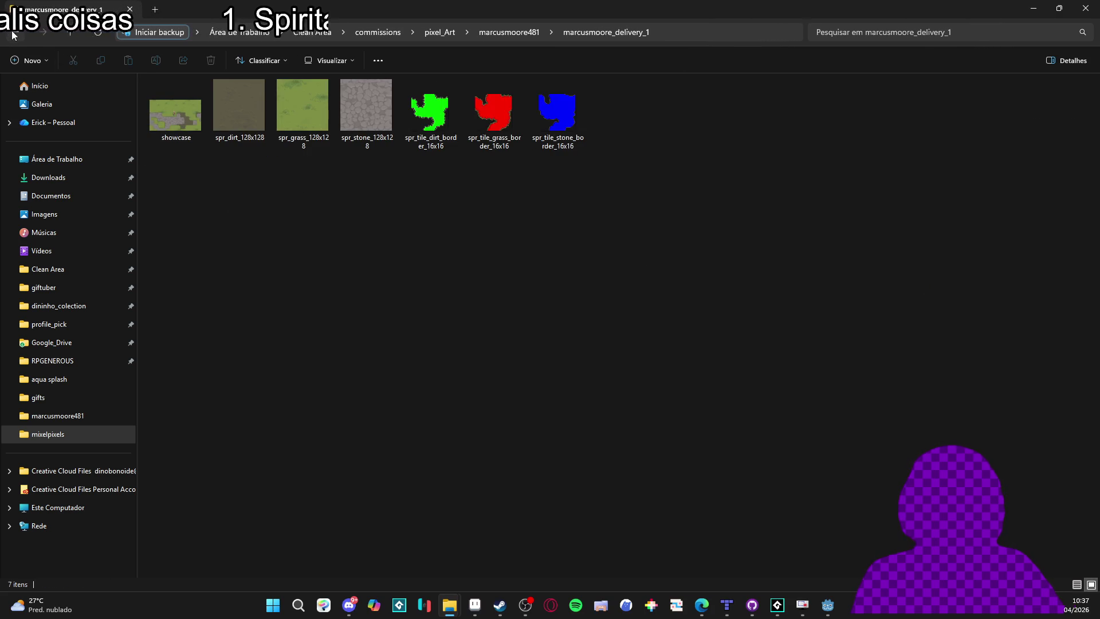
left_click(840, 350)
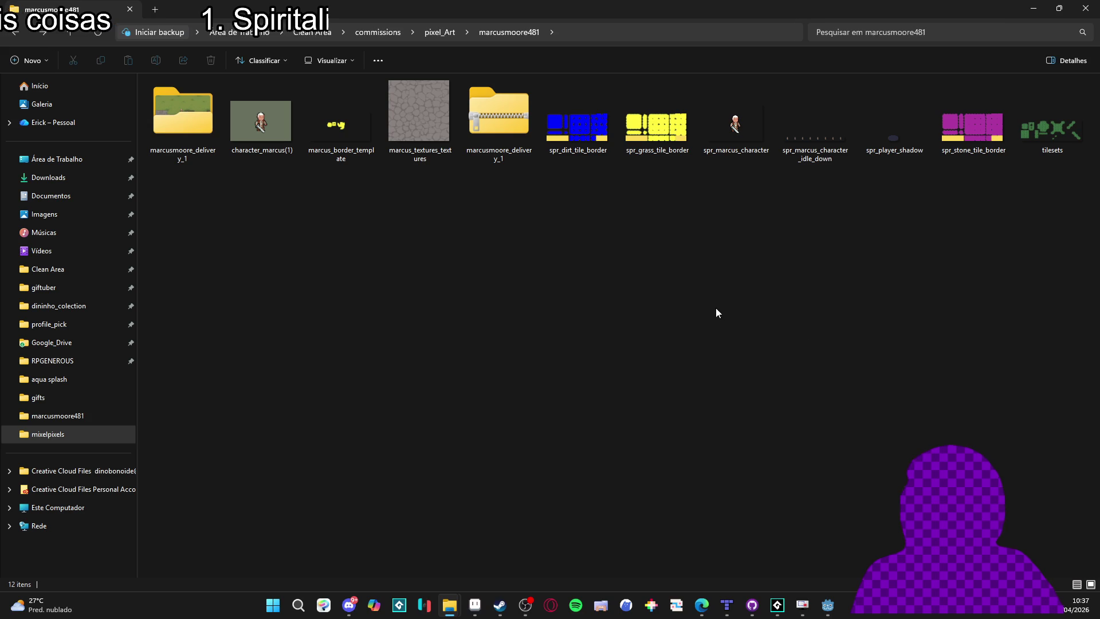
left_click(286, 606)
type("loto")
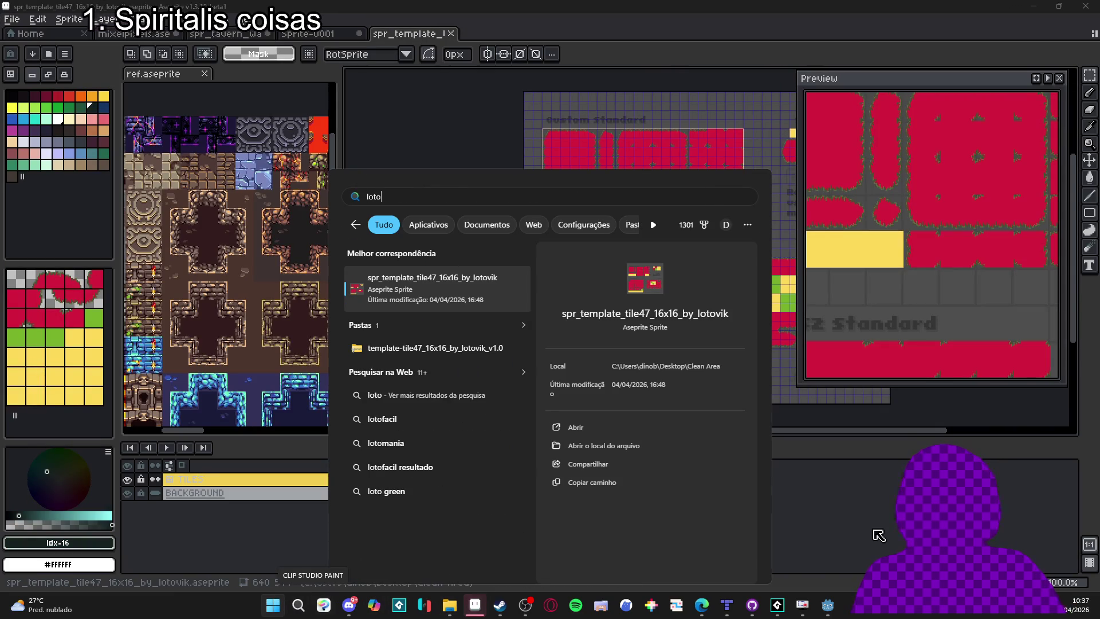
left_click_drag(670, 273, 519, 285)
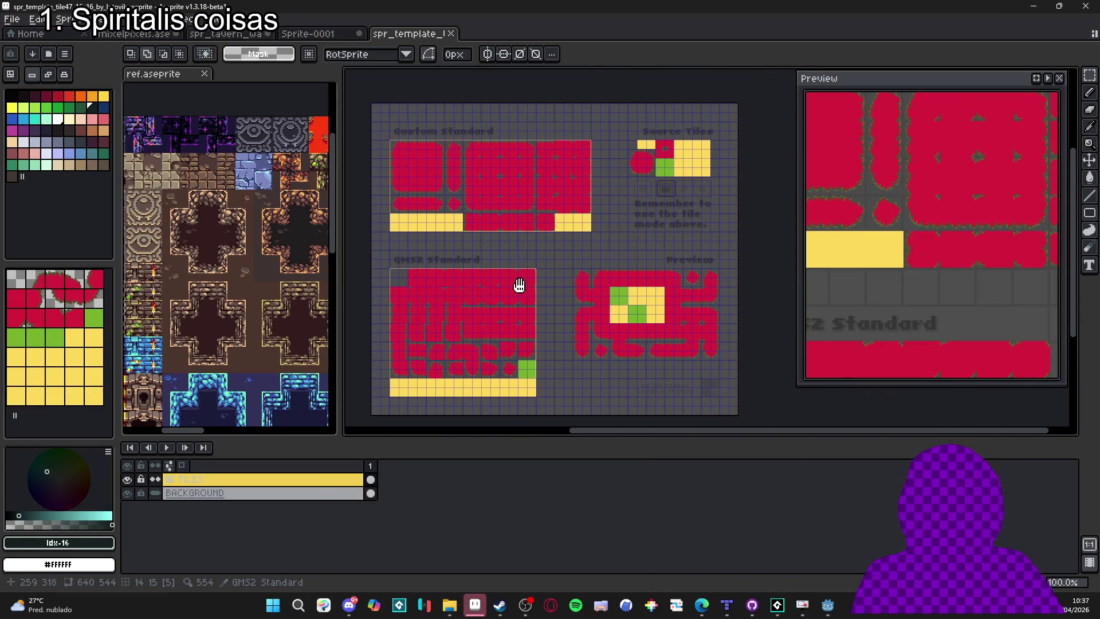
left_click_drag(620, 202, 630, 214)
scroll(599, 147, "up", 1)
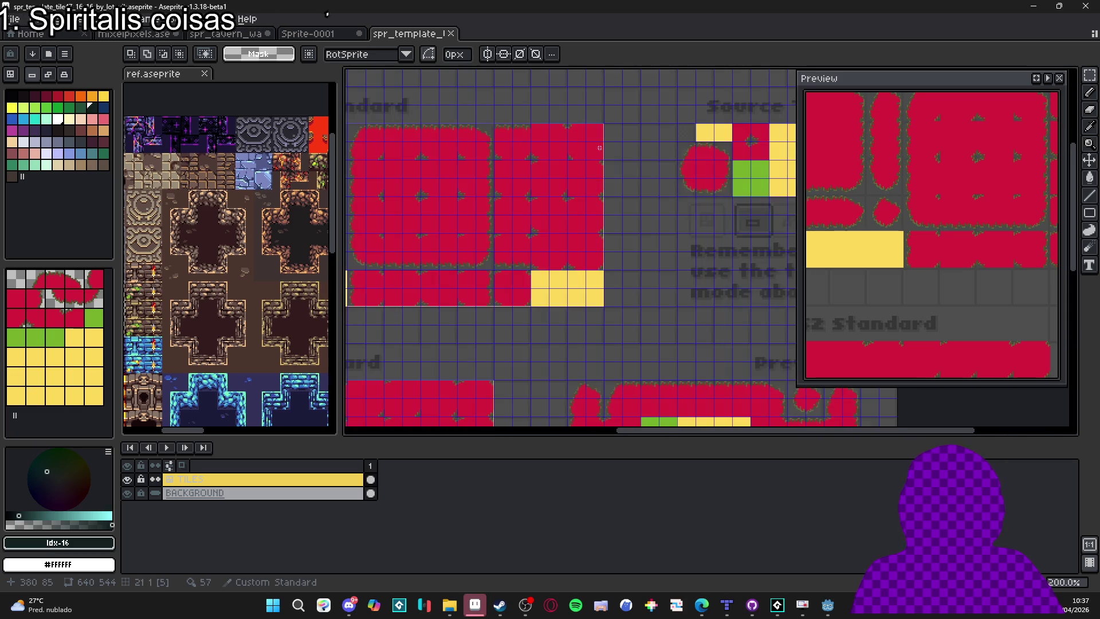
scroll(599, 148, "down", 1)
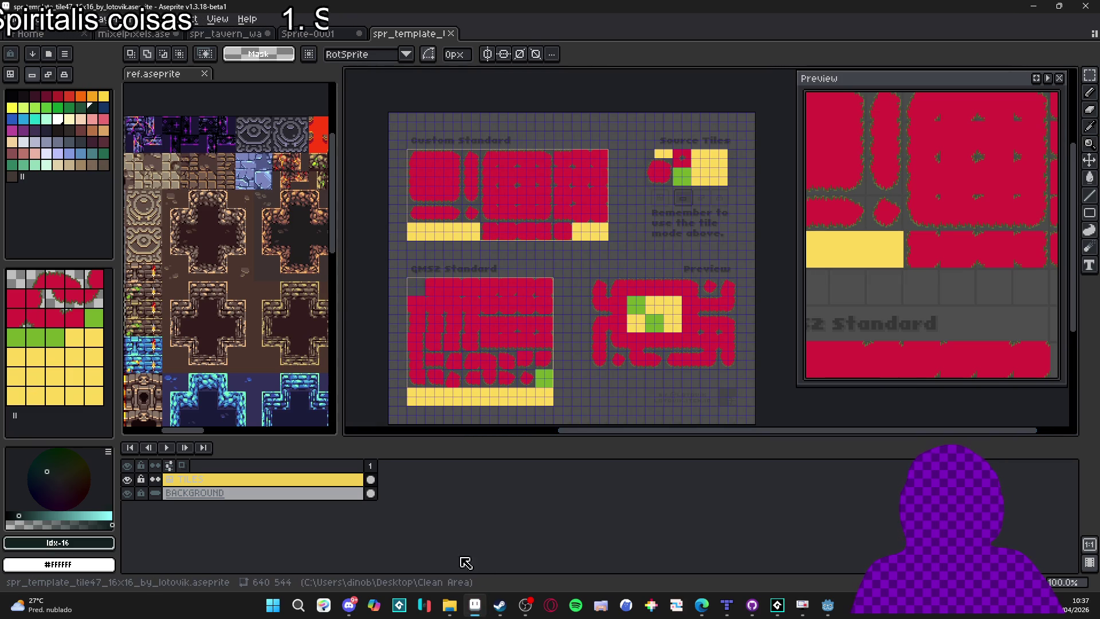
mouse_move(449, 604)
mouse_move(414, 570)
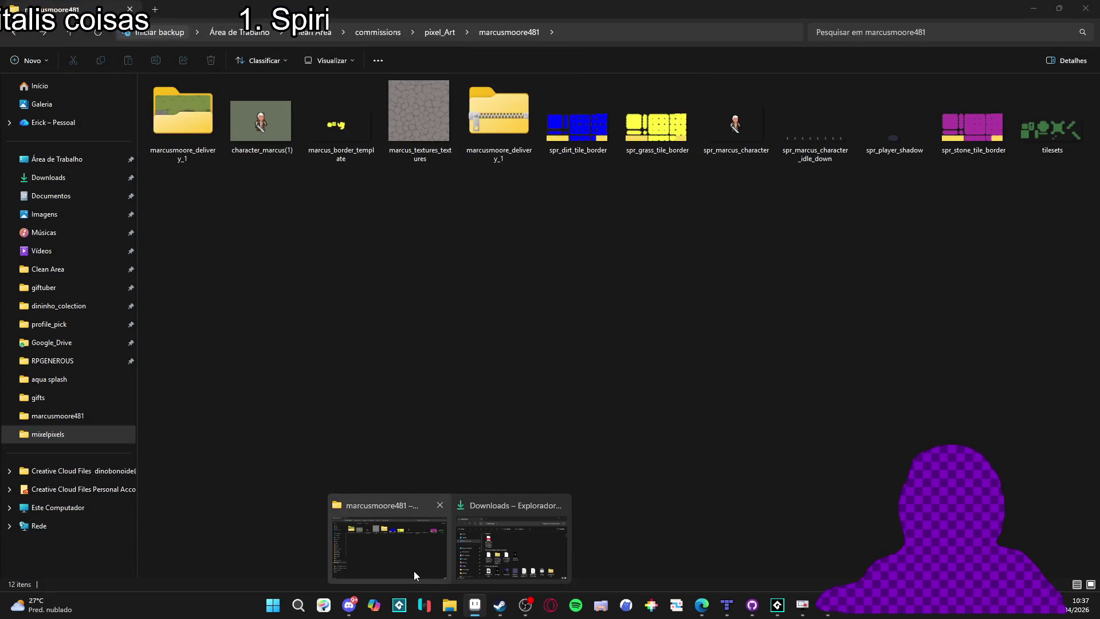
left_click(411, 577)
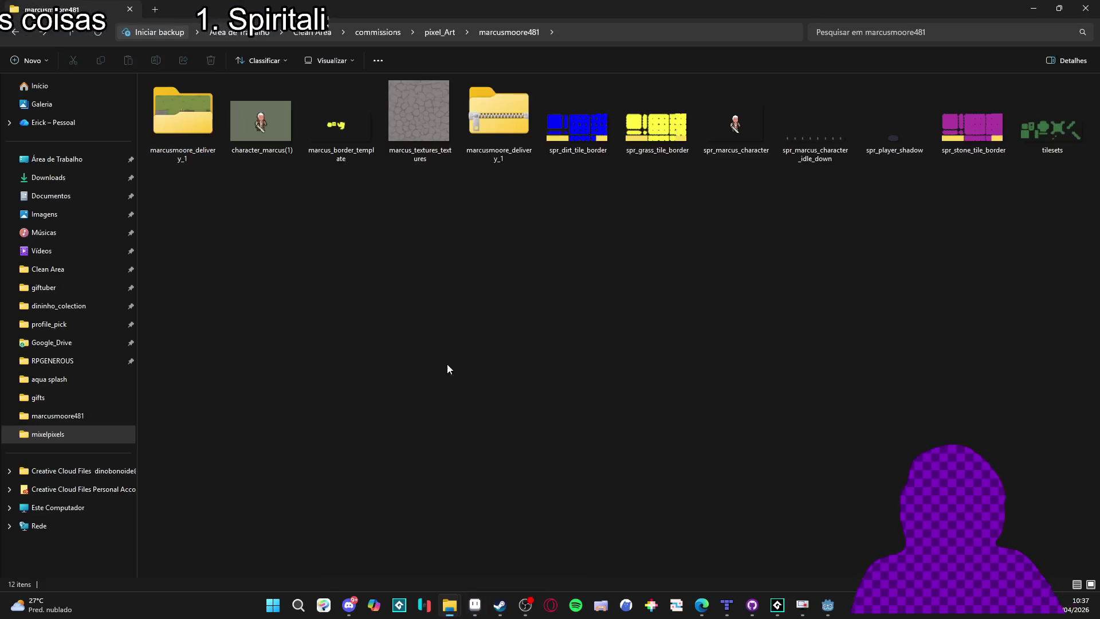
left_click(438, 32)
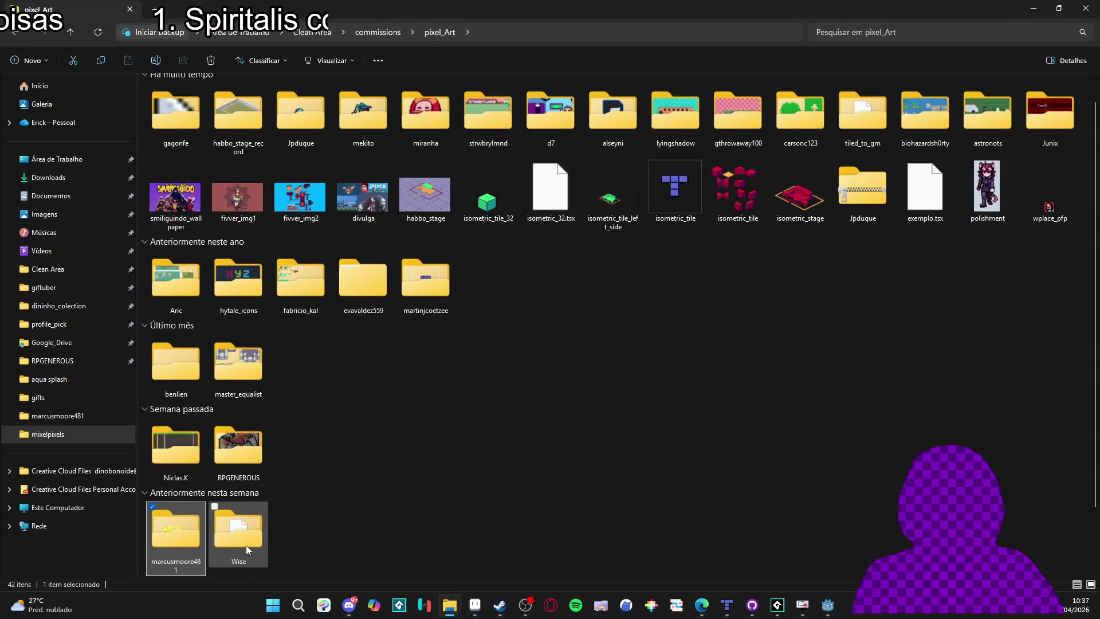
double_click(182, 533)
key("alt+Tab")
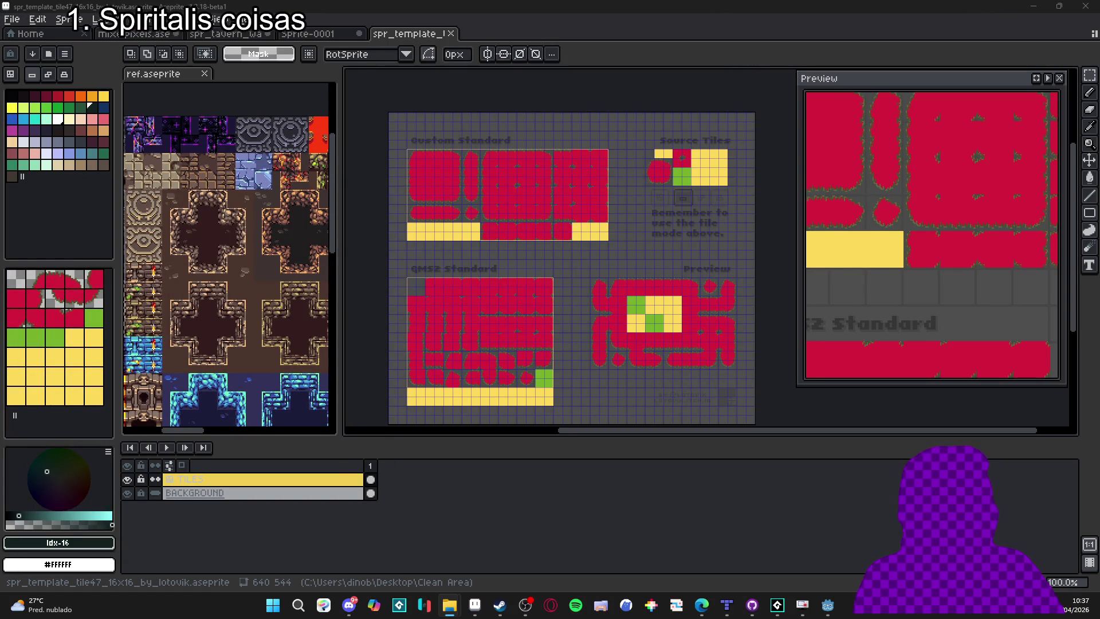
In the spr_tavern tileset, marquee-select the top-left wall tiles.
left_click(227, 33)
scroll(467, 191, "up", 4)
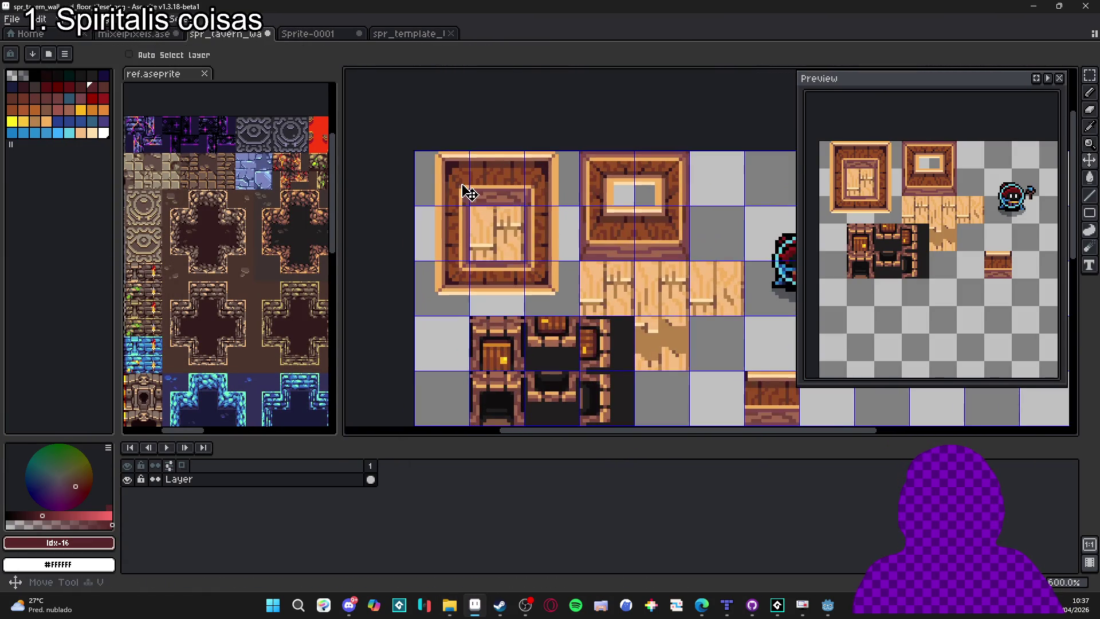
key("m")
left_click_drag(454, 177, 573, 309)
mouse_move(589, 163)
left_mouse_down()
mouse_move(618, 177)
mouse_move(681, 255)
left_mouse_up()
Compare the lotovik template, Sprite-0001 and tavern documents, ending on the template.
left_click(397, 34)
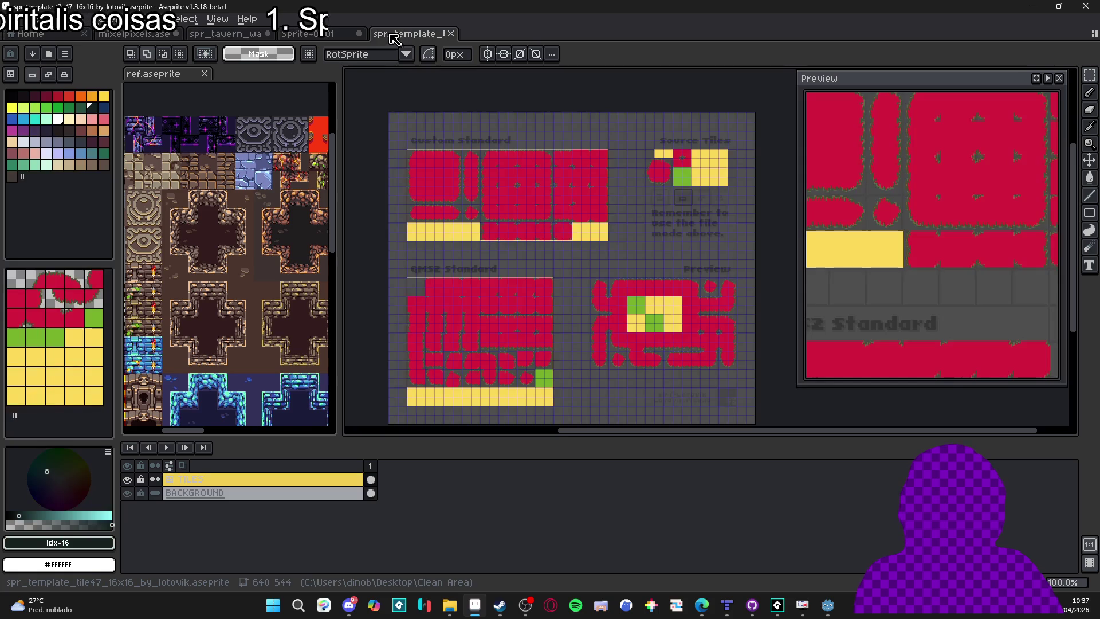
scroll(633, 155, "up", 3)
left_click(321, 33)
left_click(226, 33)
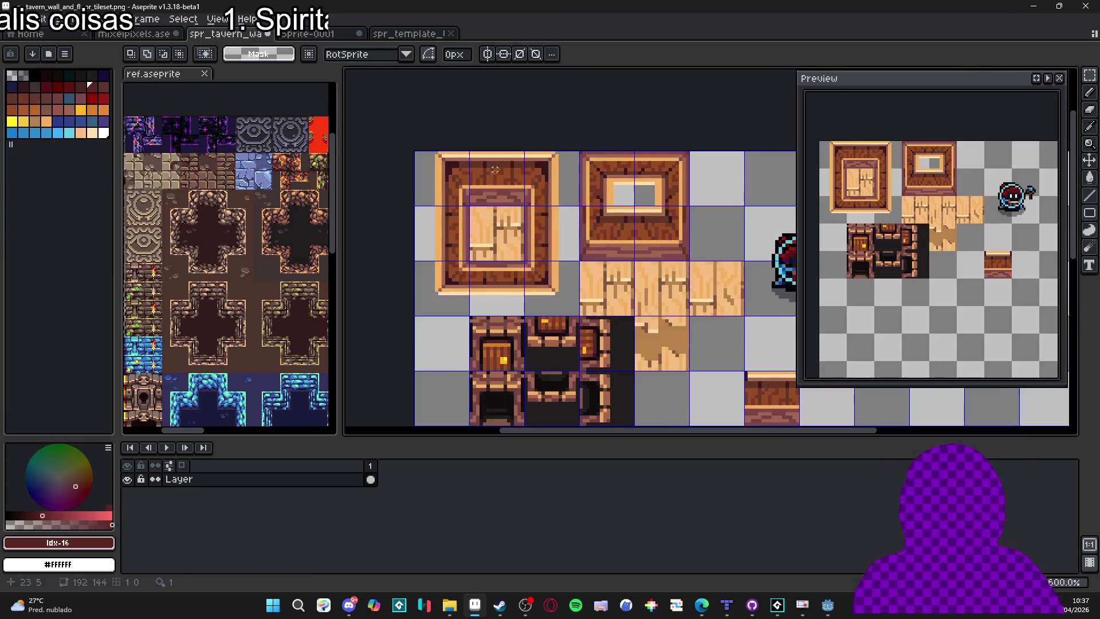
key("v")
scroll(488, 198, "up", 1)
key("m")
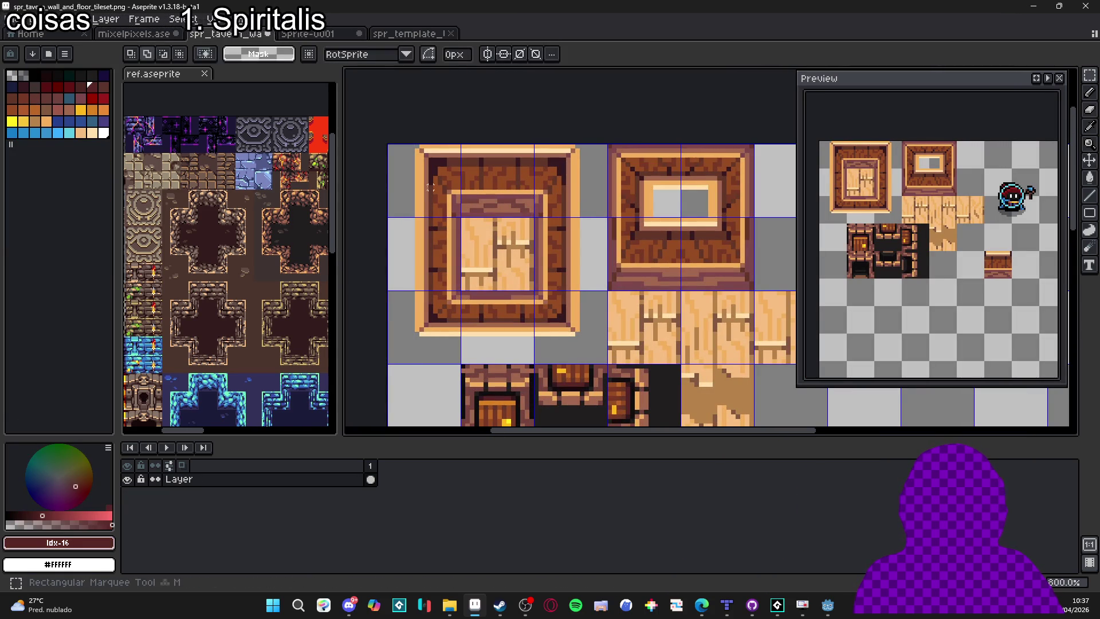
left_click(397, 33)
scroll(373, 239, "up", 2)
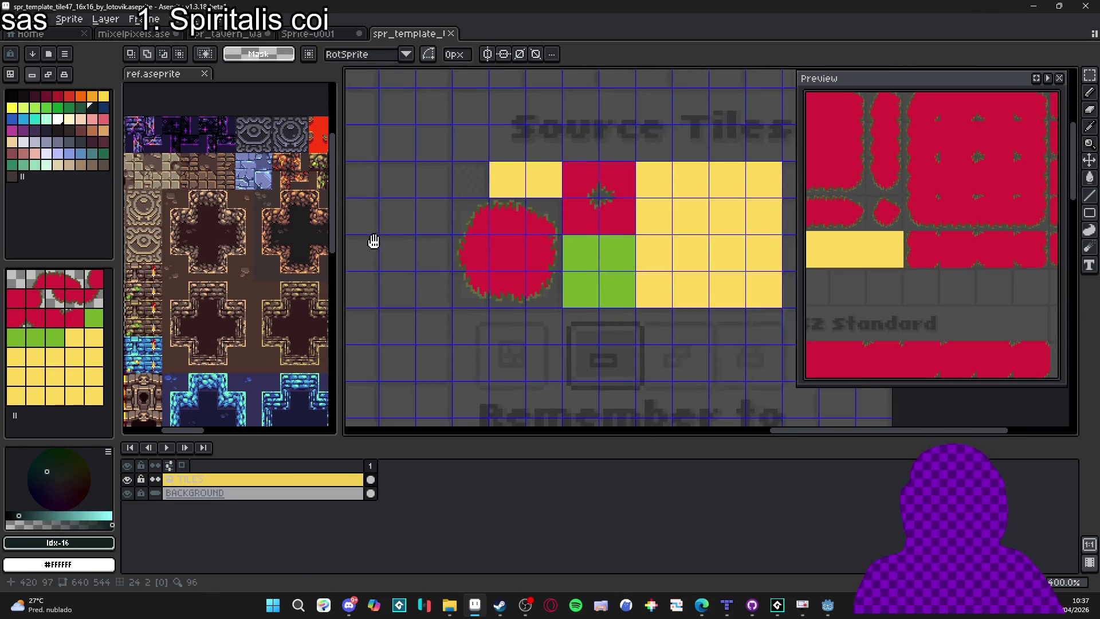
Erase the red blob source tiles and place the pasted wooden tile in their spot.
left_click_drag(460, 220, 543, 291)
key("Delete")
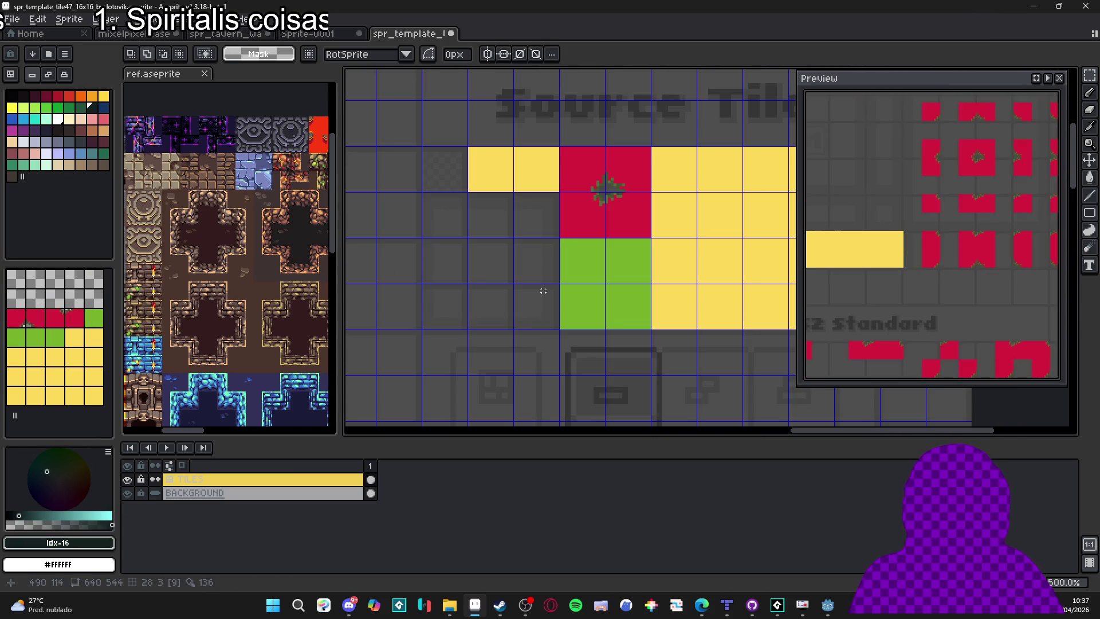
key("ctrl+v")
left_click_drag(591, 230, 491, 238)
scroll(510, 232, "up", 2)
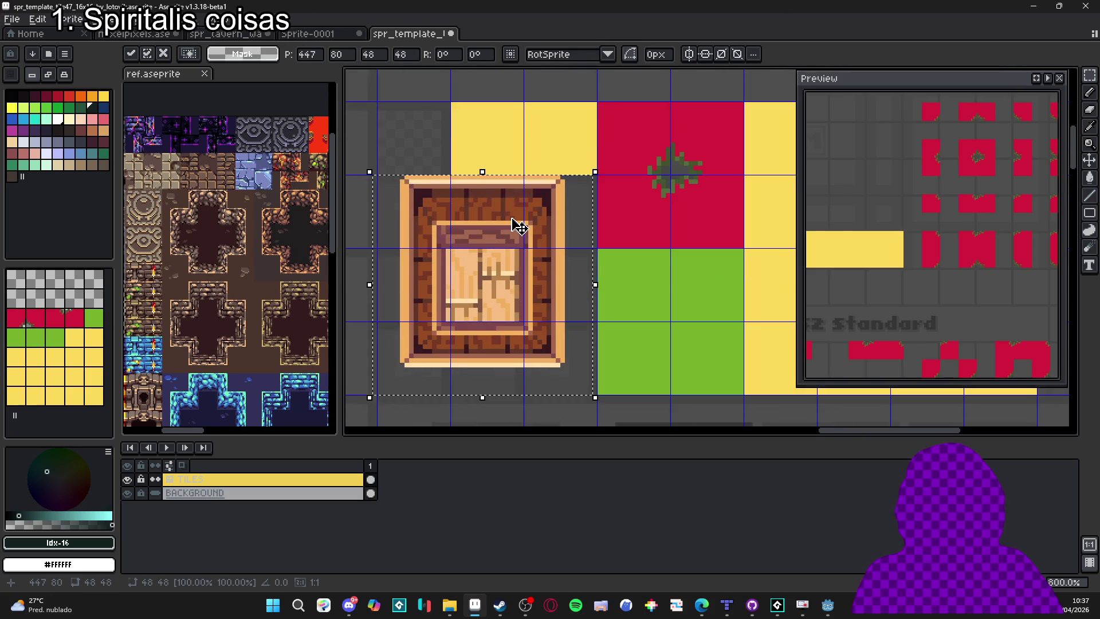
key("Return")
scroll(526, 226, "down", 6)
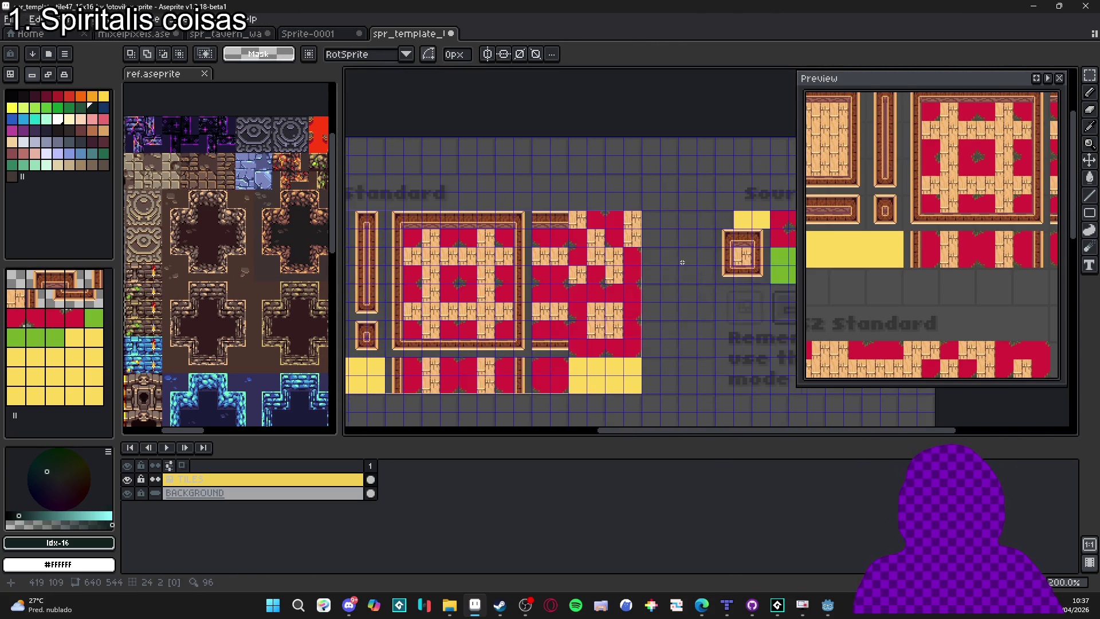
Copy the framed 2x2 tile block from the tavern tileset.
left_click(313, 33)
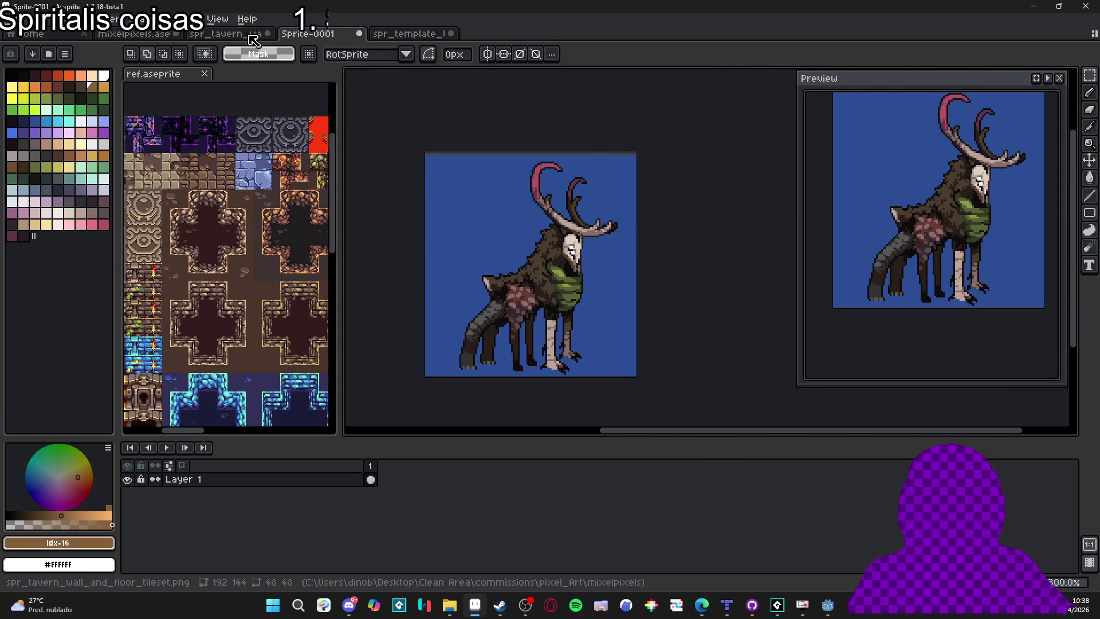
left_click(229, 33)
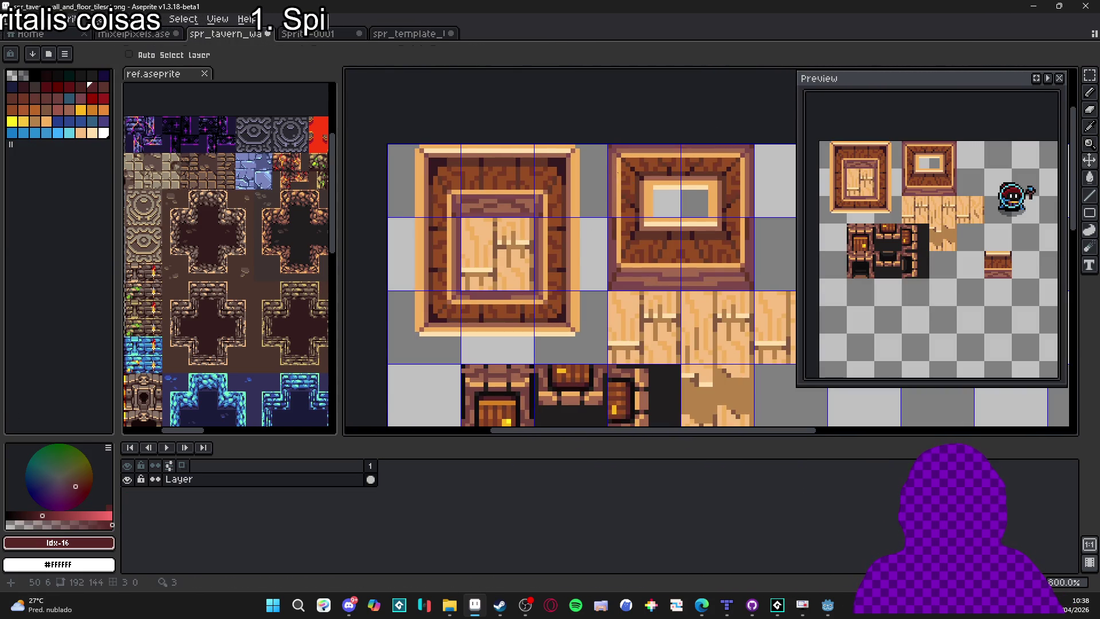
left_click(618, 174)
key("ctrl+c")
Replace the template's red 2x2 source block with the framed tavern wall block.
left_click(409, 34)
key("ctrl+v")
scroll(601, 223, "up", 4)
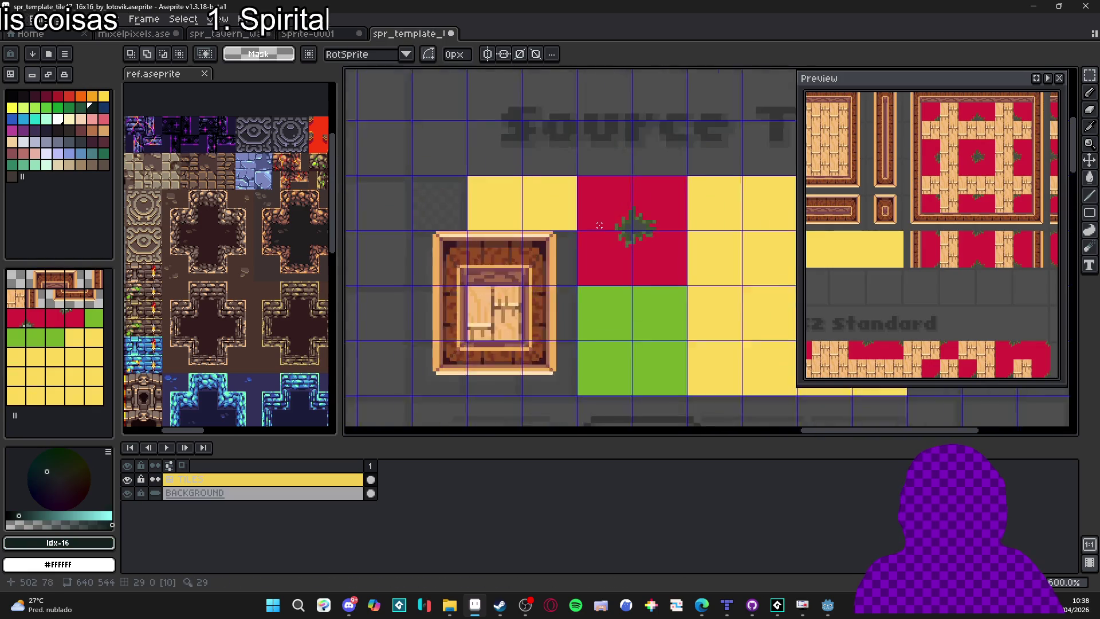
key("ctrl+v")
key("Escape")
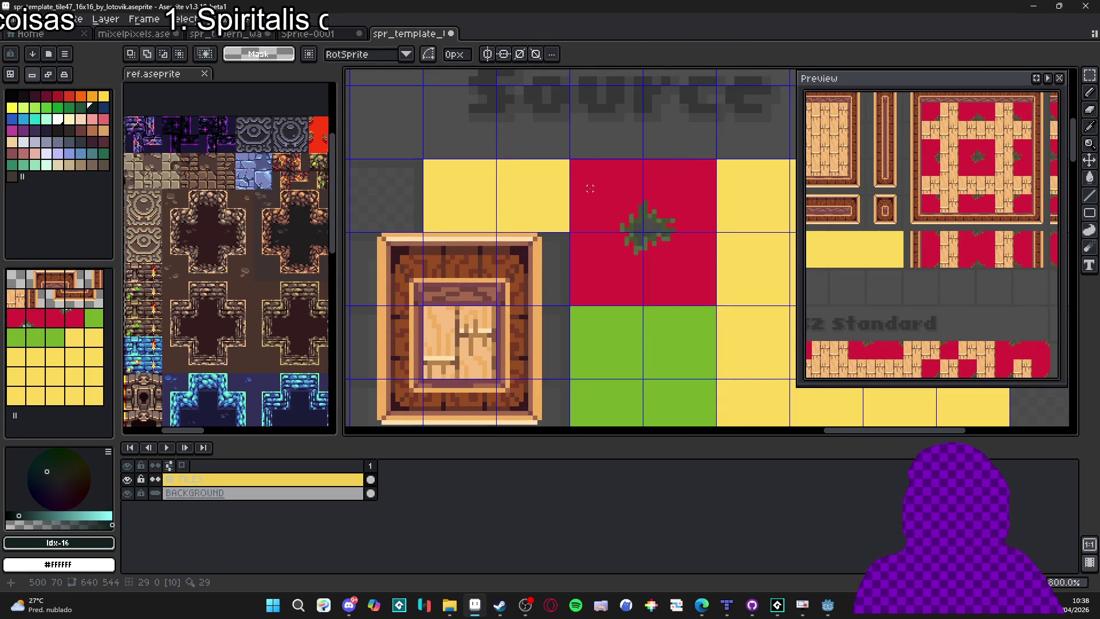
key("Delete")
key("ctrl+v")
mouse_move(736, 252)
left_mouse_down()
mouse_move(682, 245)
mouse_move(695, 260)
left_mouse_up()
key("Return")
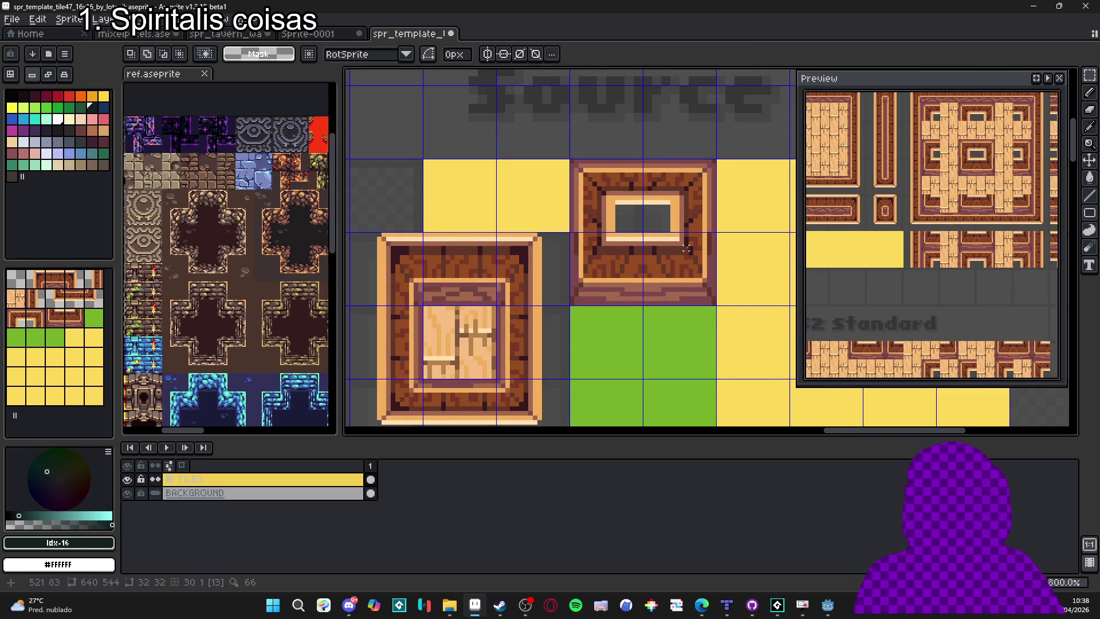
scroll(695, 254, "down", 4)
left_click_drag(694, 254, 569, 276)
scroll(570, 275, "down", 2)
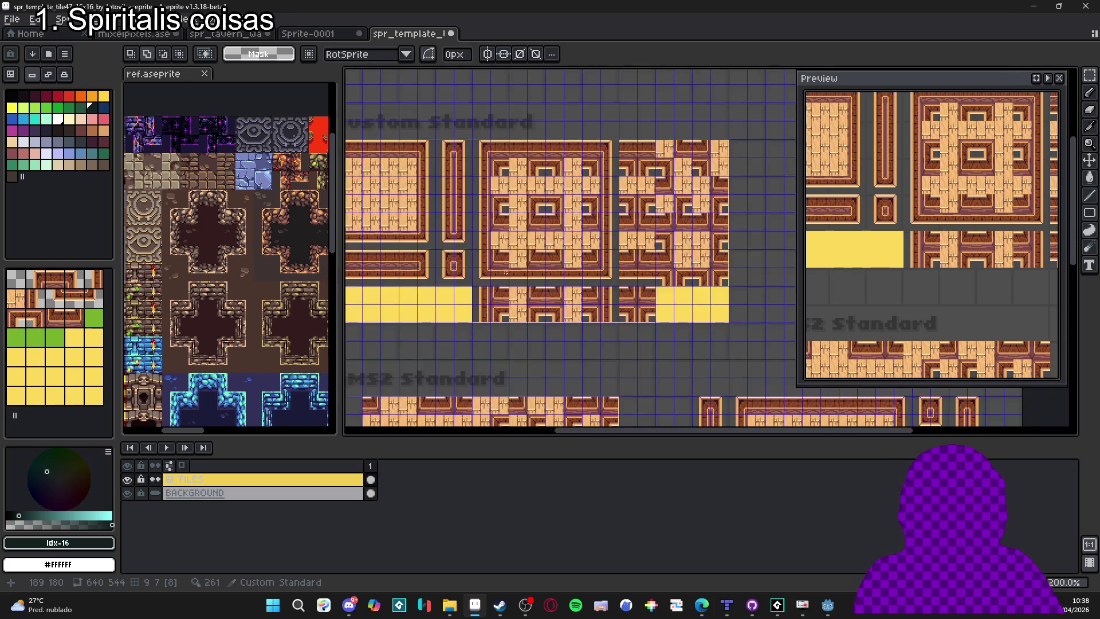
Bring the Custom Standard tiles into view and open the mixelpixels tile sheet.
left_click(343, 35)
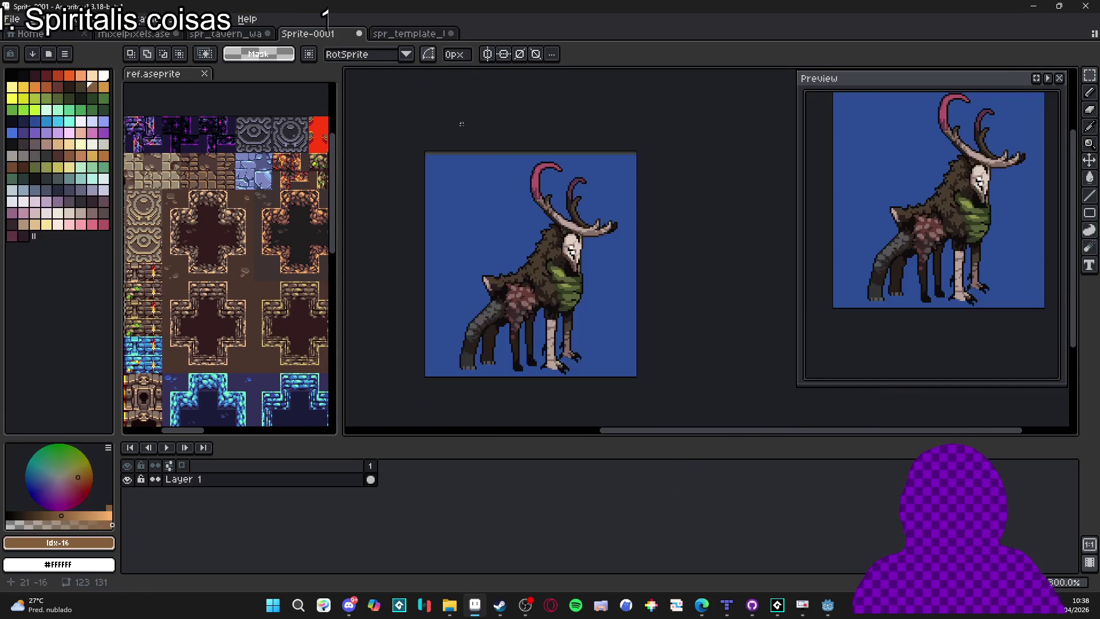
left_click(413, 35)
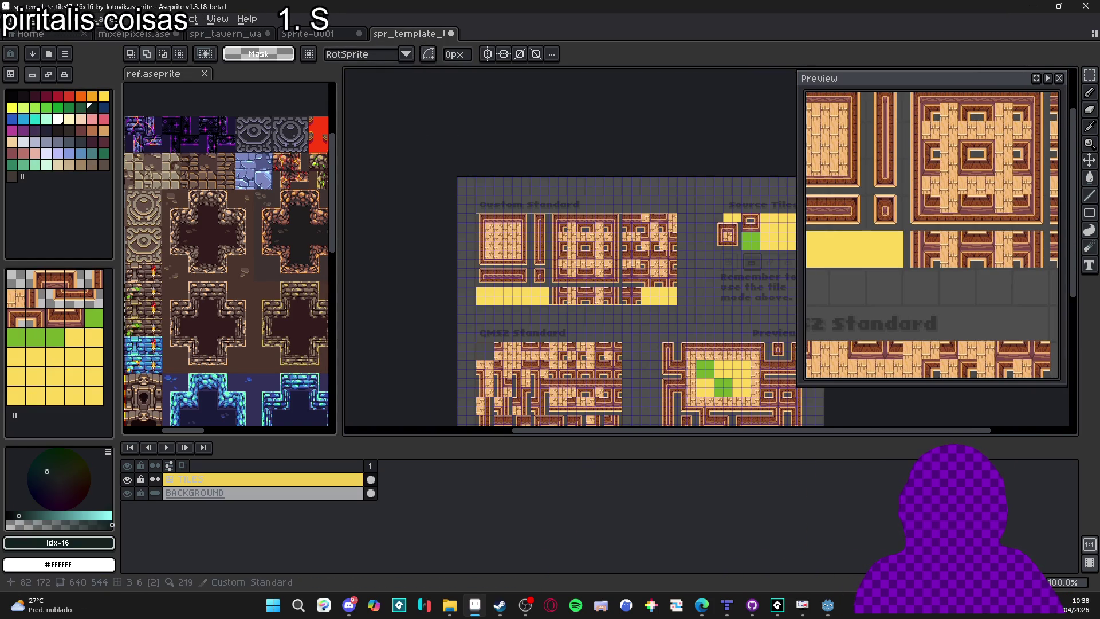
scroll(541, 272, "up", 2)
left_click_drag(484, 244, 506, 246)
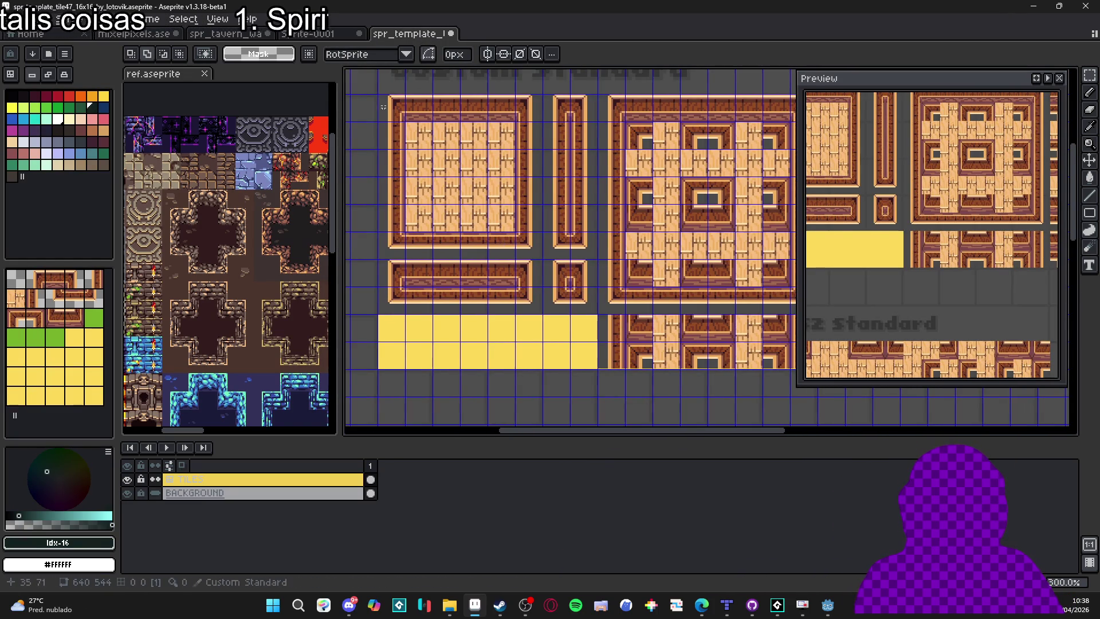
left_click(323, 34)
left_click(412, 34)
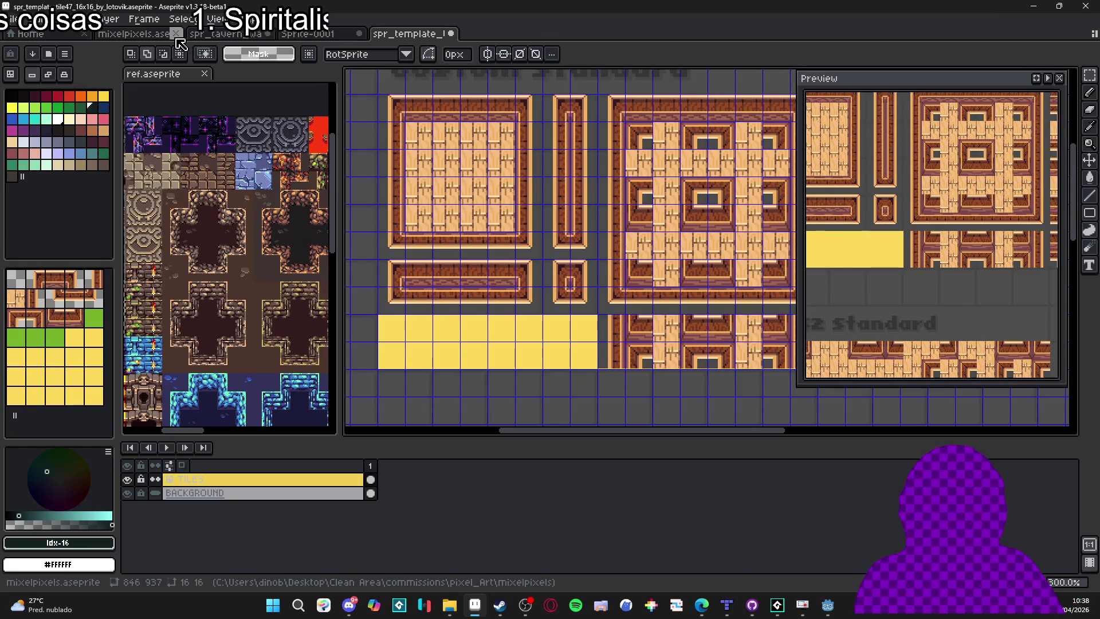
left_click(149, 34)
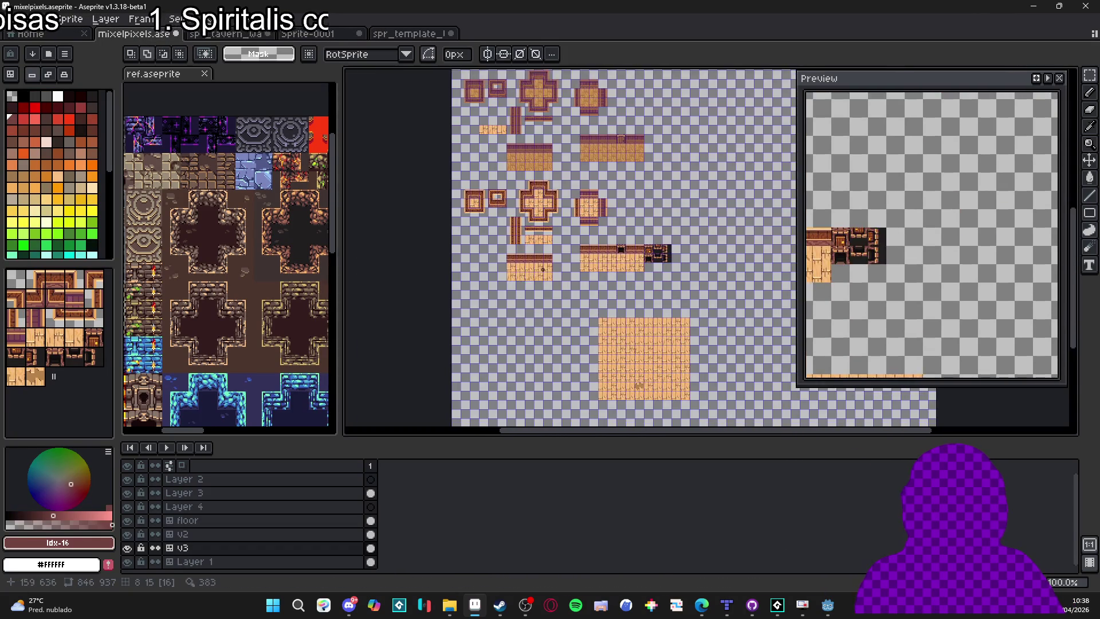
scroll(543, 269, "up", 3)
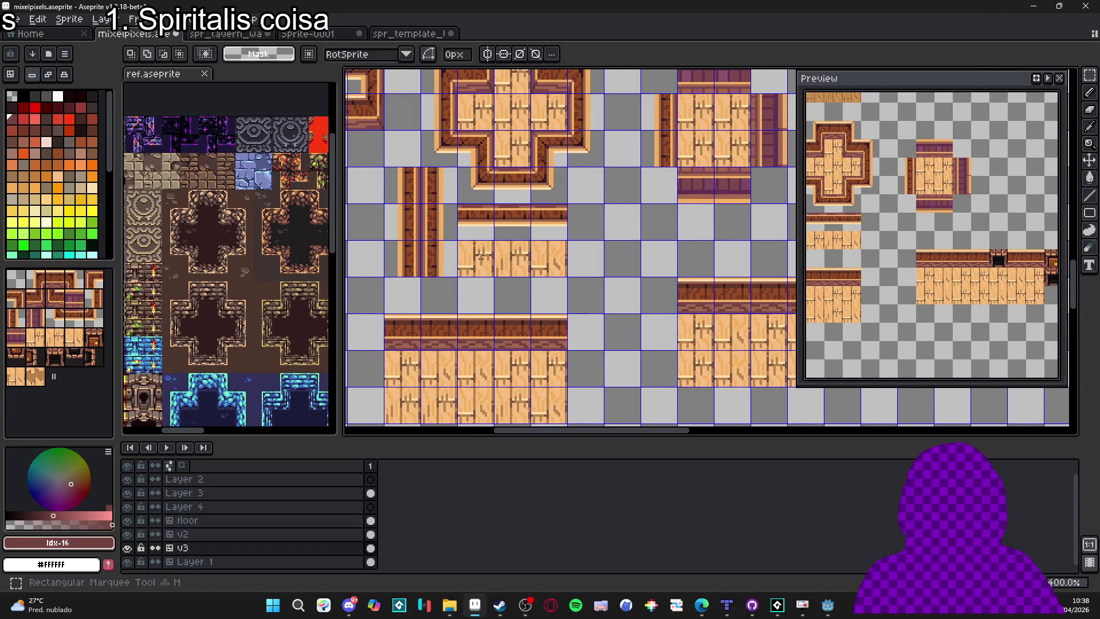
Stamp the wood floor block at the start of the template's bottom row.
key("b")
left_click(412, 34)
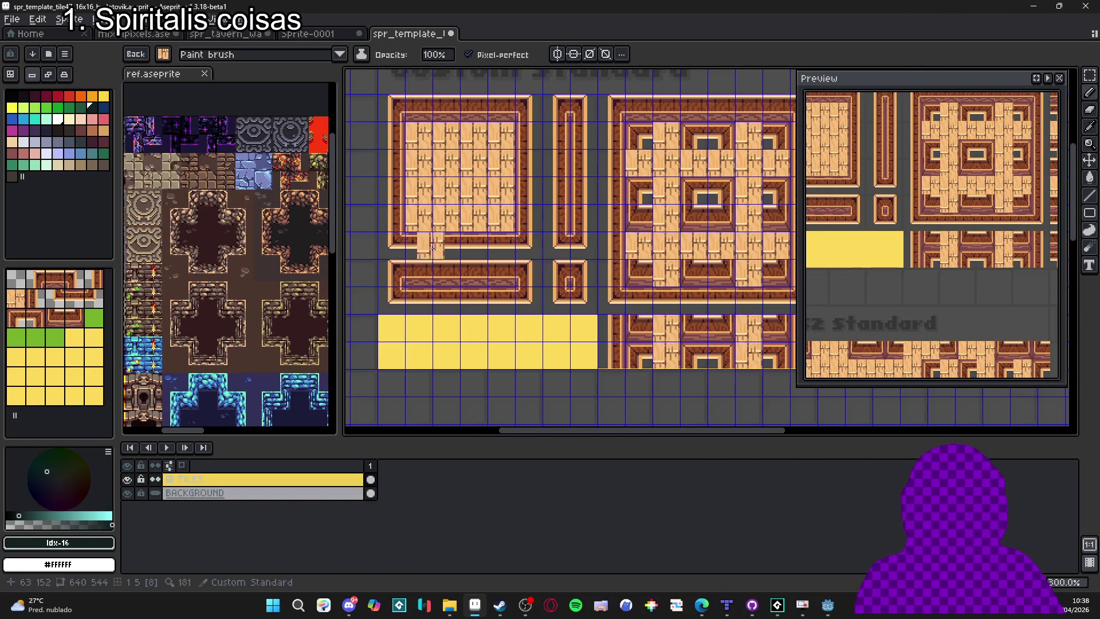
scroll(394, 363, "down", 3)
key("g")
left_click(410, 277)
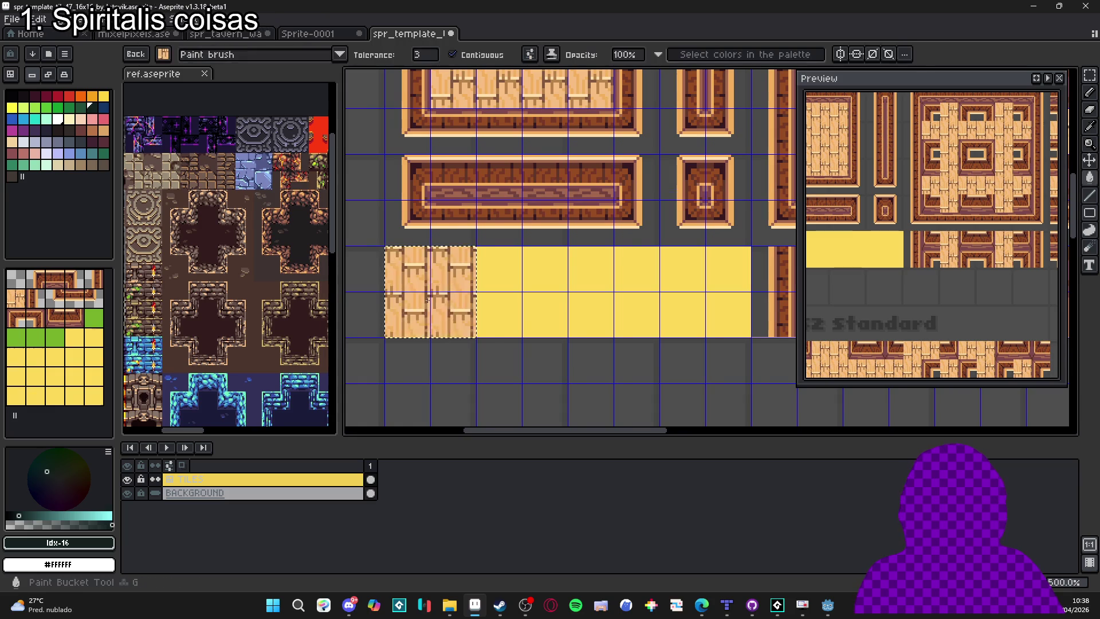
scroll(416, 280, "up", 1)
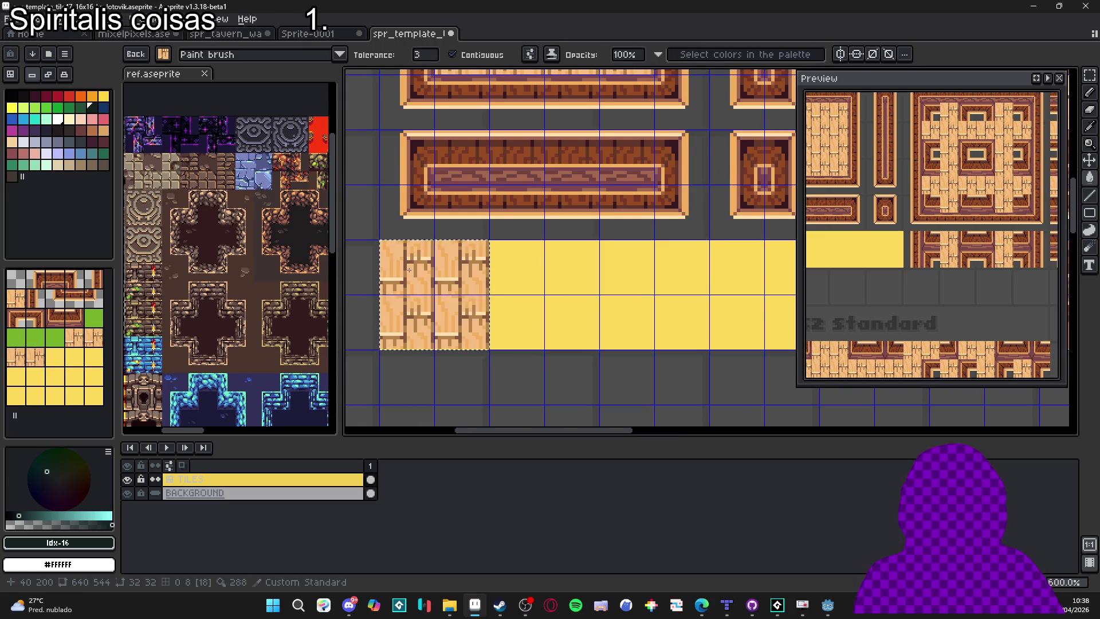
left_click_drag(695, 268, 673, 270)
Make a worn wood floor tile from the tavern tileset into a custom brush.
key("ctrl+shift+Tab")
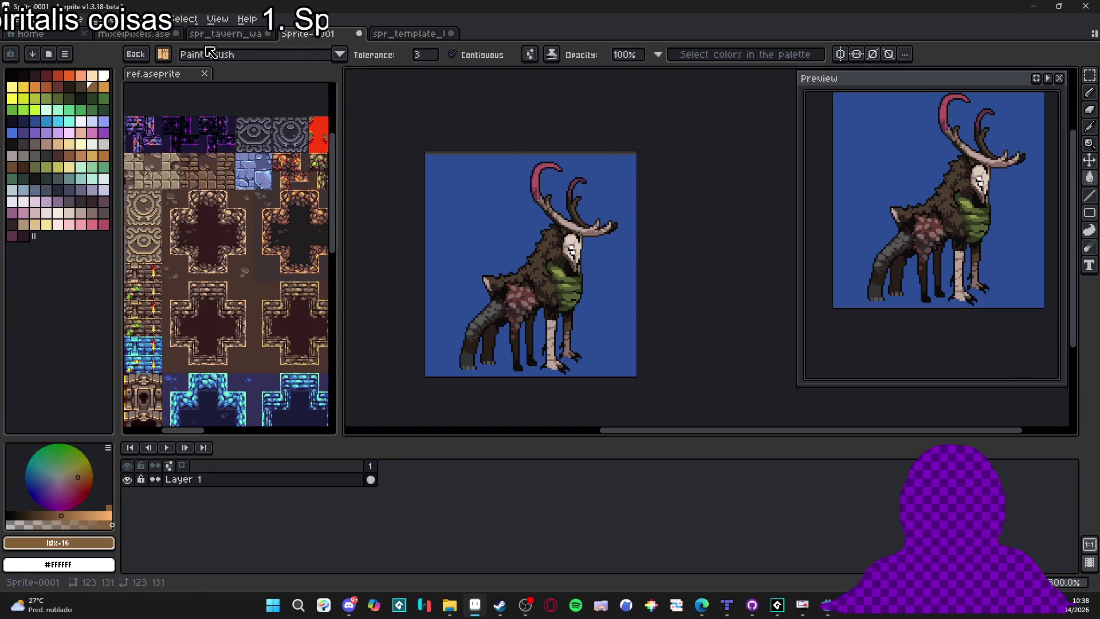
key("ctrl+shift+Tab")
left_click(154, 36)
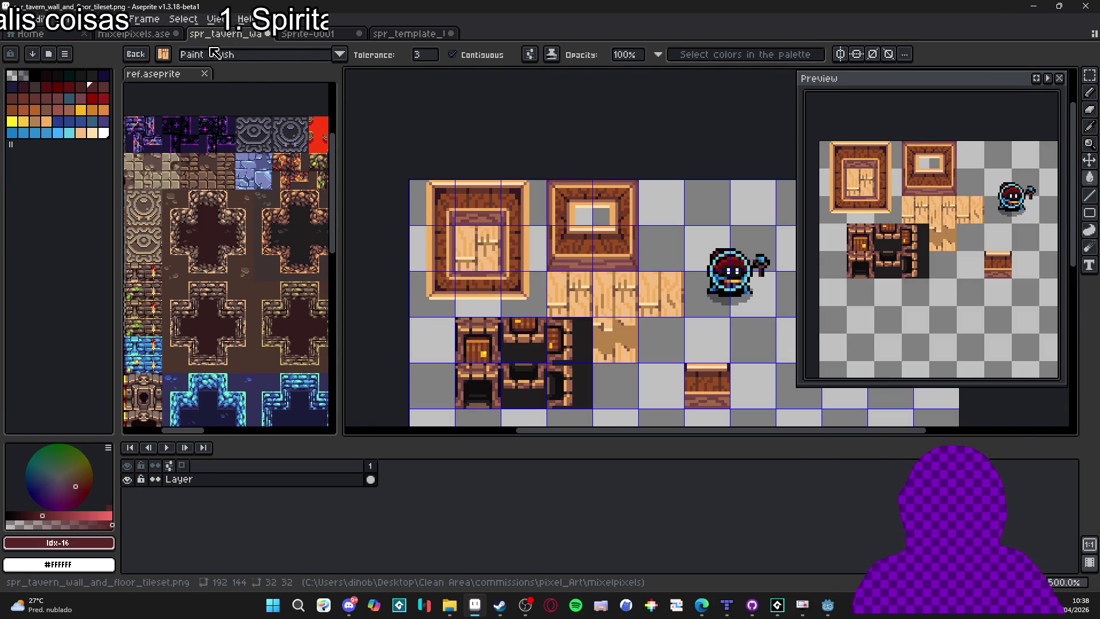
key("m")
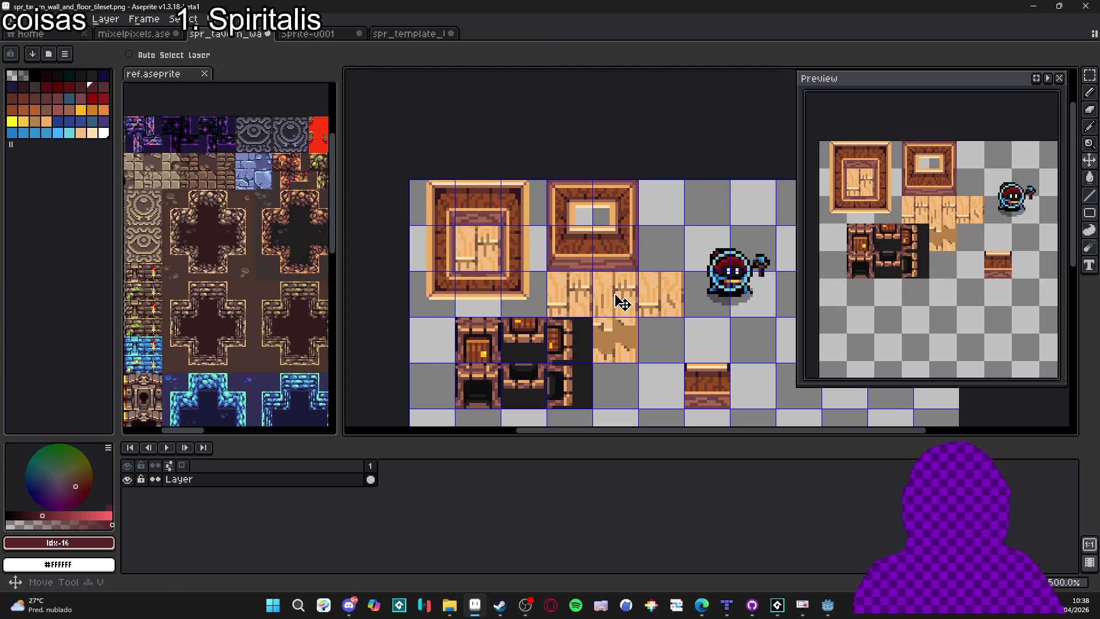
left_click_drag(614, 294, 616, 279)
key("ctrl+b")
key("ctrl+Tab")
key("ctrl+Tab")
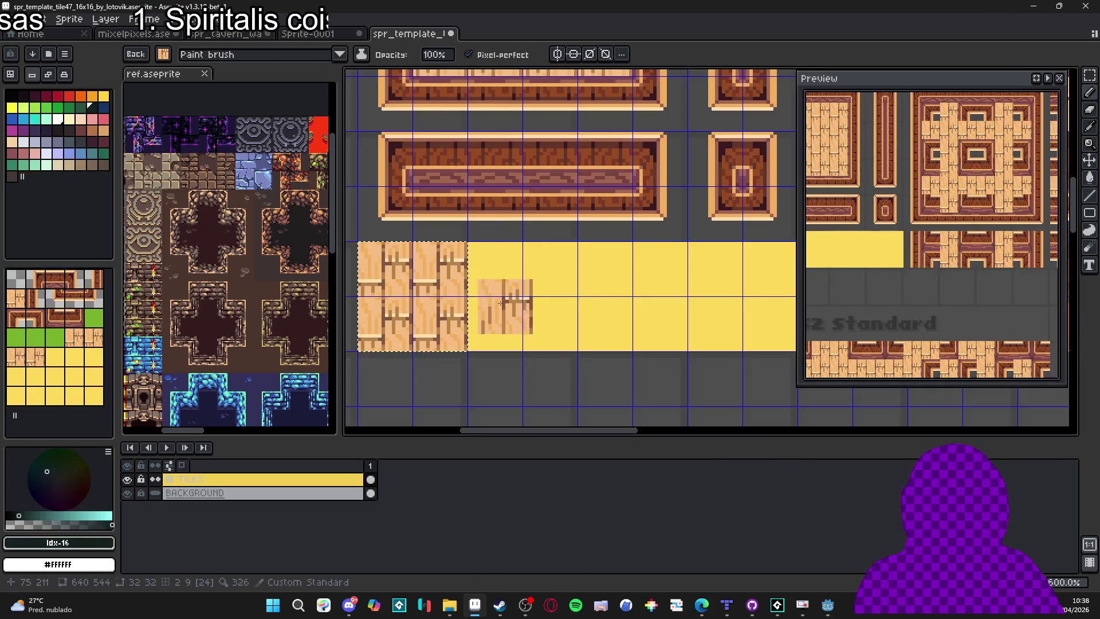
Stamp the worn wood tile over the yellow placeholder beside the wood block.
key("m")
left_click_drag(490, 274, 513, 288)
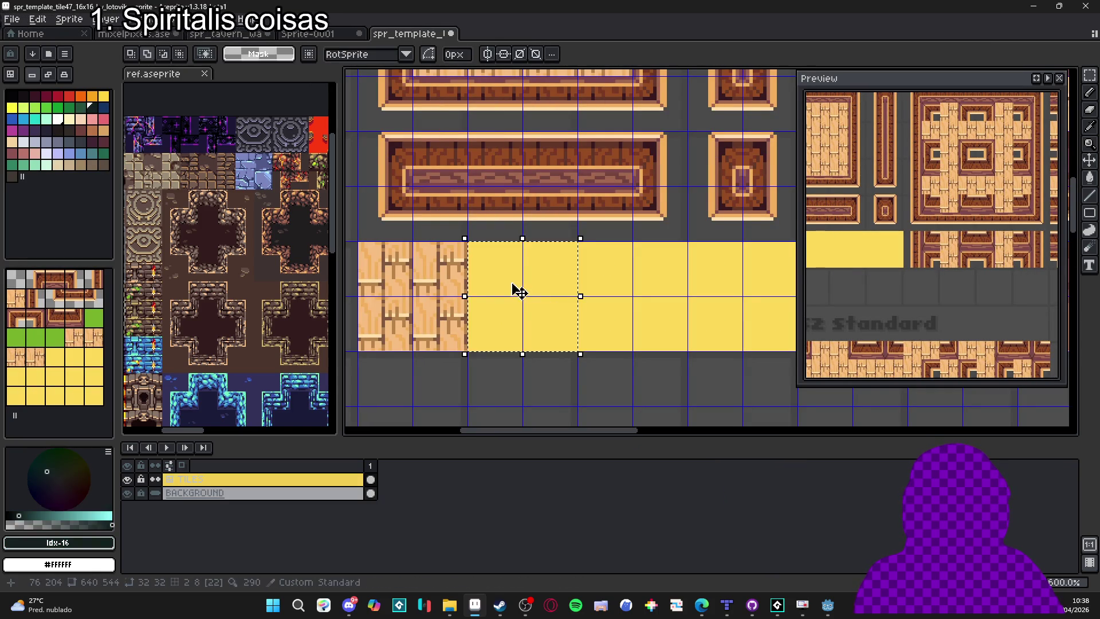
key("b")
left_click(491, 266)
scroll(558, 348, "down", 5)
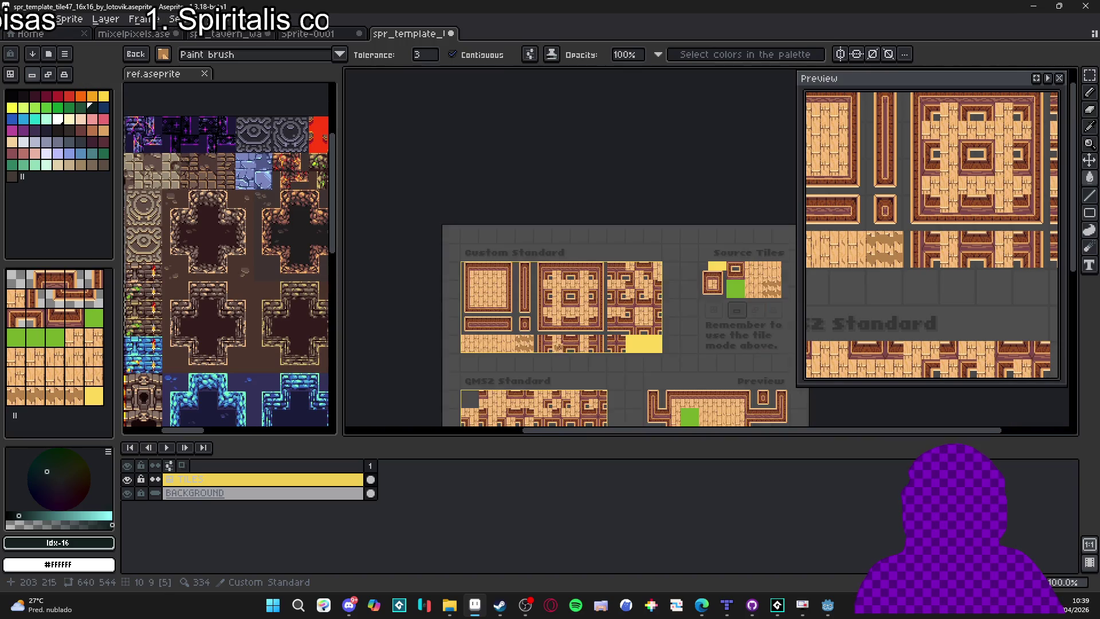
scroll(581, 338, "up", 1)
scroll(613, 348, "down", 1)
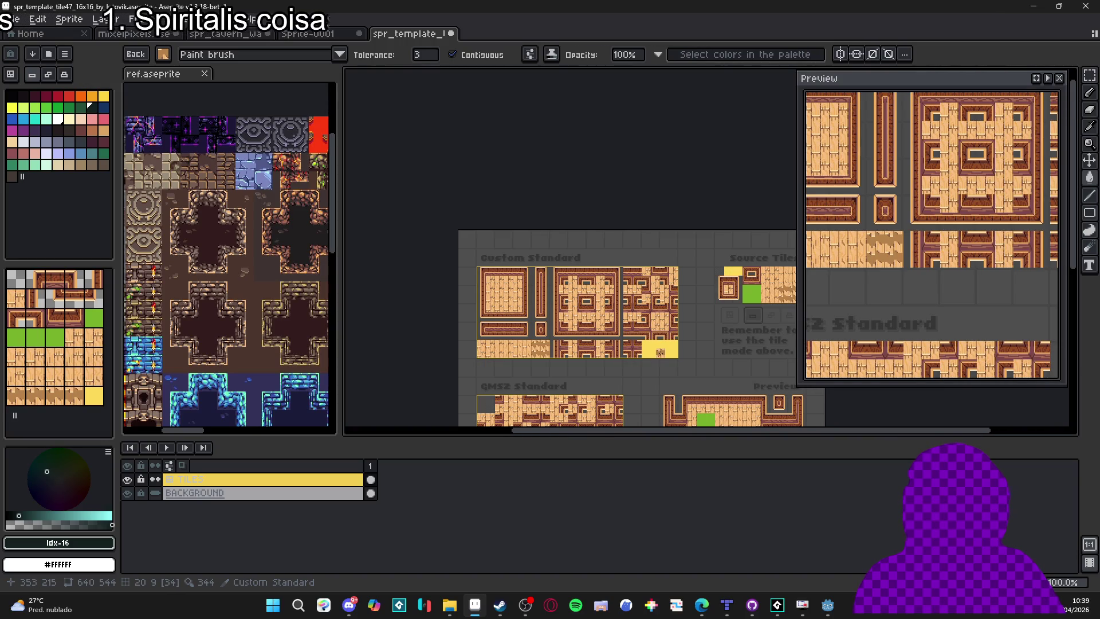
key("v")
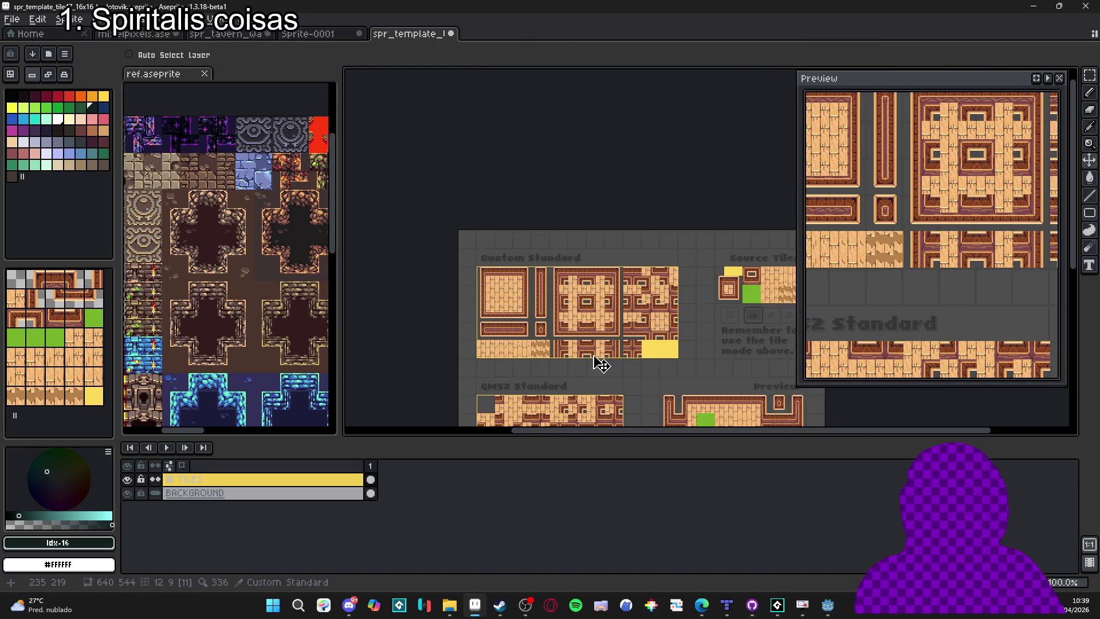
scroll(546, 314, "up", 1)
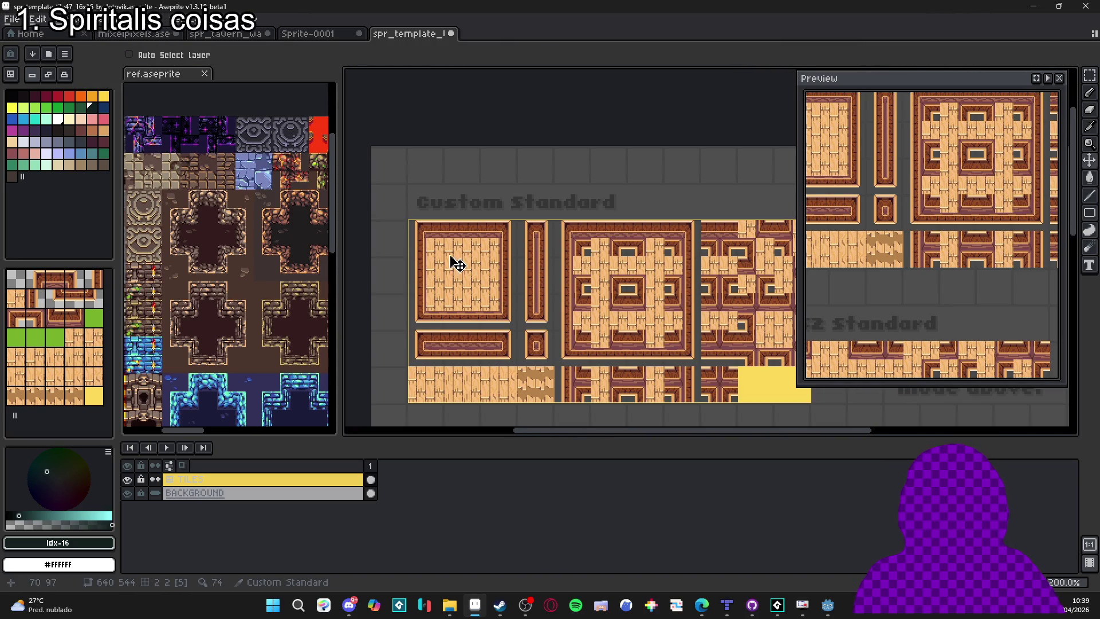
Copy the Custom Standard block into a new 352×160 sprite, Sprite-0002.
mouse_move(437, 253)
left_mouse_down()
mouse_move(381, 204)
mouse_move(394, 172)
mouse_move(716, 275)
mouse_move(781, 326)
mouse_move(787, 344)
left_mouse_up()
key("m")
left_click(15, 18)
left_click(23, 44)
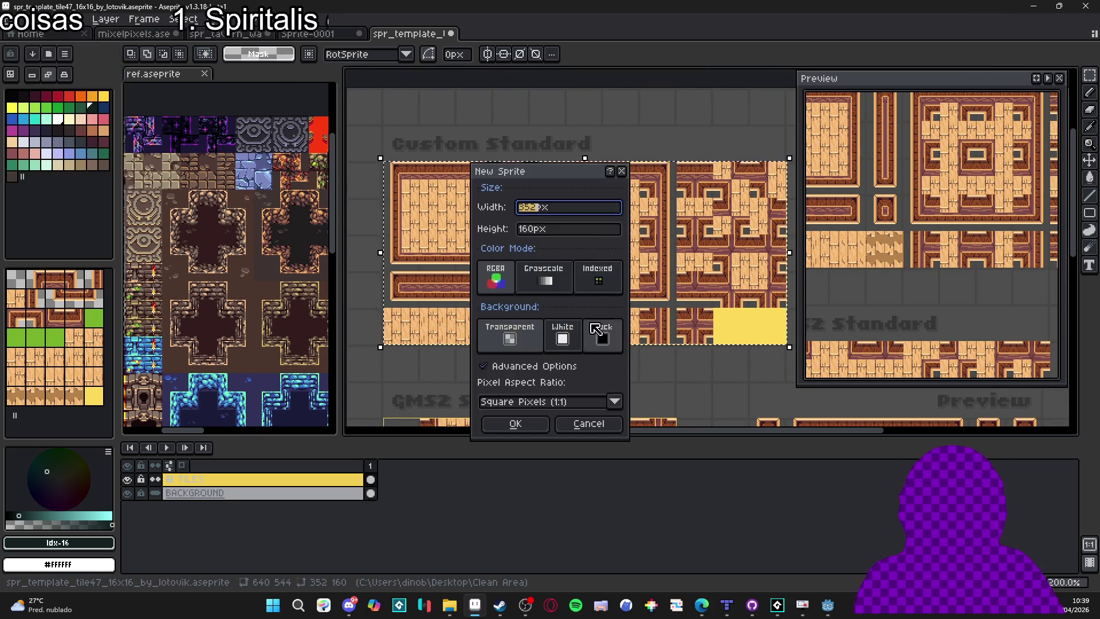
left_click(530, 425)
key("ctrl+v")
scroll(457, 319, "down", 2)
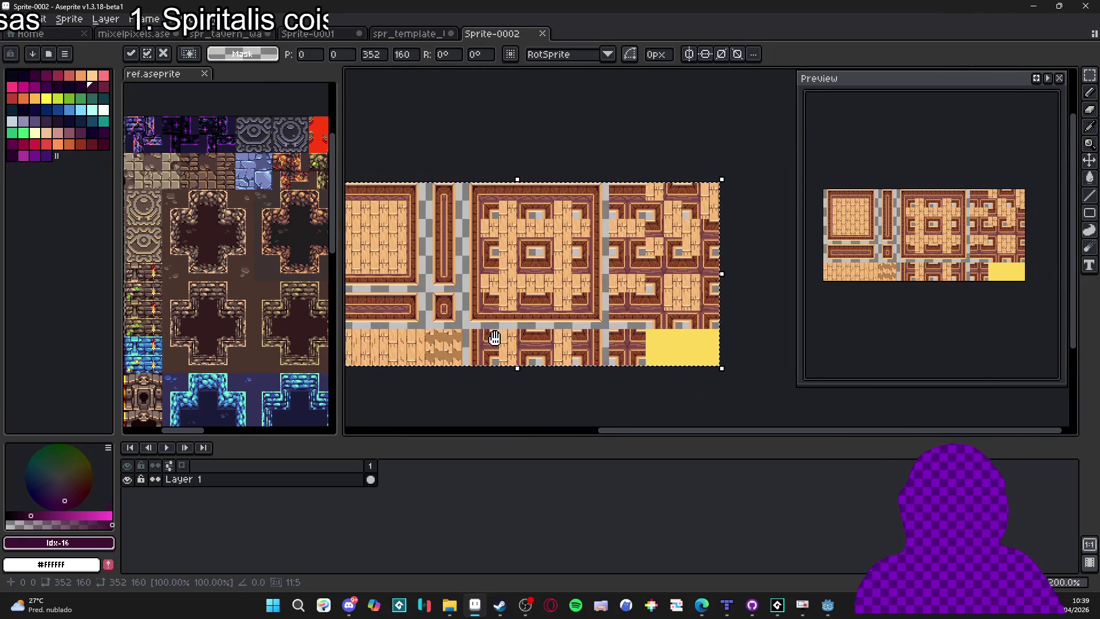
scroll(517, 266, "up", 1)
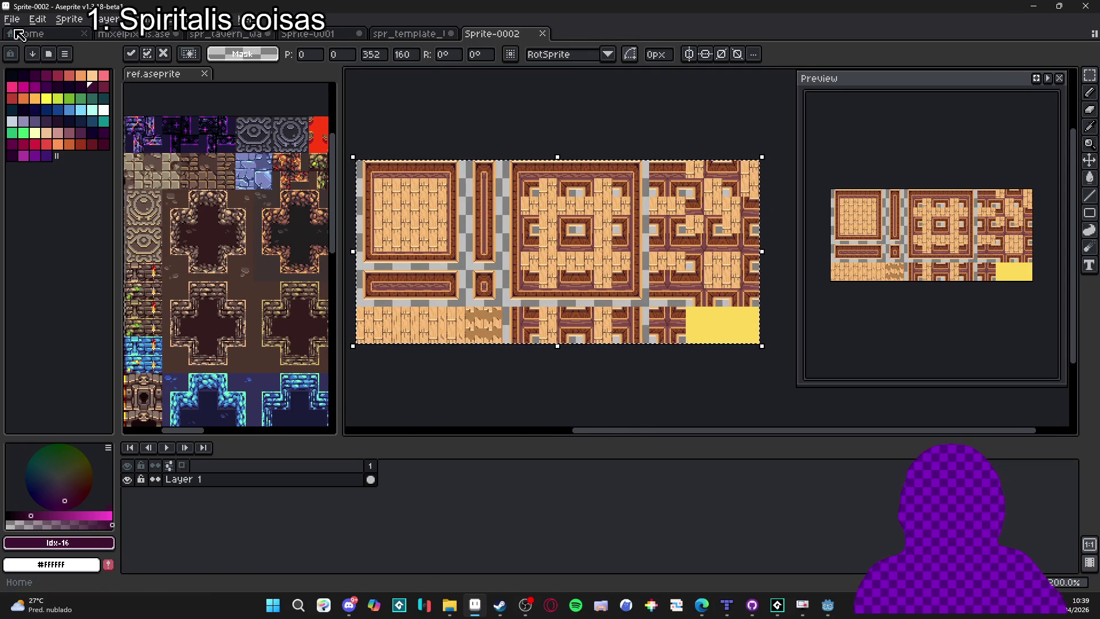
Save As a PNG file into a newly created 'deliver' folder.
left_click(17, 20)
left_click(34, 90)
left_click(702, 499)
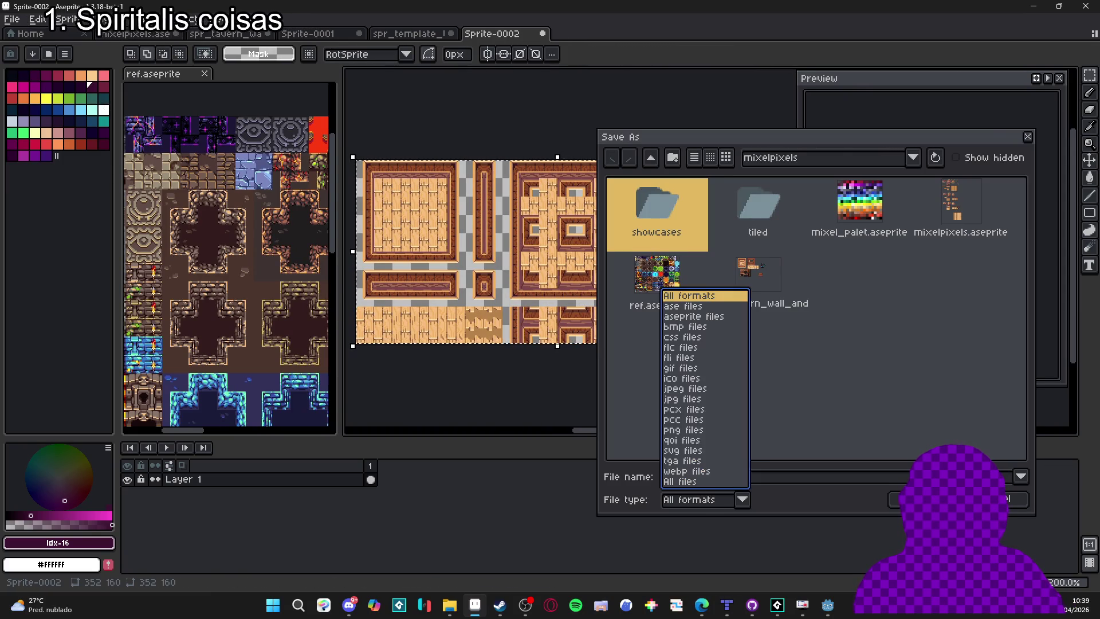
left_click(697, 431)
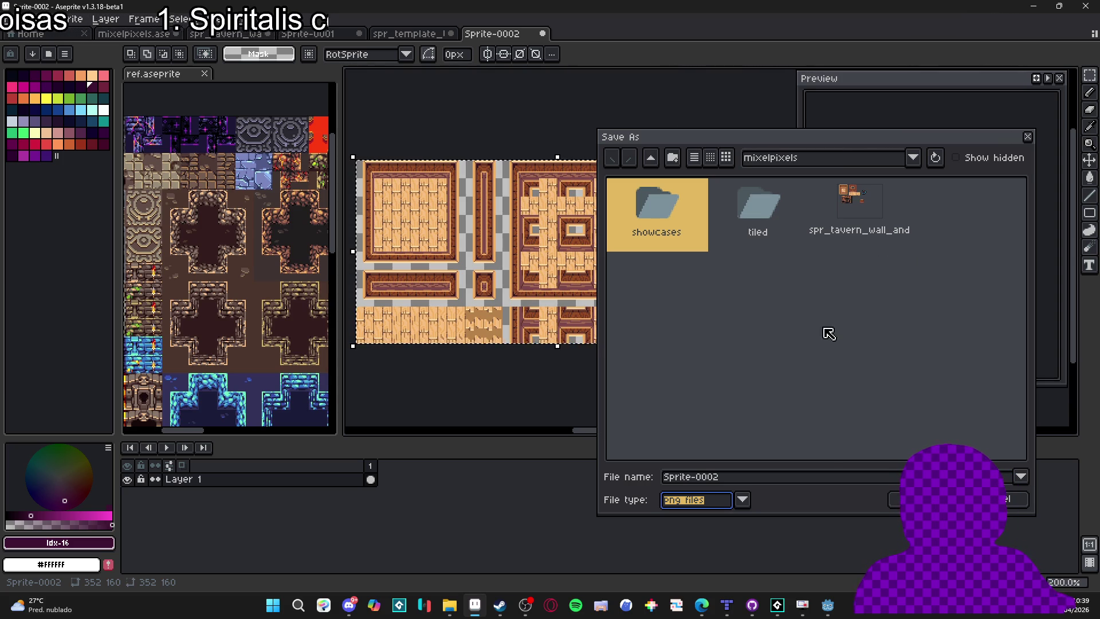
left_click(708, 323)
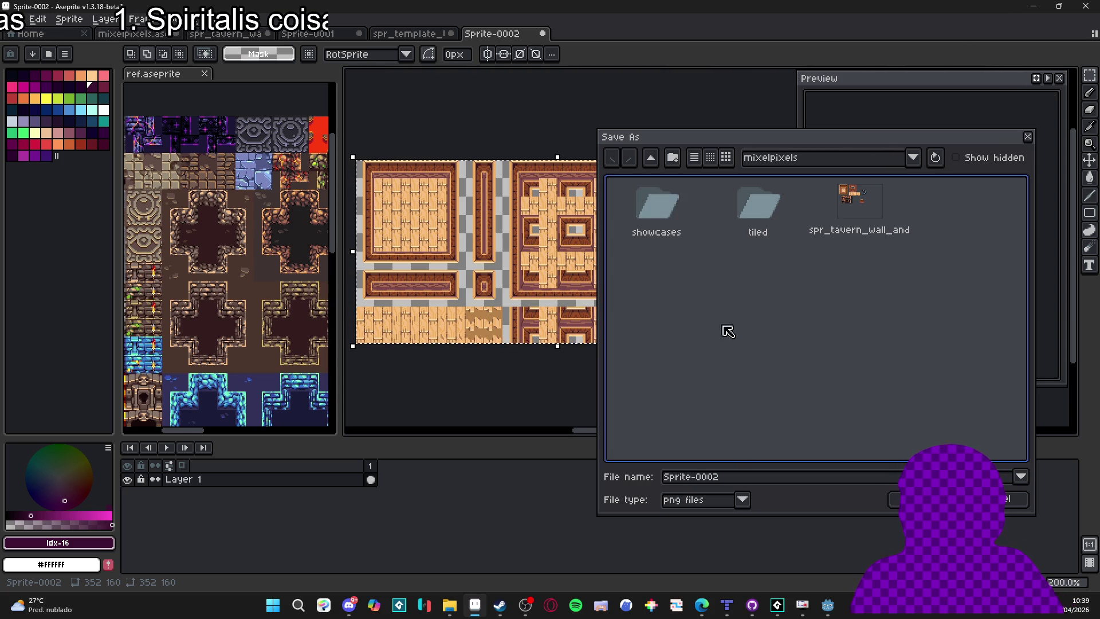
left_click(673, 158)
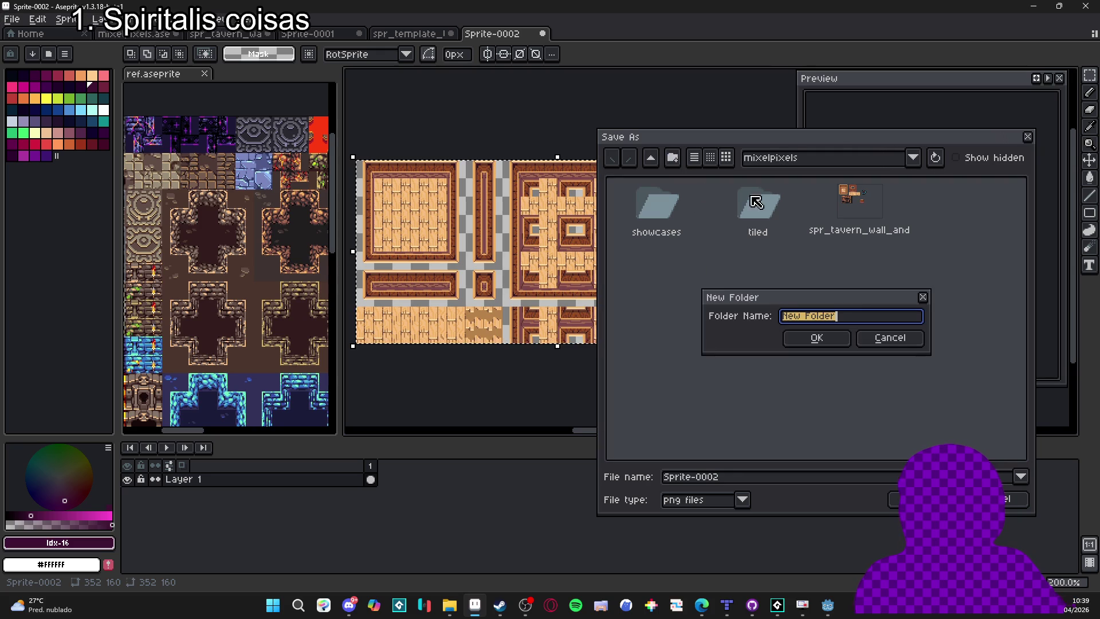
type("deliver")
key("Return")
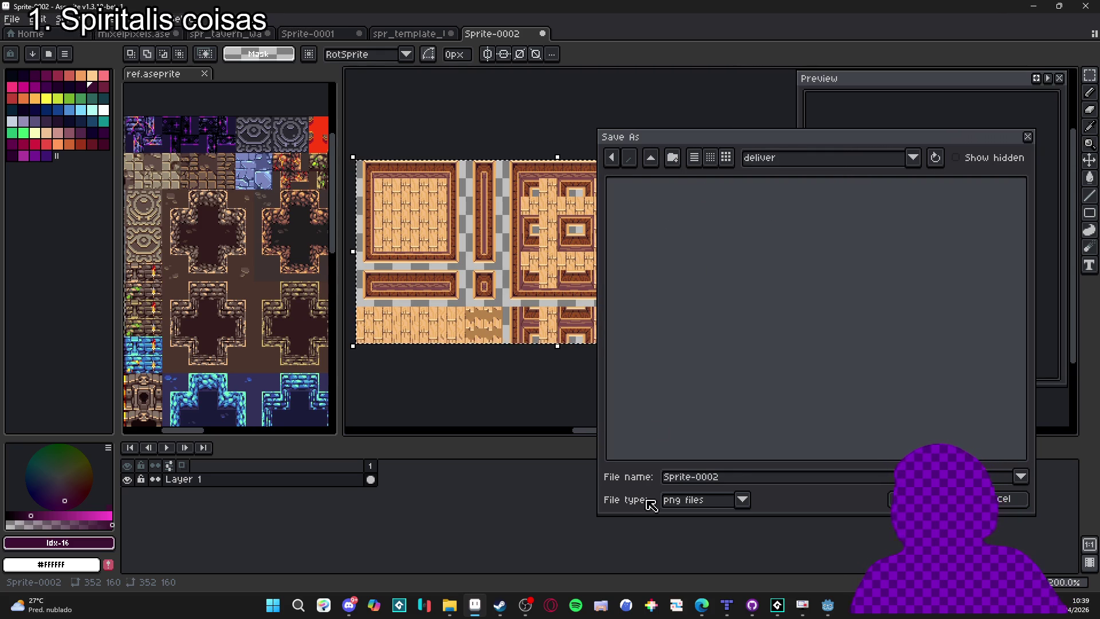
Name the tile sheet spr_taver_tiles.png and save it.
left_click(759, 475)
key("ctrl+a")
type("s")
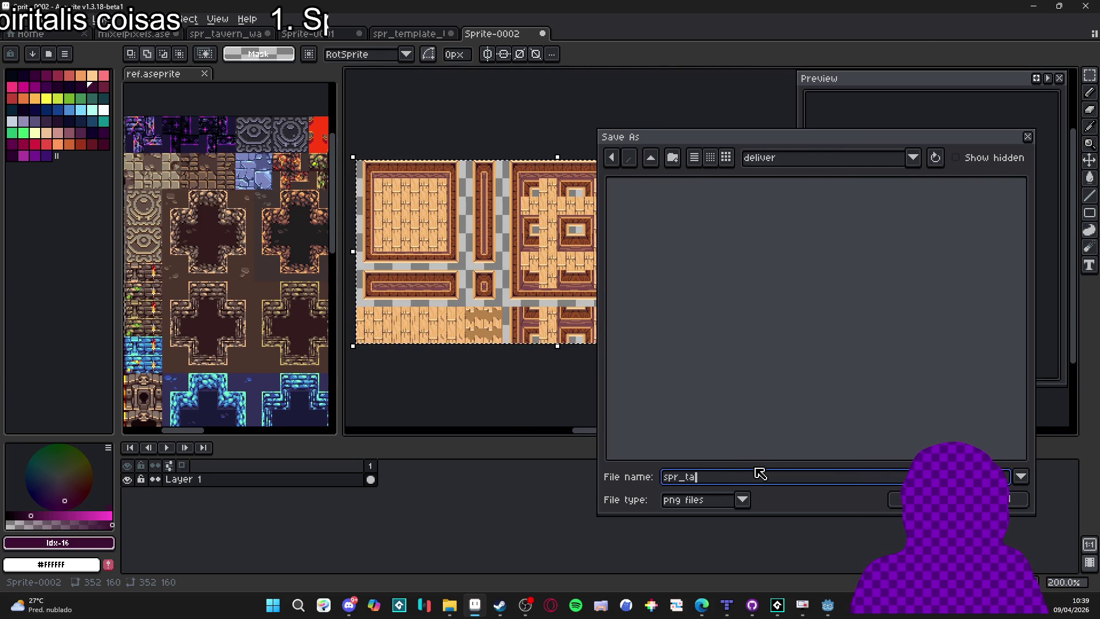
key("Return")
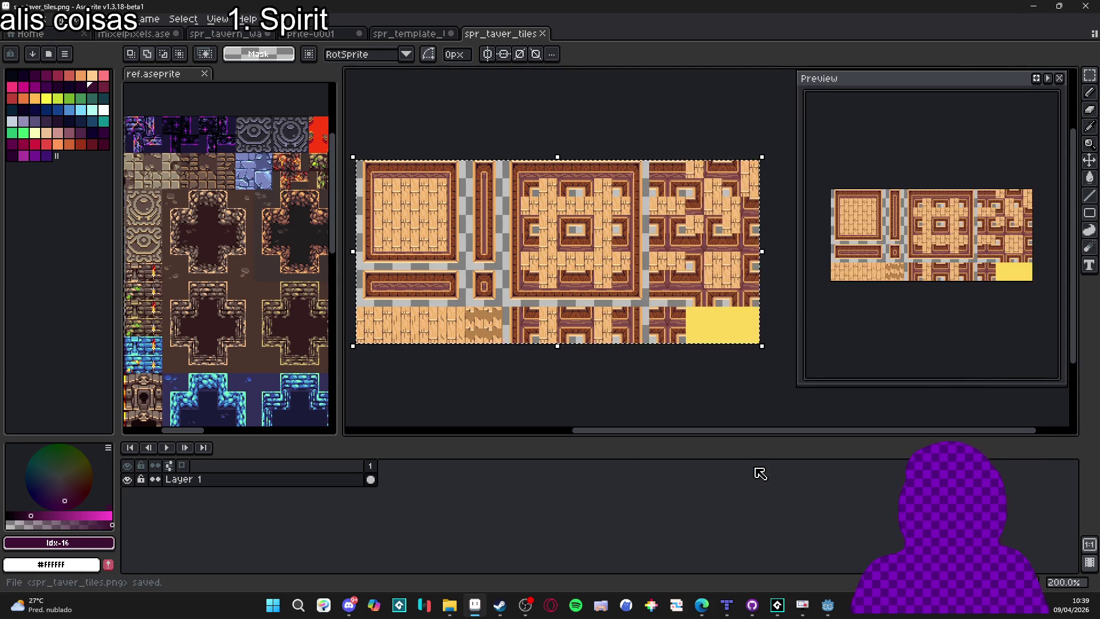
left_click(828, 605)
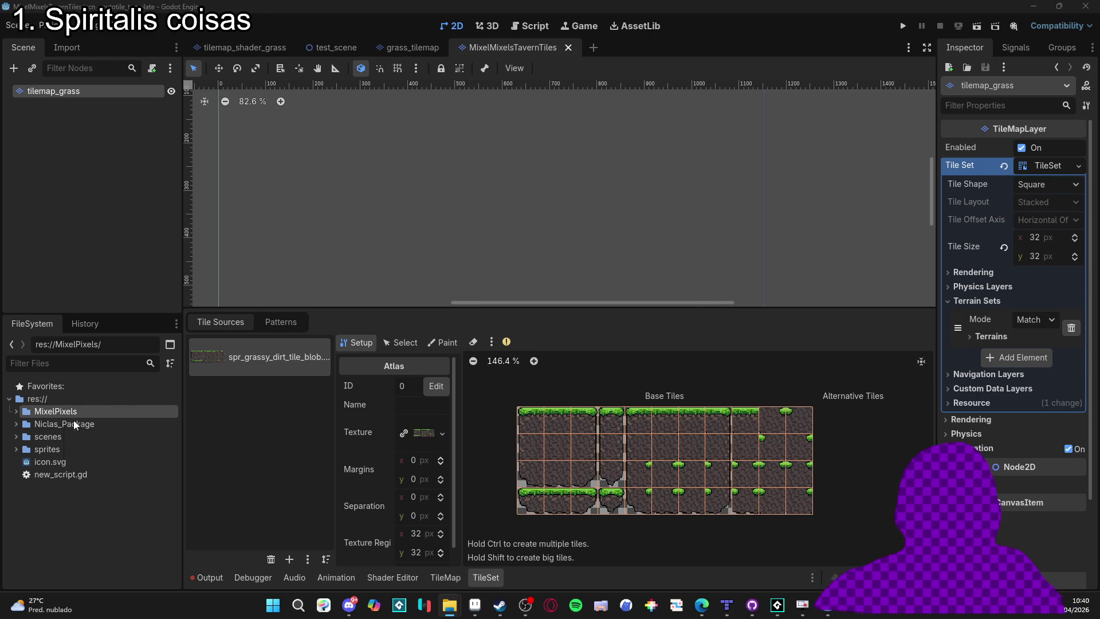
Inspect the atlas texture's details, then drop a texture on it and accept automatic tile creation.
left_click(433, 438)
scroll(428, 475, "down", 5)
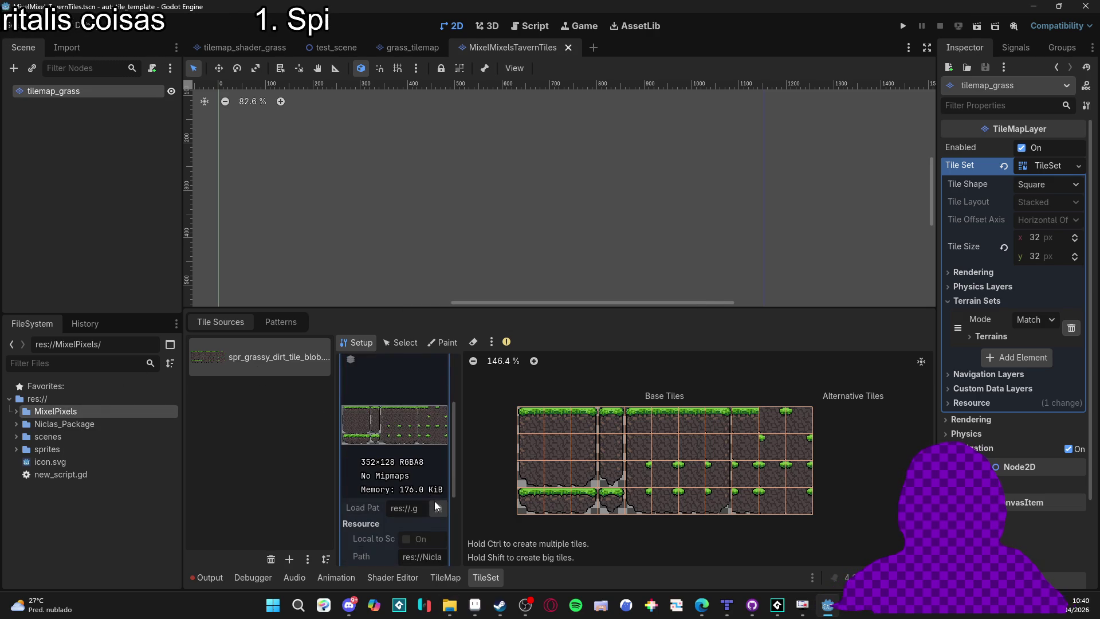
scroll(419, 504, "up", 5)
left_click(442, 433)
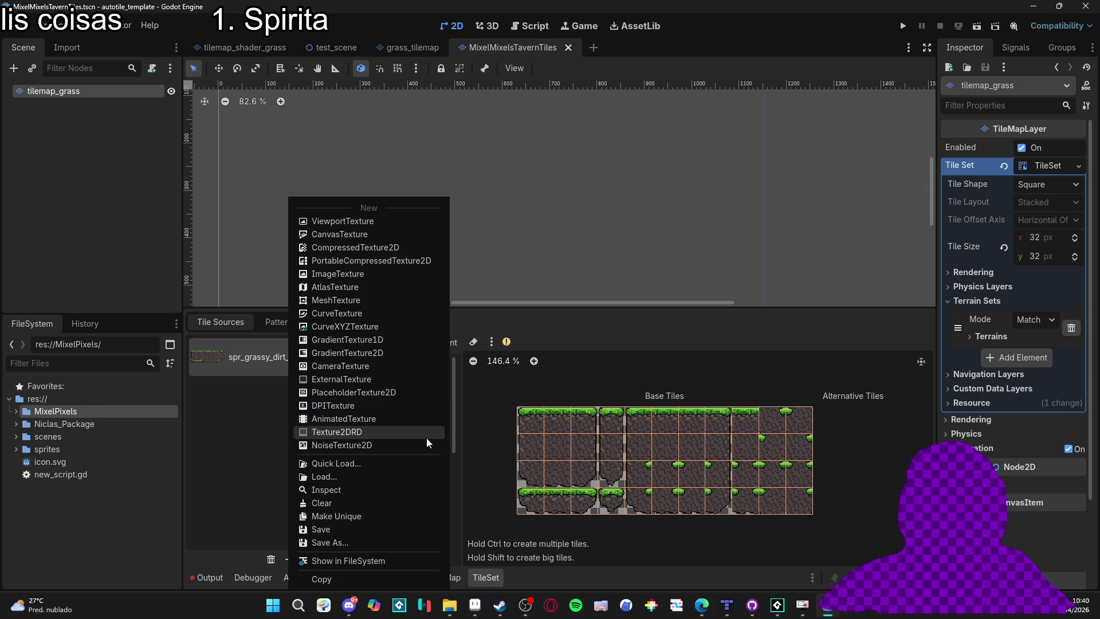
left_click(552, 314)
left_click(416, 438)
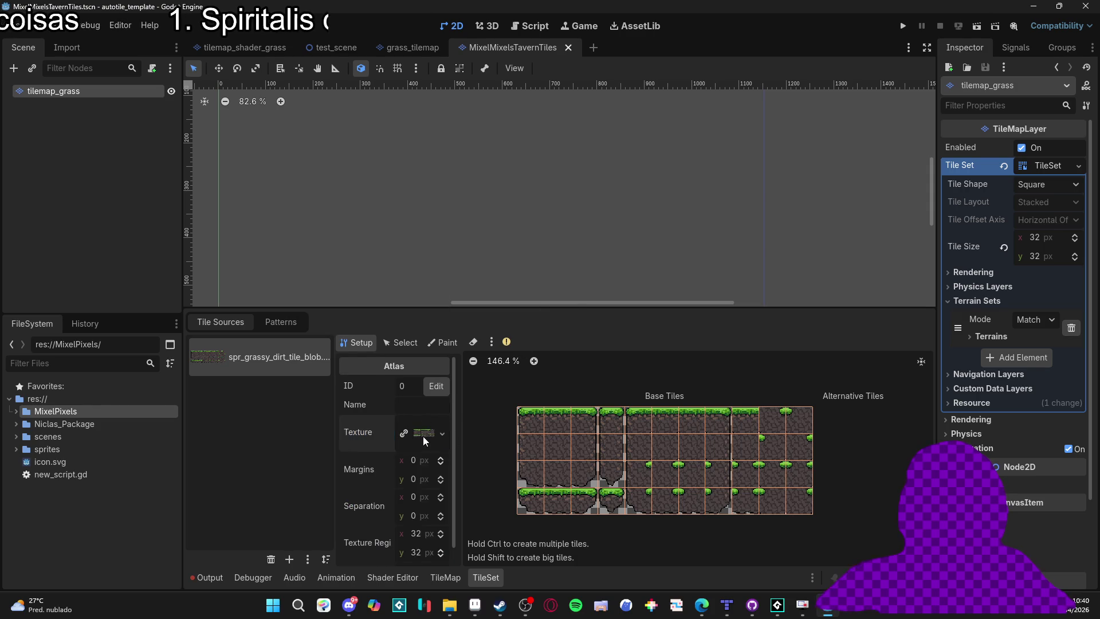
left_click(423, 441)
scroll(424, 475, "down", 4)
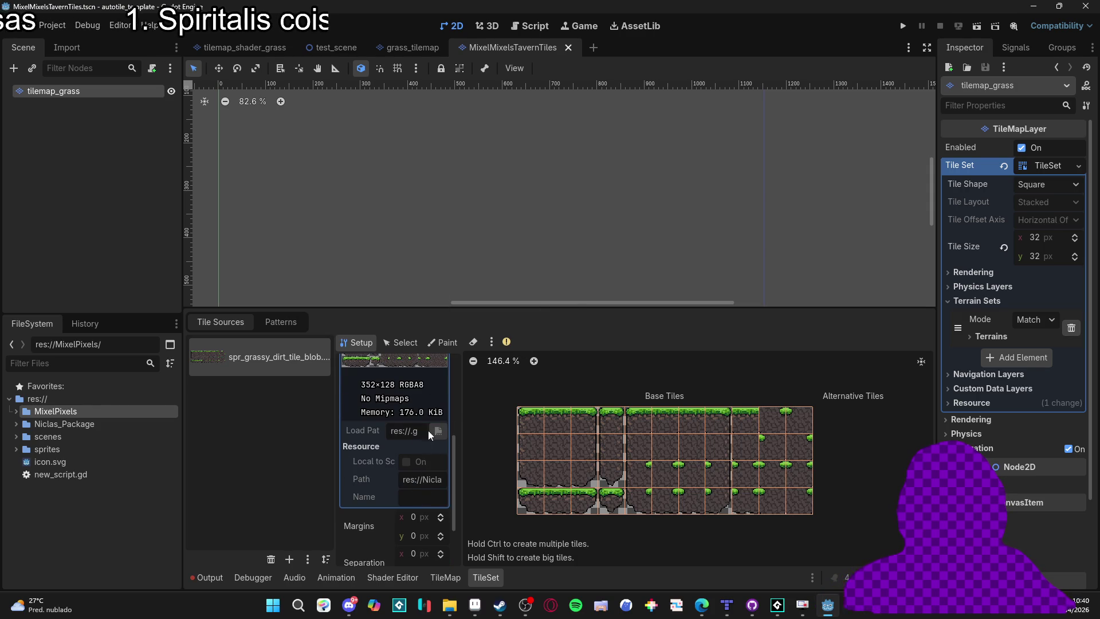
scroll(408, 436, "up", 5)
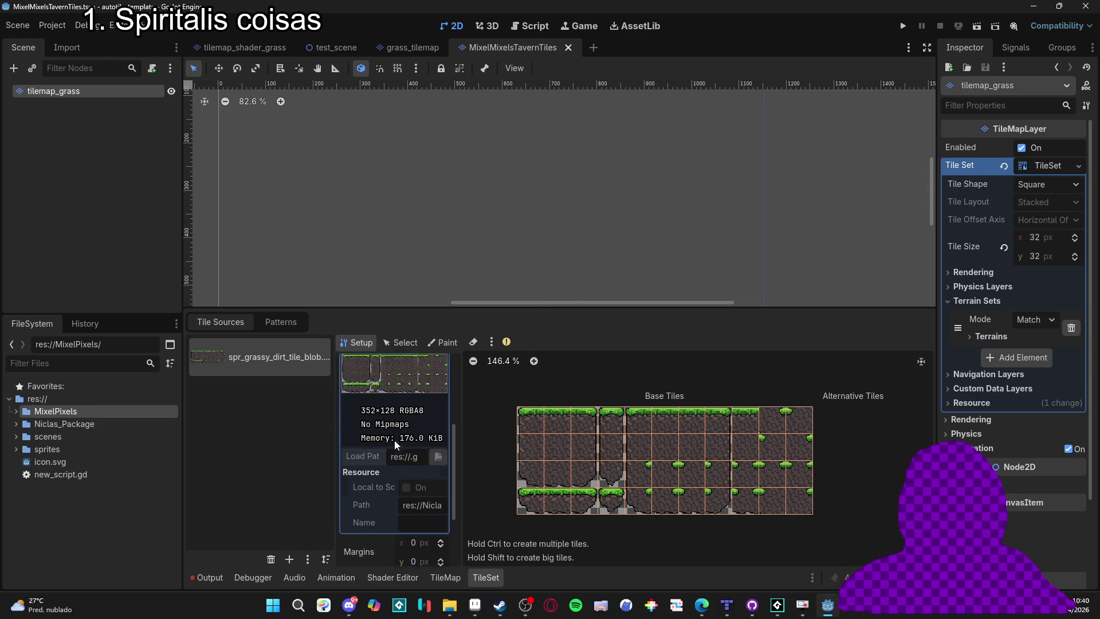
left_click_drag(405, 407, 405, 408)
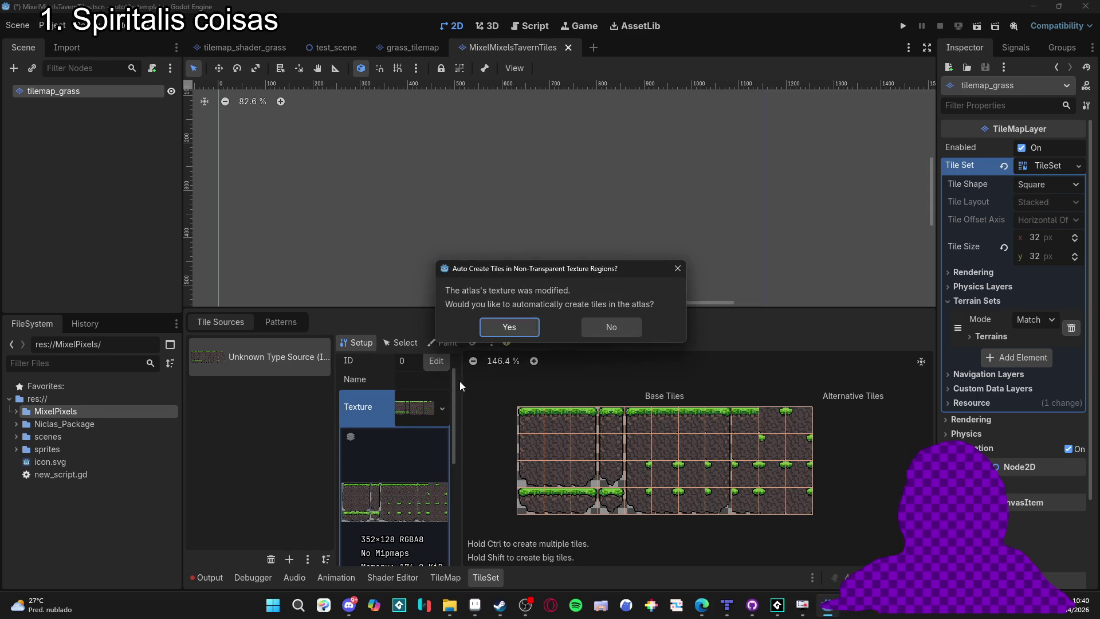
left_click(509, 327)
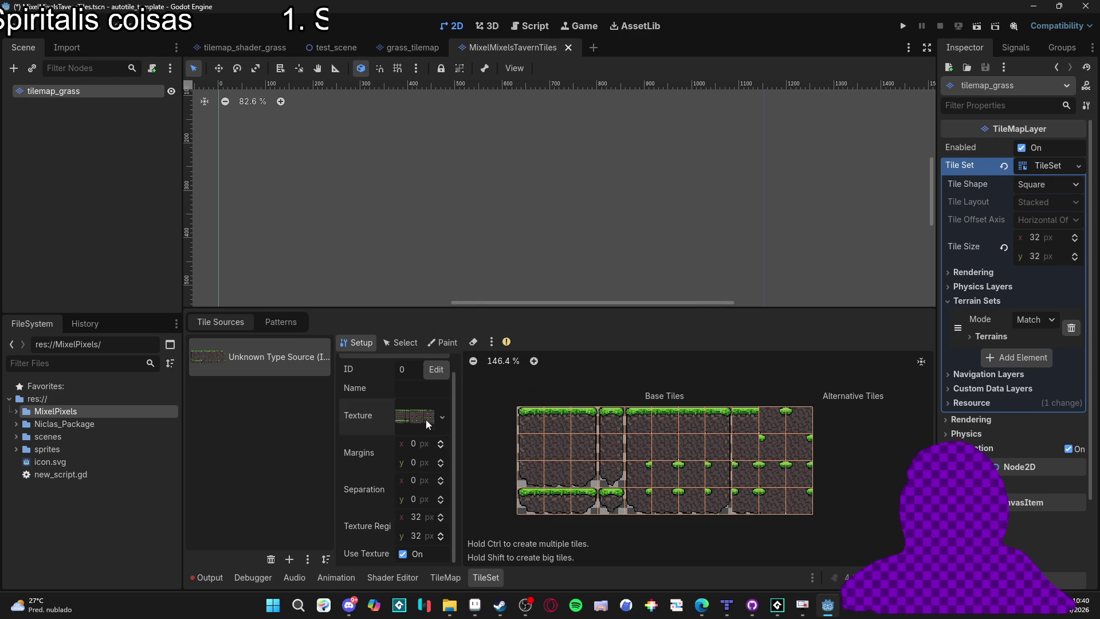
Expand the MixelPixels folder, try loading spr_taver_tiles.png into the atlas texture, and save the scene.
left_click(441, 417)
left_click(440, 464)
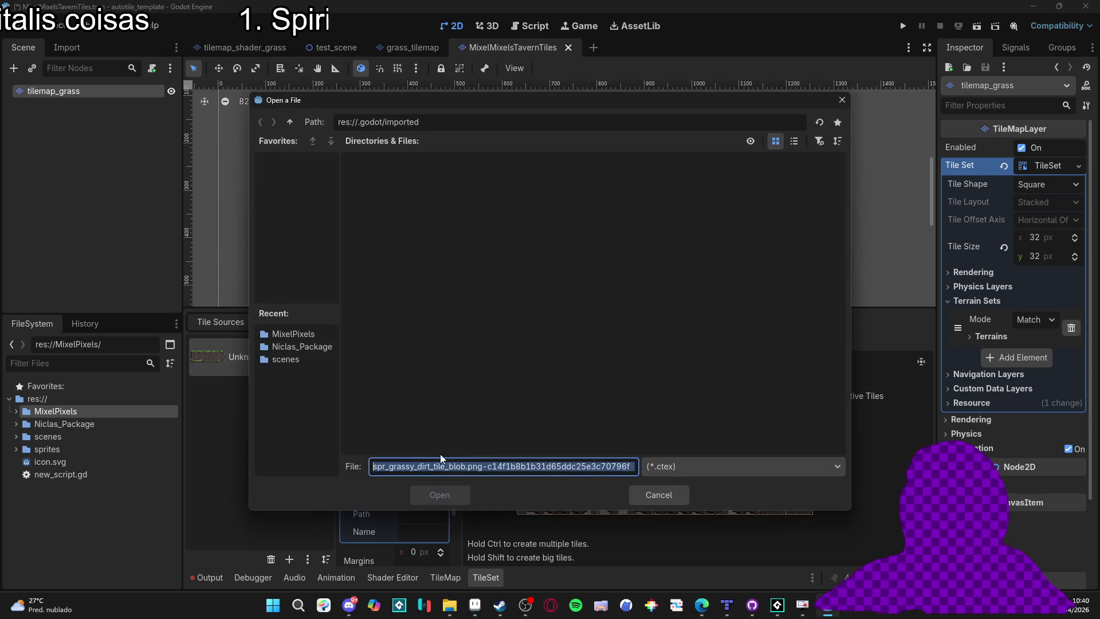
left_click(659, 497)
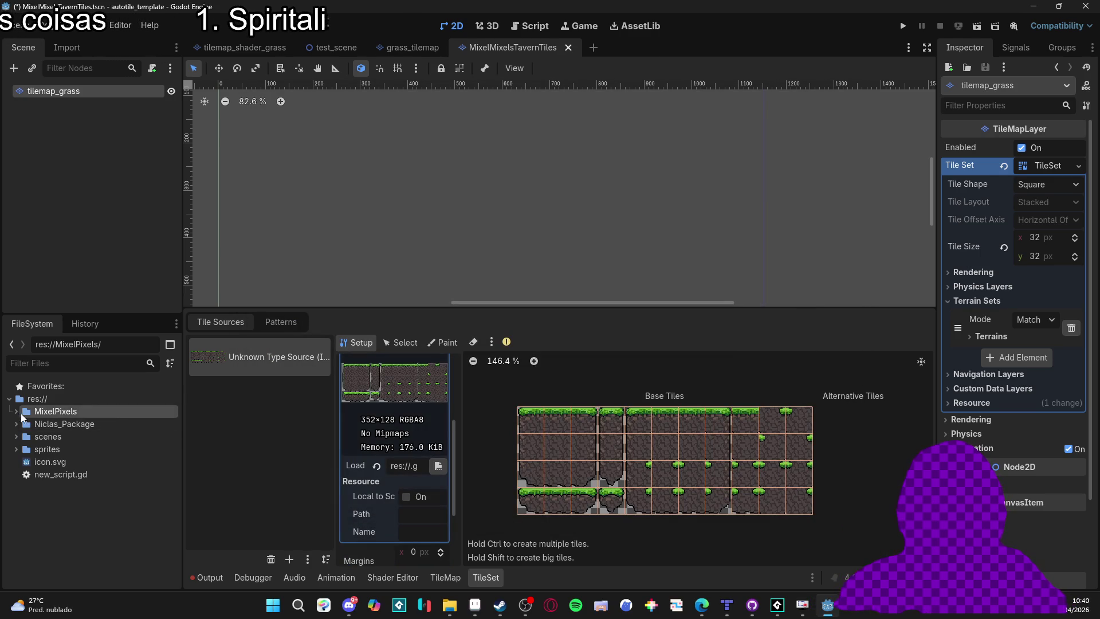
left_click(16, 411)
left_click_drag(56, 436, 406, 465)
left_click(405, 465)
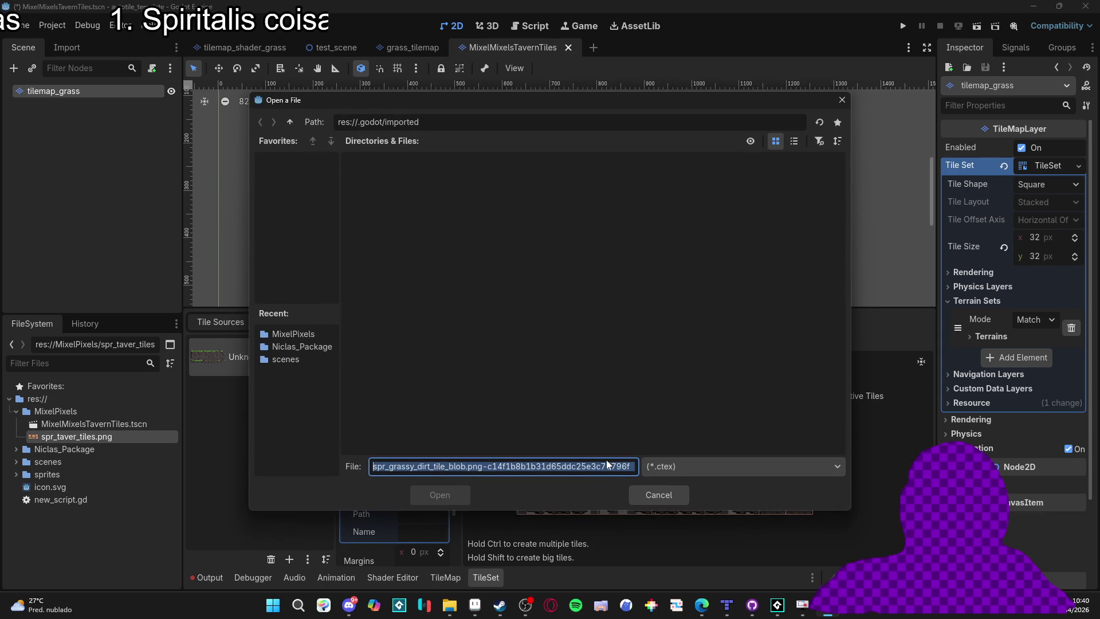
left_click(663, 491)
scroll(414, 440, "up", 4)
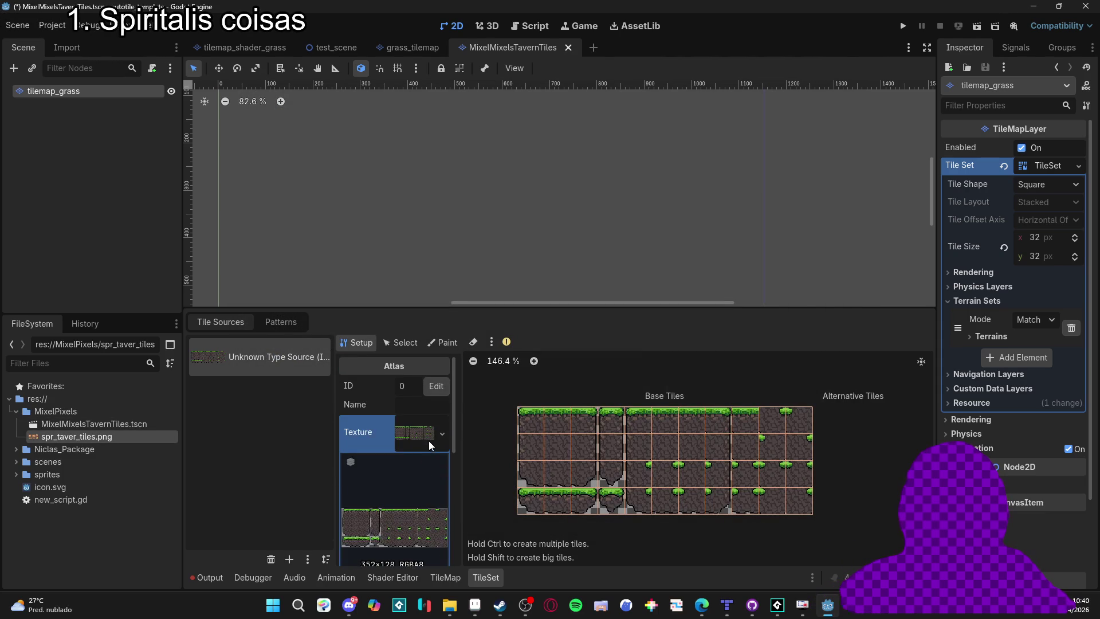
left_click(431, 434)
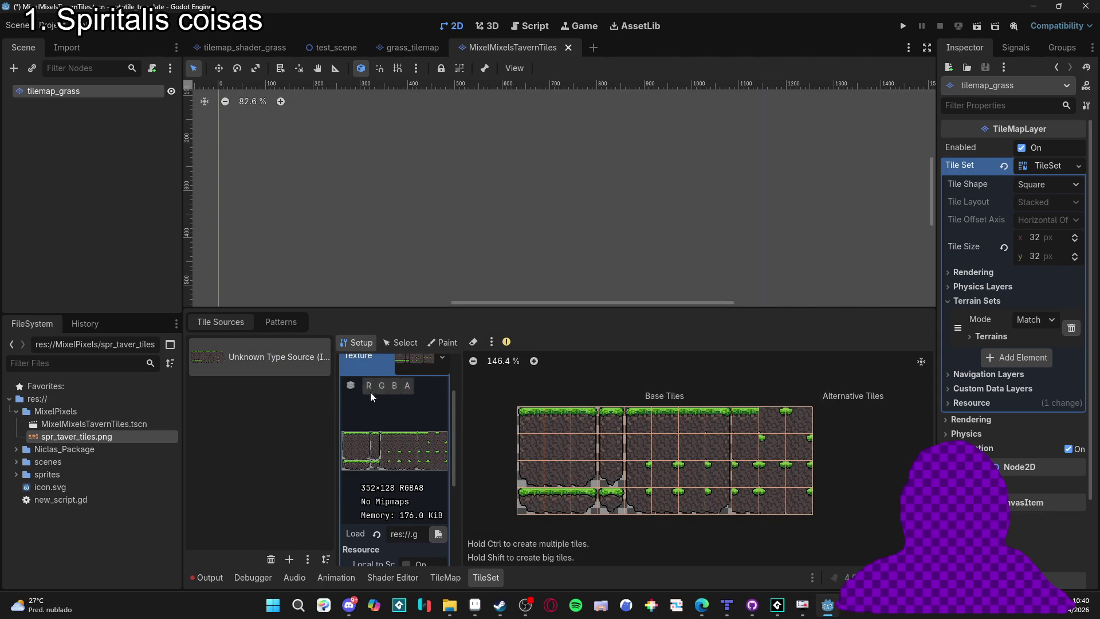
scroll(403, 437, "down", 3)
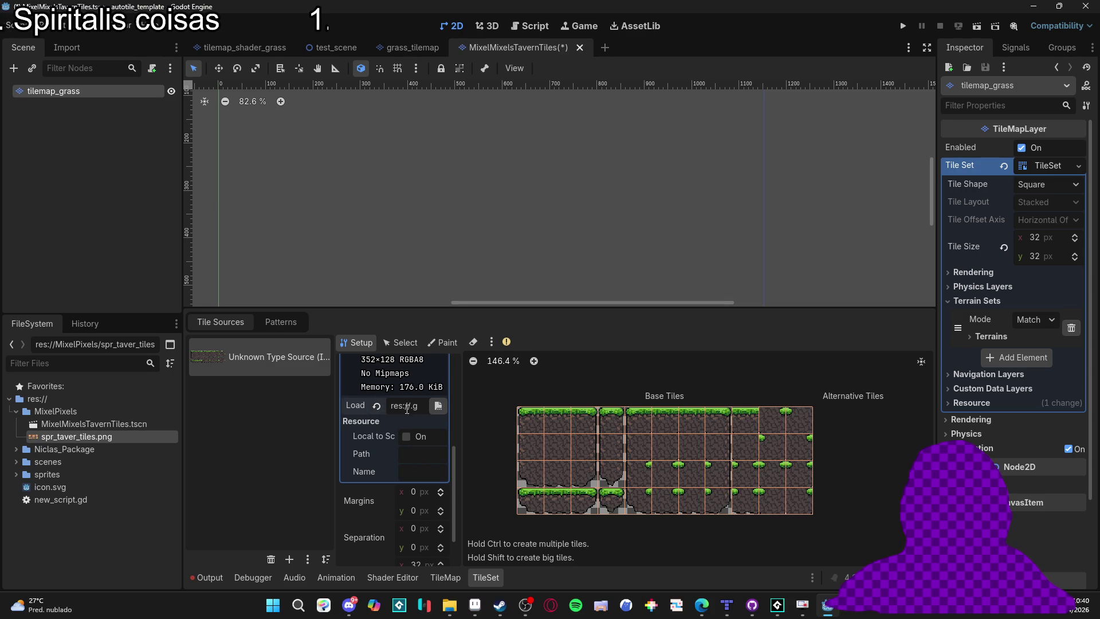
scroll(446, 461, "up", 2)
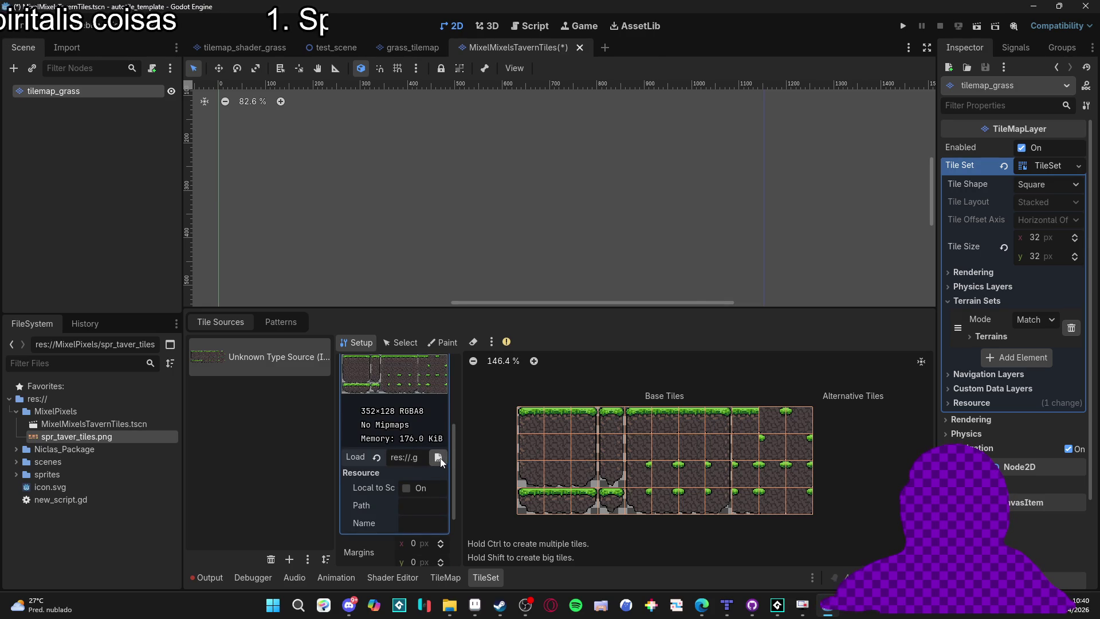
key("ctrl+s")
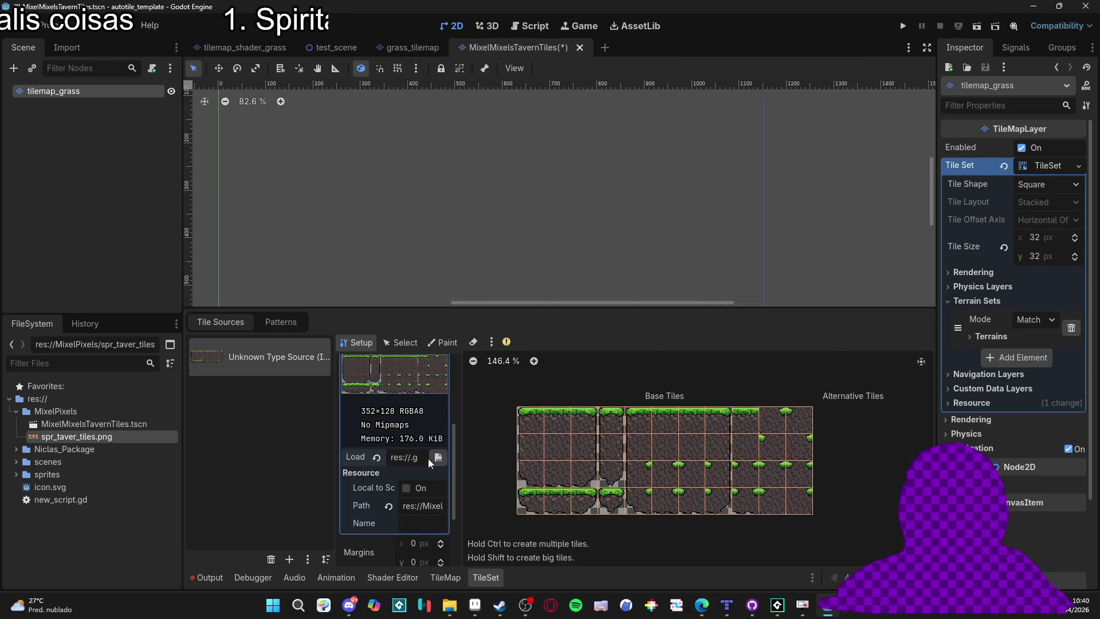
Drag spr_taver_tiles.png from MixelPixels onto the atlas Texture field to replace it.
left_click(437, 457)
left_click(651, 494)
scroll(418, 488, "up", 2)
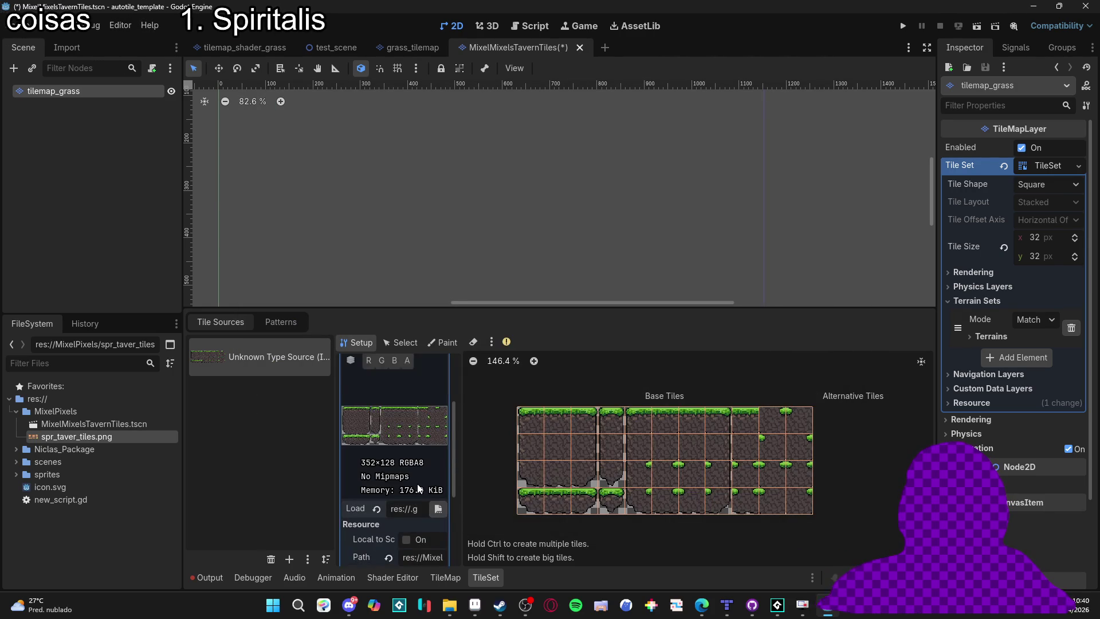
scroll(419, 488, "down", 4)
scroll(415, 459, "up", 2)
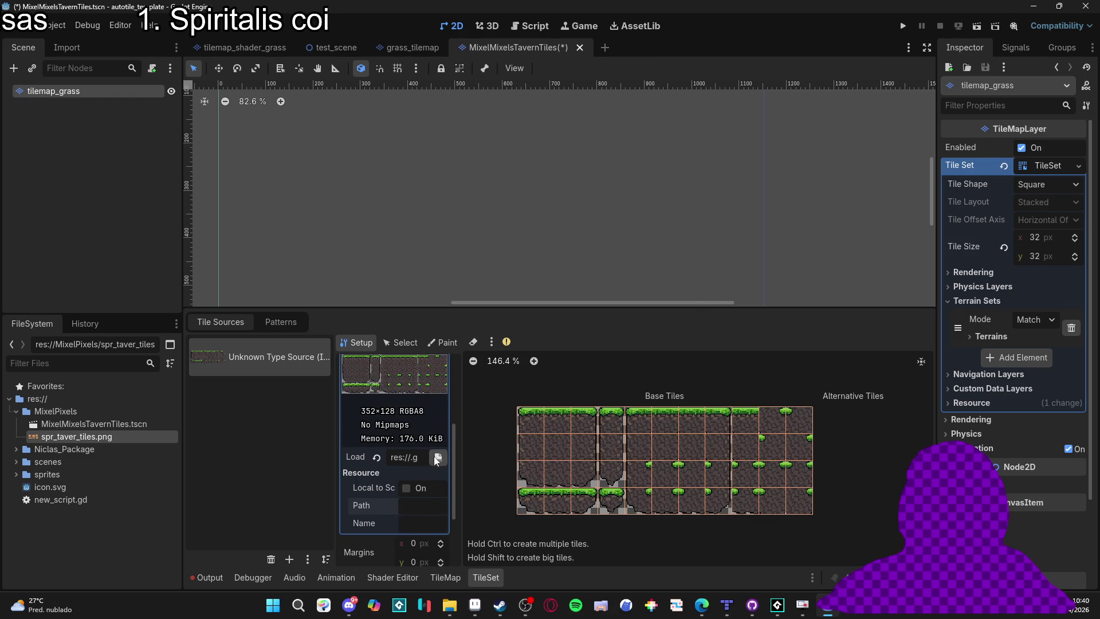
left_click(438, 456)
left_click(655, 495)
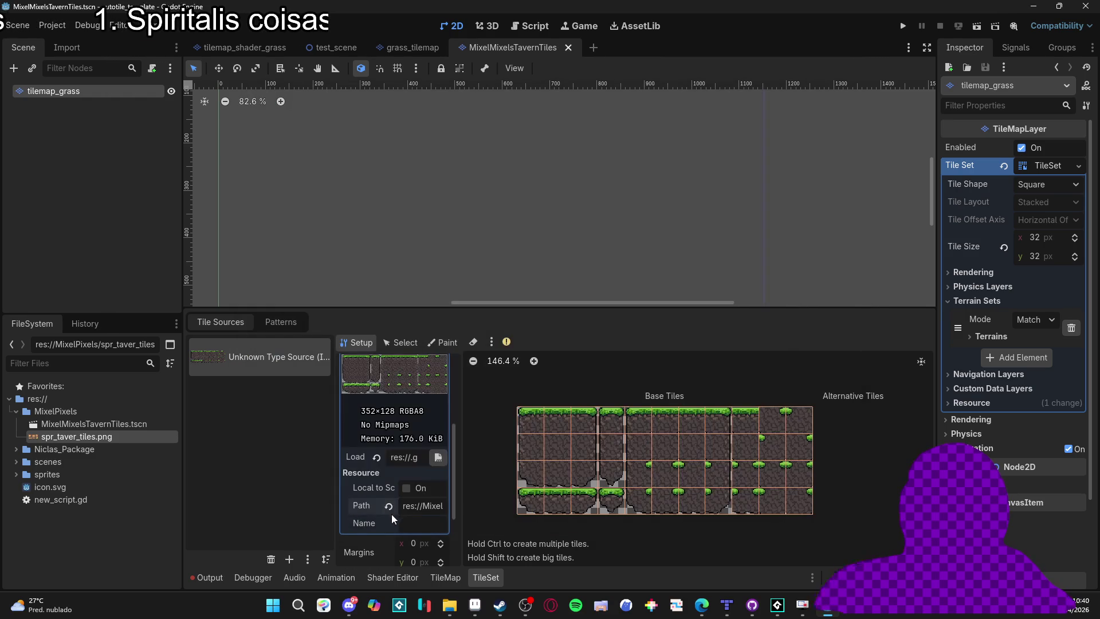
scroll(392, 473, "up", 2)
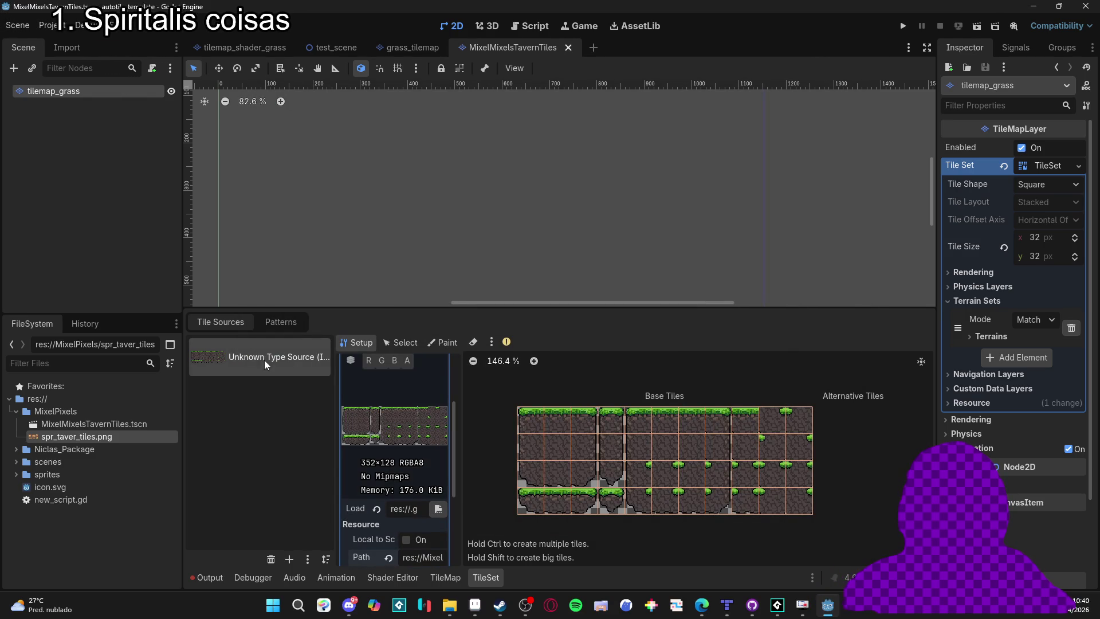
scroll(387, 496, "up", 2)
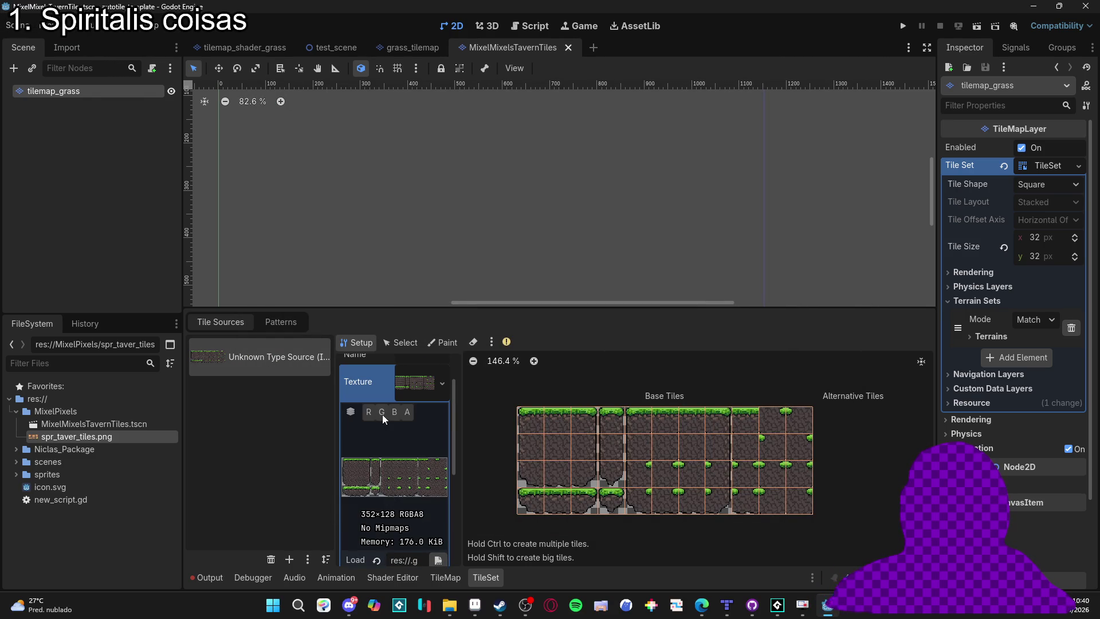
mouse_move(77, 436)
left_mouse_down()
mouse_move(412, 499)
mouse_move(444, 403)
mouse_move(419, 410)
left_mouse_up()
Accept auto tile creation, paint the tavern terrain (Terrain Set 0) onto the atlas floor tiles, and save.
left_click(500, 325)
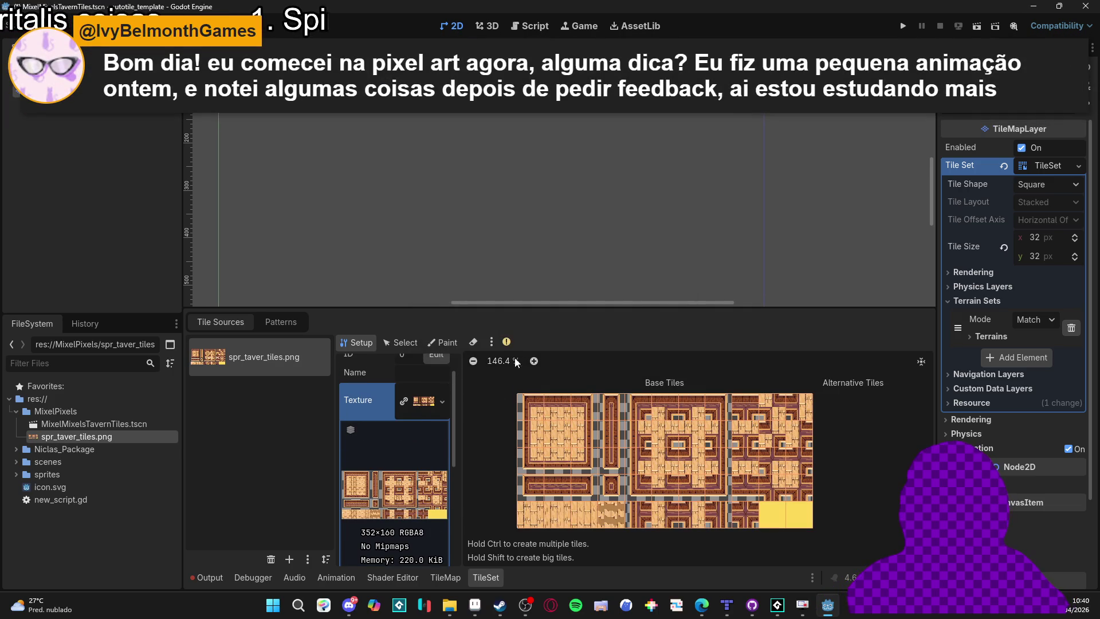
left_click(444, 343)
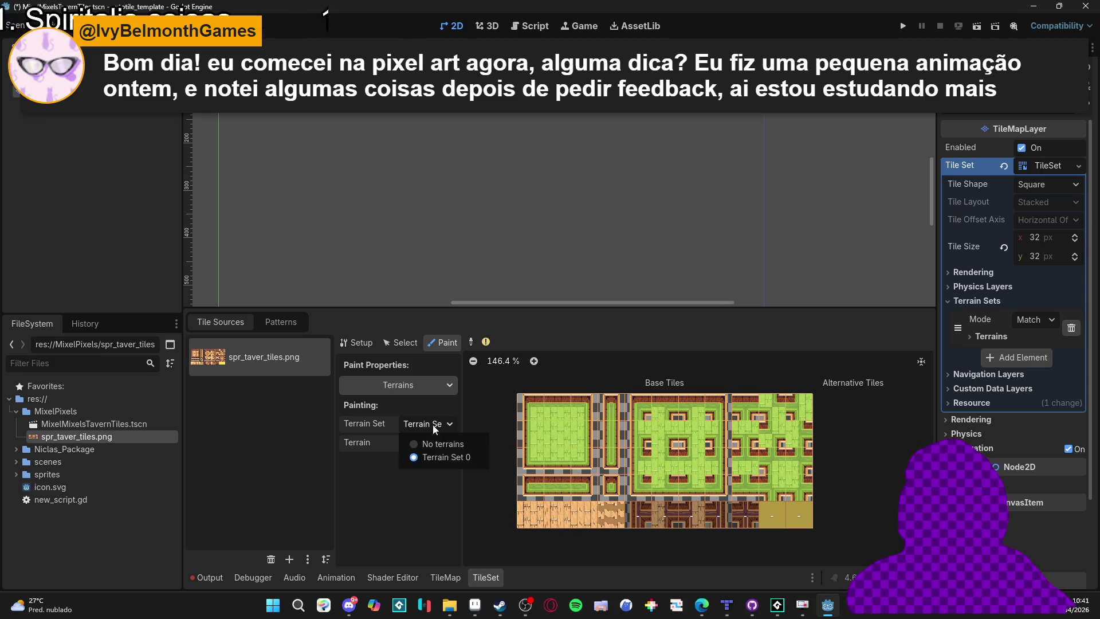
left_click(427, 442)
left_click(440, 477)
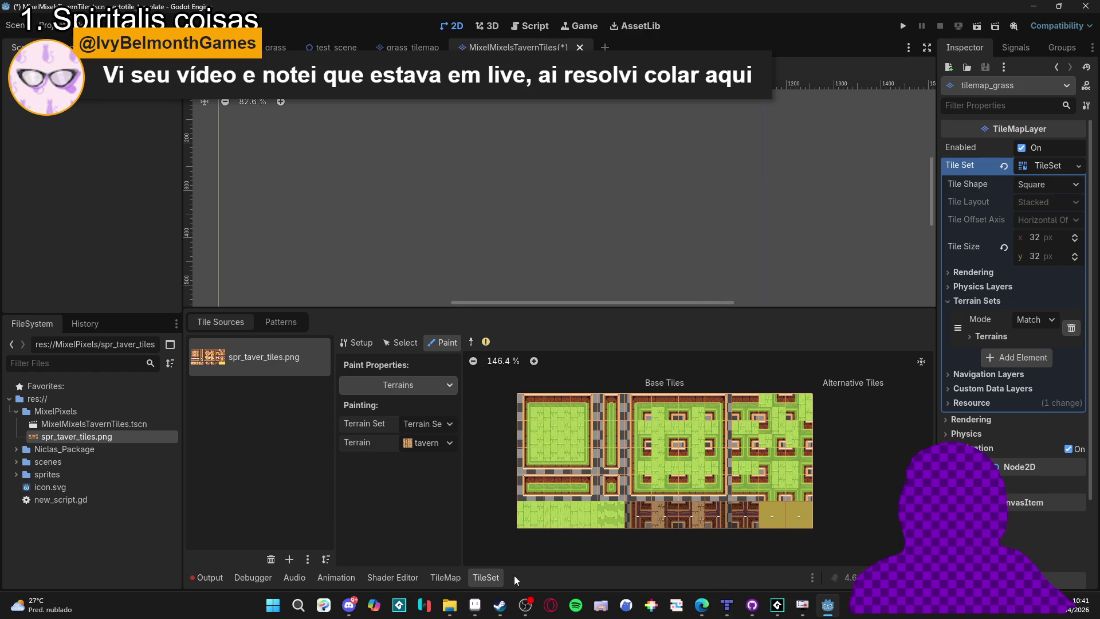
key("ctrl+s")
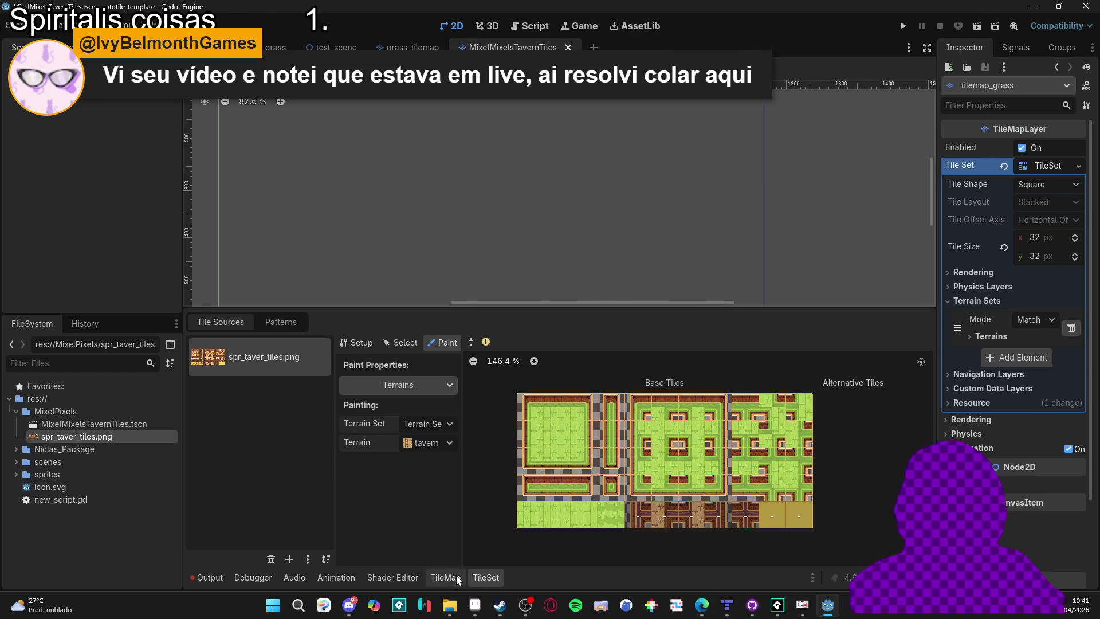
left_click(445, 577)
Paint the first blocks of tavern floor with the tavern terrain, extending along the bottom and top-right.
left_click(304, 360)
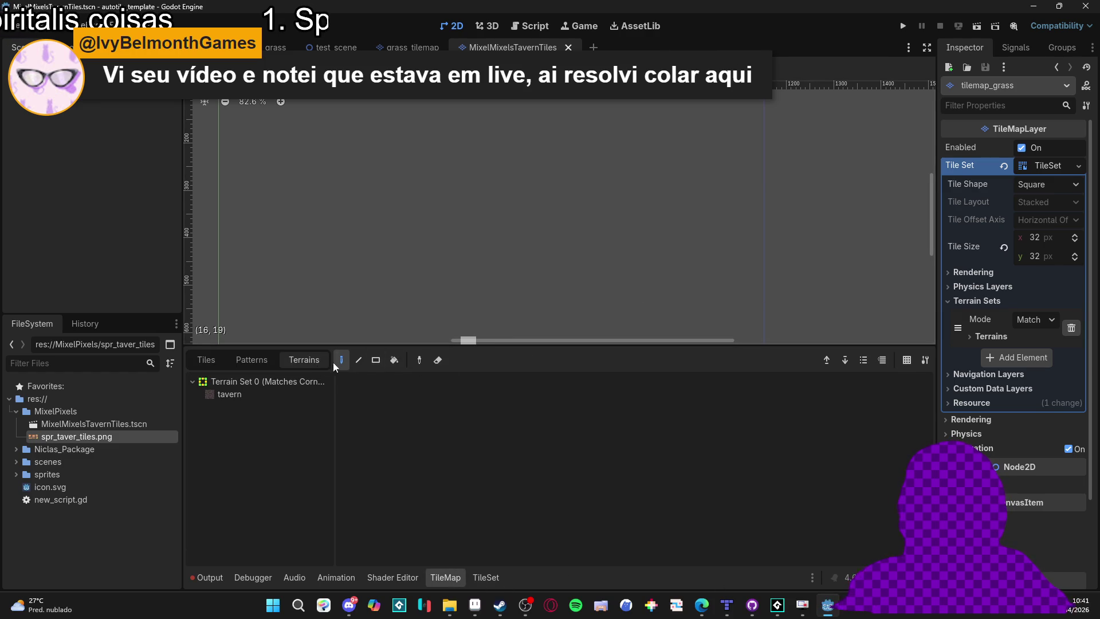
left_click(283, 396)
mouse_move(466, 176)
left_mouse_down()
mouse_move(536, 254)
mouse_move(514, 260)
mouse_move(516, 235)
mouse_move(395, 226)
mouse_move(373, 254)
mouse_move(400, 166)
mouse_move(474, 177)
mouse_move(461, 192)
mouse_move(495, 224)
mouse_move(608, 247)
mouse_move(467, 284)
mouse_move(595, 283)
mouse_move(627, 246)
mouse_move(725, 193)
mouse_move(688, 252)
mouse_move(641, 155)
mouse_move(436, 114)
mouse_move(447, 307)
mouse_move(338, 189)
mouse_move(375, 135)
left_mouse_up()
scroll(514, 261, "up", 8)
mouse_move(628, 217)
left_mouse_down()
mouse_move(492, 322)
mouse_move(688, 217)
mouse_move(527, 172)
mouse_move(493, 234)
mouse_move(407, 281)
mouse_move(382, 280)
mouse_move(281, 205)
mouse_move(286, 141)
left_mouse_up()
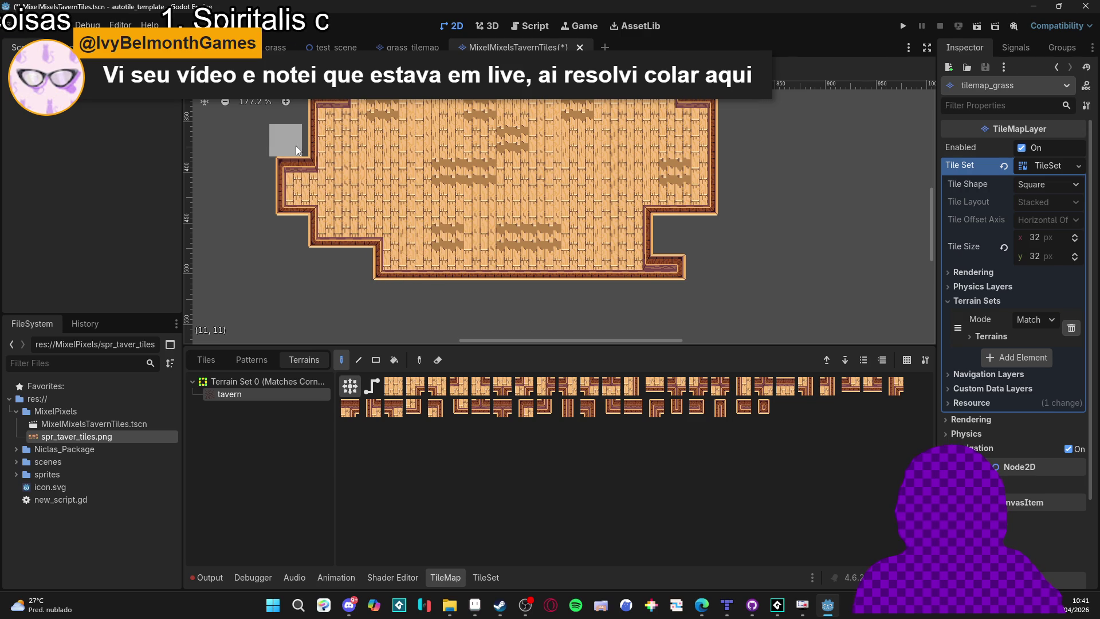
left_click(741, 163)
mouse_move(717, 143)
left_mouse_down()
mouse_move(573, 295)
mouse_move(412, 295)
left_mouse_up()
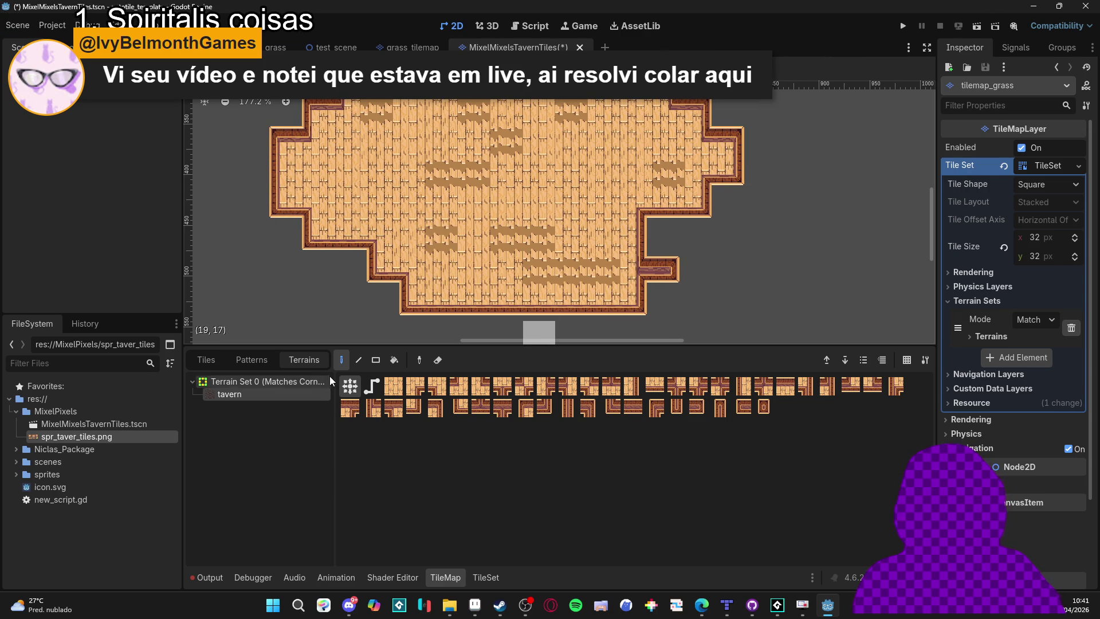
Reselect the tavern terrain and paint more floor along the left wall and step.
double_click(269, 382)
double_click(265, 382)
left_click(228, 394)
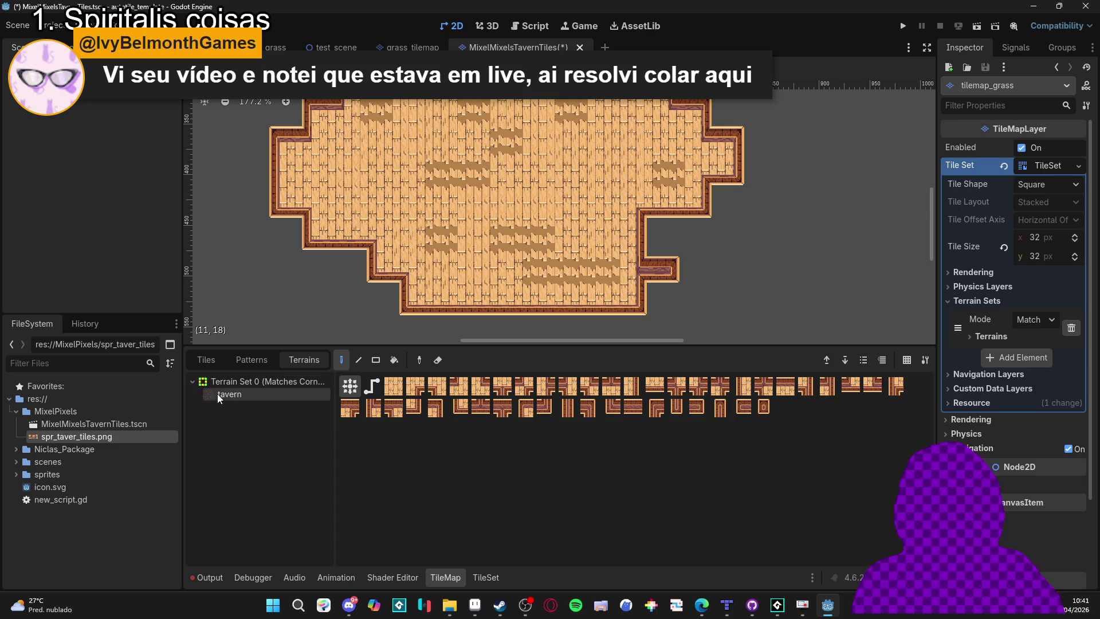
mouse_move(404, 269)
left_mouse_down()
mouse_move(279, 229)
mouse_move(249, 237)
left_mouse_up()
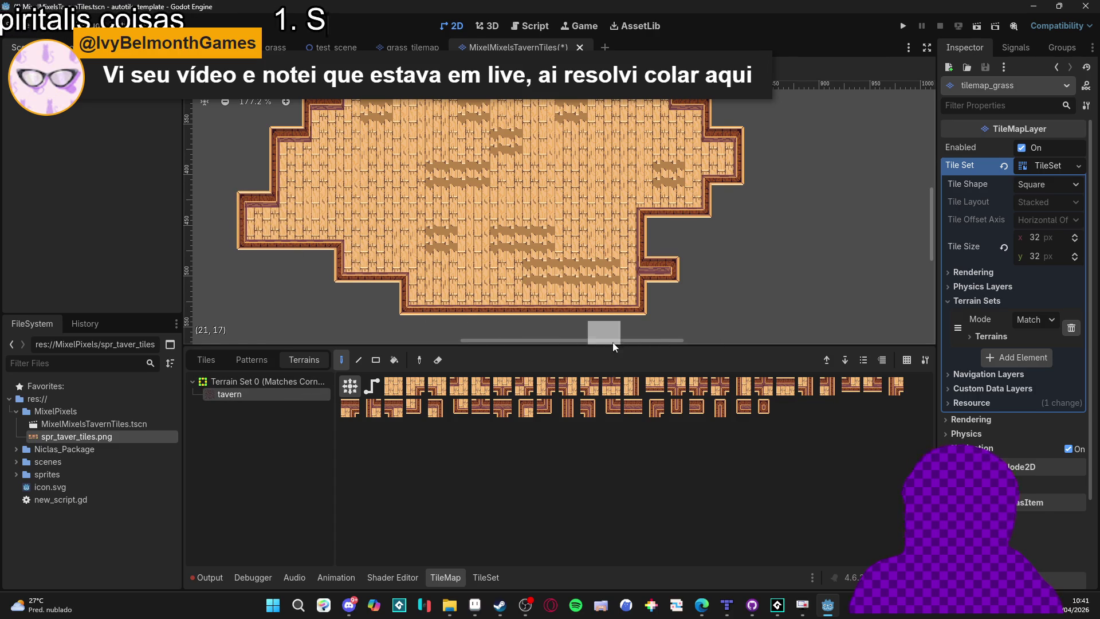
scroll(626, 283, "left", 2)
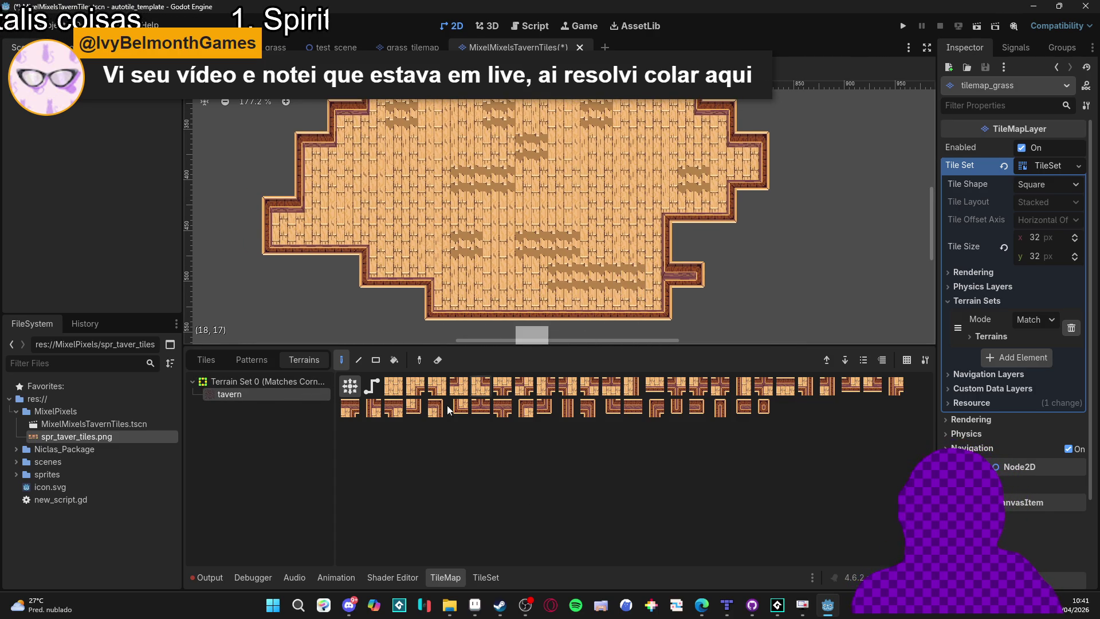
left_click(483, 578)
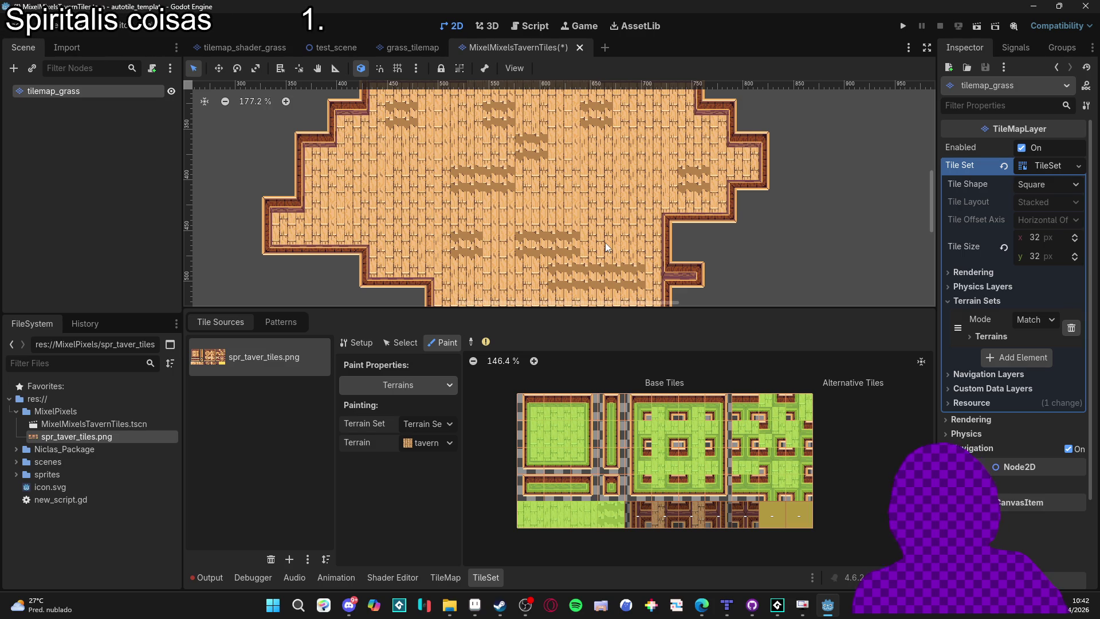
In Aseprite, show the tile grid and select a single 16px floor tile on the sheet.
key("alt+Tab")
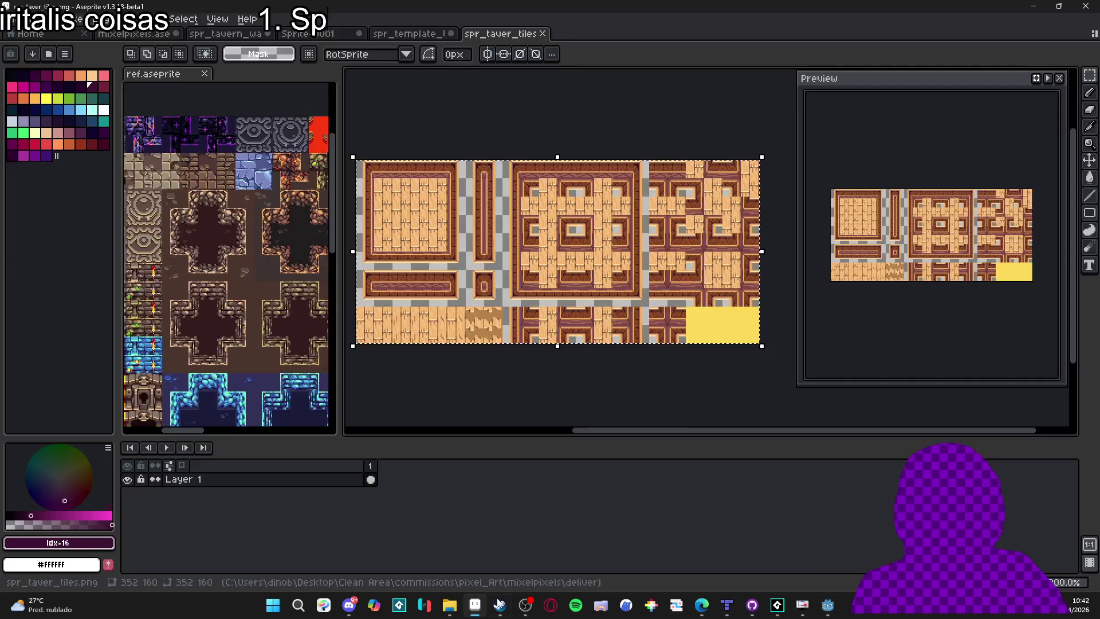
scroll(496, 334, "up", 1)
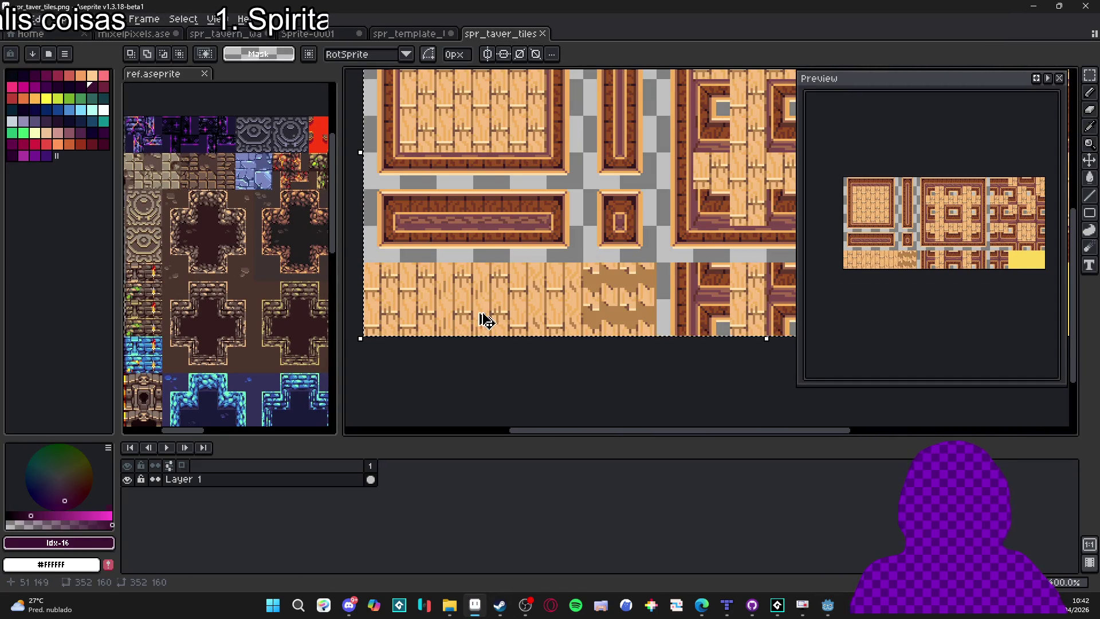
key("ctrl+apostrophe")
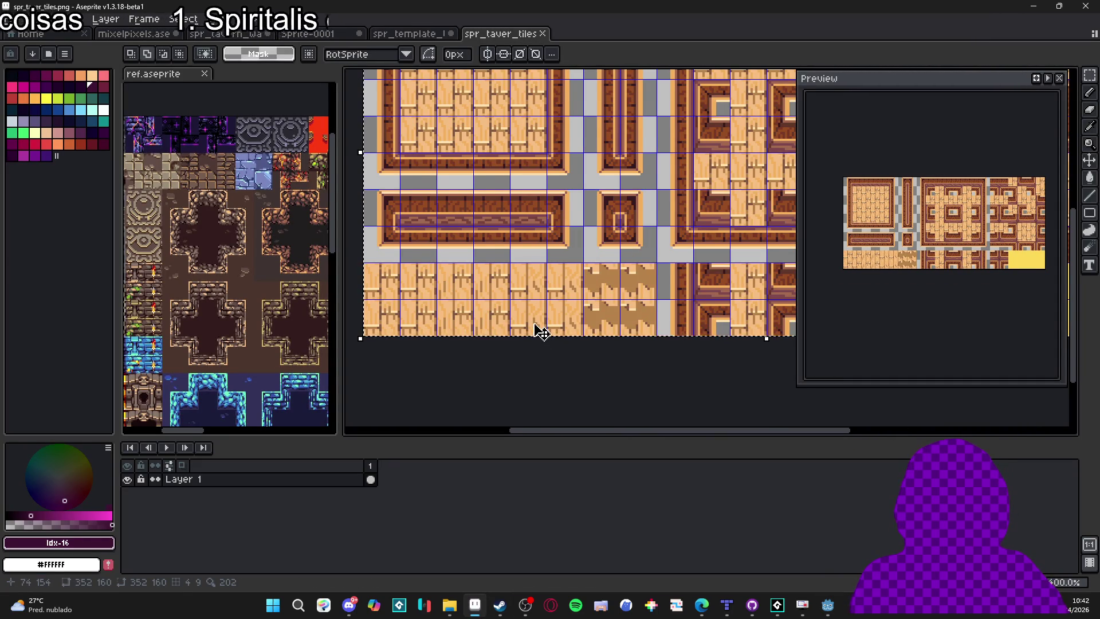
scroll(535, 328, "right", 1)
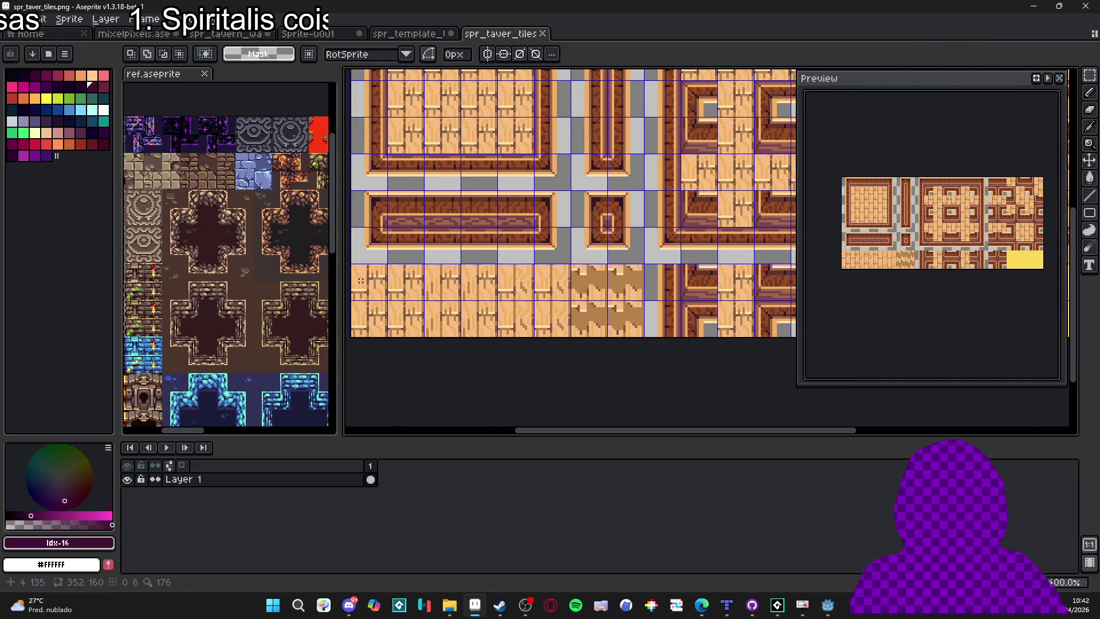
left_click_drag(360, 280, 479, 289)
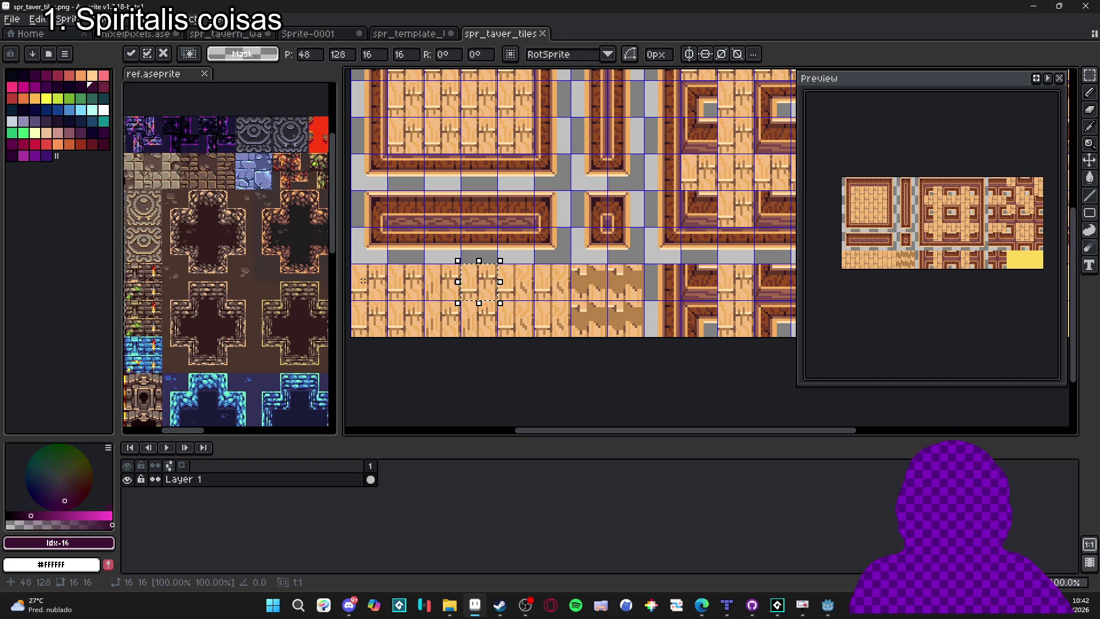
Nudge the selected floor tile to its new spot along the bottom plank row and drop it.
key("shift+Down")
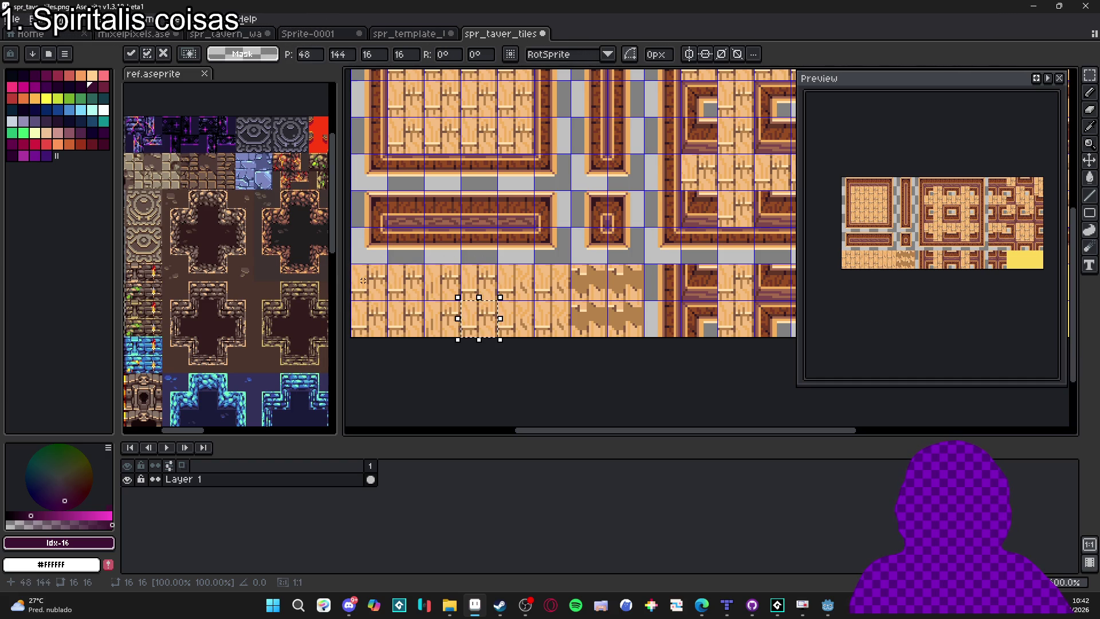
key("shift+Left")
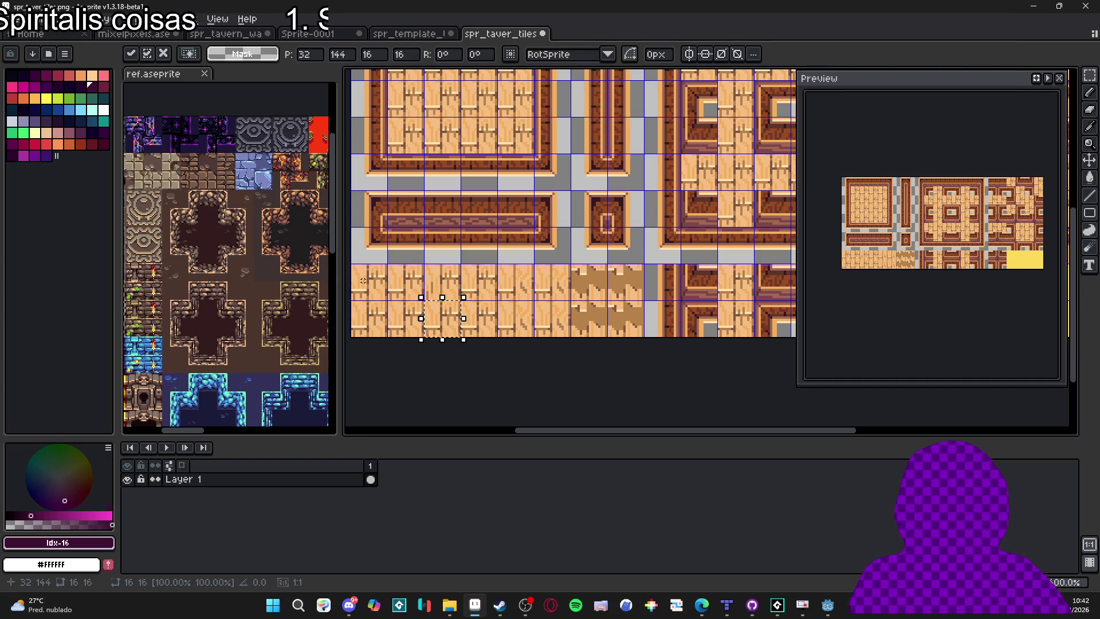
key("shift+Right")
key("shift+Right")
key("shift+Right")
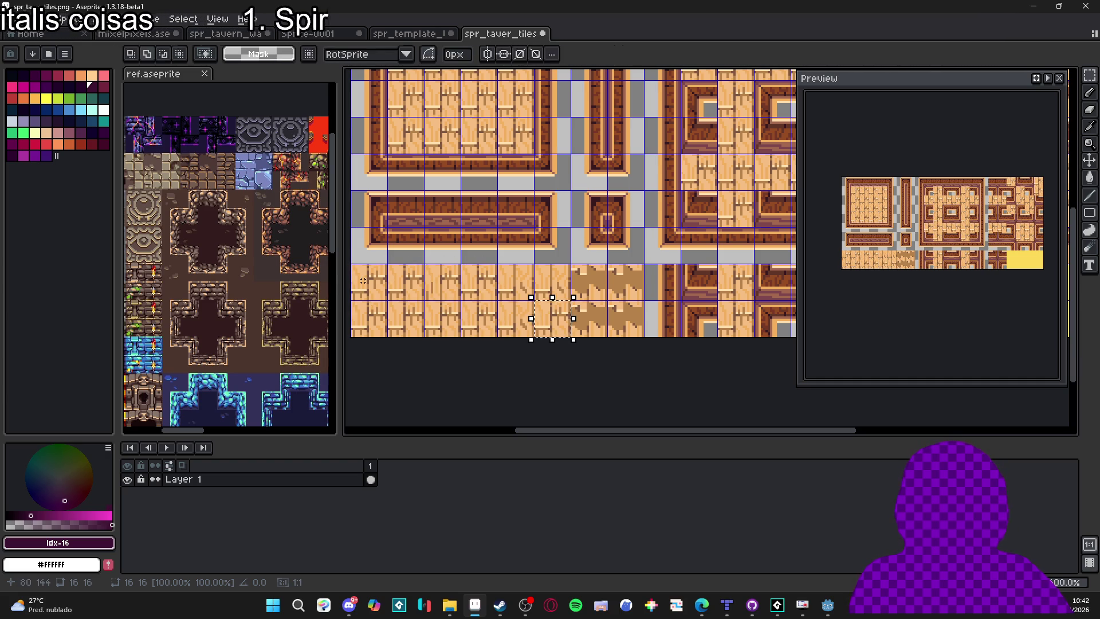
key("shift+Up")
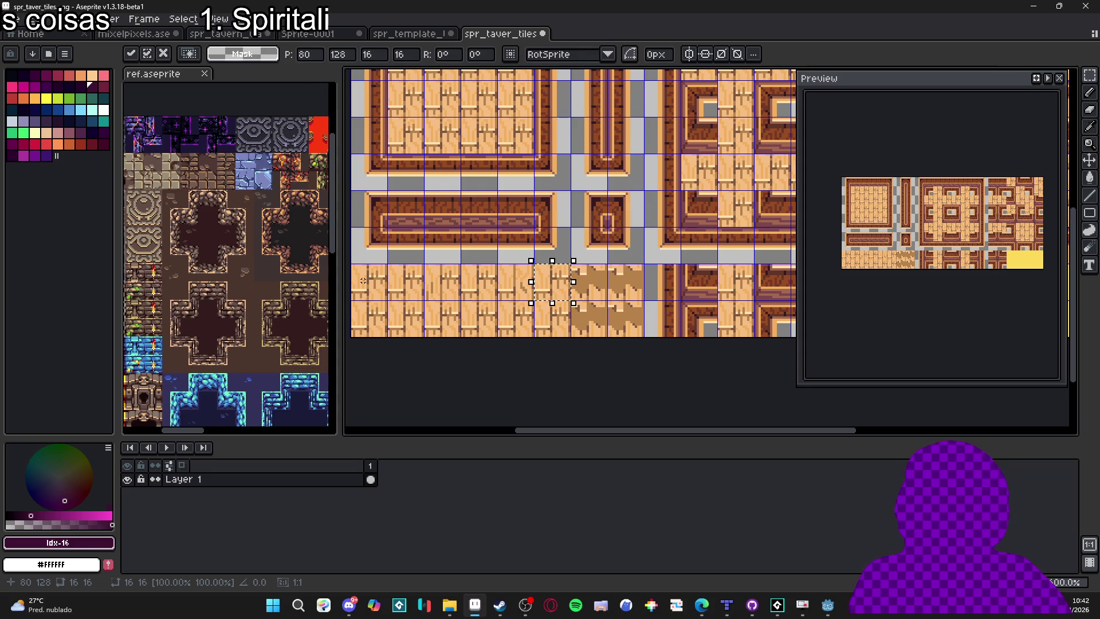
key("shift+Right")
key("shift+Right")
key("shift+Down")
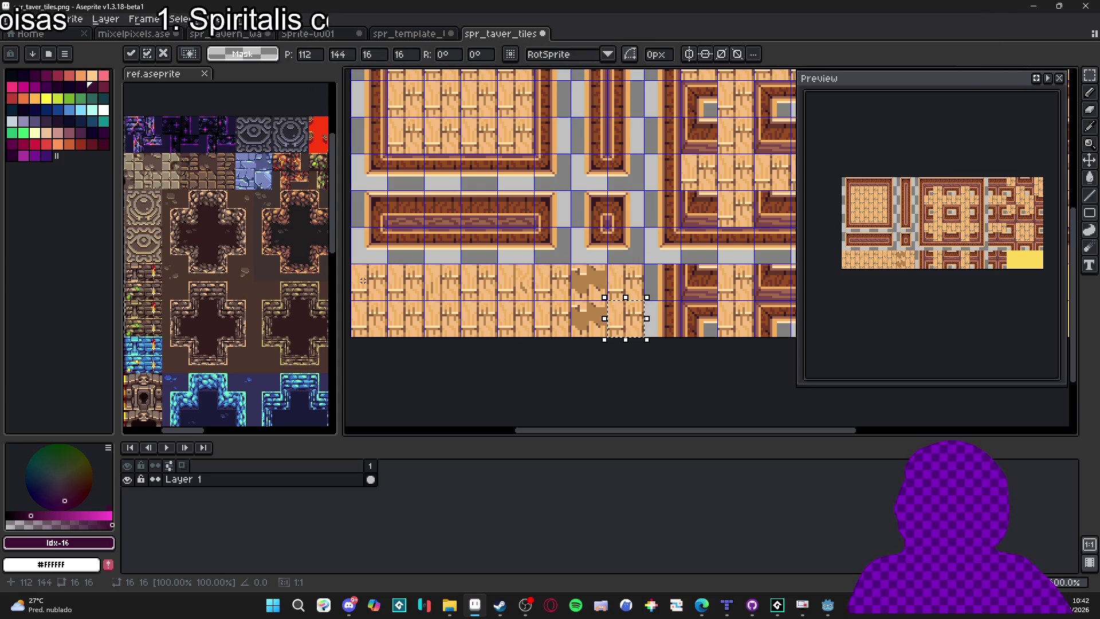
key("shift+Left")
key("ctrl+d")
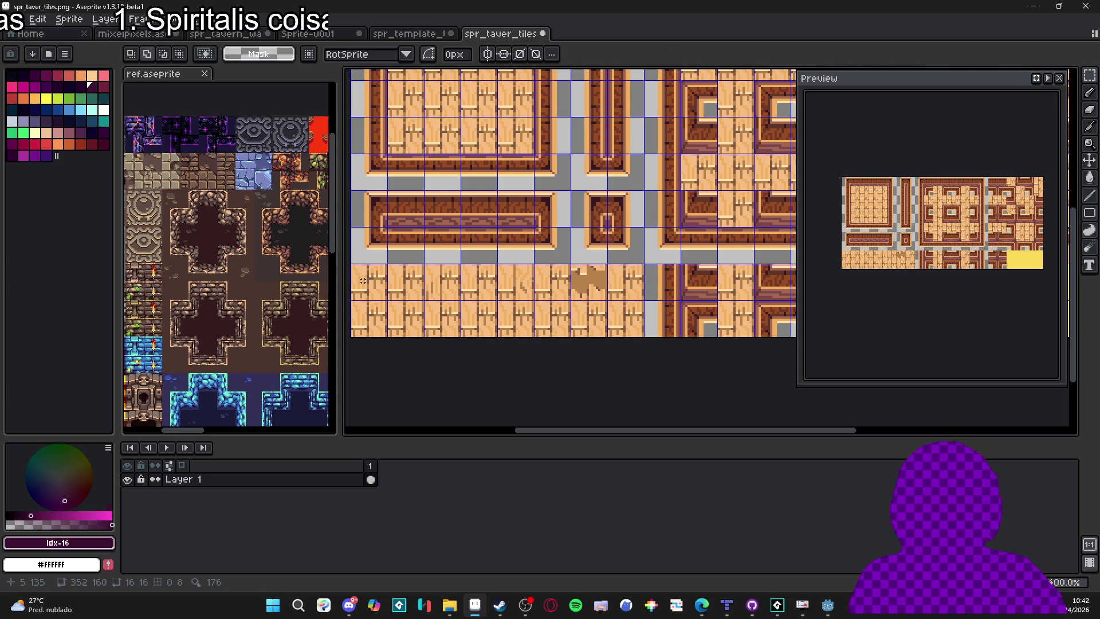
key("minus")
Paint a Probability of 0.1 onto the stained floor variant tiles and save the tavern scene.
left_click(825, 606)
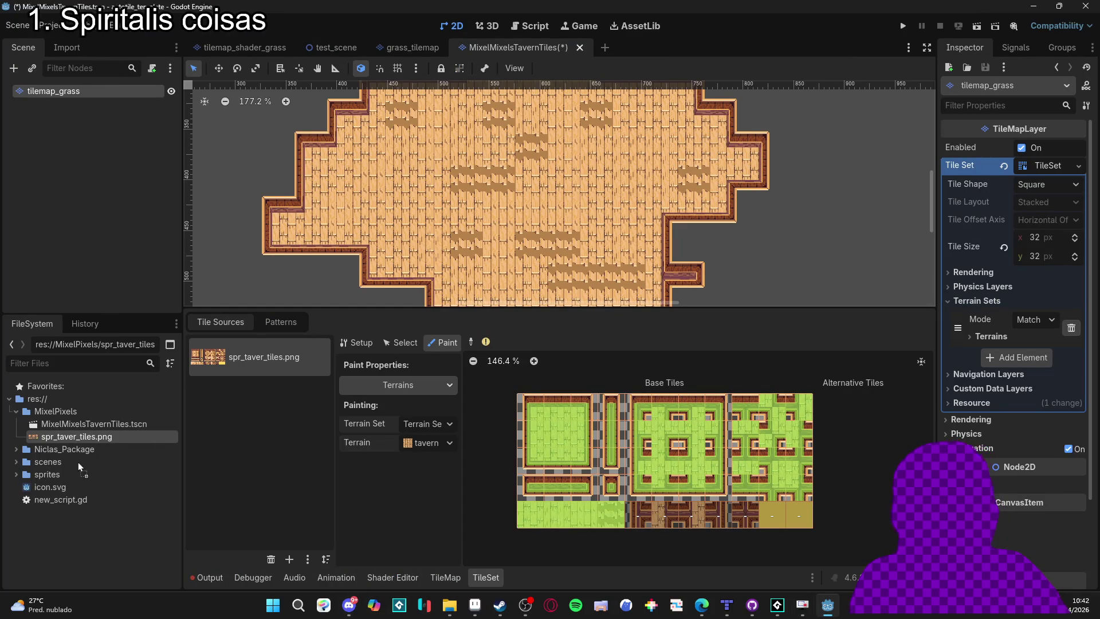
scroll(552, 235, "down", 1)
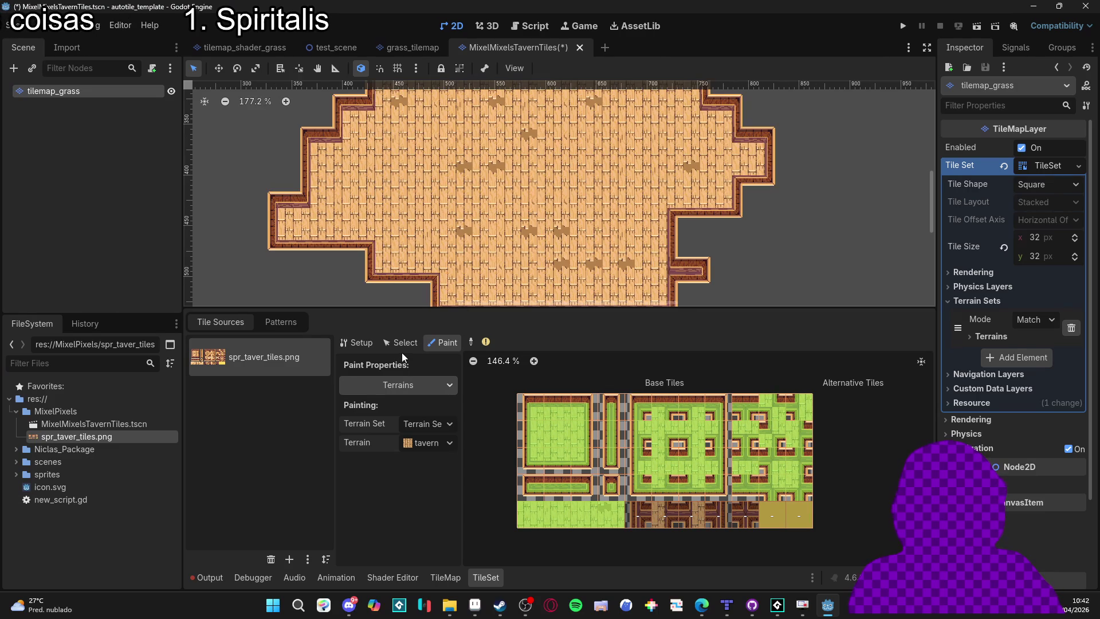
left_click(434, 383)
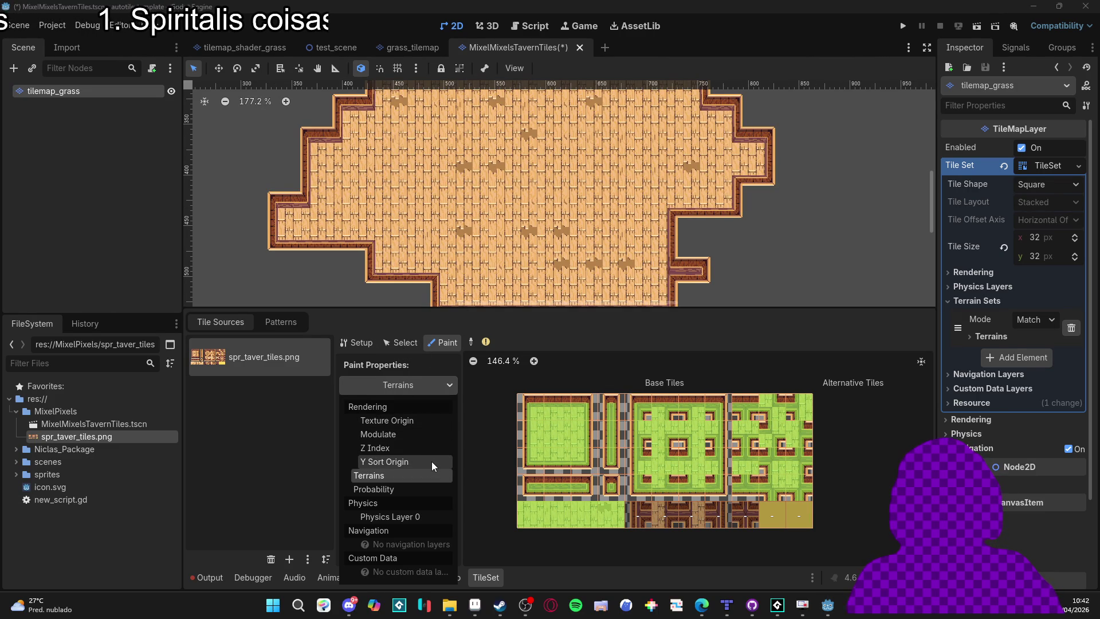
left_click(421, 489)
left_click(424, 424)
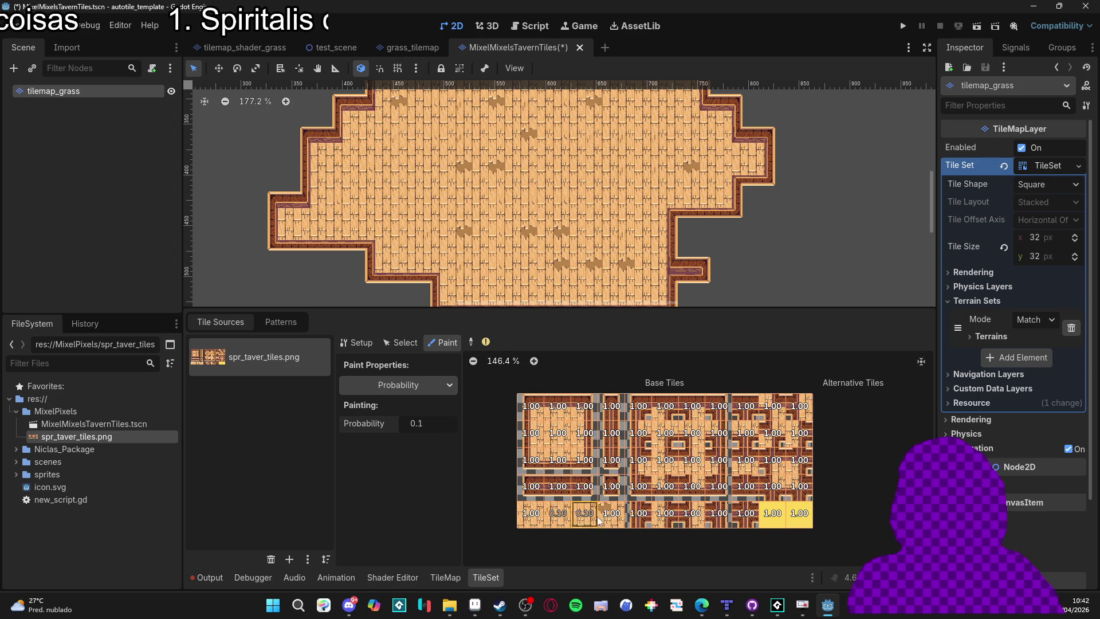
key("ctrl+s")
left_click(371, 344)
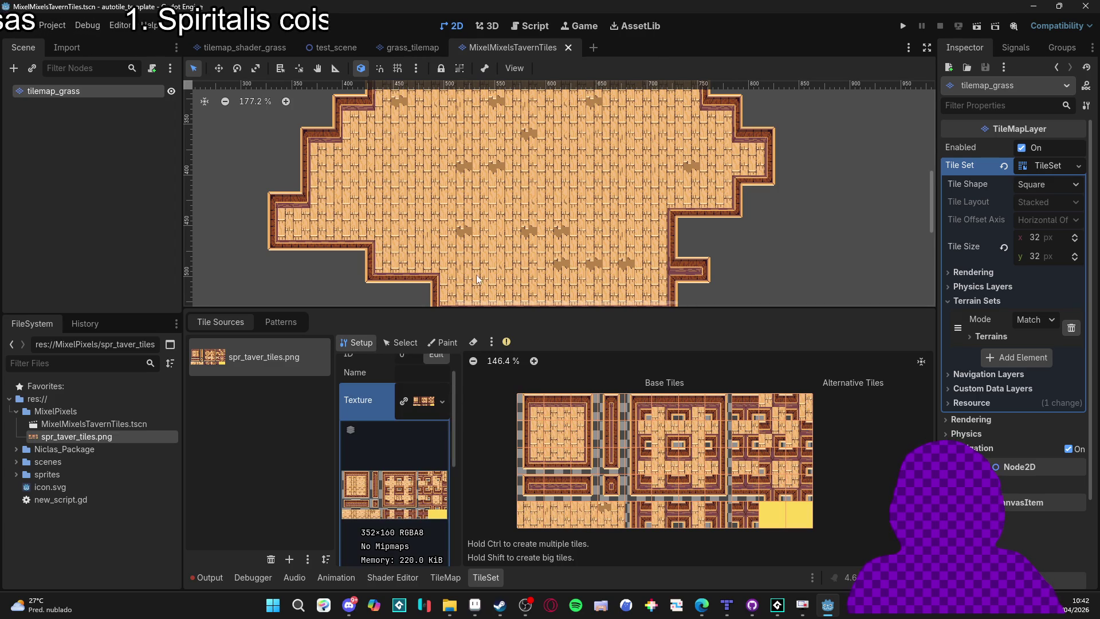
Erase the whole painted tavern room using the rectangle terrain tool with eraser on the tavern terrain.
scroll(483, 195, "right", 2)
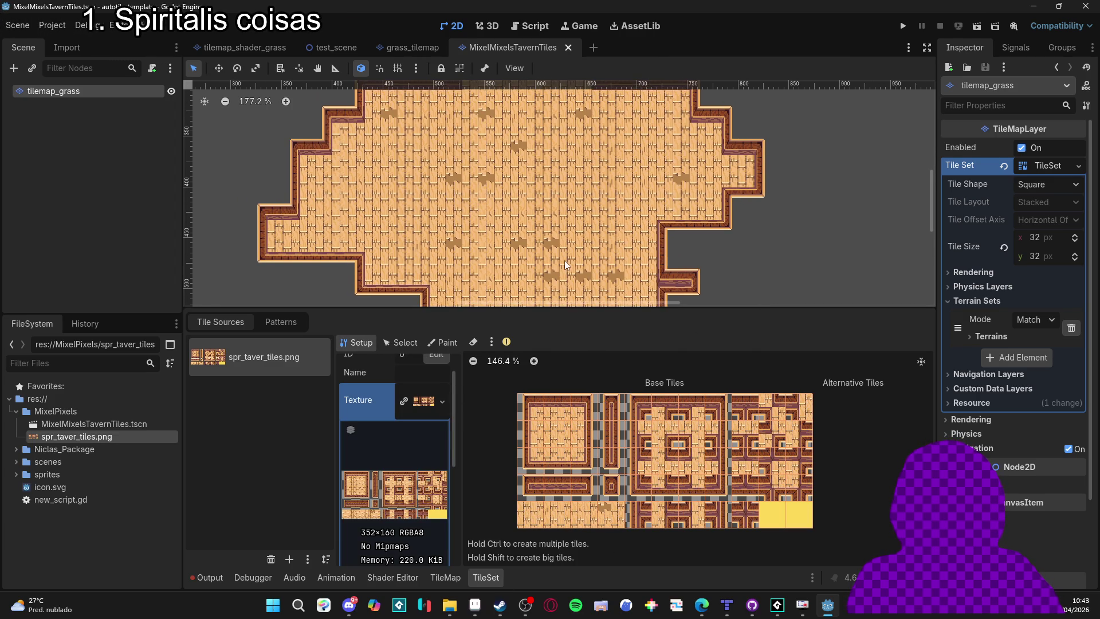
left_click(441, 343)
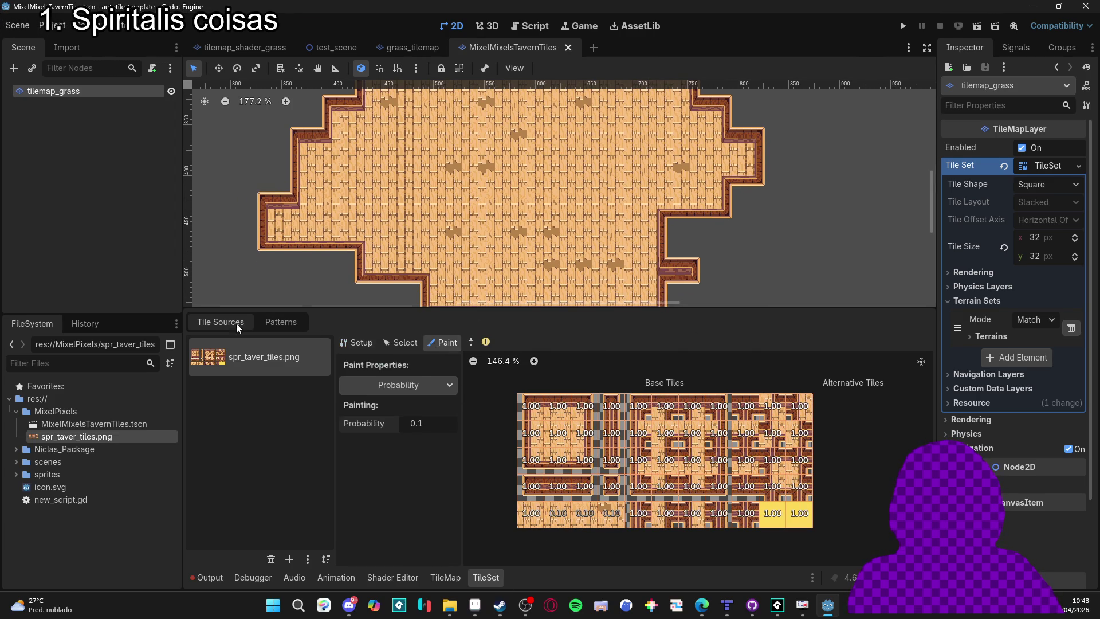
left_click(446, 577)
left_click(438, 360)
left_click(375, 360)
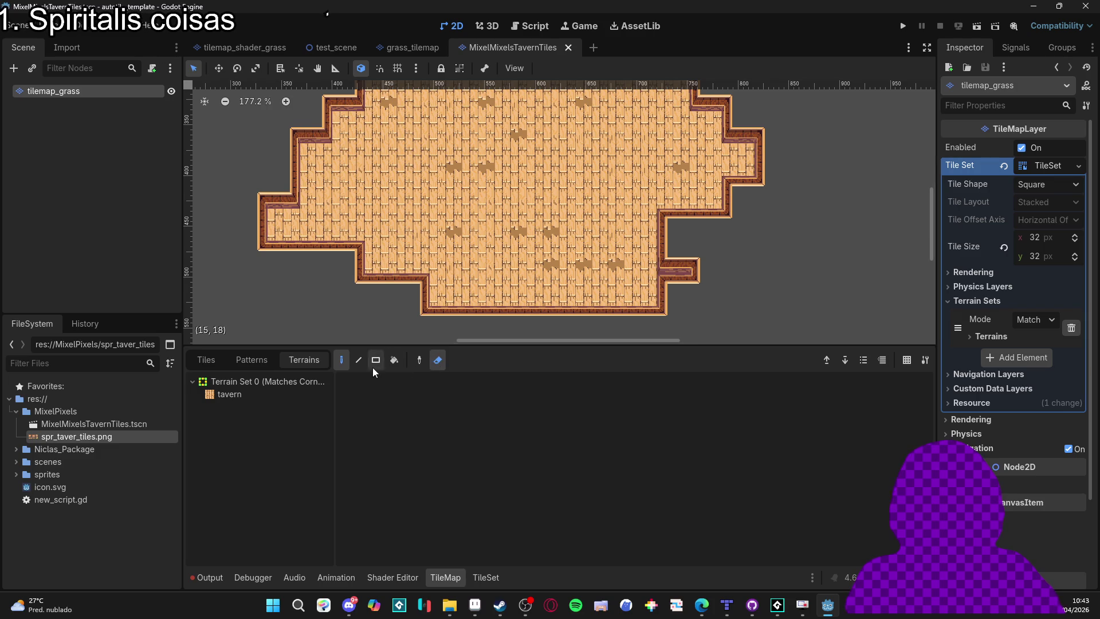
scroll(418, 309, "down", 2)
scroll(421, 246, "down", 2)
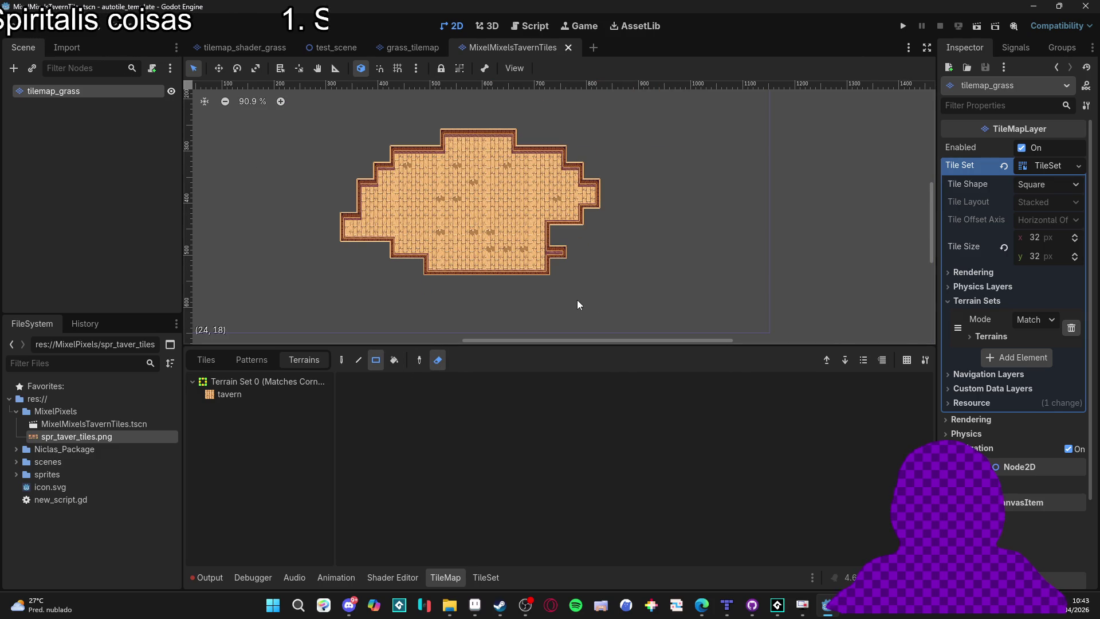
left_click(290, 392)
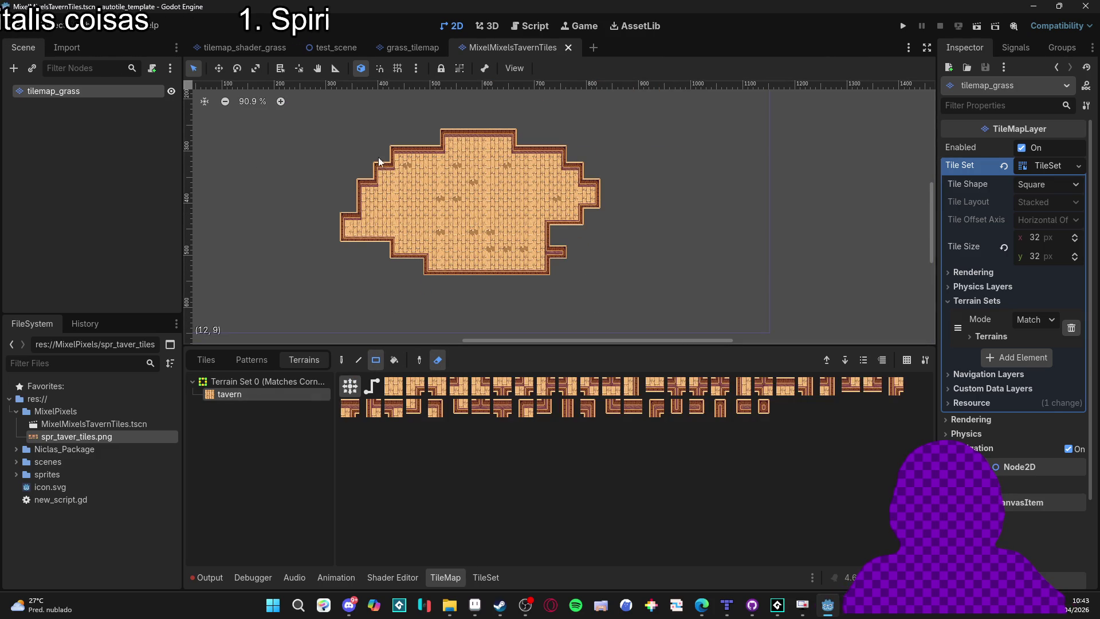
mouse_move(339, 97)
left_mouse_down()
mouse_move(593, 284)
mouse_move(699, 225)
left_mouse_up()
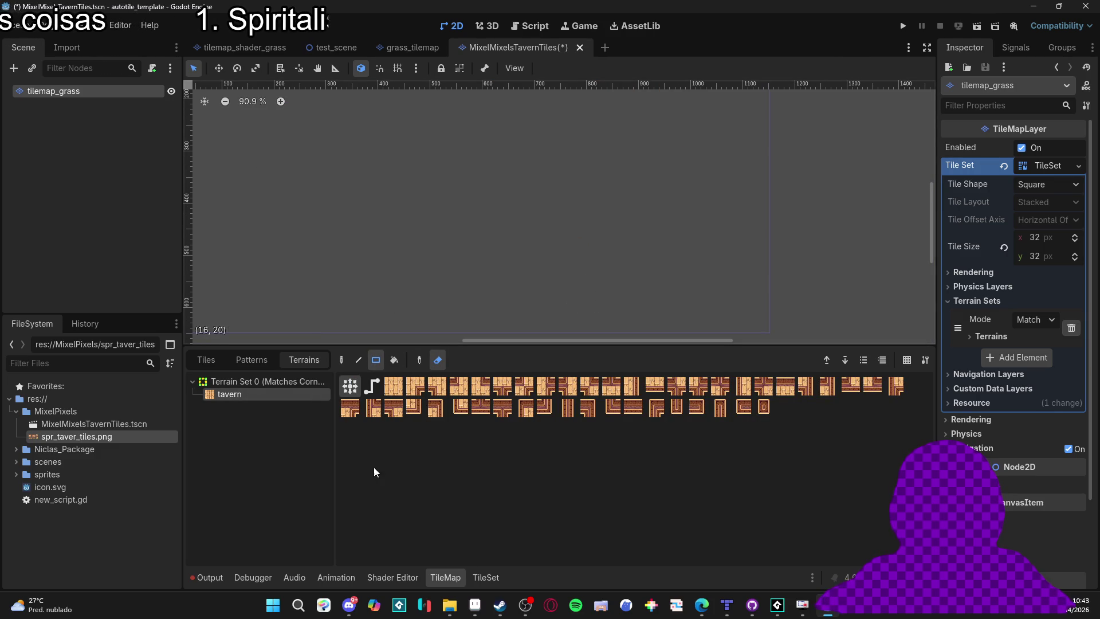
left_click(485, 577)
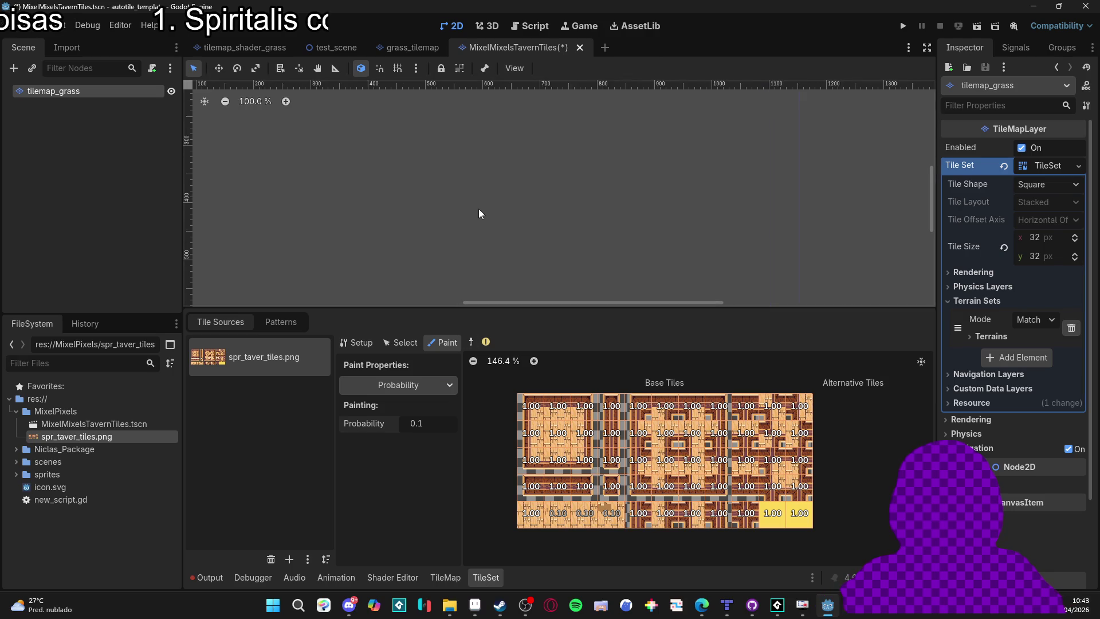
scroll(478, 209, "up", 6)
left_click_drag(465, 165, 551, 235)
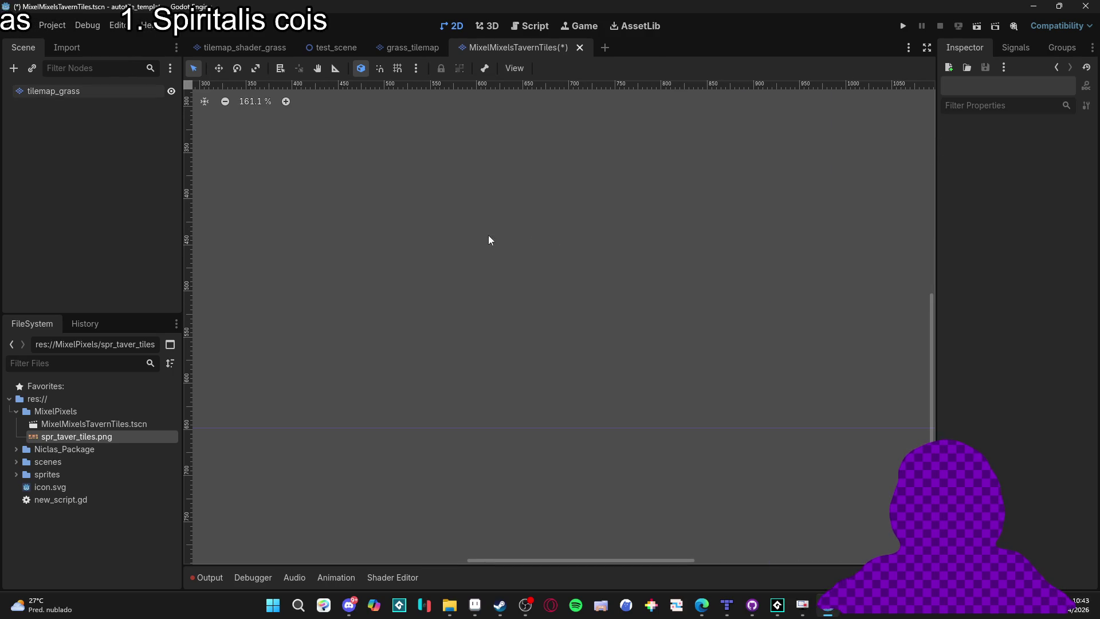
Rename the tilemap_grass node in the Scene dock to 'Tileset_Tavern'.
left_click(394, 577)
left_click(105, 91)
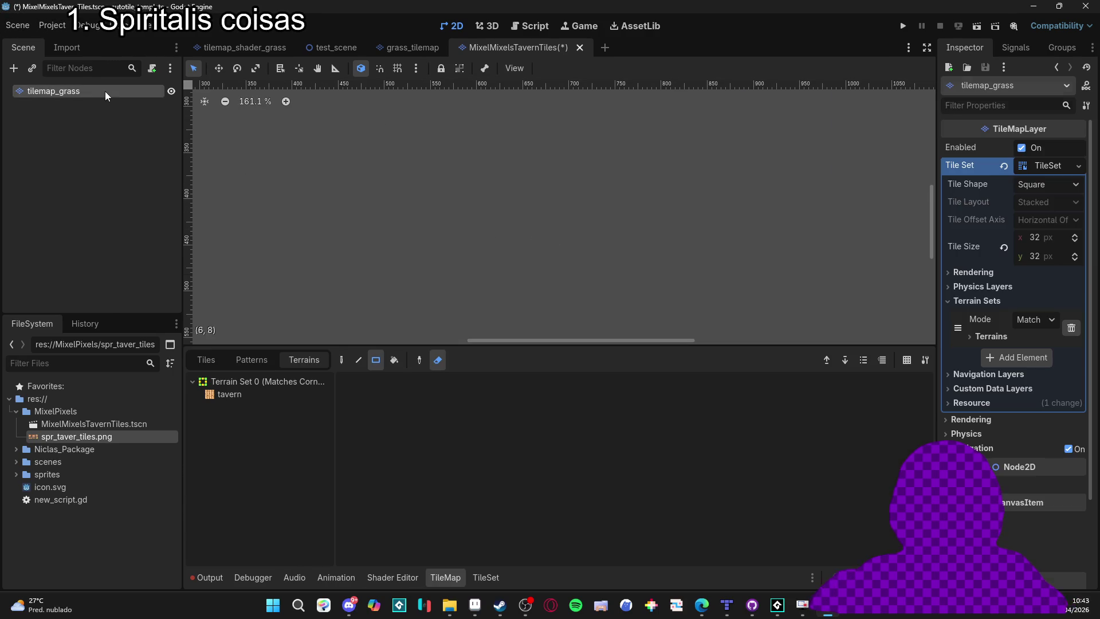
left_click(106, 90)
type("ta")
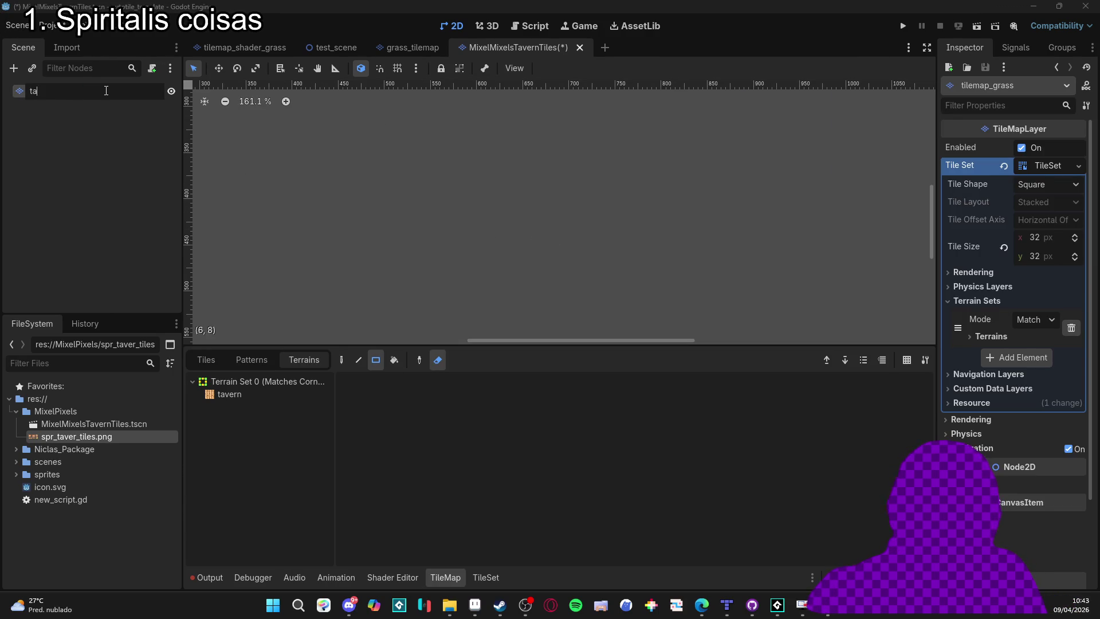
key("BackSpace")
key("BackSpace")
type("Tileset_R")
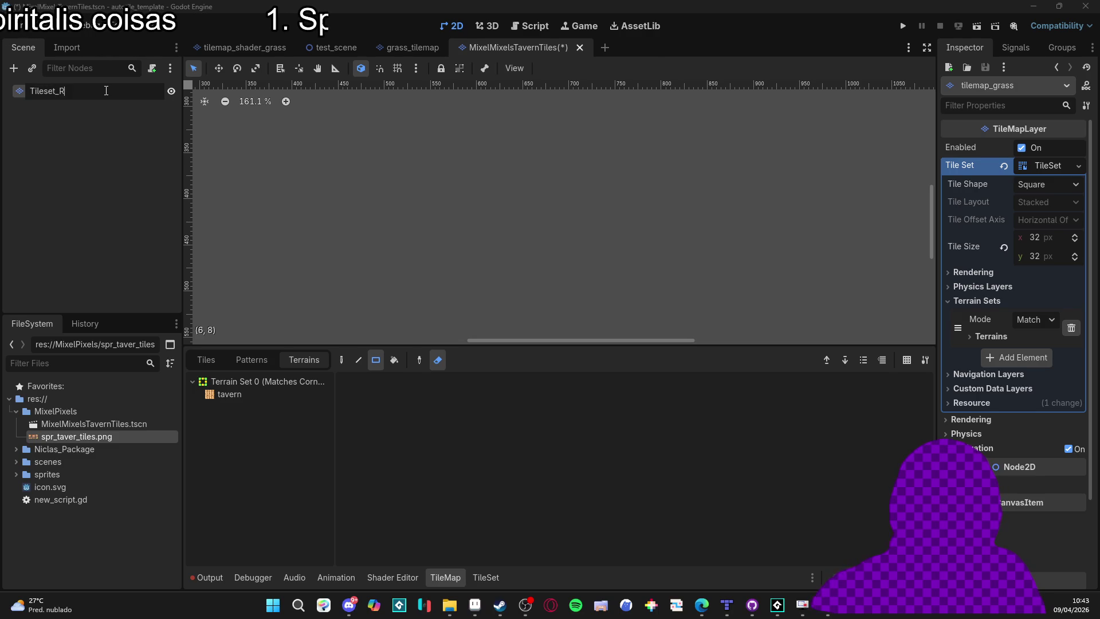
type("_ta")
key("BackSpace")
key("BackSpace")
type("Ta")
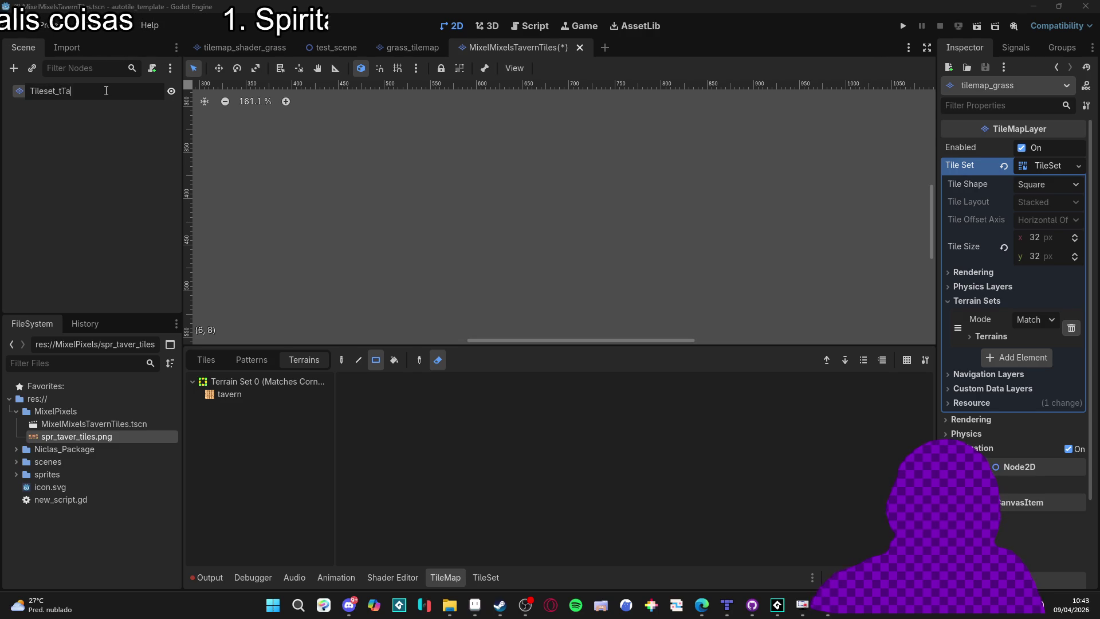
type("vern")
key("Return")
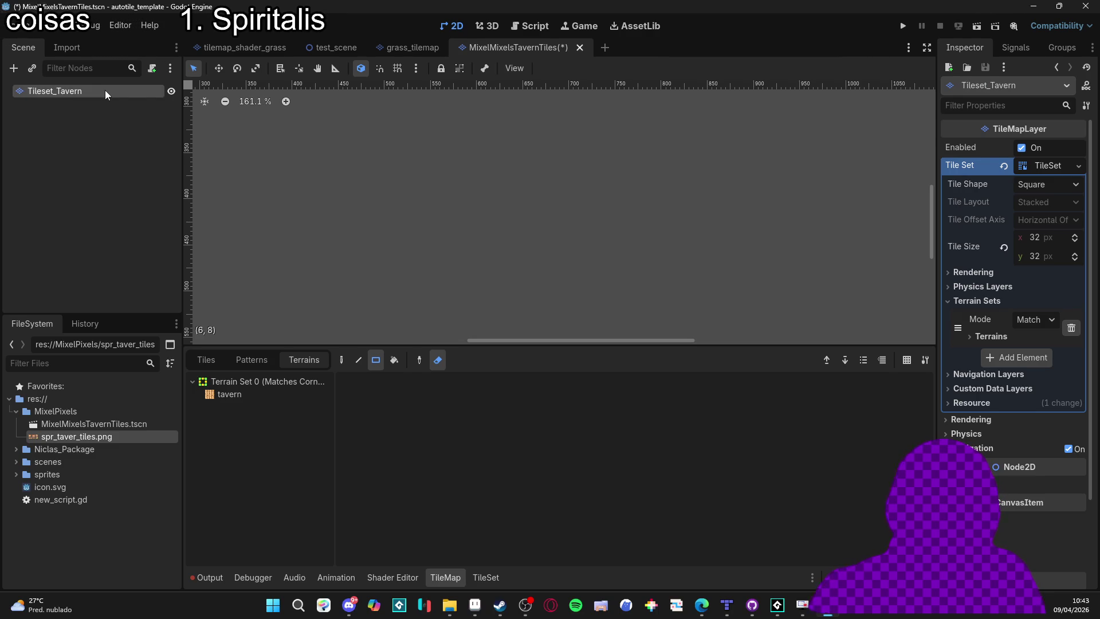
left_click(486, 577)
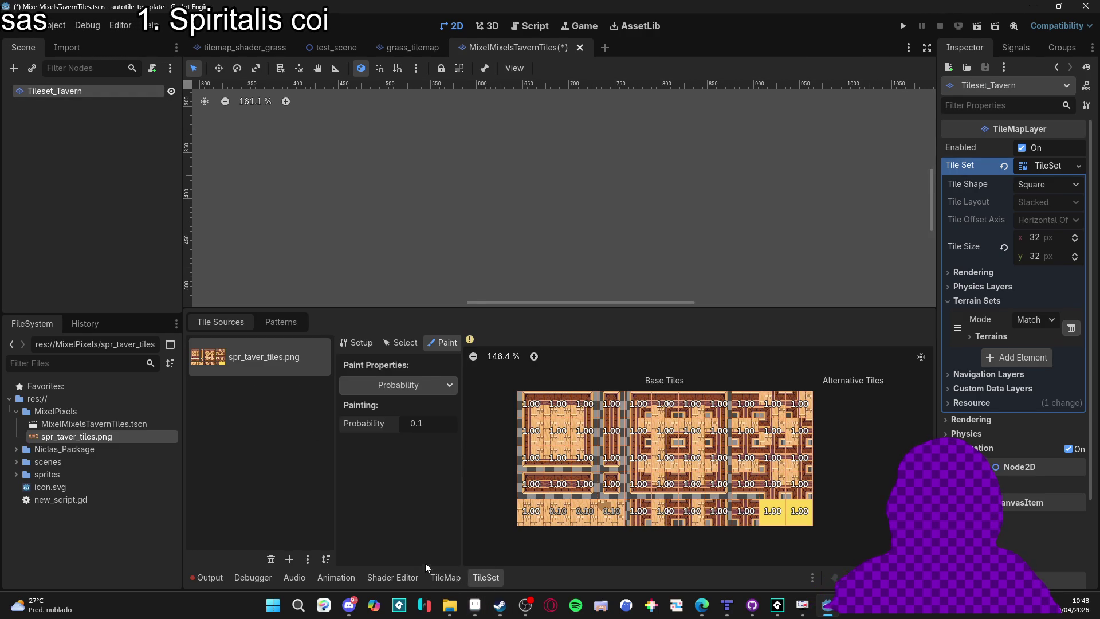
Reselect the Tileset_Tavern node in the TileSet editor and save the renamed scene.
left_click(446, 577)
left_click(258, 395)
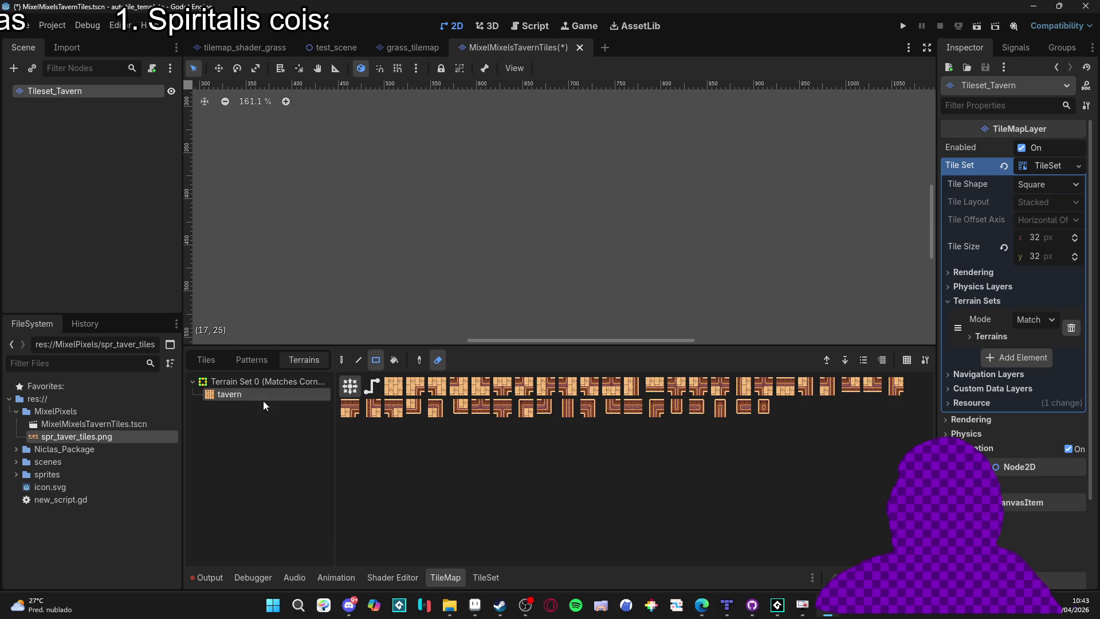
left_click(485, 578)
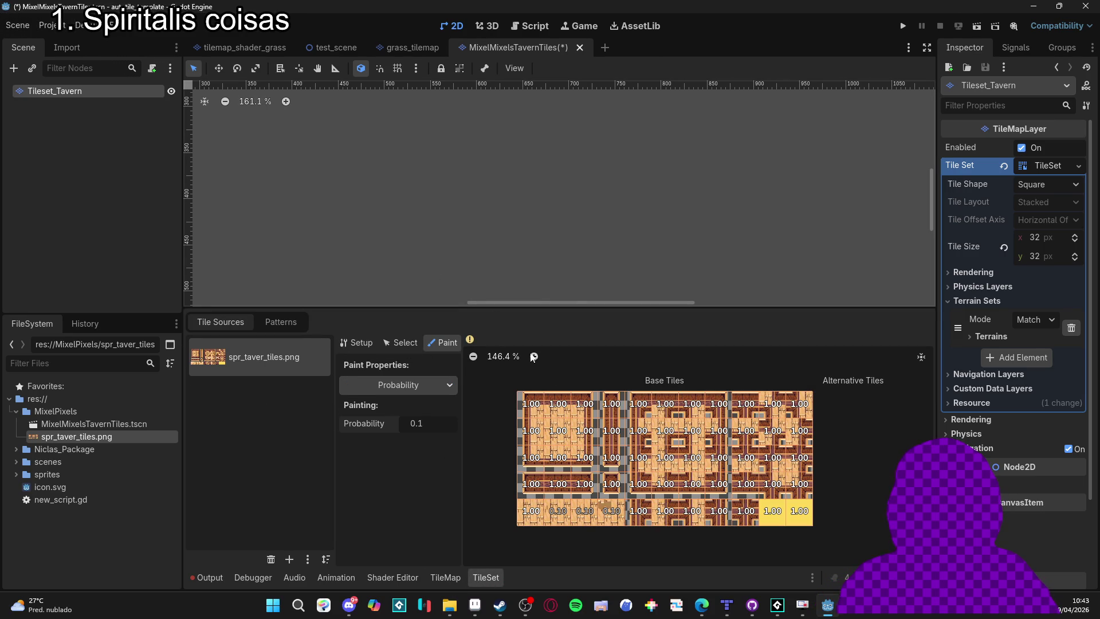
left_click(382, 346)
left_click(357, 342)
left_click(443, 343)
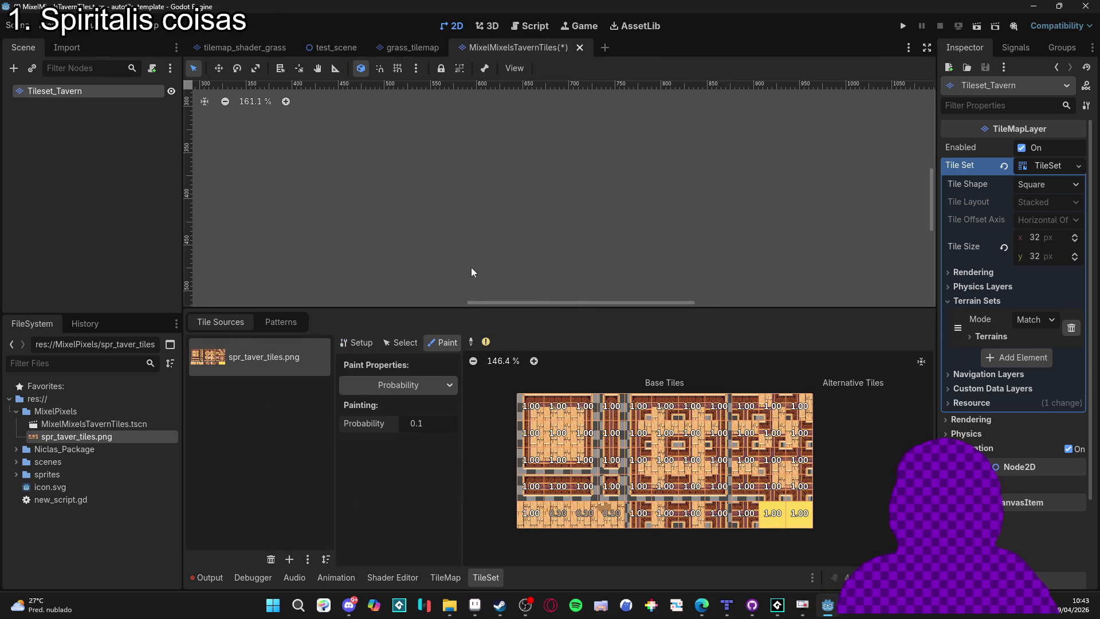
left_click(494, 290)
left_click(68, 91)
left_click(486, 577)
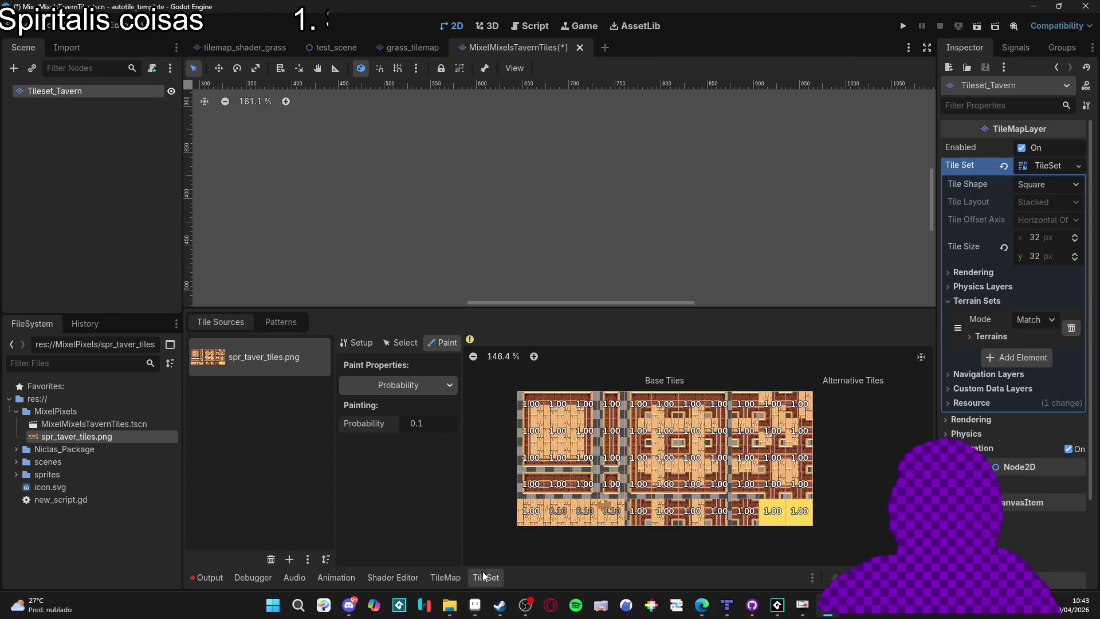
key("ctrl+s")
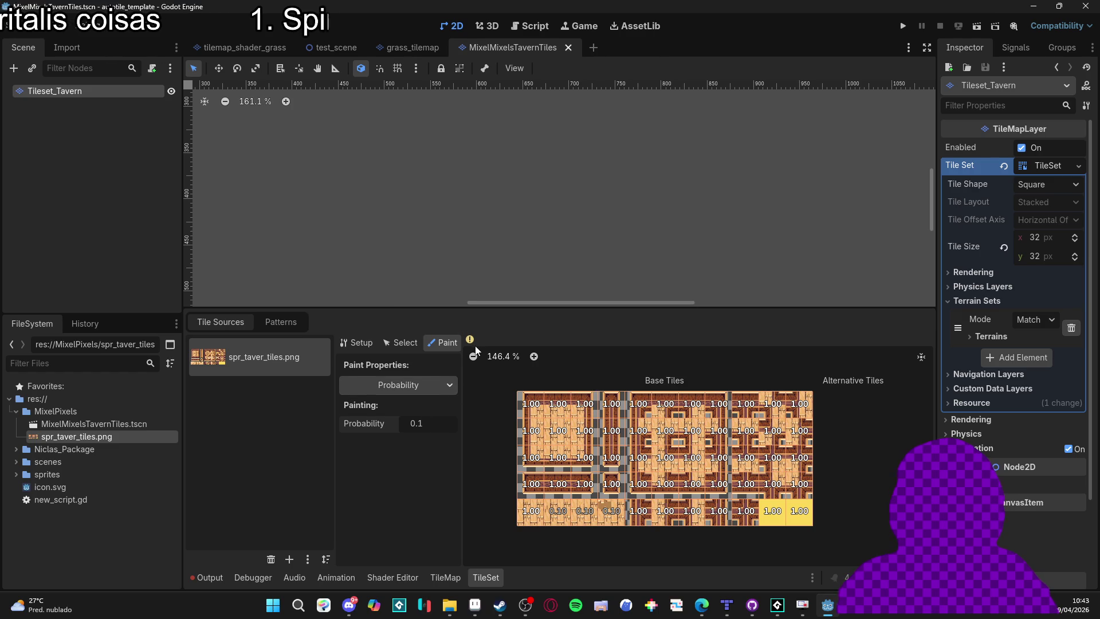
Show the tavern terrain's tiles via the Terrains paint property, then select tavern in the TileMap panel.
left_click(445, 385)
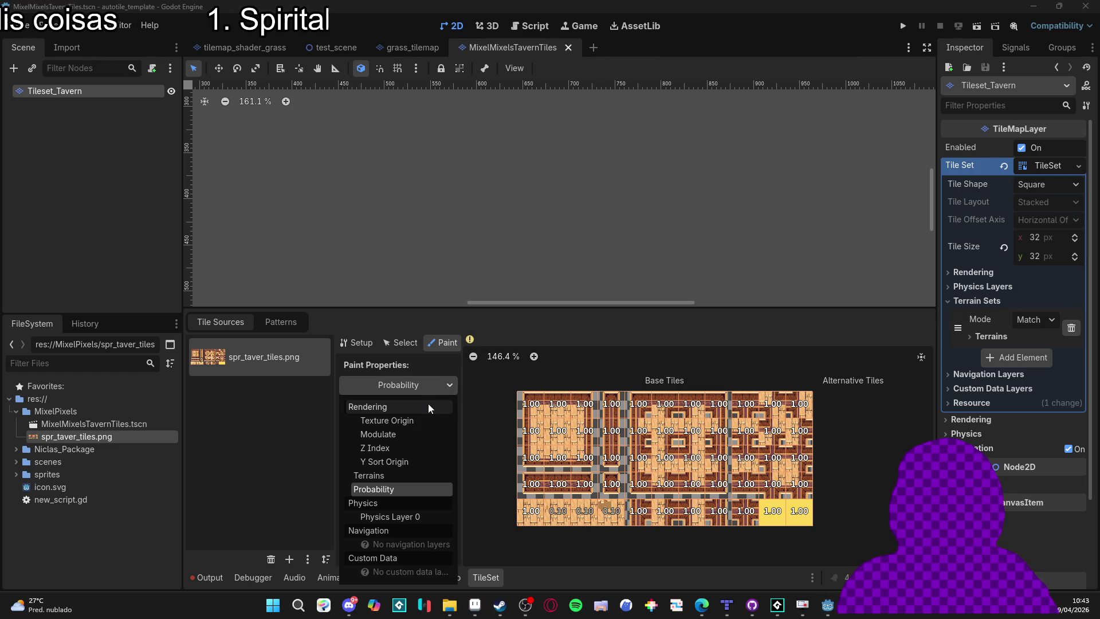
left_click(413, 418)
left_click(435, 387)
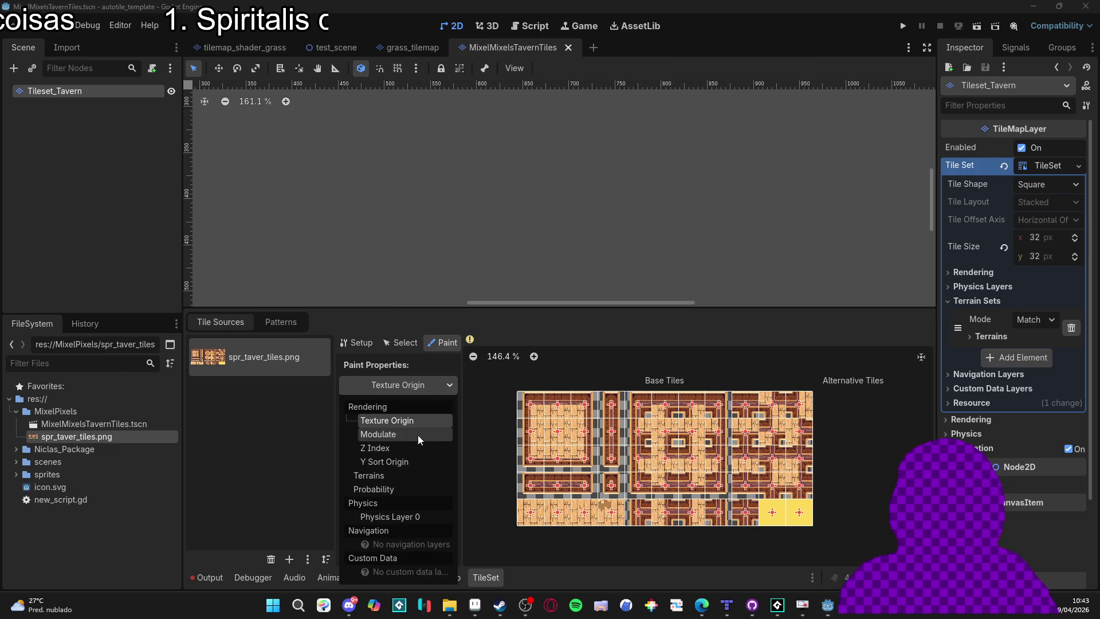
left_click(407, 475)
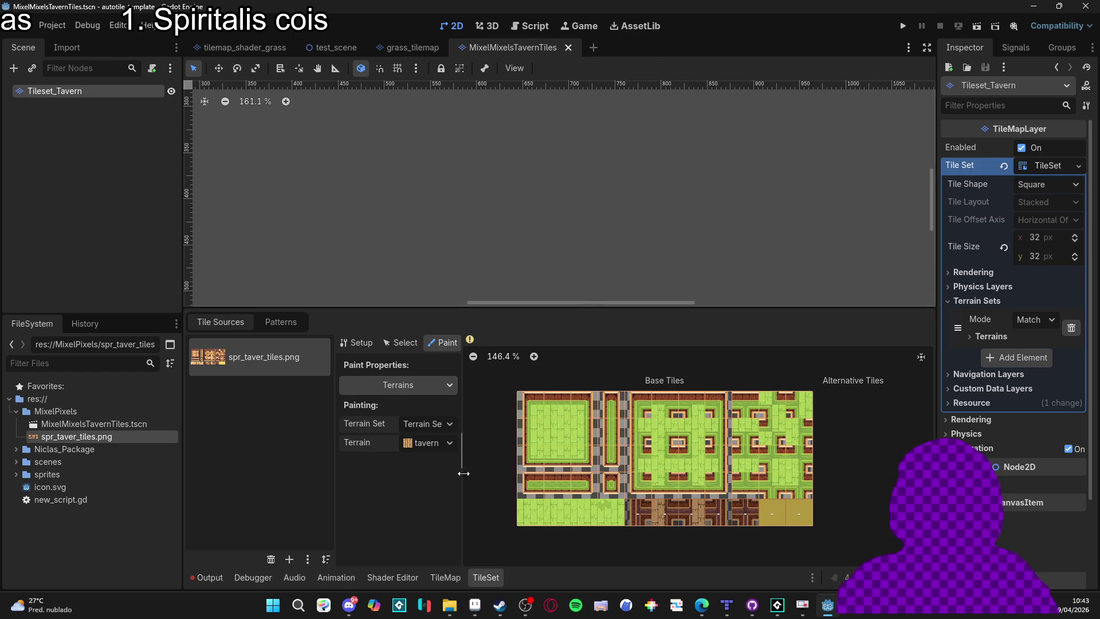
left_click(445, 577)
left_click(287, 394)
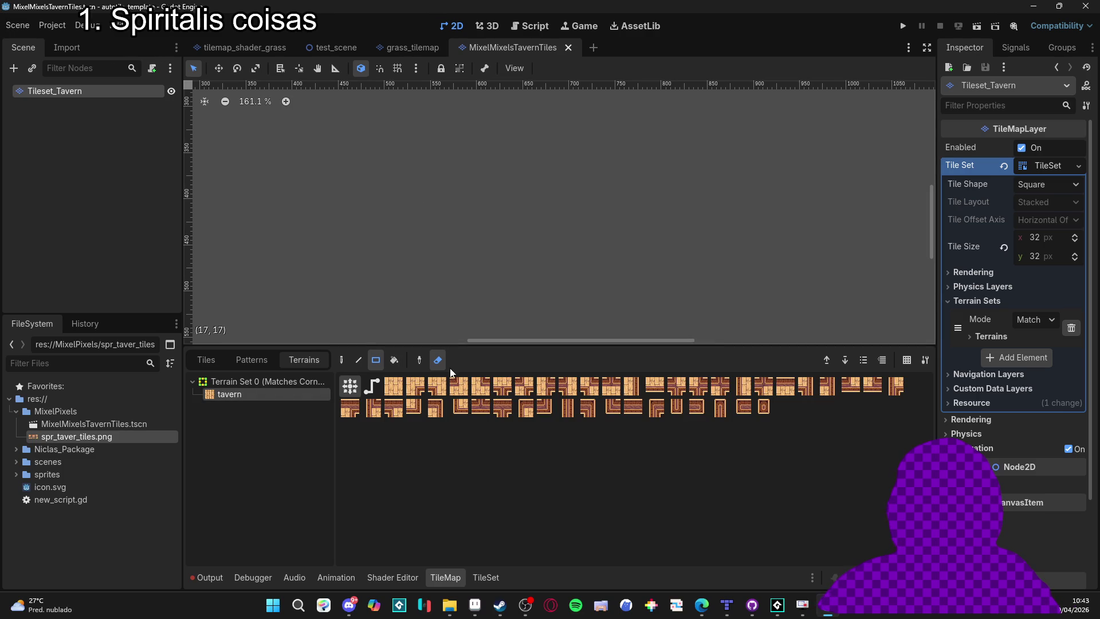
Paint a rectangular tavern room and extend its floor to the right and around it.
left_click_drag(420, 180, 542, 252)
scroll(494, 250, "up", 1)
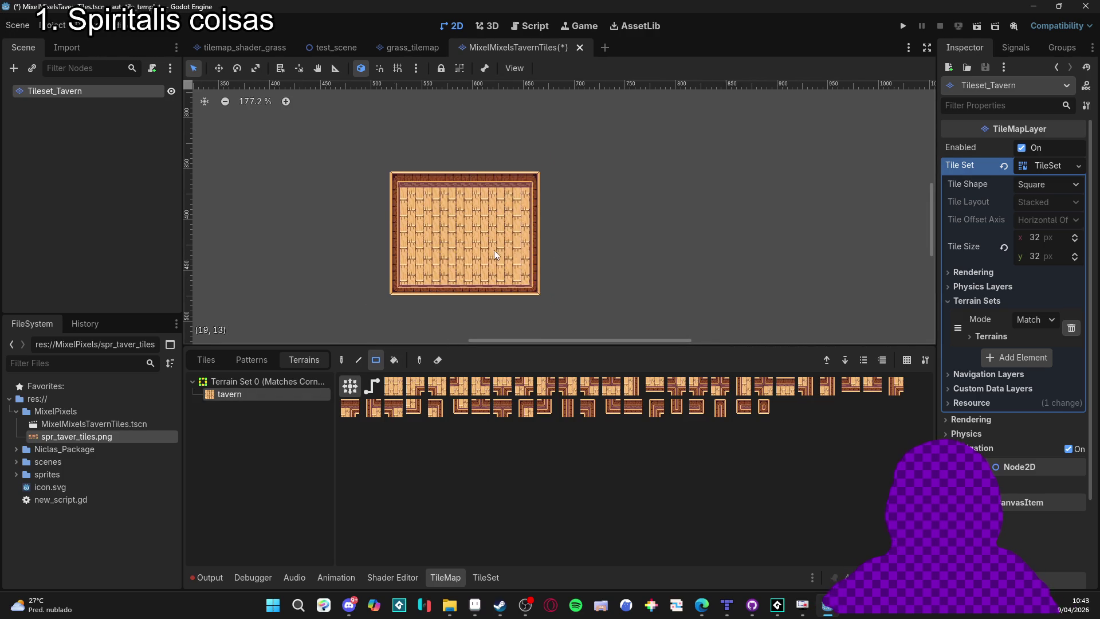
scroll(495, 255, "up", 3)
left_click_drag(682, 166, 747, 215)
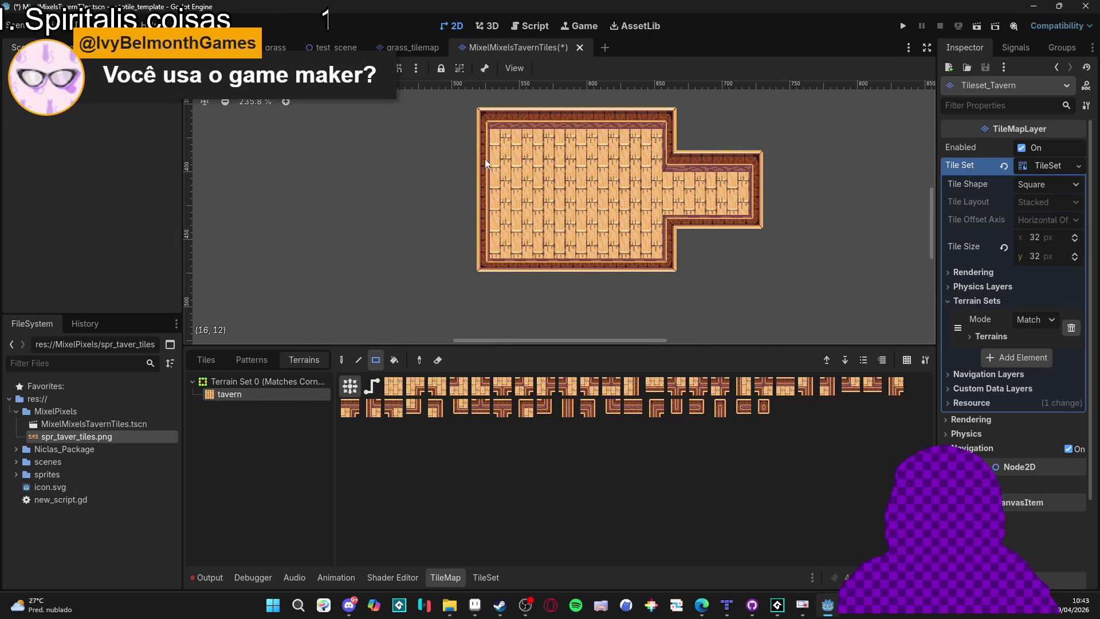
left_click_drag(486, 164, 355, 257)
left_click_drag(498, 274, 745, 344)
scroll(573, 200, "down", 2)
left_click_drag(676, 134, 808, 192)
mouse_move(375, 201)
left_mouse_down()
mouse_move(452, 275)
mouse_move(614, 270)
left_mouse_up()
Add tavern floor at the bottom-right step, bottom notch, lower-left and upper-left of the room.
scroll(469, 245, "down", 1)
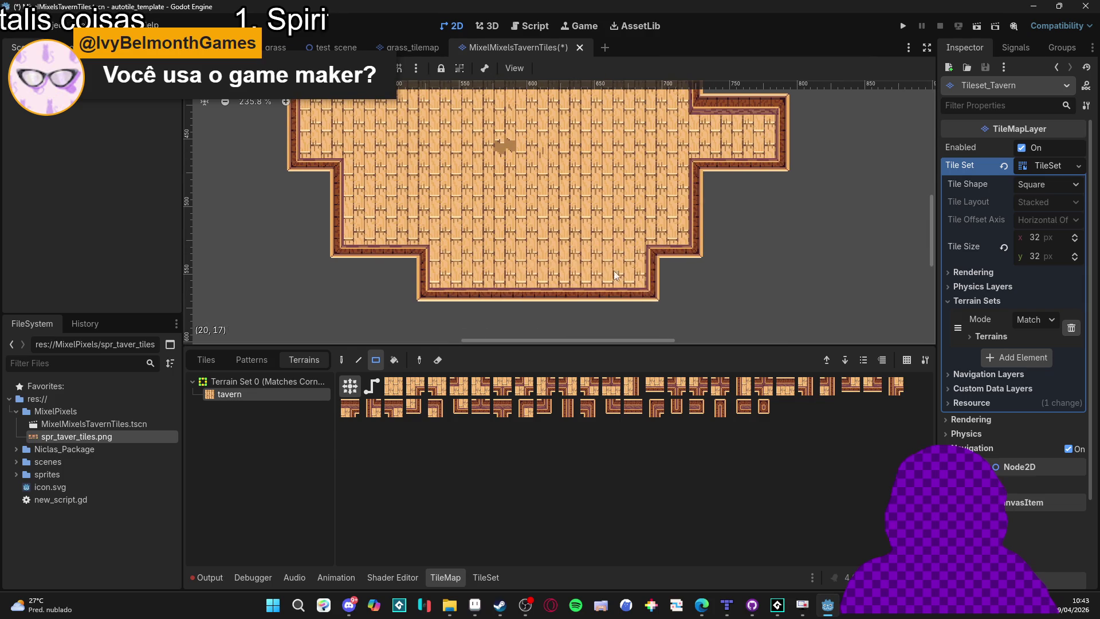
mouse_move(682, 177)
left_mouse_down()
mouse_move(745, 232)
mouse_move(711, 285)
left_mouse_up()
scroll(710, 285, "down", 1)
left_click_drag(573, 281, 610, 309)
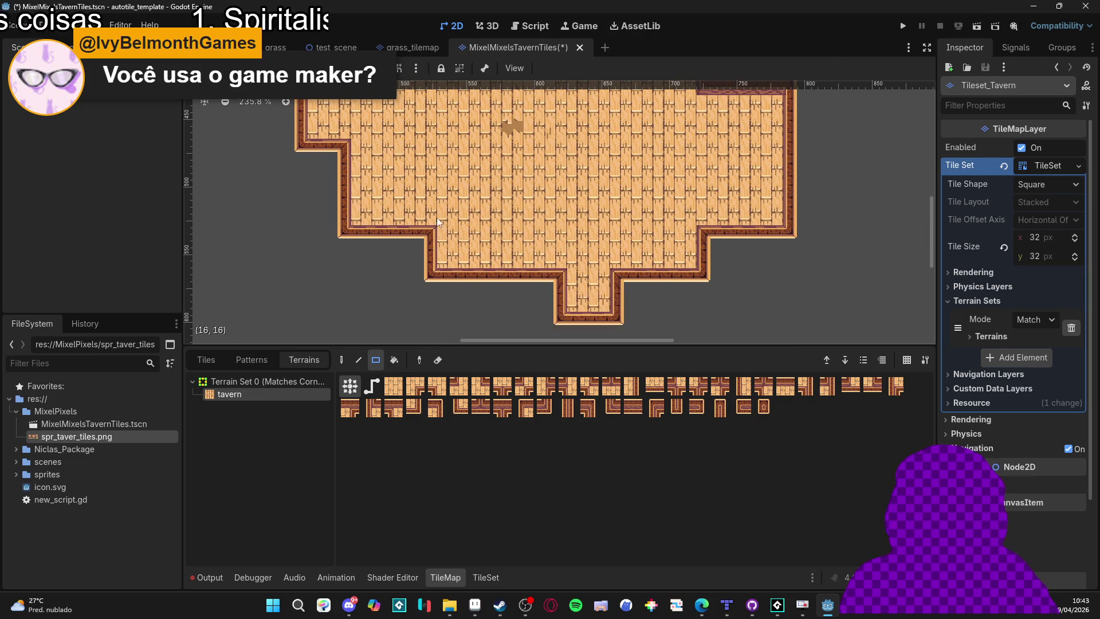
left_click_drag(437, 218, 344, 269)
scroll(355, 229, "up", 3)
left_click_drag(361, 143, 337, 216)
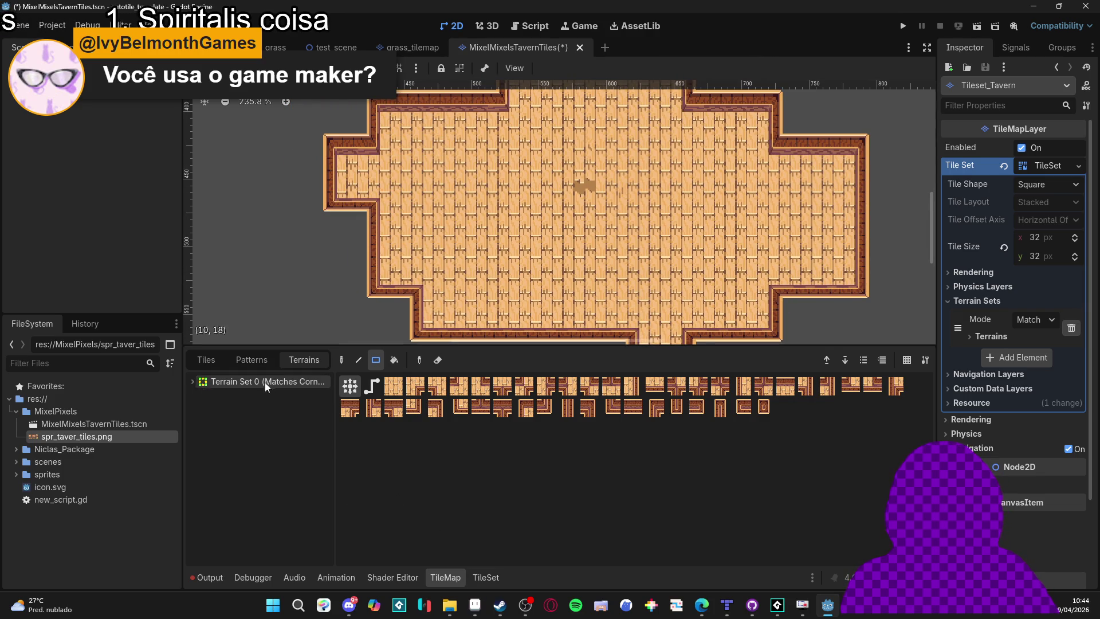
left_click(249, 361)
Review the atlas tiles and a top-border wall tile, then return to the Aseprite tile template.
left_click(206, 360)
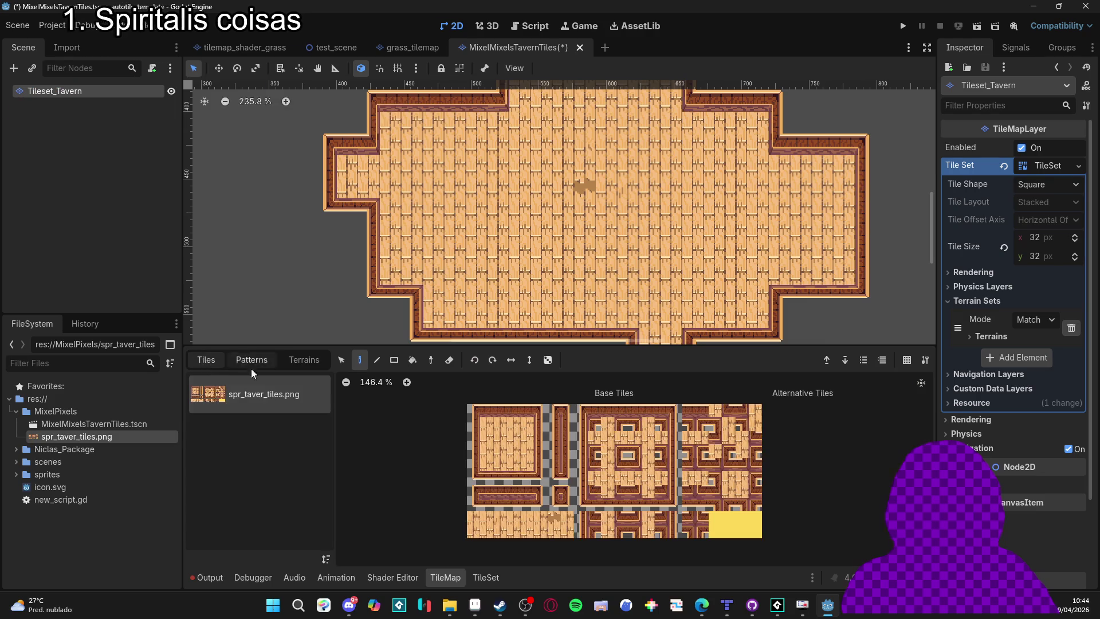
left_click(614, 417)
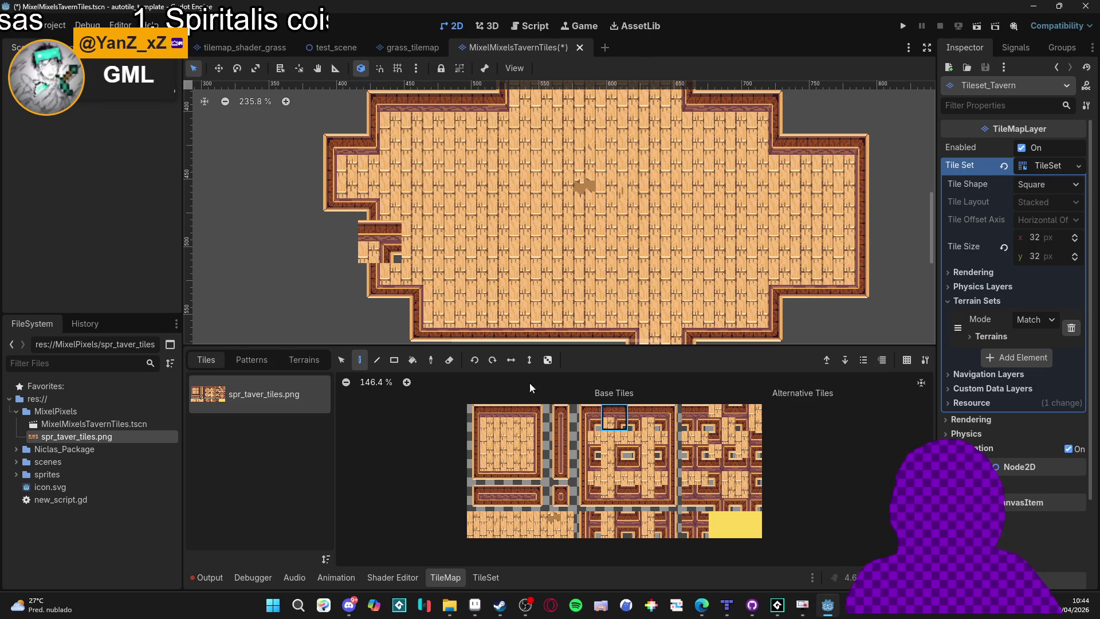
left_click(486, 577)
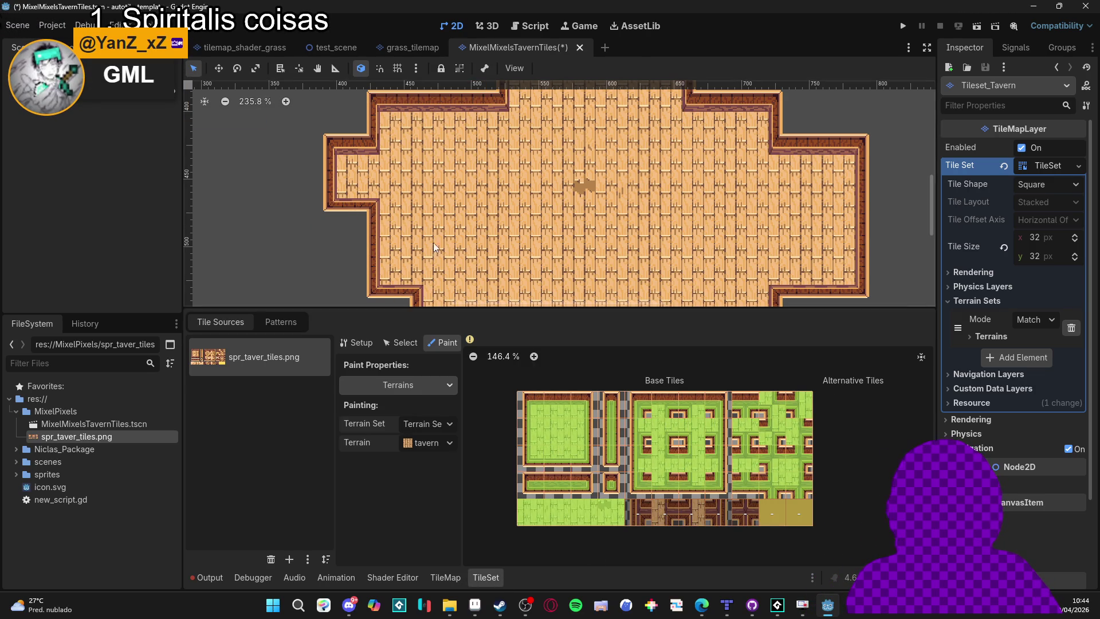
scroll(465, 238, "down", 4)
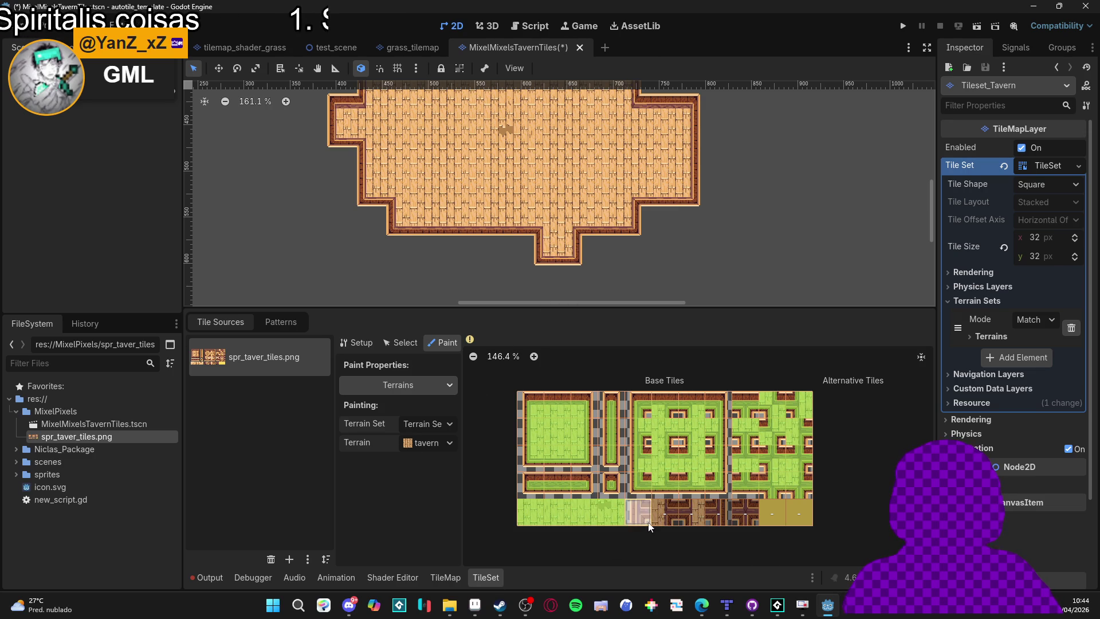
mouse_move(482, 613)
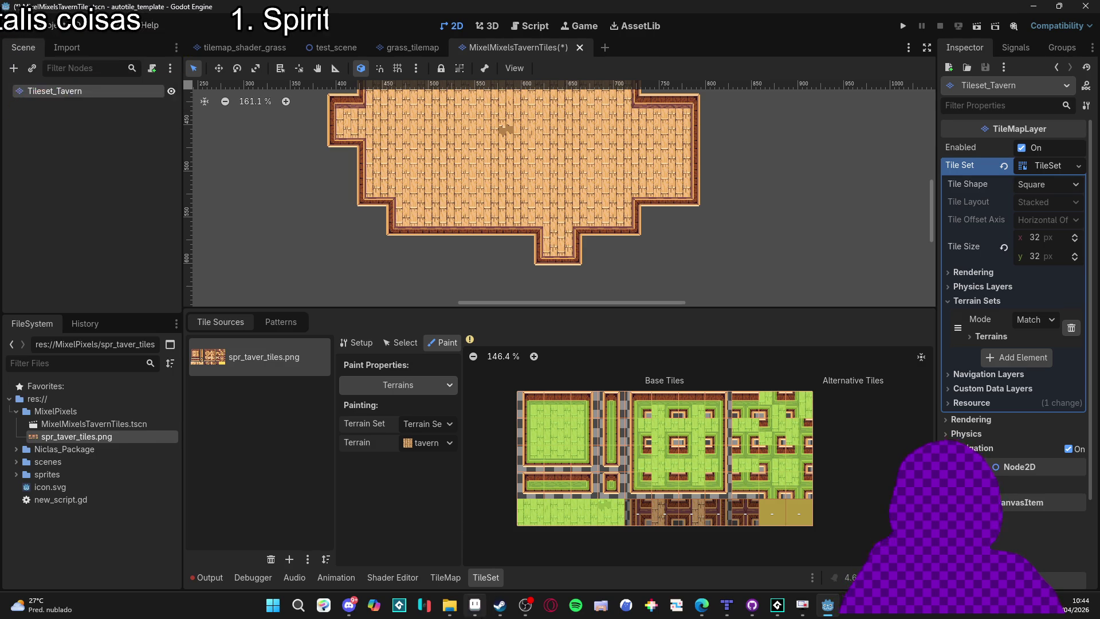
key("alt+Tab")
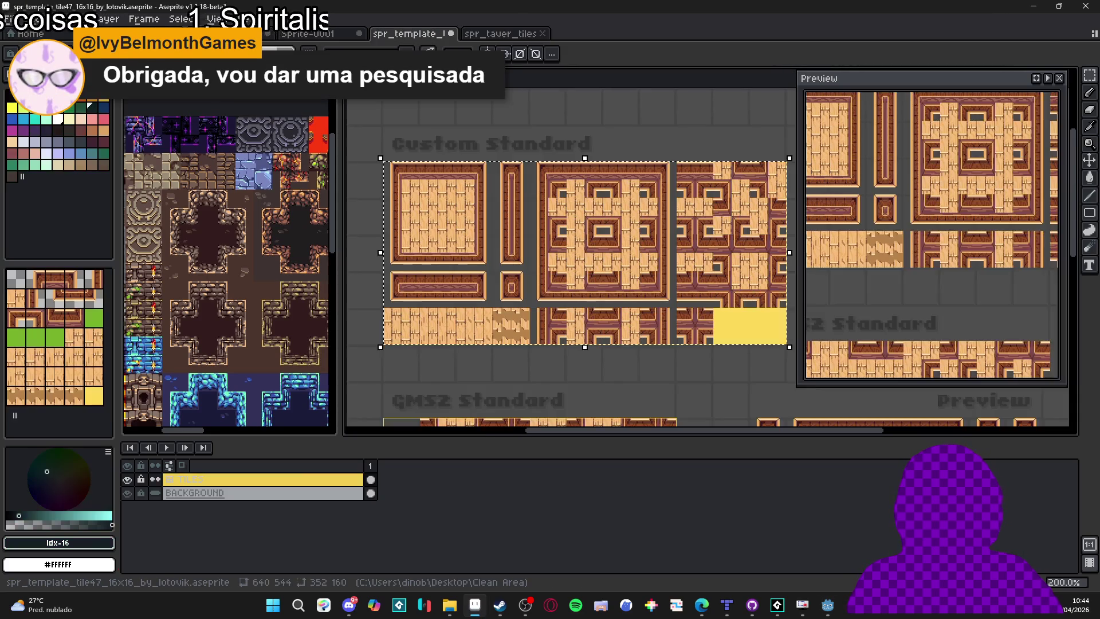
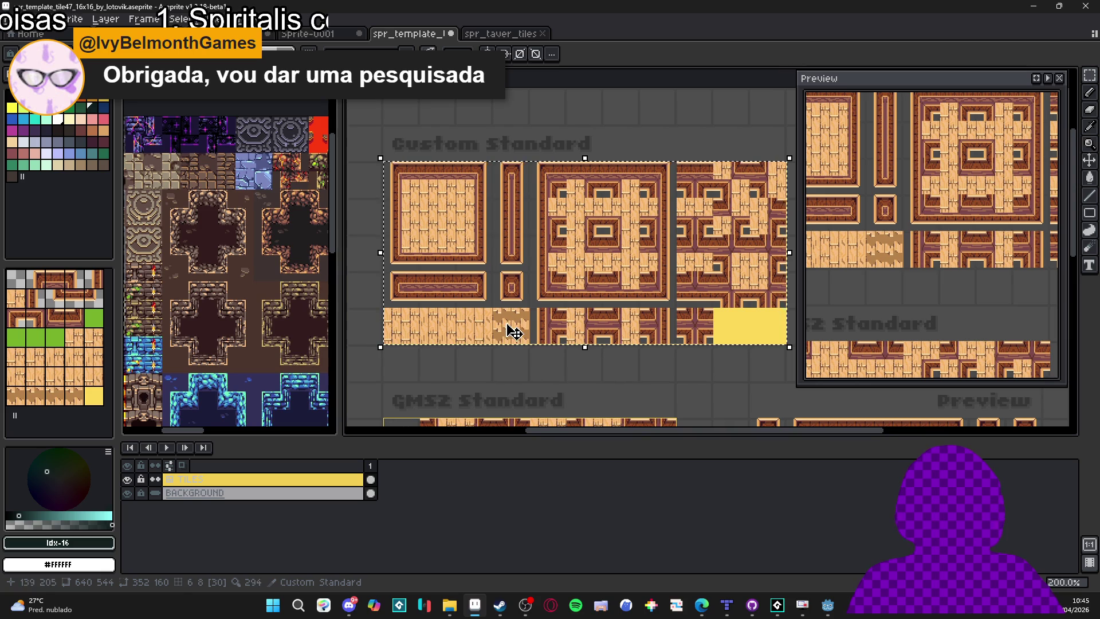
Marquee-select the 128x32 wooden floor strip, drag it into the template's bottom row, and save.
scroll(518, 335, "right", 1)
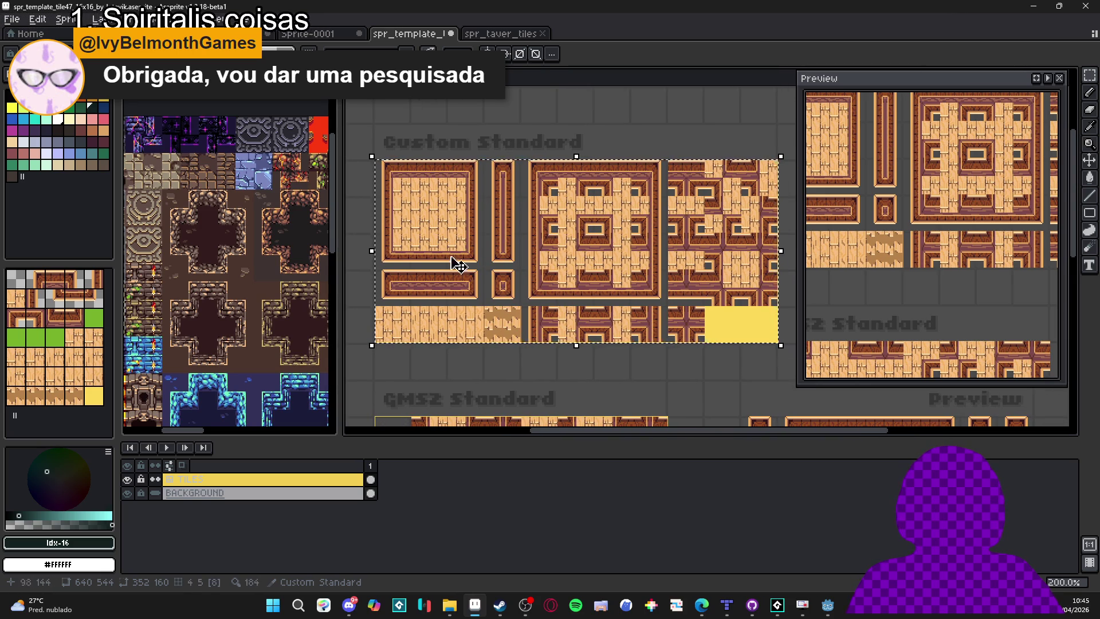
left_click(479, 37)
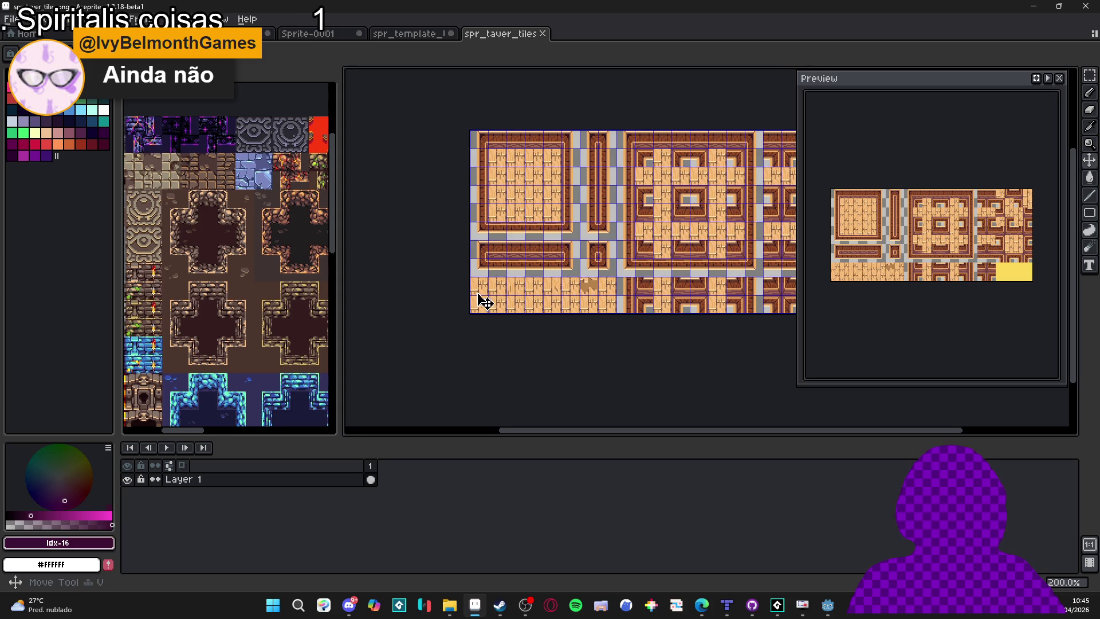
key("m")
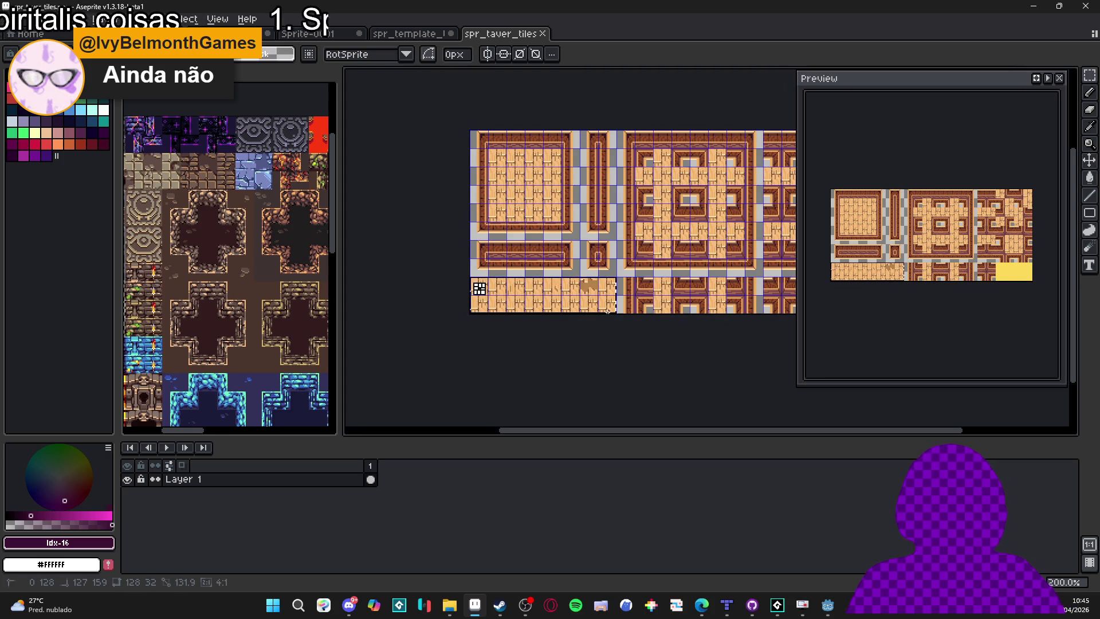
left_click(450, 34)
scroll(405, 339, "up", 1)
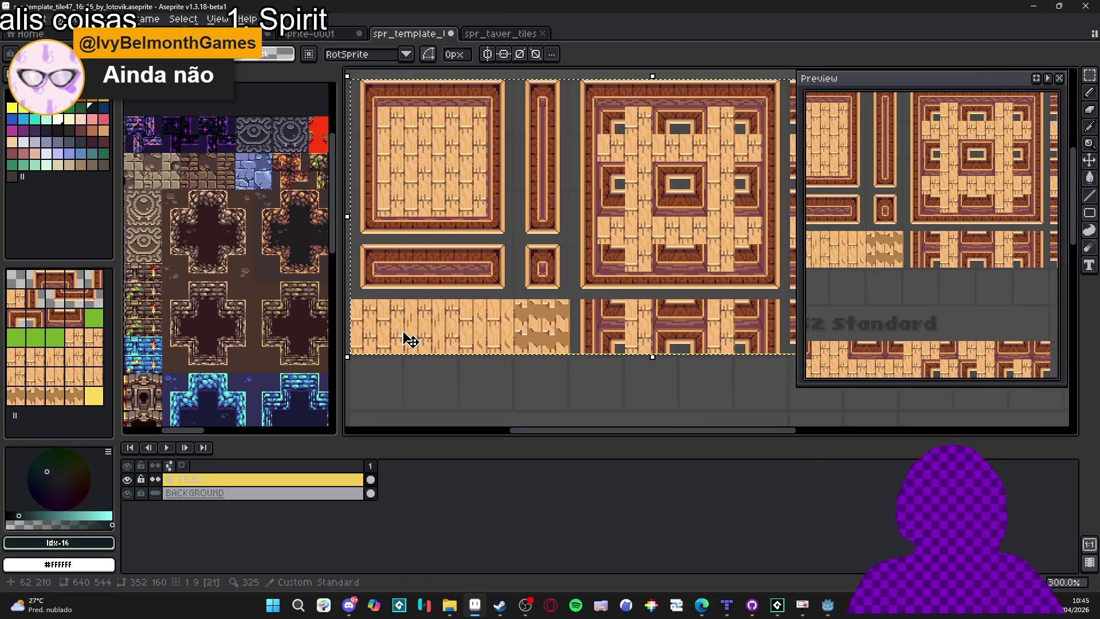
mouse_move(574, 353)
left_mouse_down()
mouse_move(372, 319)
mouse_move(437, 311)
left_mouse_up()
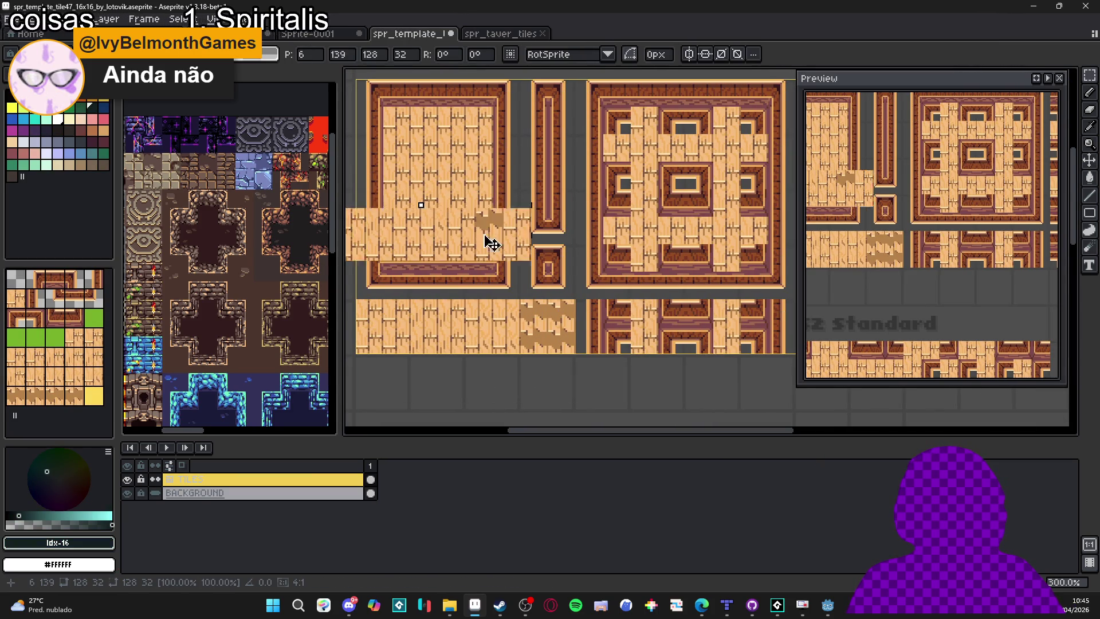
left_click_drag(491, 238, 523, 314)
scroll(532, 323, "up", 2)
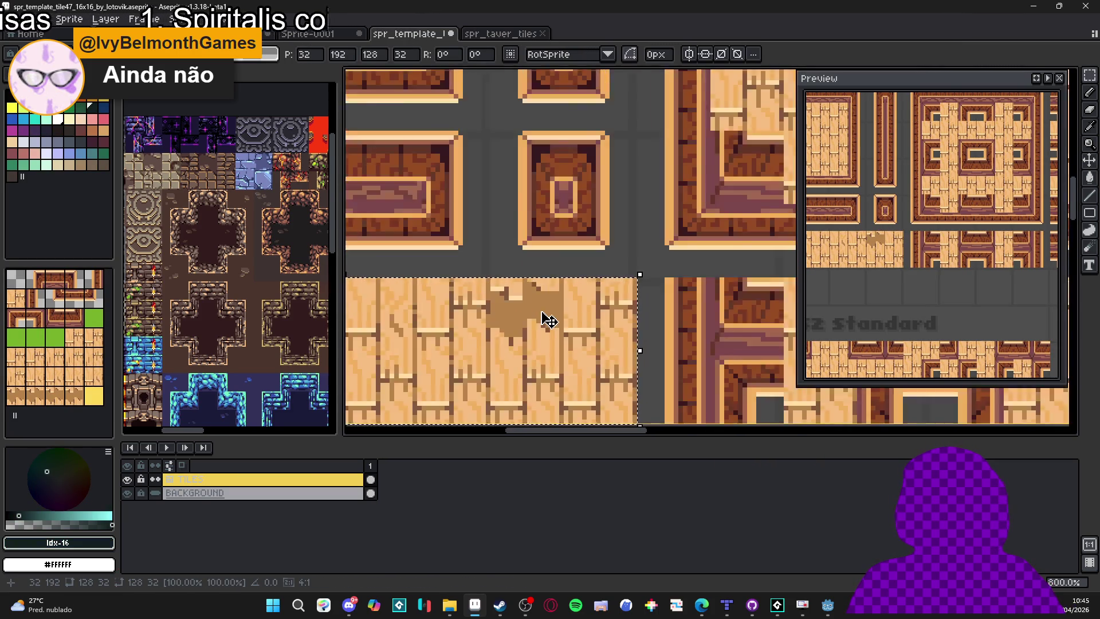
scroll(545, 319, "down", 4)
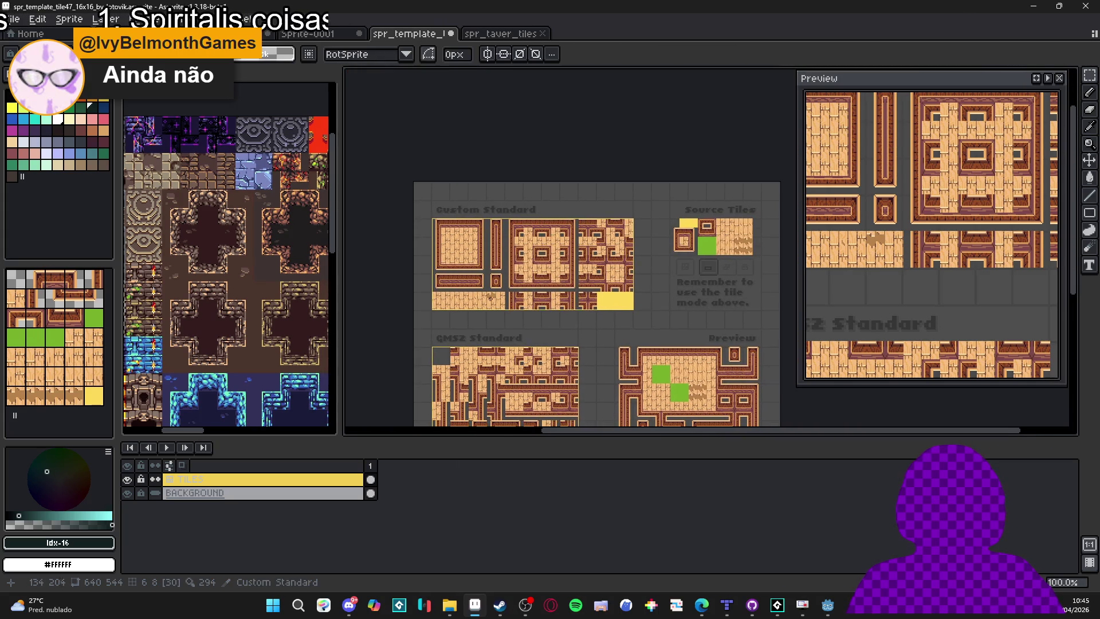
key("ctrl+s")
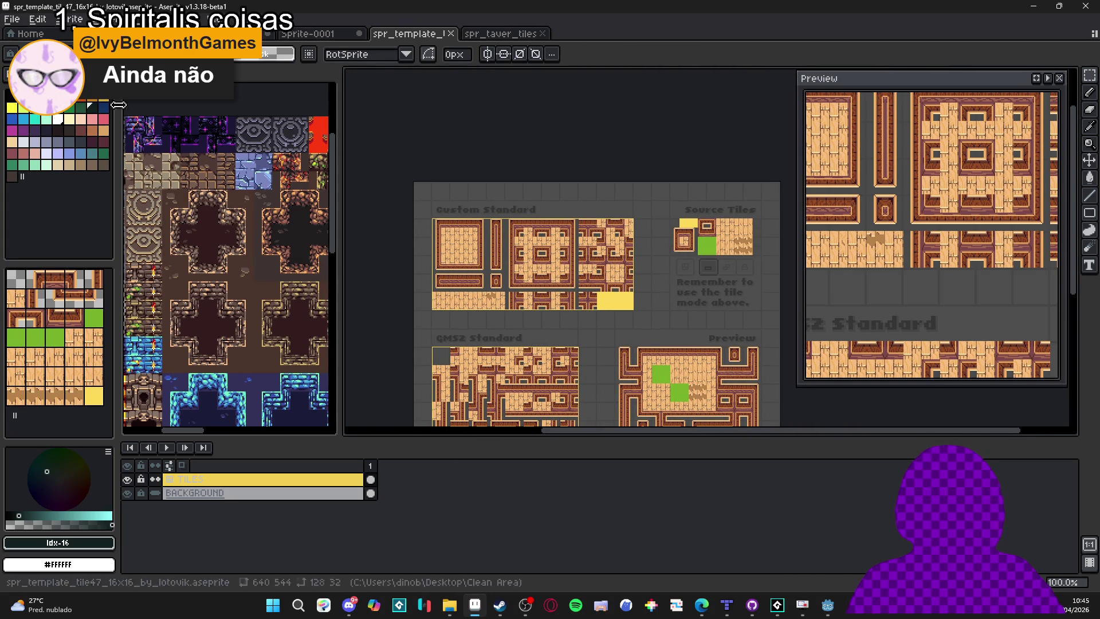
Undo that move, reselect the wooden strip, place it at P:32,192, commit and save again.
key("ctrl+z")
scroll(458, 338, "up", 3)
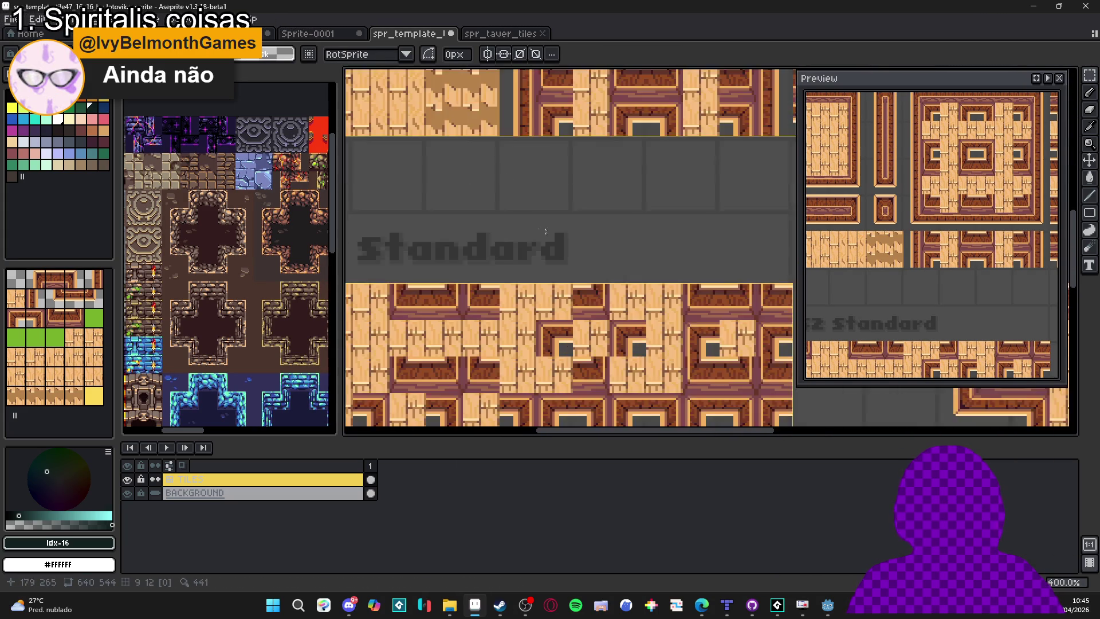
left_click_drag(346, 107, 616, 184)
mouse_move(545, 163)
left_mouse_down()
mouse_move(634, 312)
mouse_move(540, 309)
left_mouse_up()
key("Return")
scroll(622, 308, "down", 3)
key("ctrl+s")
Look over the Custom Standard tiles in the template, then bring up the browser with the pixel art video.
scroll(540, 310, "down", 1)
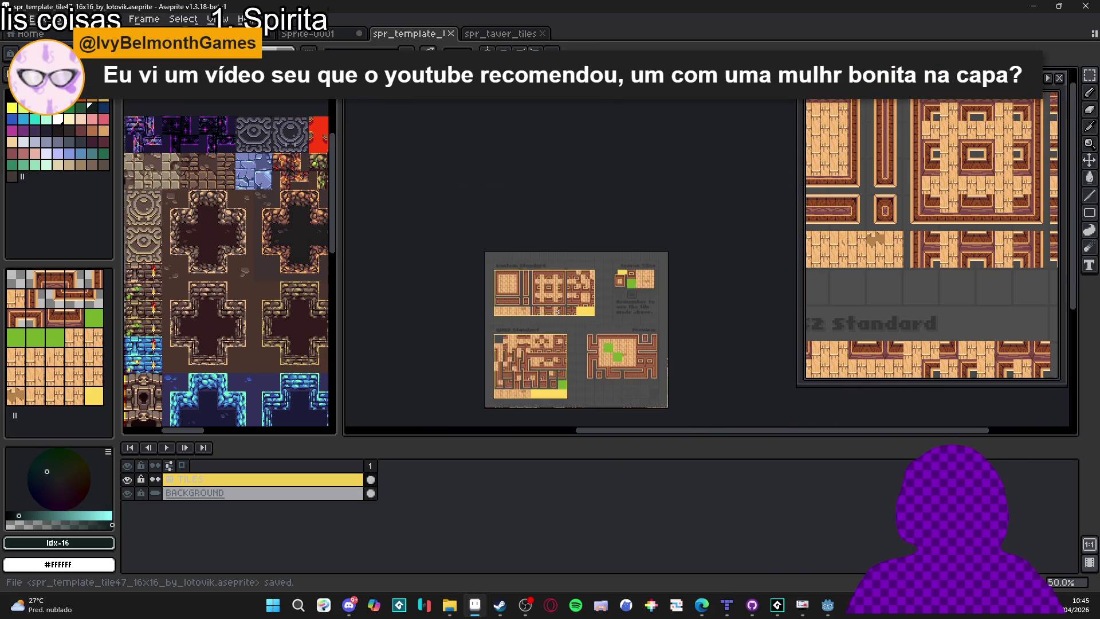
scroll(540, 310, "up", 1)
left_click_drag(563, 369, 586, 283)
scroll(586, 283, "up", 2)
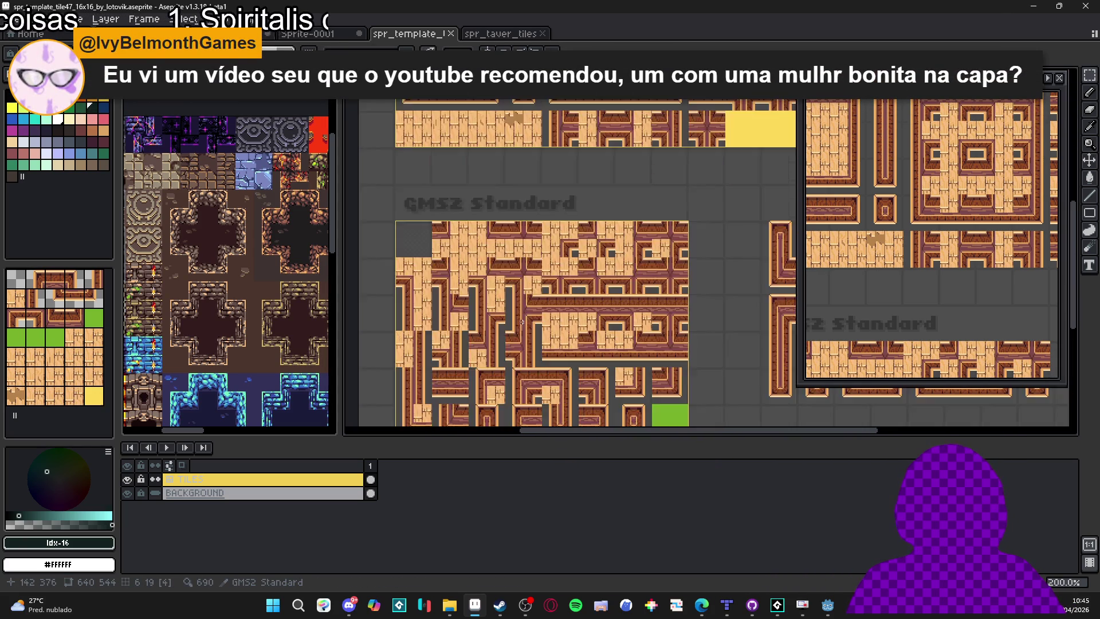
scroll(586, 282, "down", 2)
mouse_move(544, 240)
left_mouse_down()
mouse_move(544, 315)
mouse_move(473, 284)
left_mouse_up()
scroll(483, 310, "up", 3)
scroll(515, 311, "down", 3)
scroll(515, 311, "up", 2)
scroll(474, 284, "down", 1)
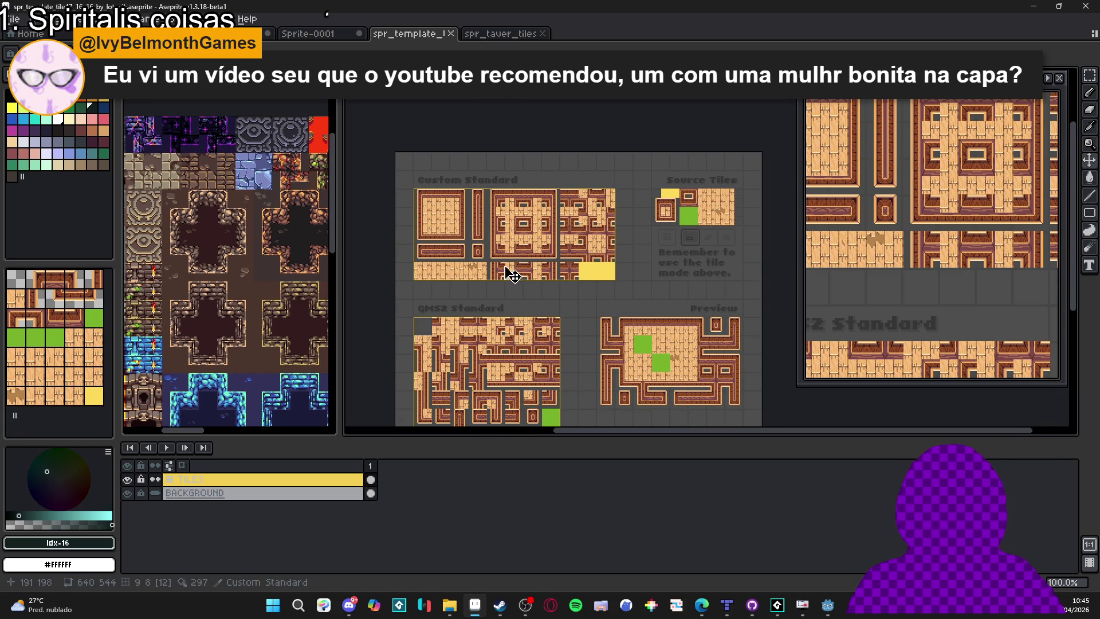
scroll(504, 280, "up", 3)
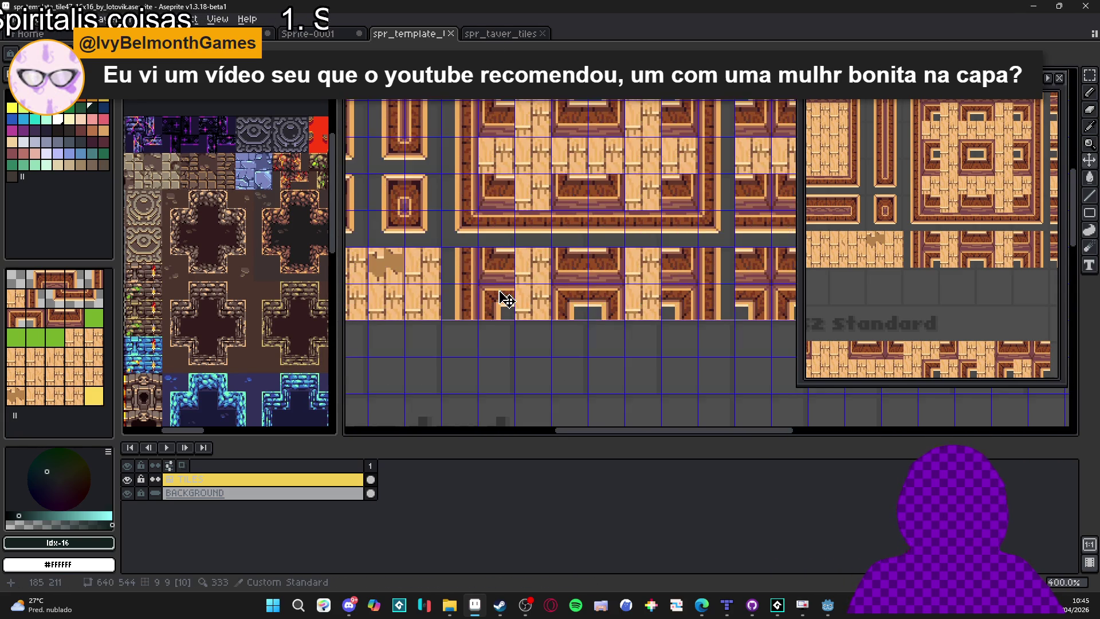
scroll(502, 292, "down", 1)
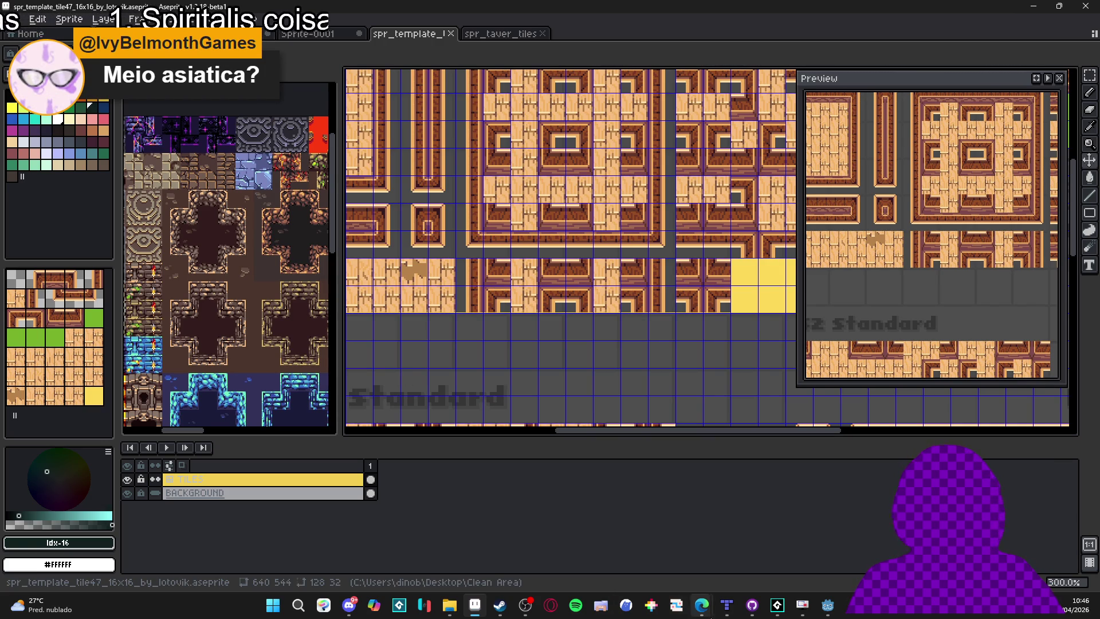
left_click(701, 605)
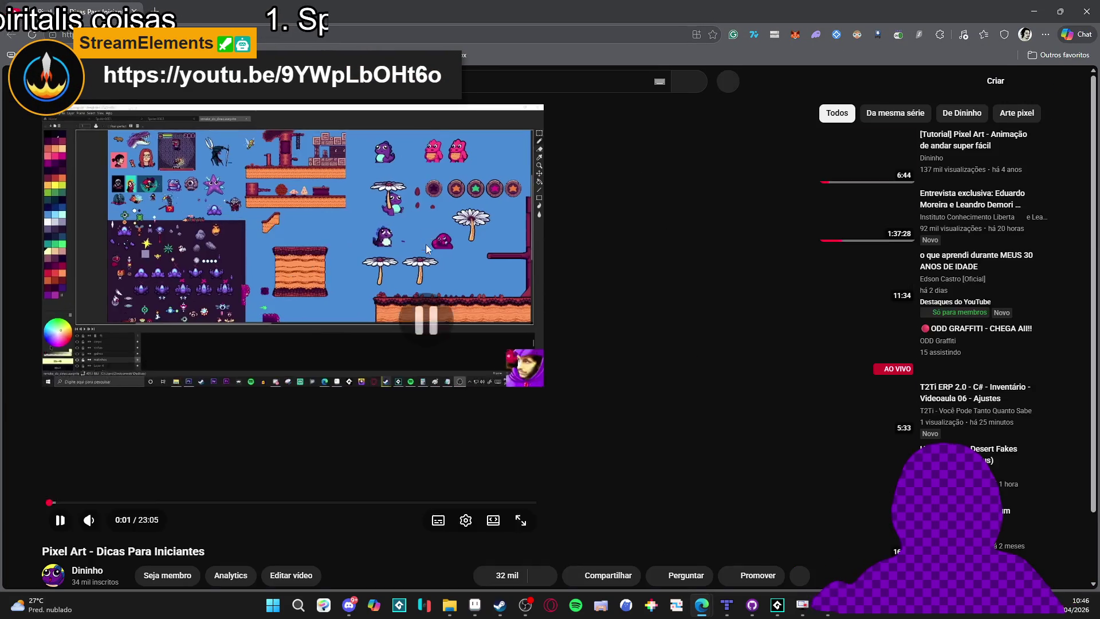
Pause the 'Pixel Art - Dicas Para Iniciantes' video at 0:01 and close the browser.
right_click(424, 221)
left_click(458, 308)
scroll(425, 286, "down", 2)
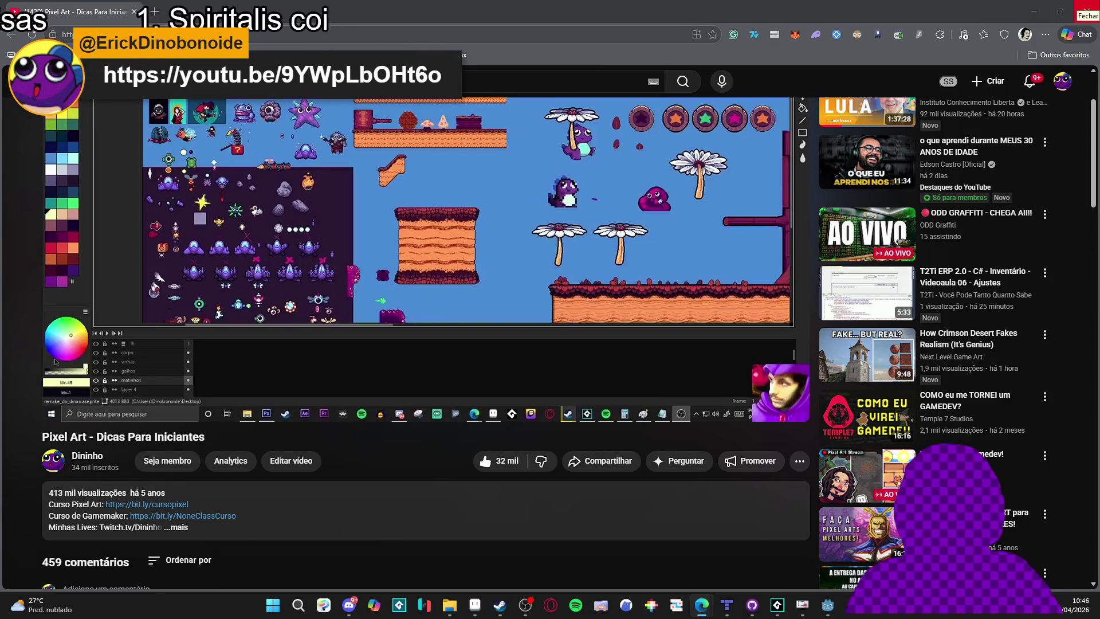
left_click(1087, 11)
scroll(577, 300, "down", 3)
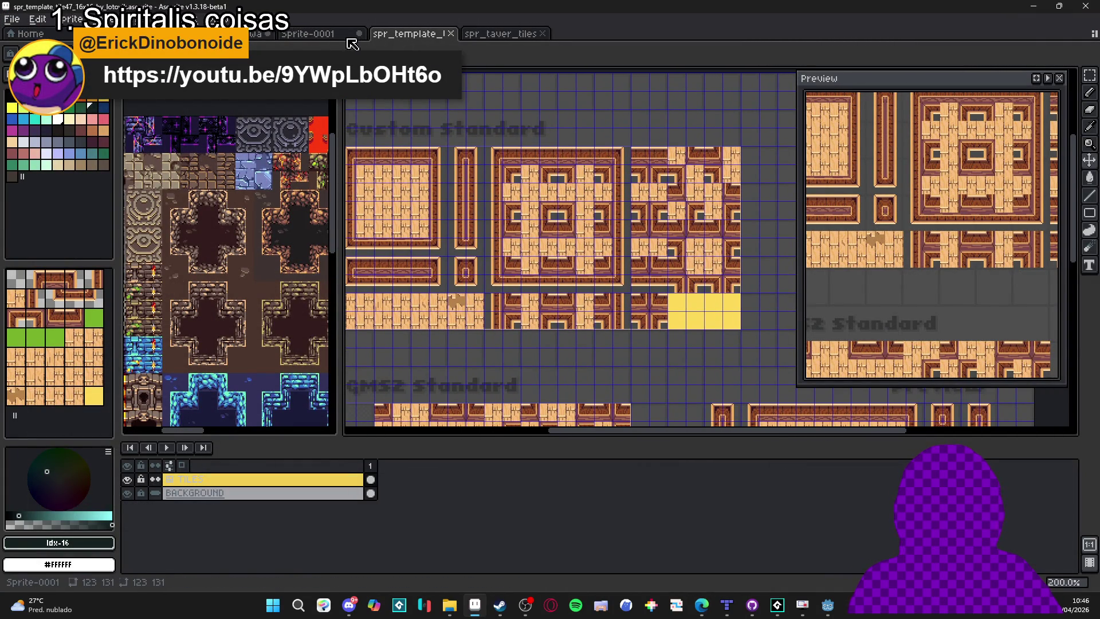
Check the door tiles in Sprite-0001, spr_taver_tiles and mixelpixels.aseprite, then switch to mixelpixels_tiled_map.tmx in Tiled.
left_click(307, 33)
left_click(499, 33)
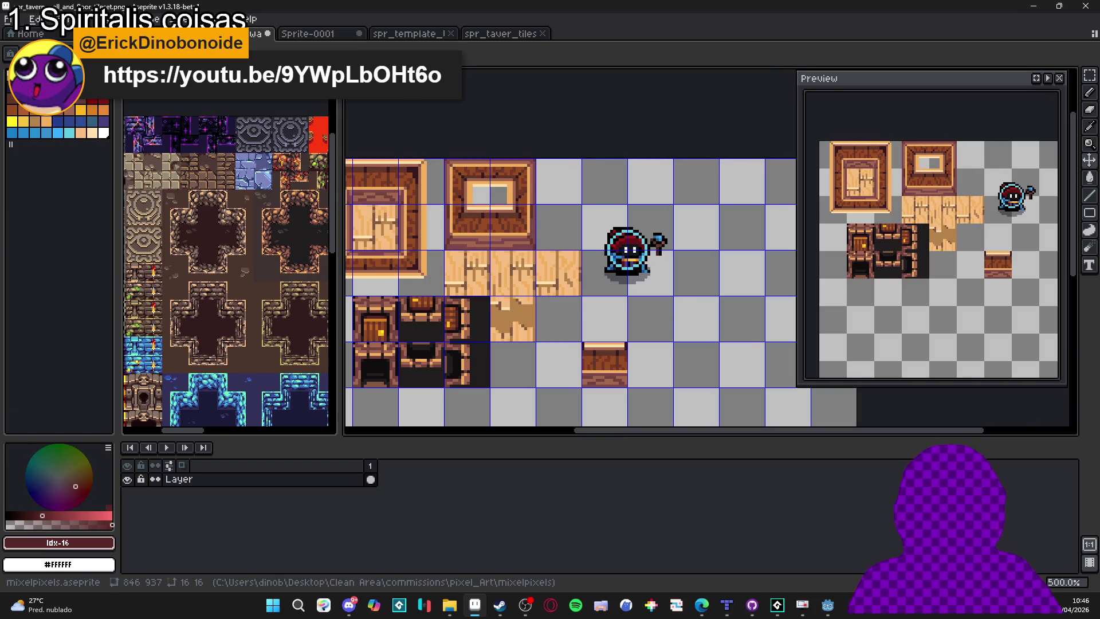
scroll(502, 332, "down", 1)
left_click_drag(399, 324, 508, 319)
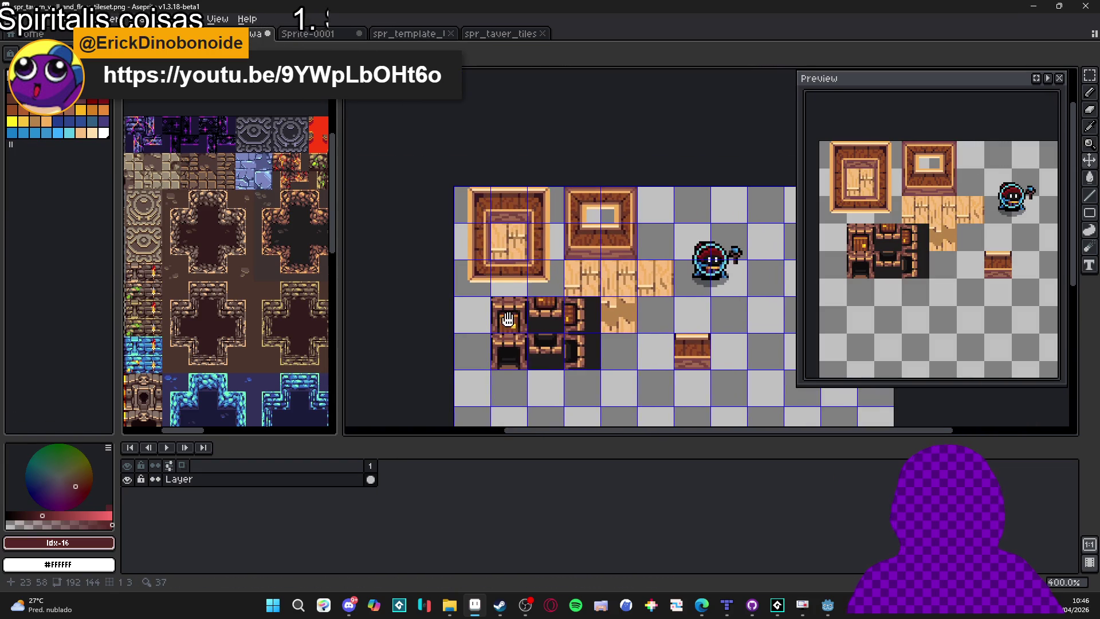
key("ctrl+Tab")
key("ctrl+Tab")
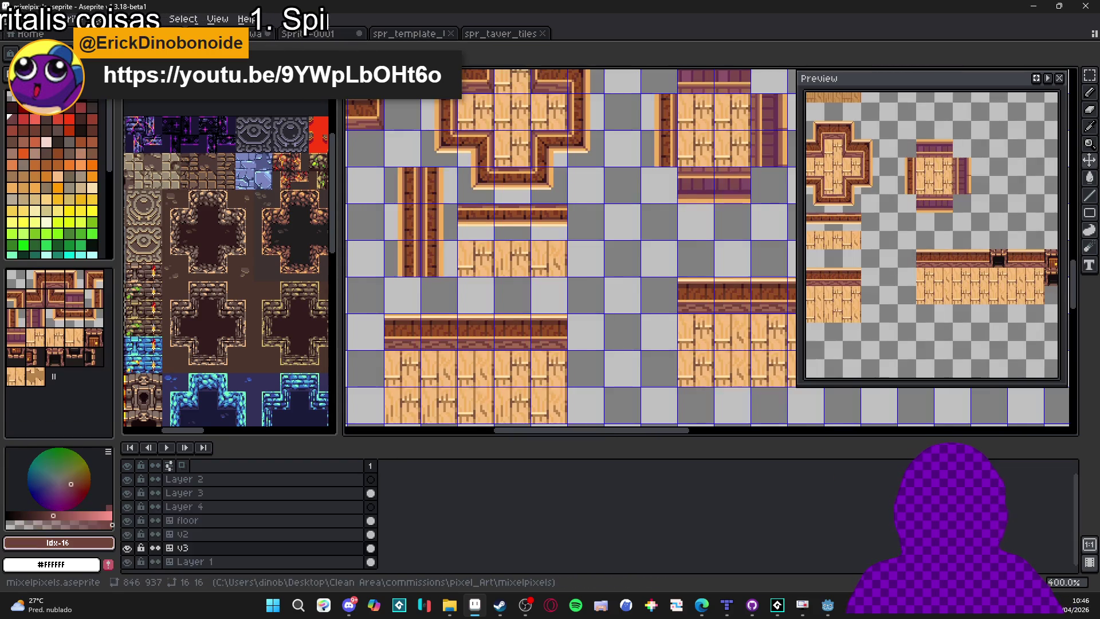
scroll(643, 268, "up", 2)
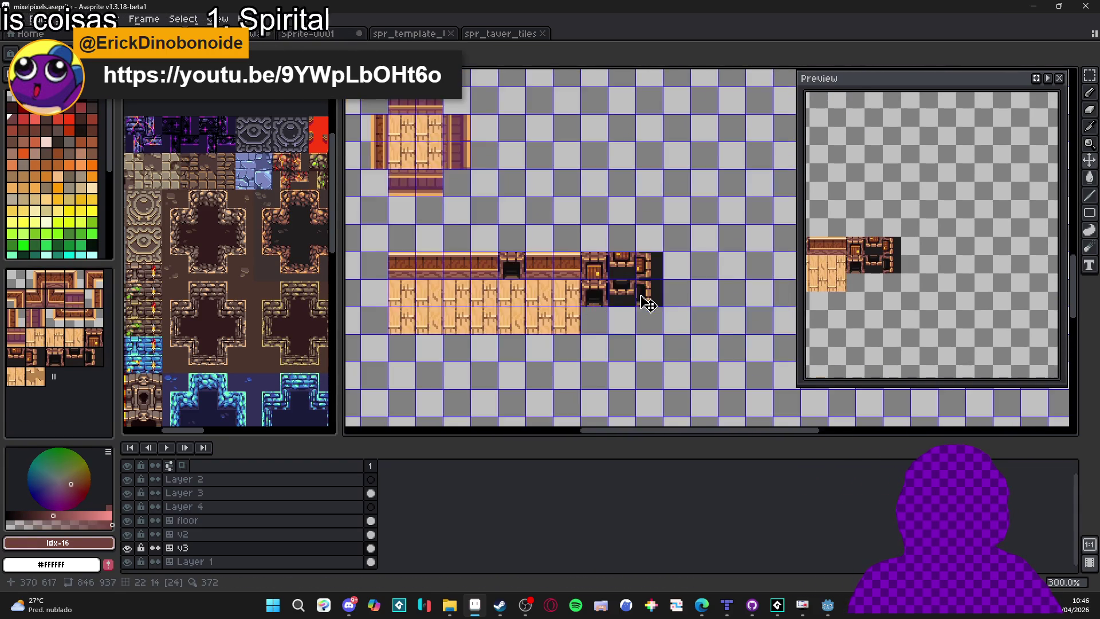
scroll(650, 267, "down", 3)
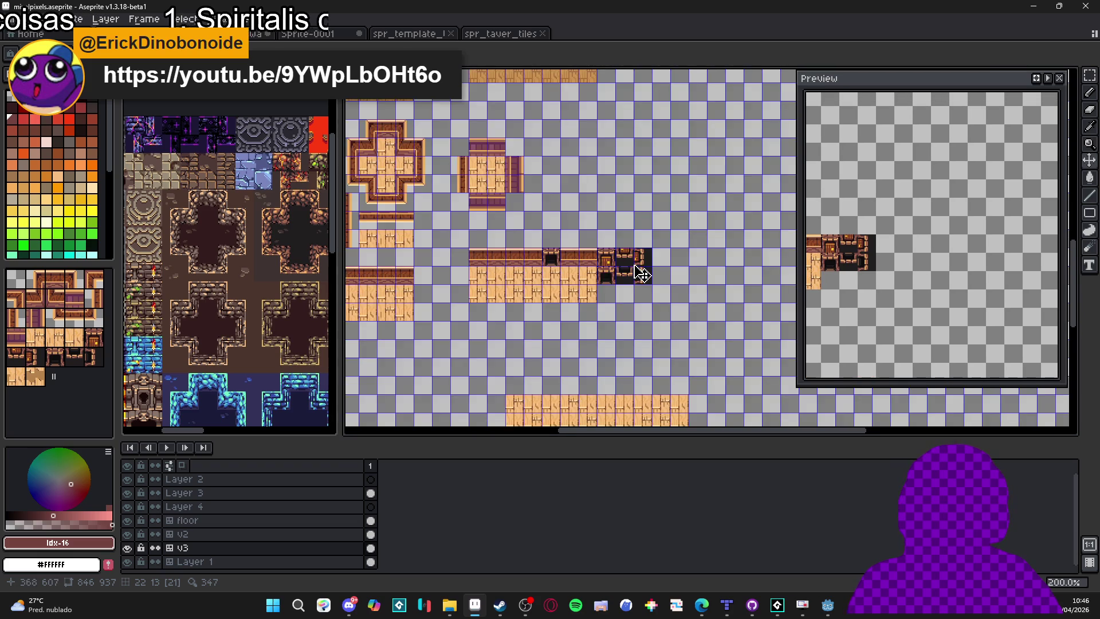
left_click(725, 607)
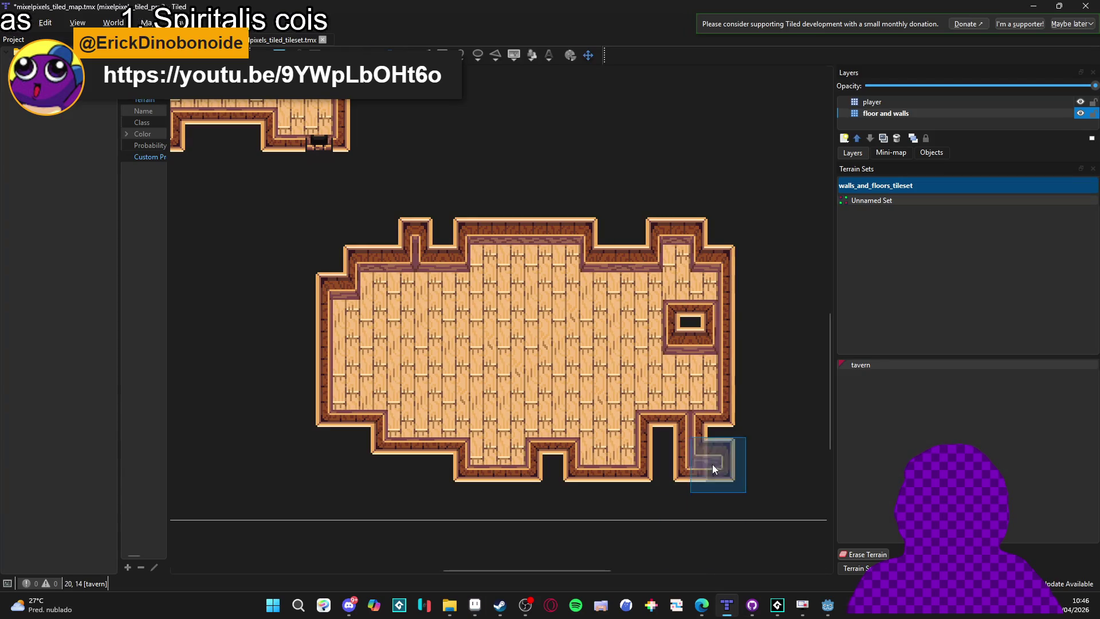
Stamp a dark door tile into the bottom-right wall gap of the tavern room.
scroll(552, 225, "up", 5)
scroll(552, 224, "left", 5)
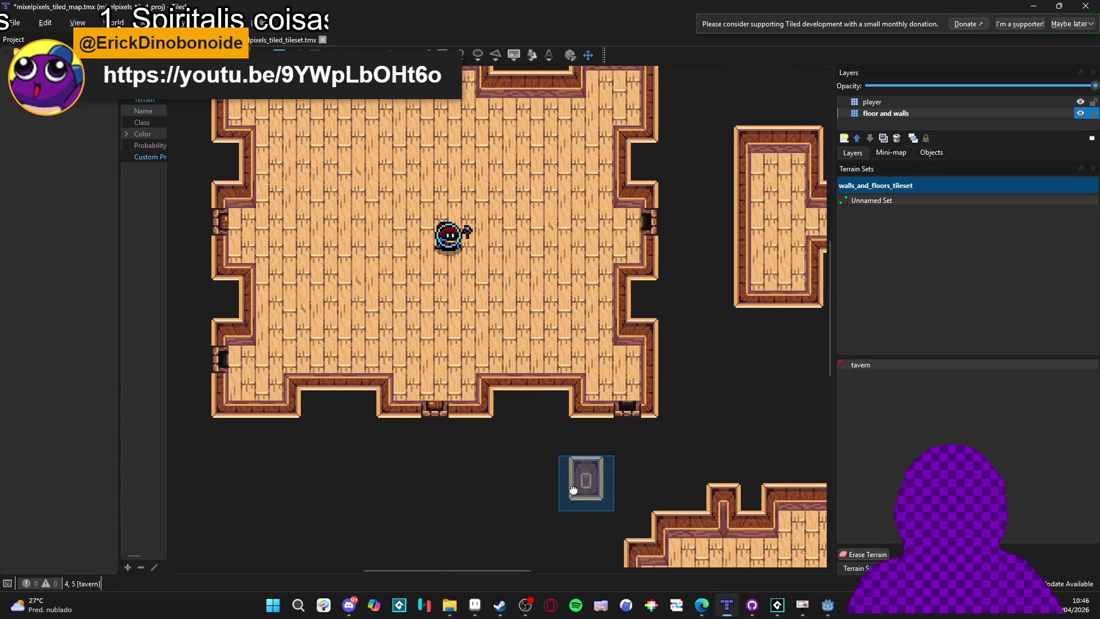
left_click(609, 407)
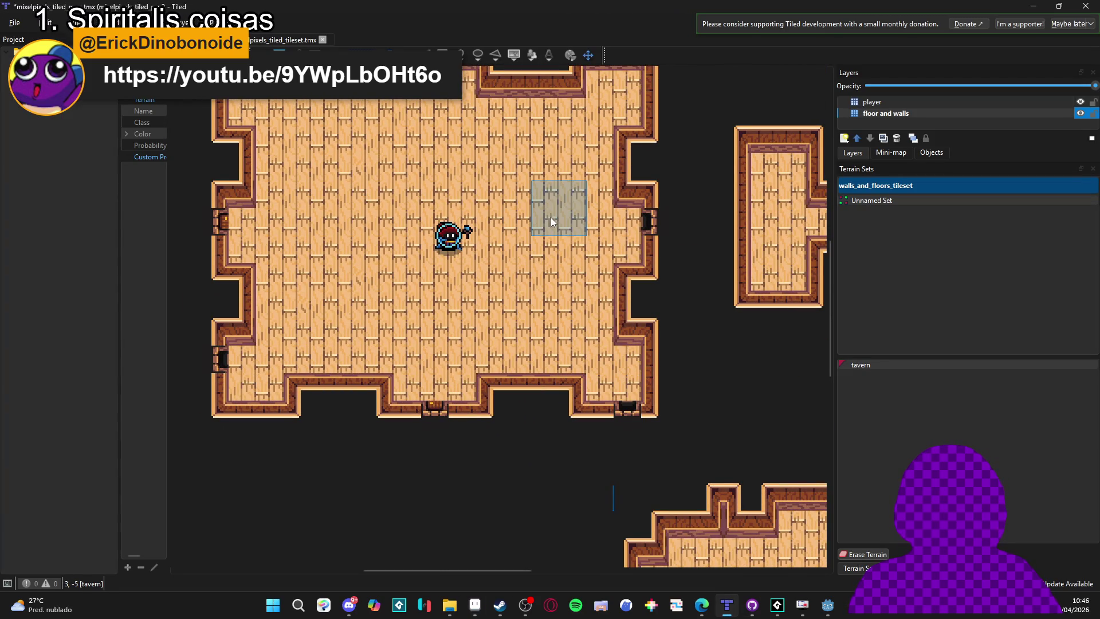
left_click_drag(554, 218, 596, 294)
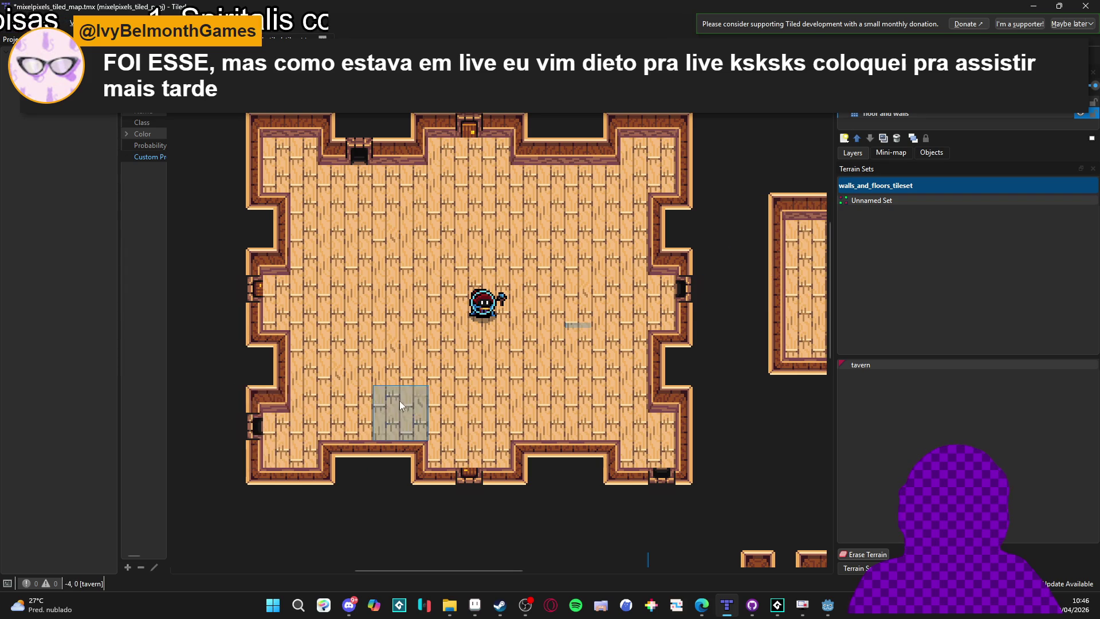
Return to mixelpixels.aseprite and zoom to 1600% on the dark doorway tiles on layer V3.
left_click(1034, 6)
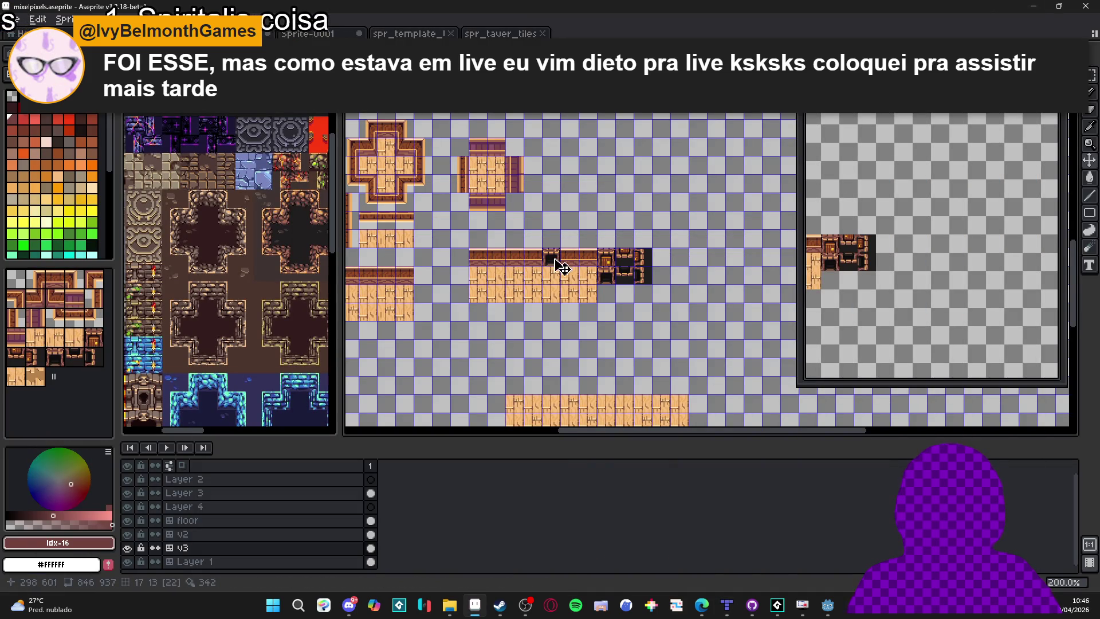
scroll(560, 265, "left", 3)
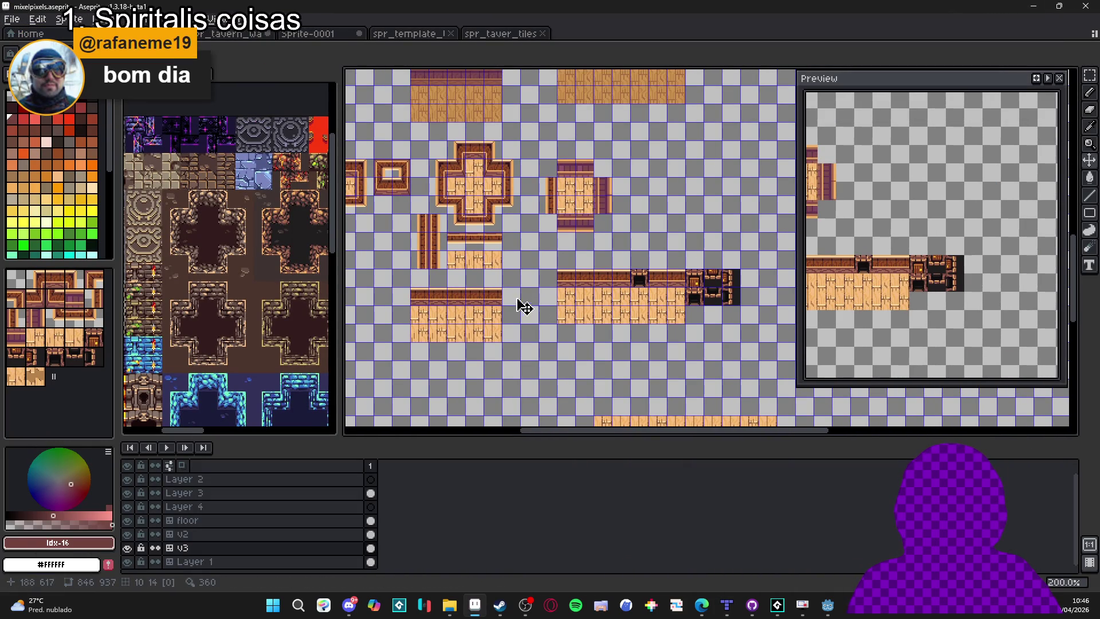
scroll(711, 305, "up", 2)
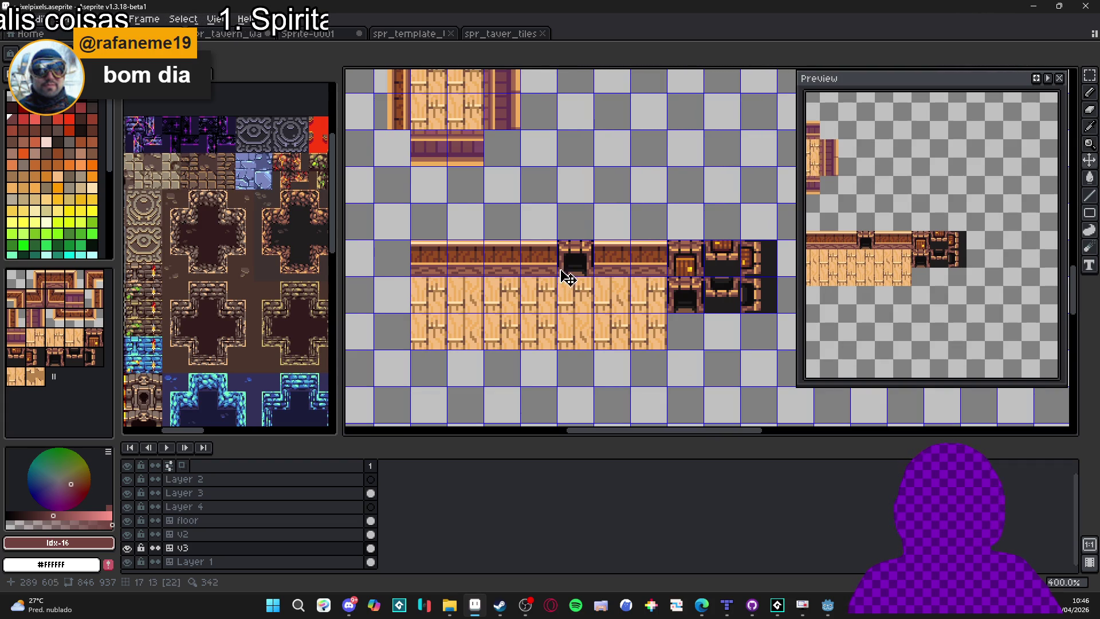
scroll(596, 299, "down", 2)
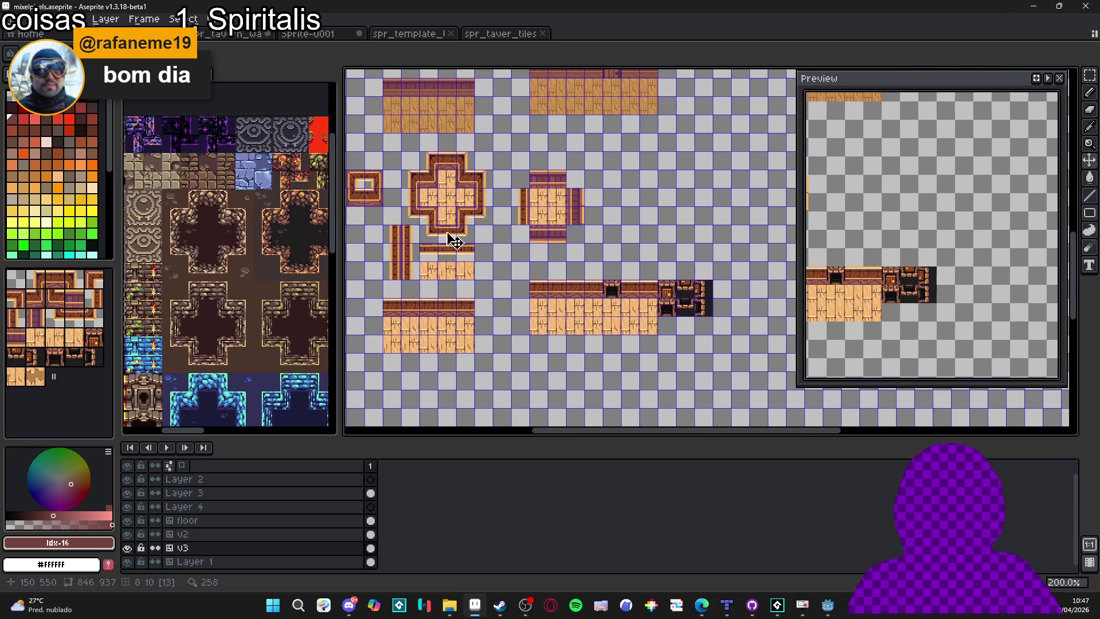
left_click_drag(454, 240, 508, 261)
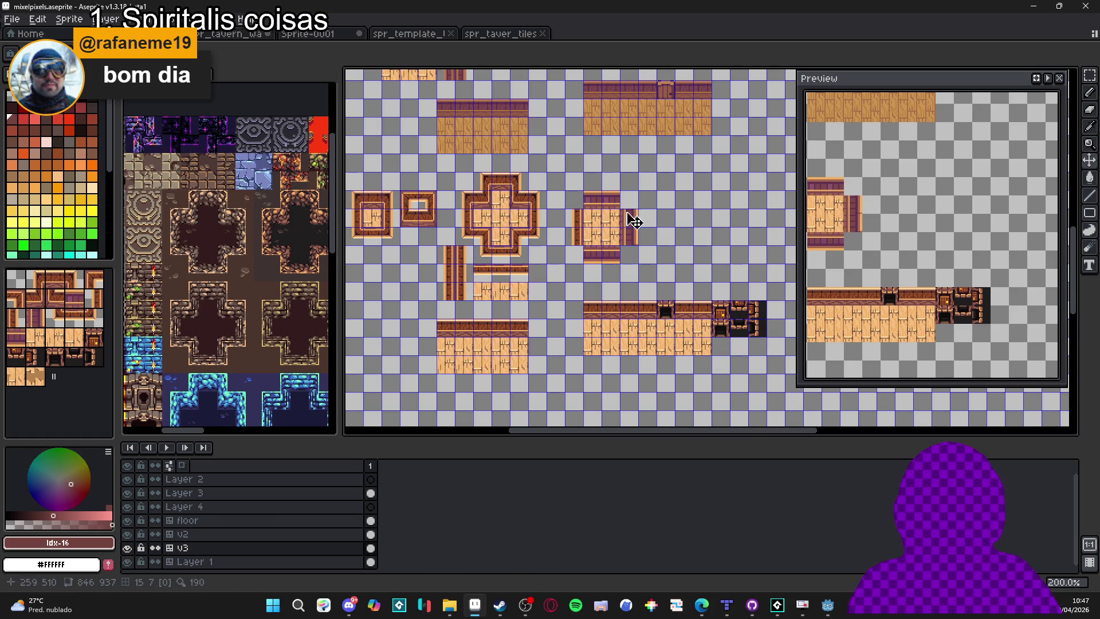
scroll(767, 338, "up", 3)
left_click_drag(768, 338, 614, 315)
Stretch the door tile's 1px brick column to 2px wide.
scroll(613, 314, "up", 3)
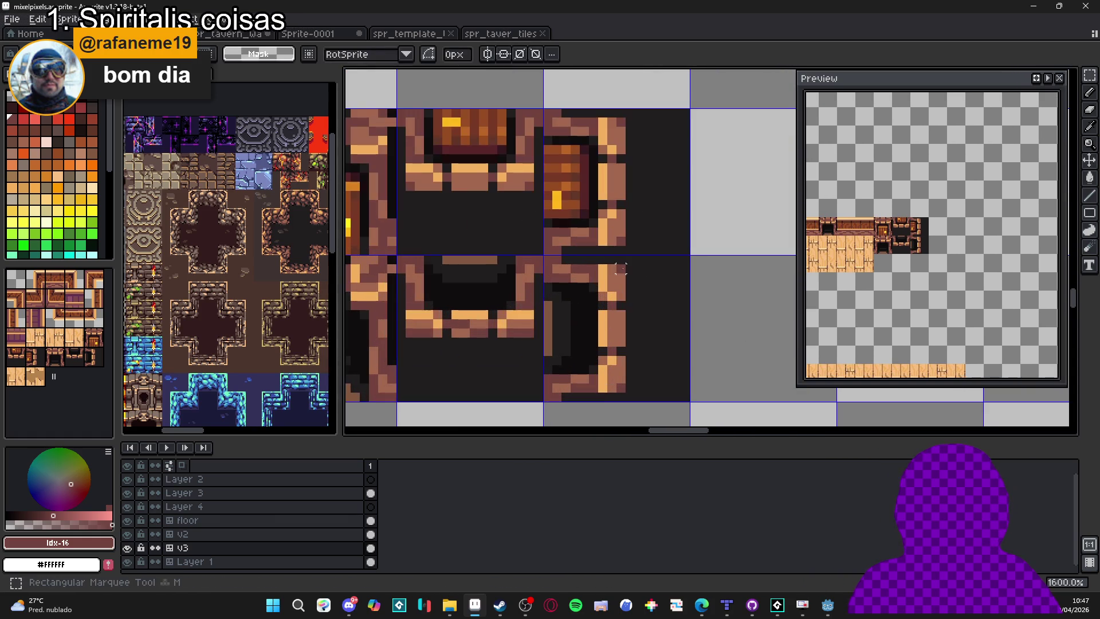
mouse_move(620, 277)
left_mouse_down()
mouse_move(545, 399)
mouse_move(560, 402)
left_mouse_up()
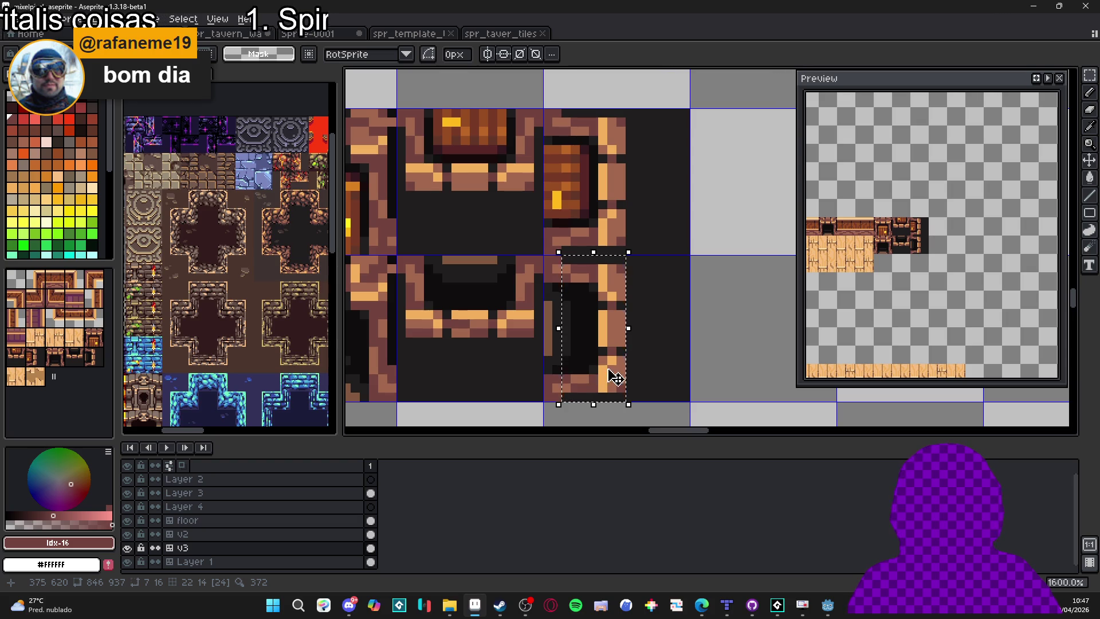
left_click(602, 268)
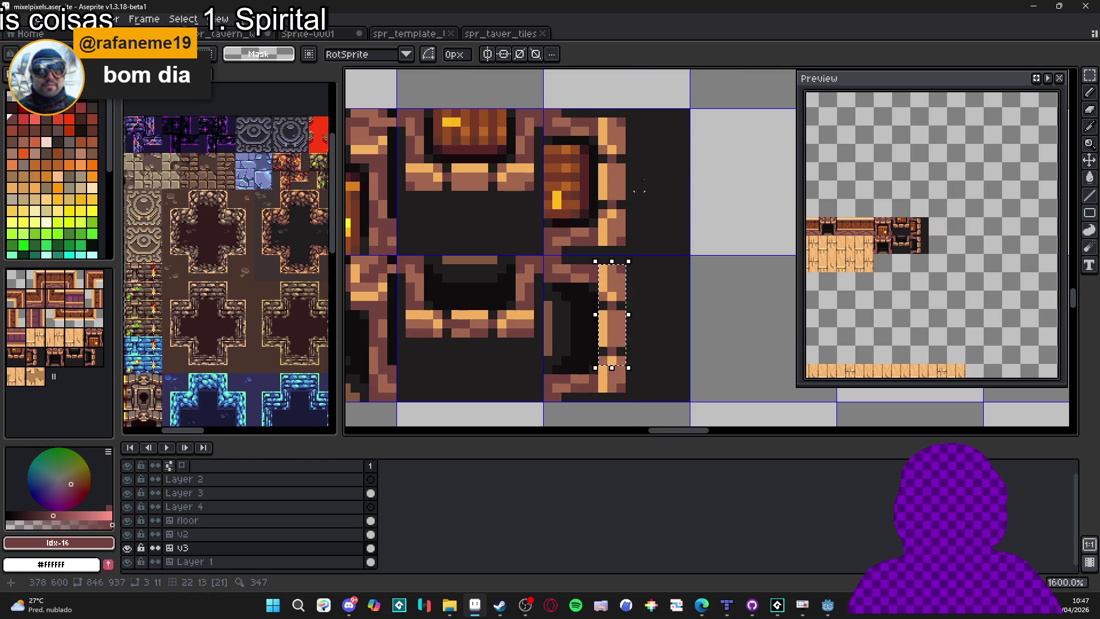
left_click(611, 359, "shift")
mouse_move(611, 359)
left_mouse_down()
mouse_move(603, 407)
mouse_move(593, 109)
left_mouse_up()
key("ctrl+z")
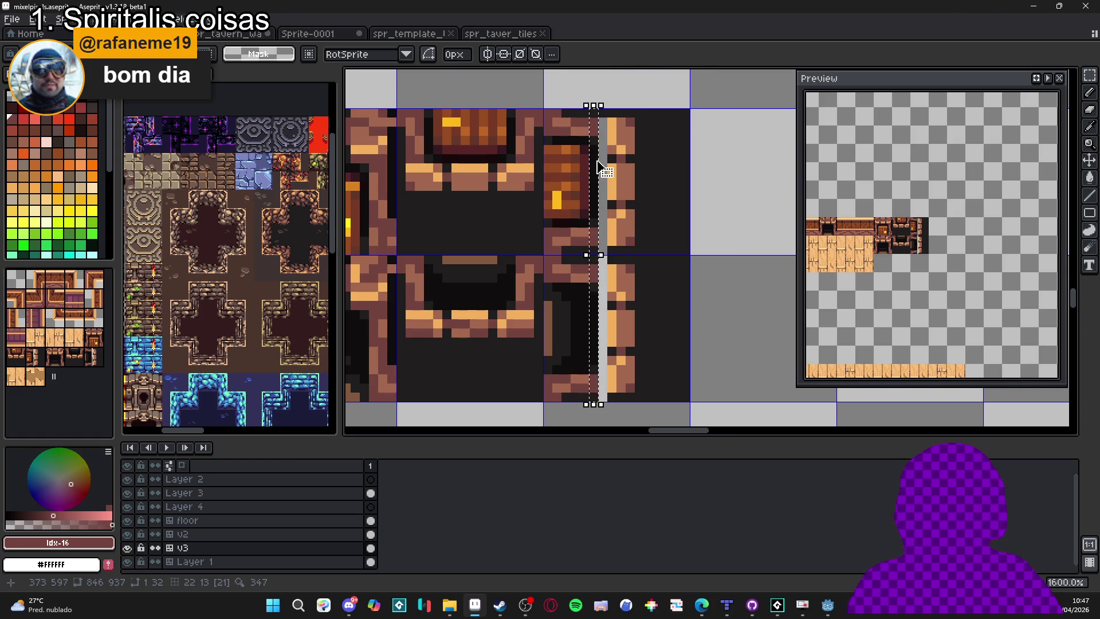
left_click_drag(601, 250, 610, 255)
key("Return")
Paint a dark maroon #582625 strip up the door edge, then select the maroon column.
scroll(587, 206, "up", 2)
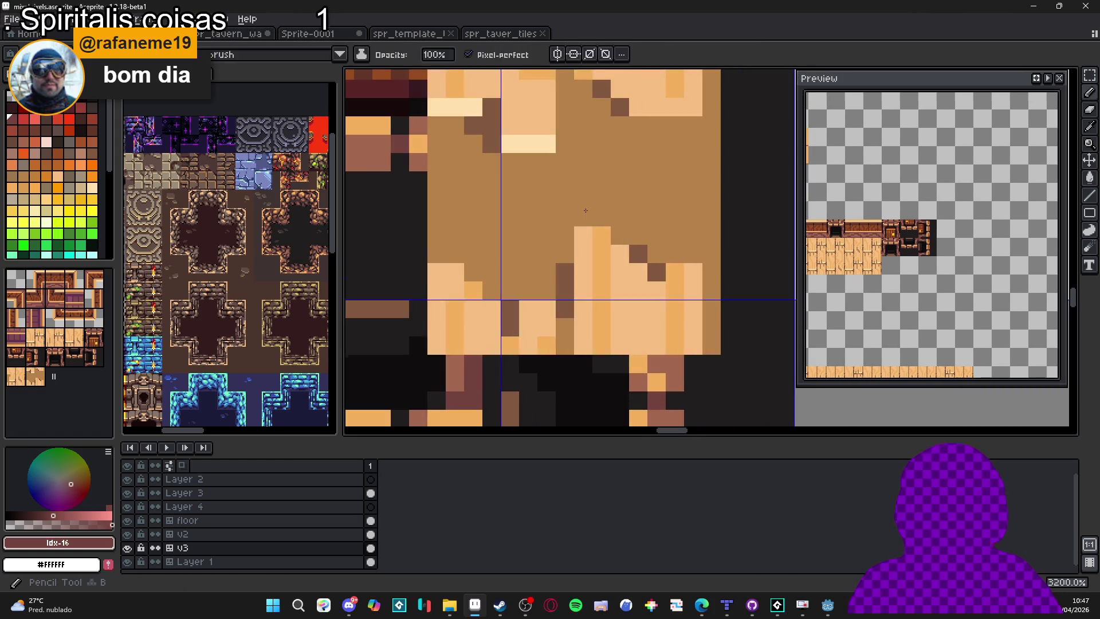
left_click(588, 199, "alt")
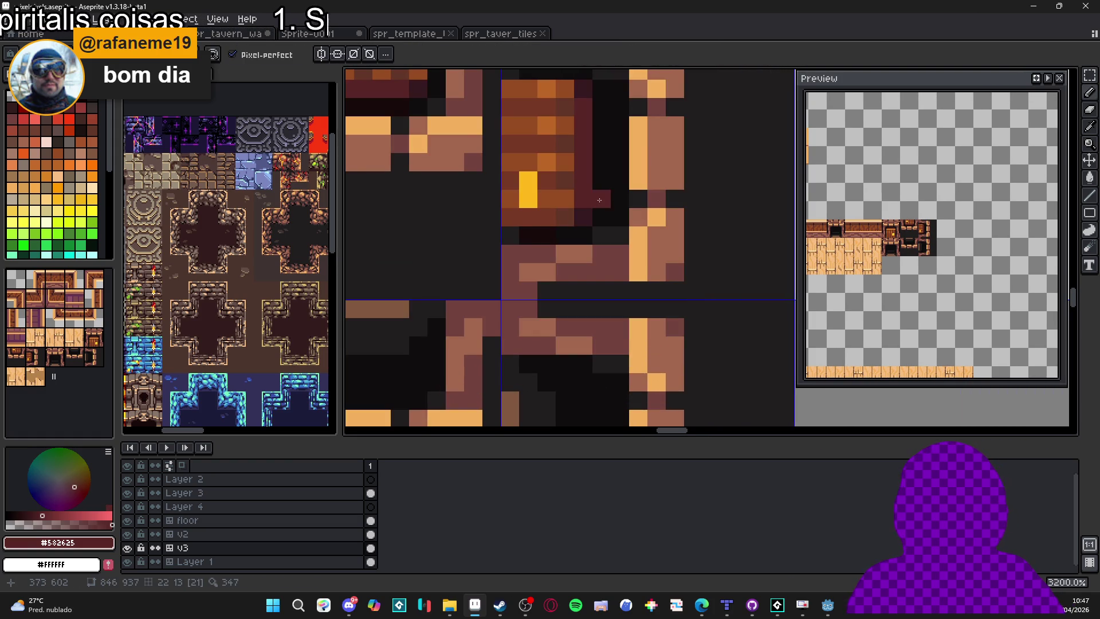
left_click_drag(599, 200, 600, 104)
scroll(596, 205, "down", 3)
scroll(596, 205, "up", 2)
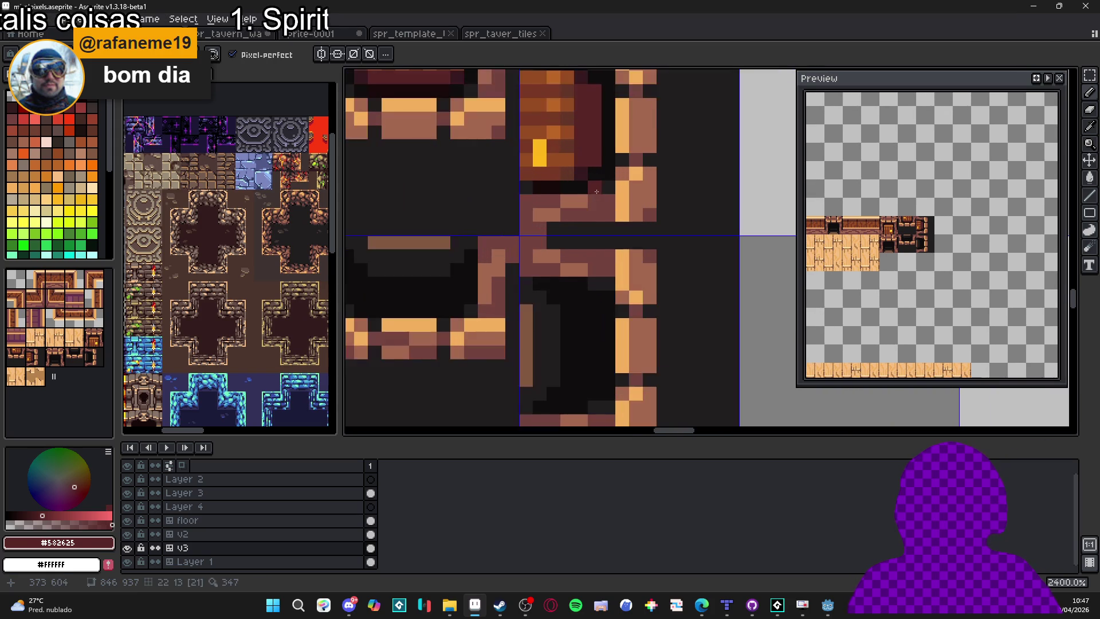
left_click(593, 188, "alt")
scroll(584, 155, "up", 2)
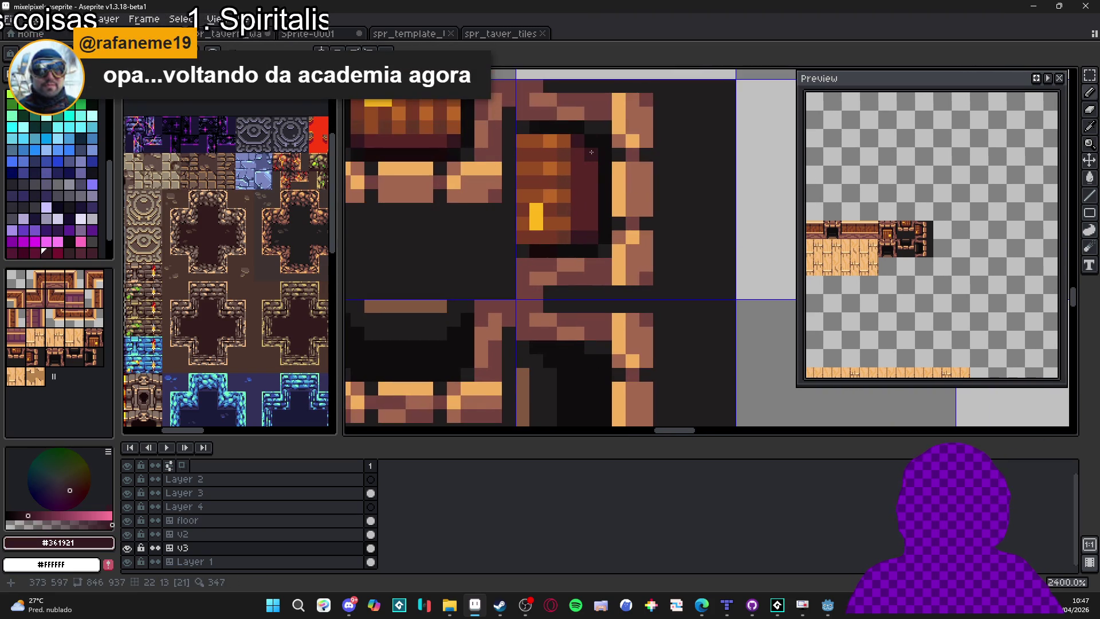
left_click(579, 141, "alt")
key("m")
left_click_drag(554, 131, 573, 247)
left_click_drag(587, 199, 571, 191)
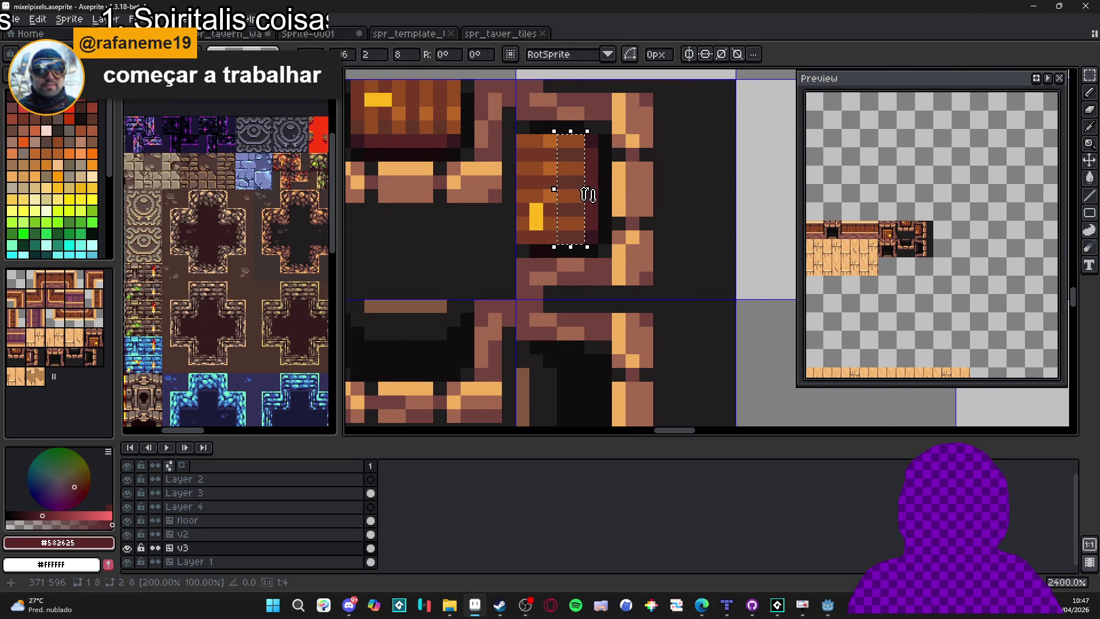
scroll(600, 302, "down", 5)
left_click_drag(600, 302, 595, 278)
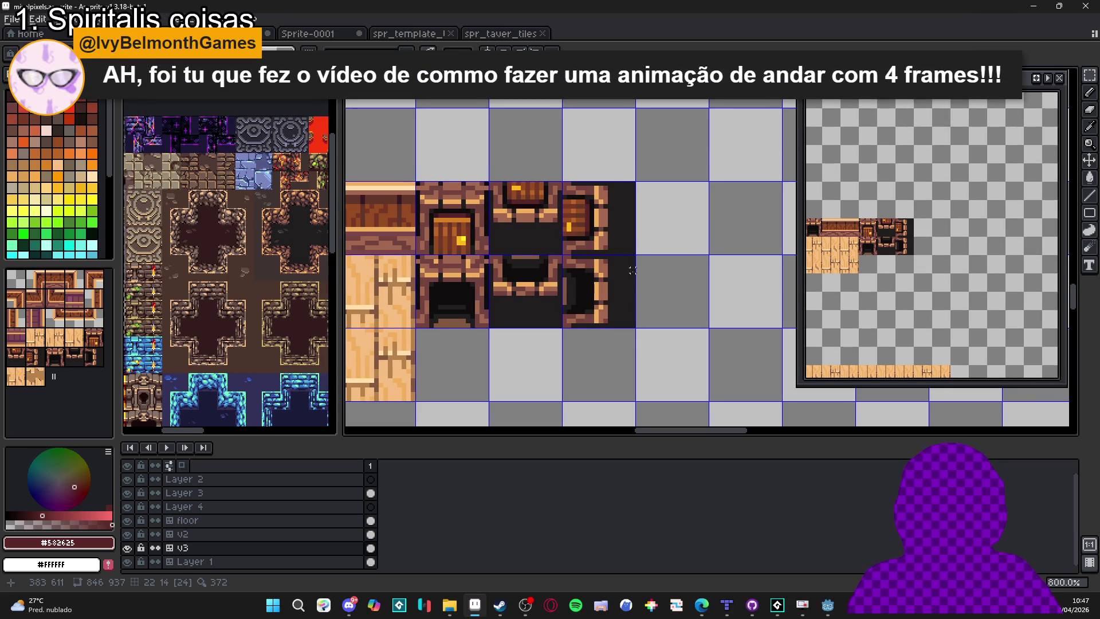
Erase the unwanted door-top and door-bottom tiles.
mouse_move(596, 238)
left_mouse_down()
mouse_move(628, 216)
mouse_move(633, 231)
left_mouse_up()
left_click(525, 215)
left_click(525, 215)
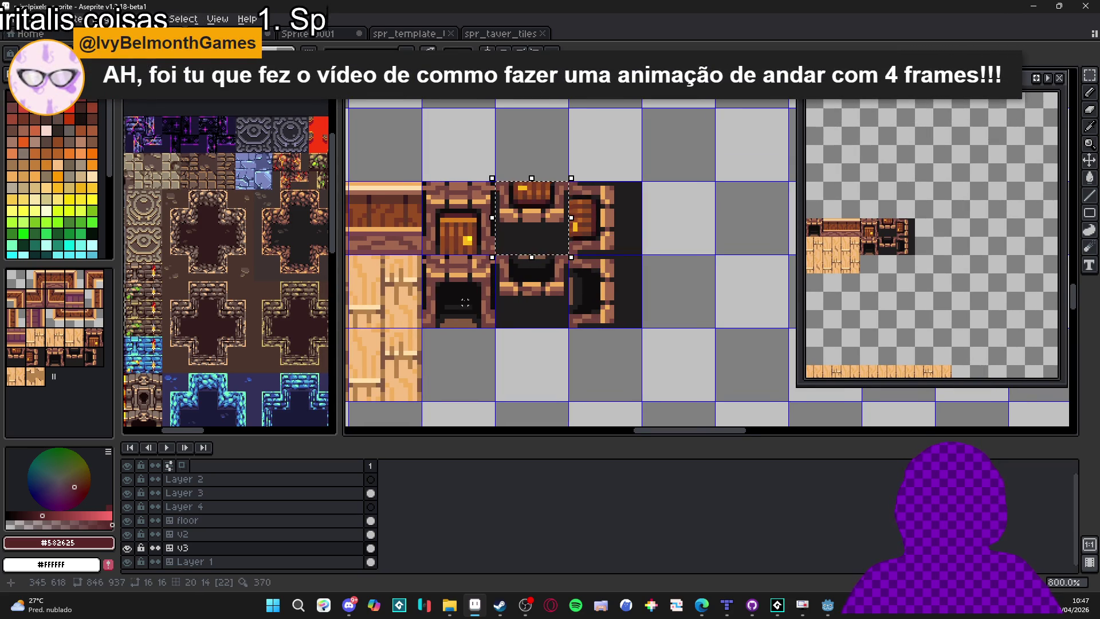
key("Delete")
left_click(461, 297)
key("Delete")
Rotate the two side wall tiles -90° upright and shift the right one a tile left.
left_click(624, 228)
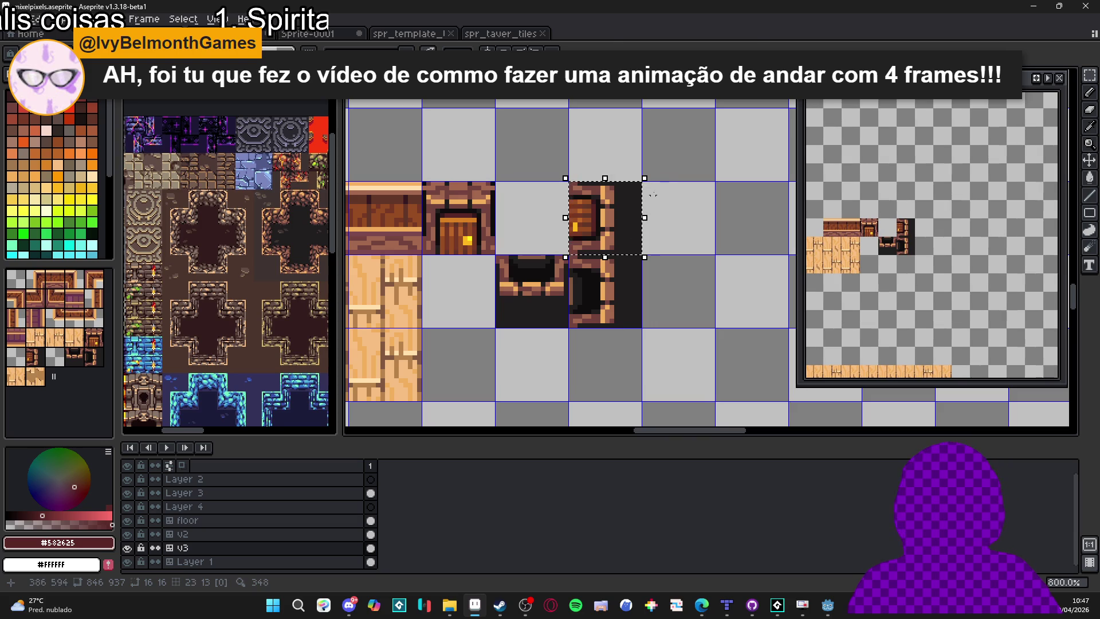
mouse_move(650, 176)
left_mouse_down()
mouse_move(645, 263)
mouse_move(567, 235)
left_mouse_up()
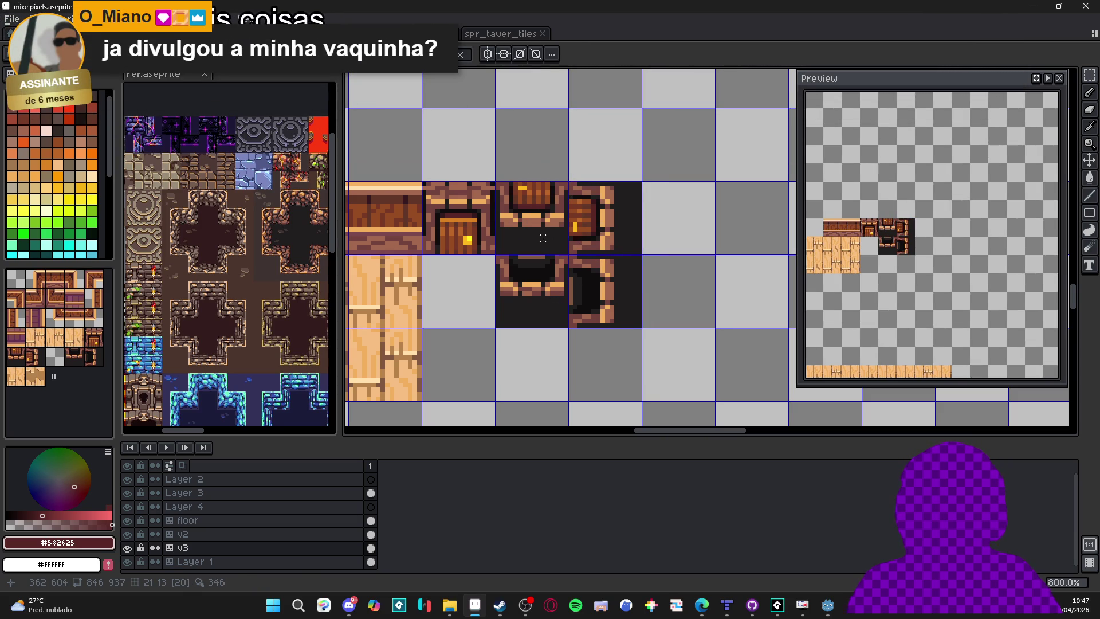
left_click(601, 298)
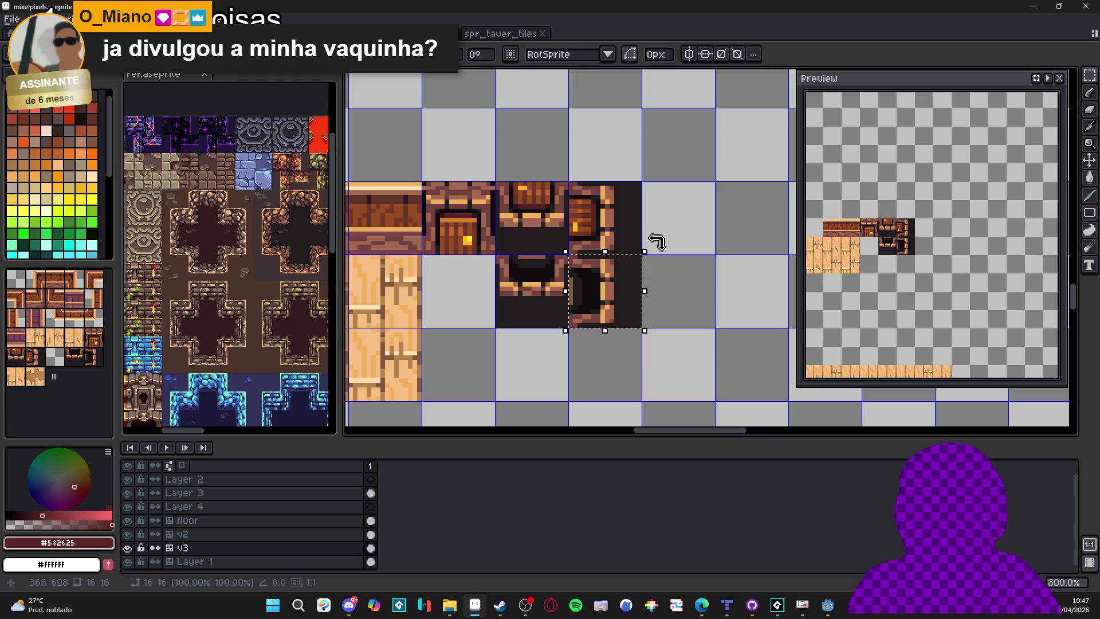
left_click_drag(655, 238, 656, 360)
left_click_drag(602, 315, 558, 327)
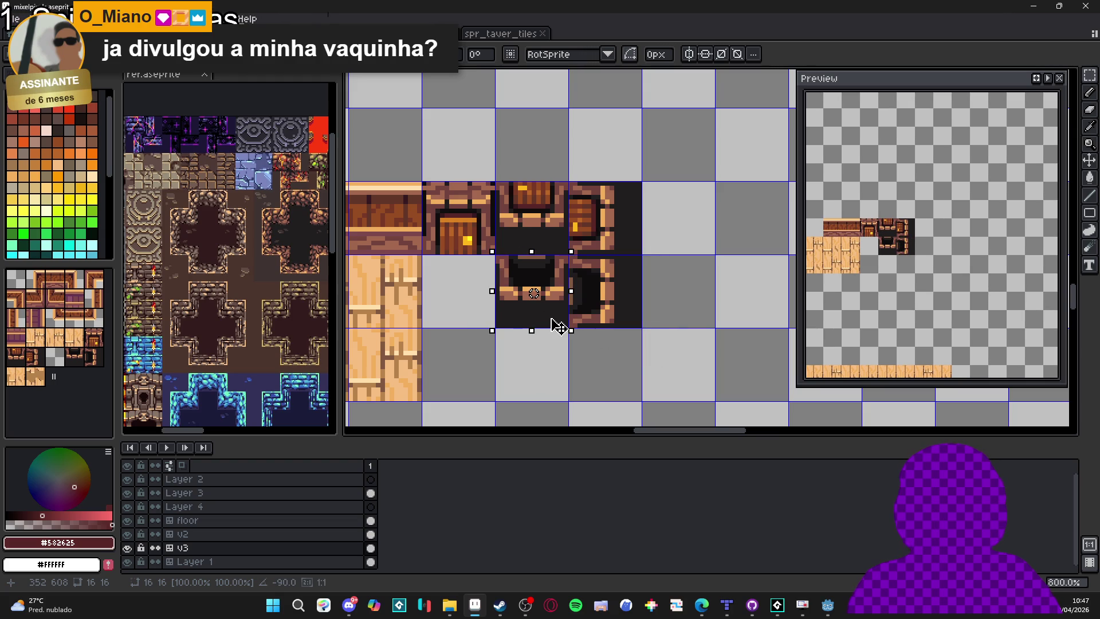
key("Return")
Move the two dark lower door tiles one tile left beneath the widened door panel.
left_click_drag(532, 292, 603, 293)
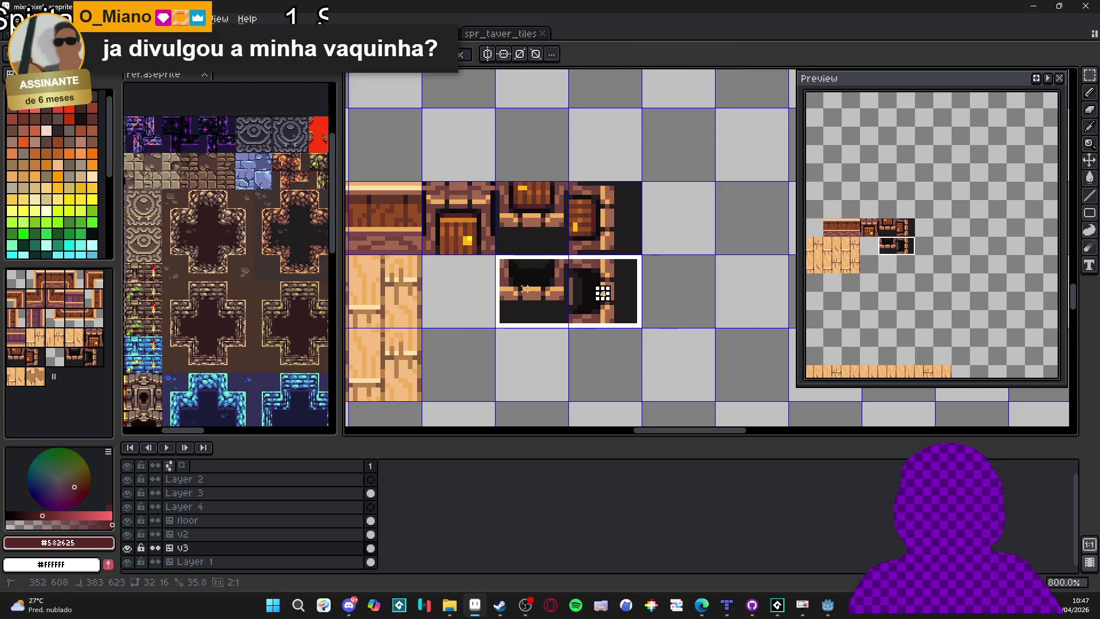
key("Left")
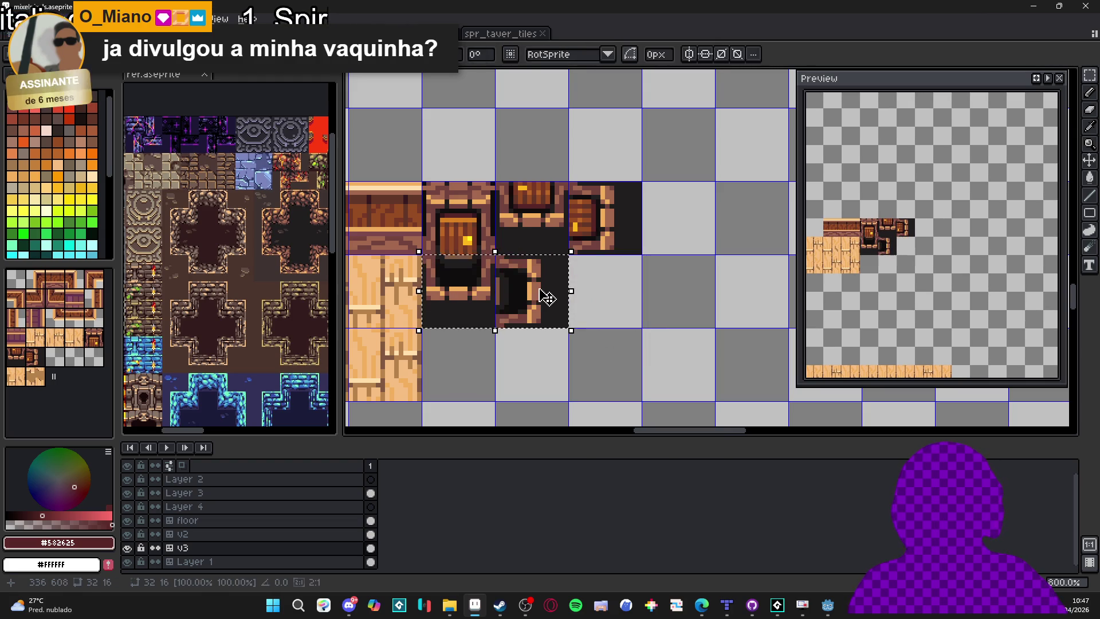
key("Return")
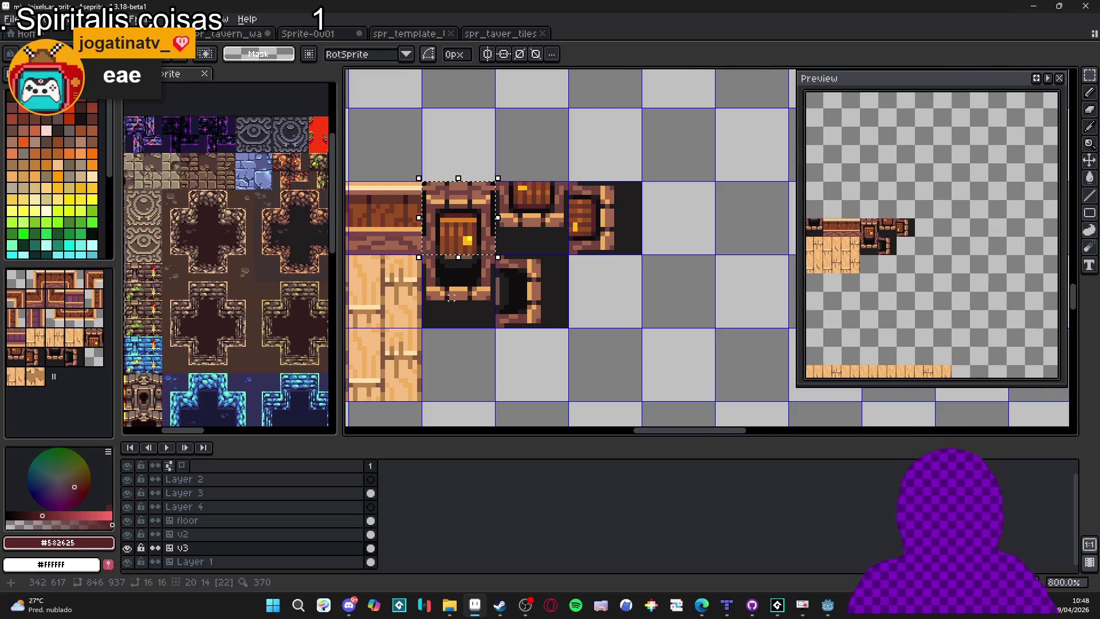
scroll(502, 262, "down", 2)
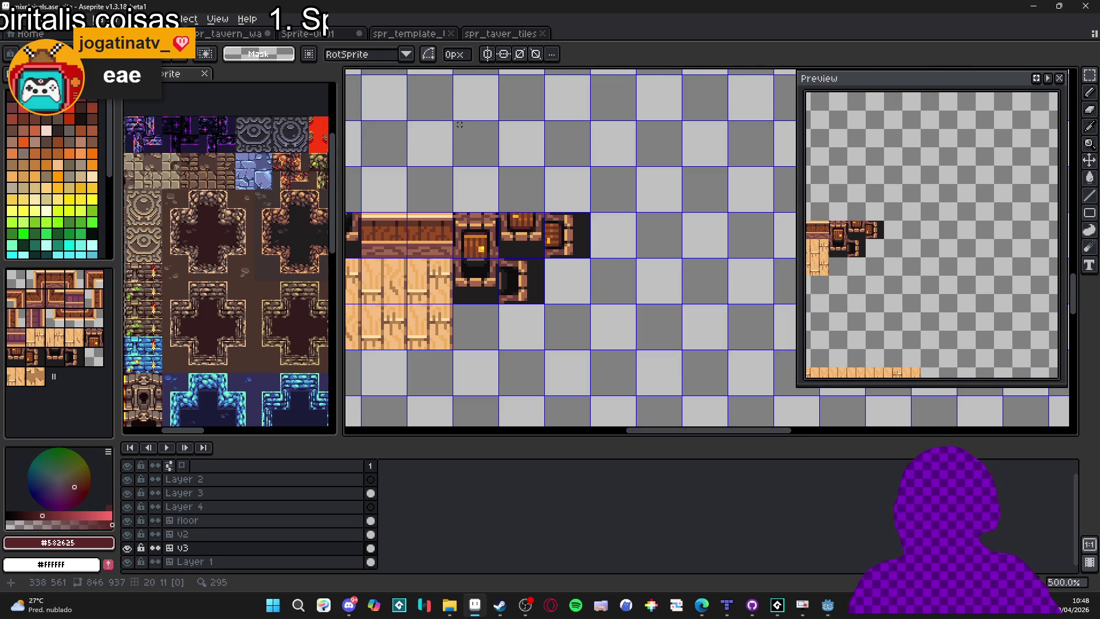
On the spr_taver_tiles sheet, marquee-select a single tile cell.
left_click(493, 37)
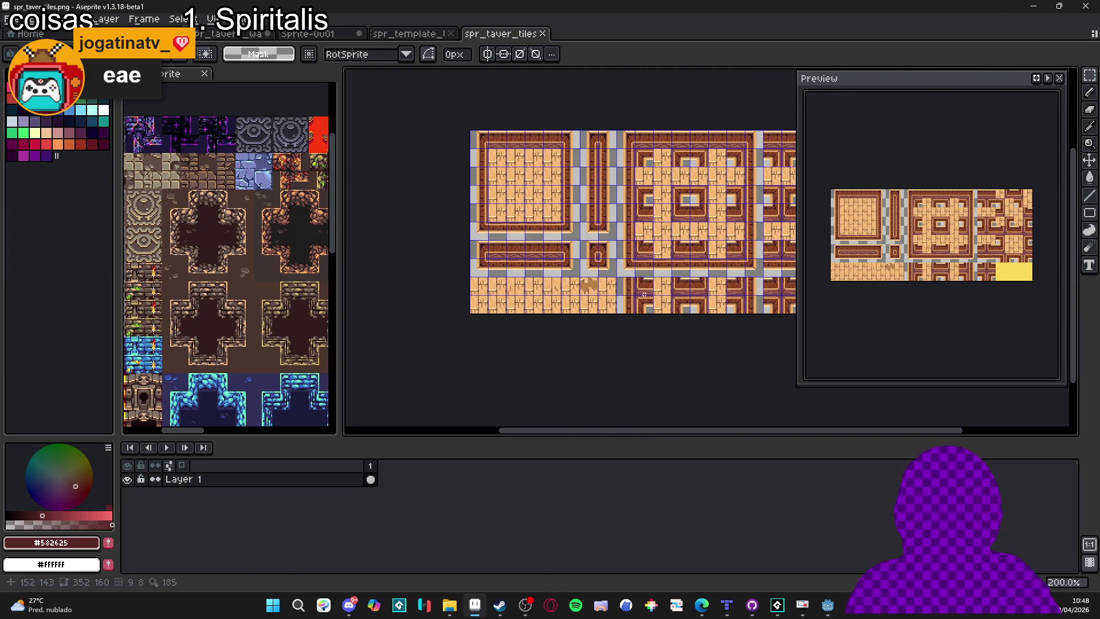
left_click_drag(634, 316, 468, 296)
scroll(470, 270, "up", 2)
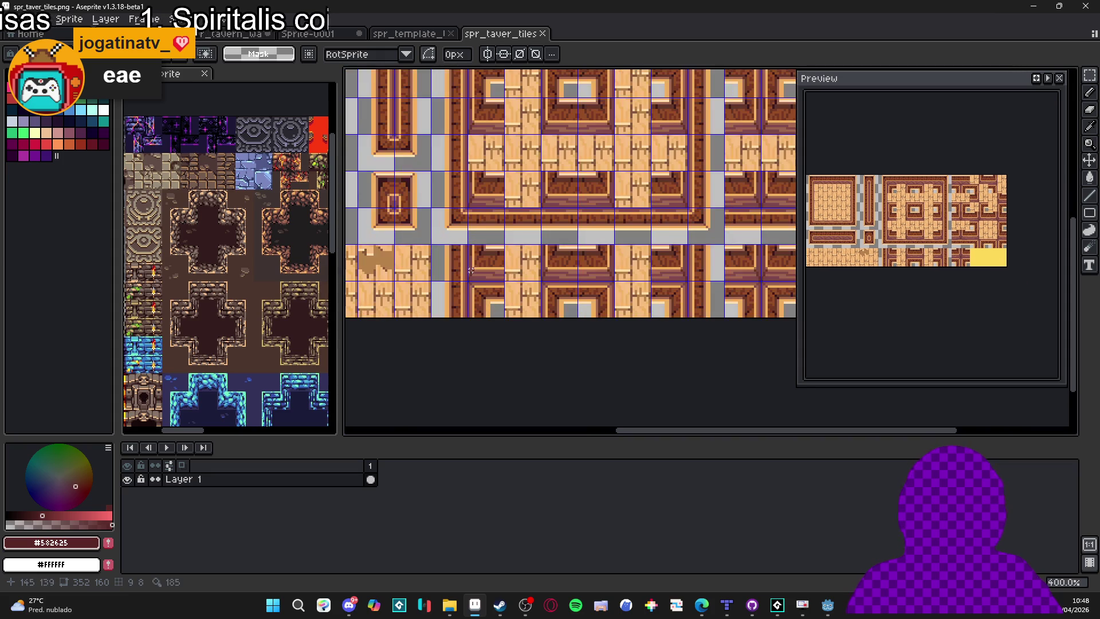
key("v")
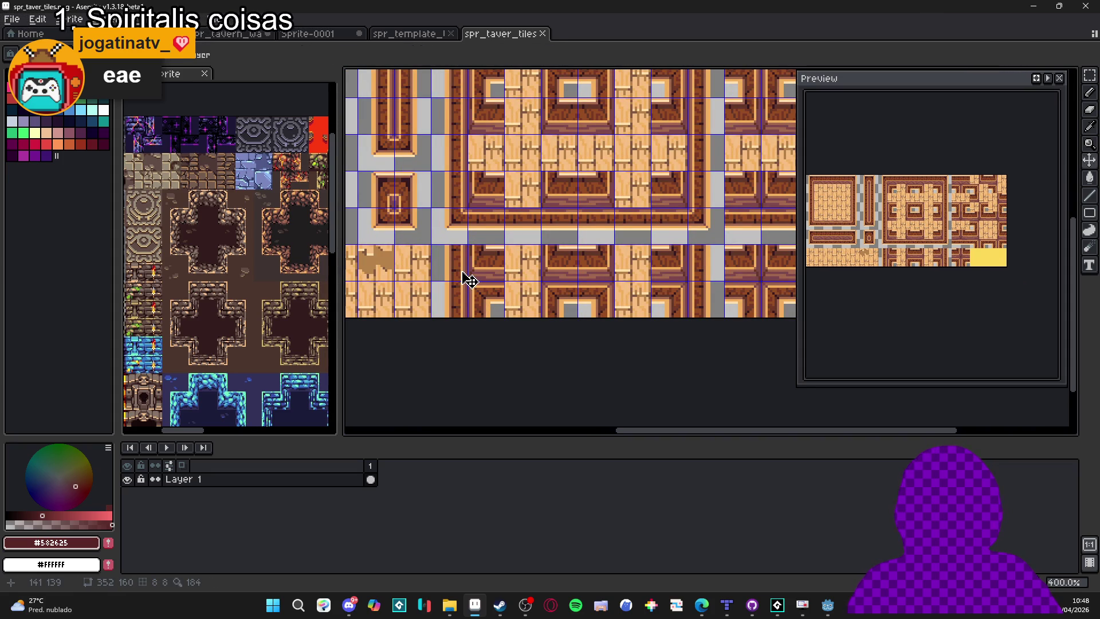
key("m")
left_click_drag(462, 270, 455, 275)
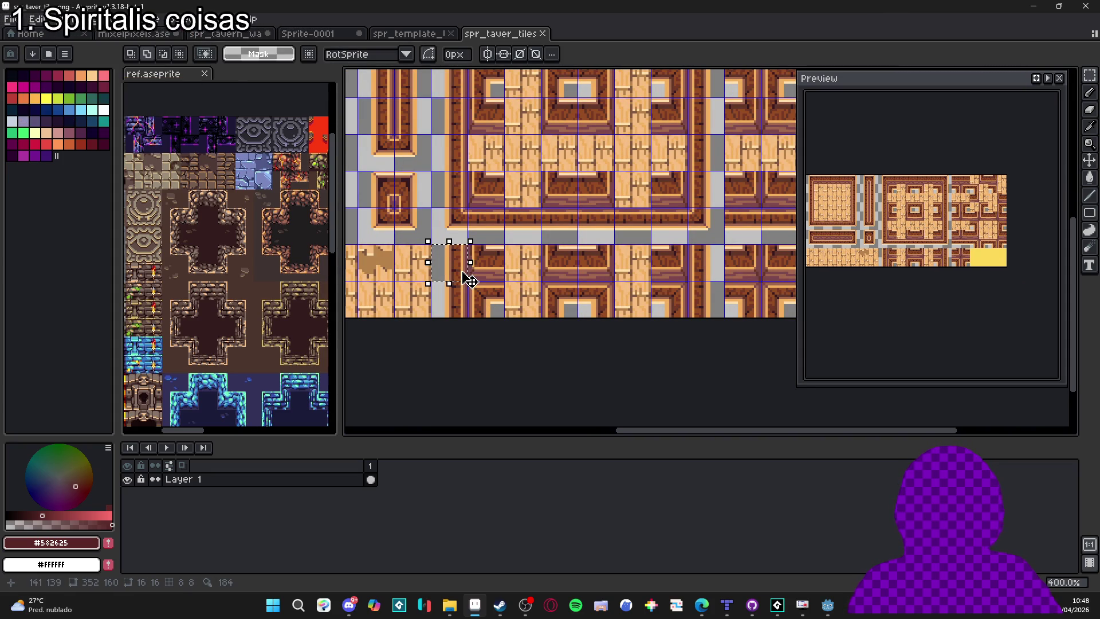
scroll(470, 280, "down", 1)
scroll(470, 280, "down", 1)
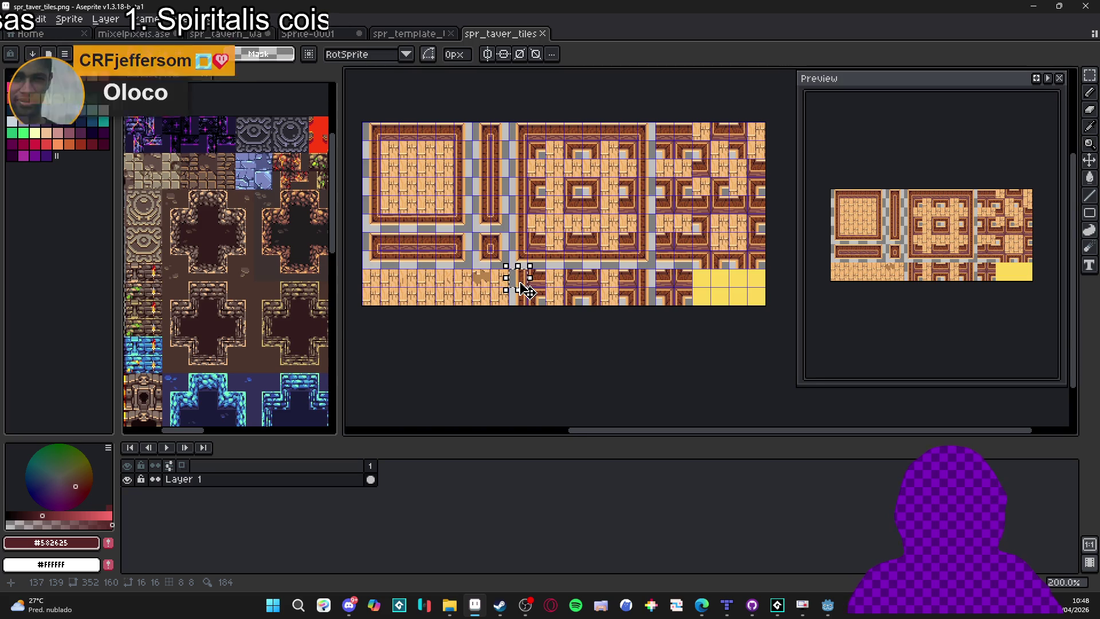
scroll(525, 290, "up", 1)
scroll(551, 296, "down", 2)
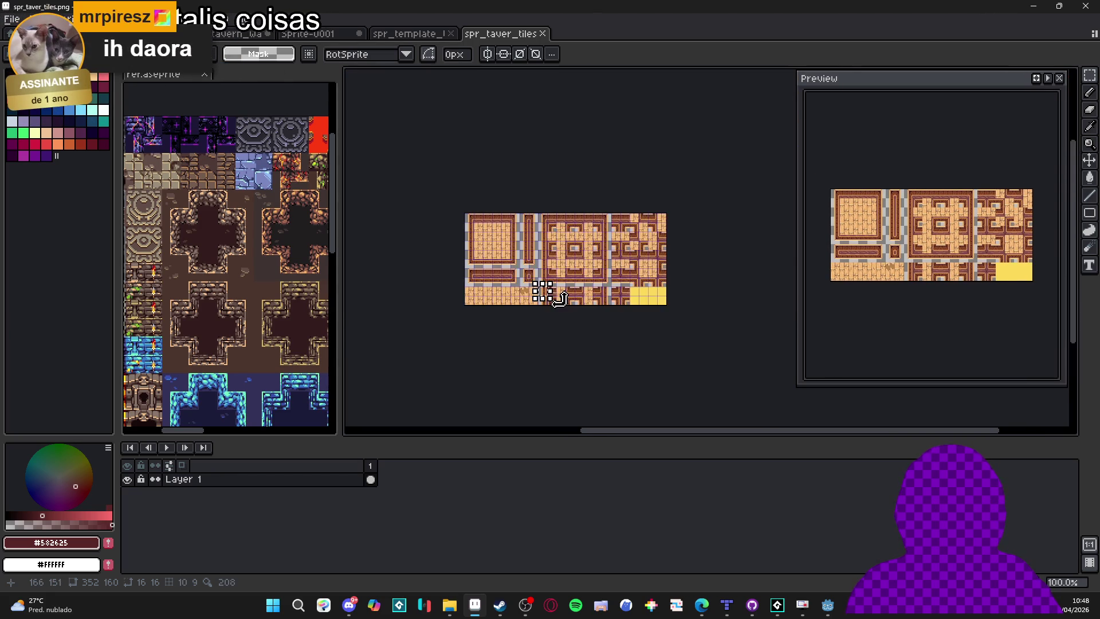
scroll(542, 291, "up", 3)
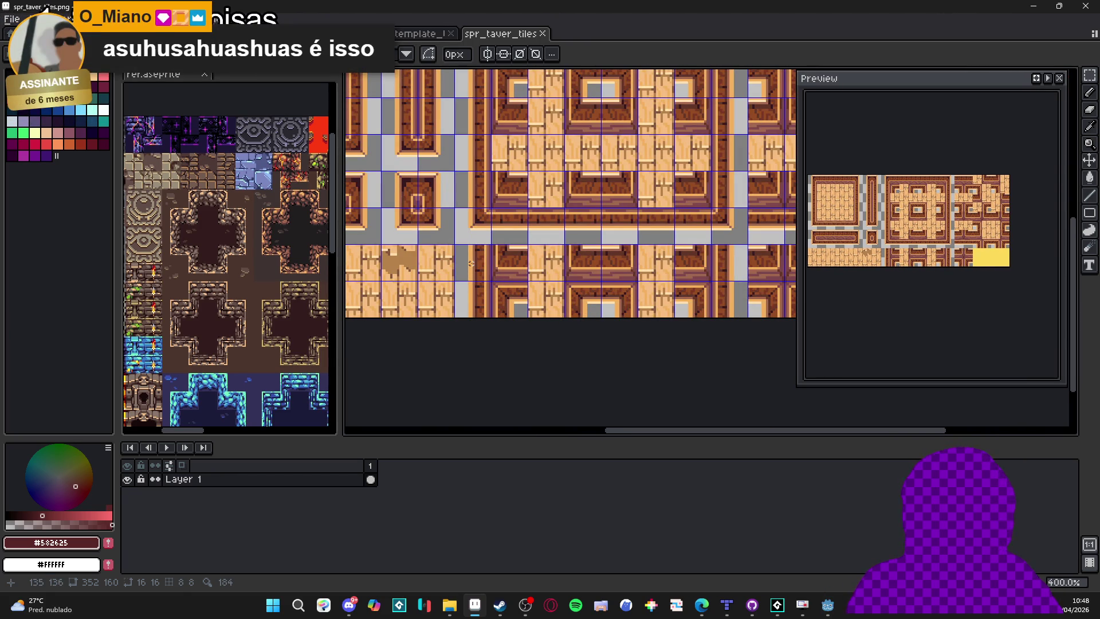
scroll(476, 264, "up", 2)
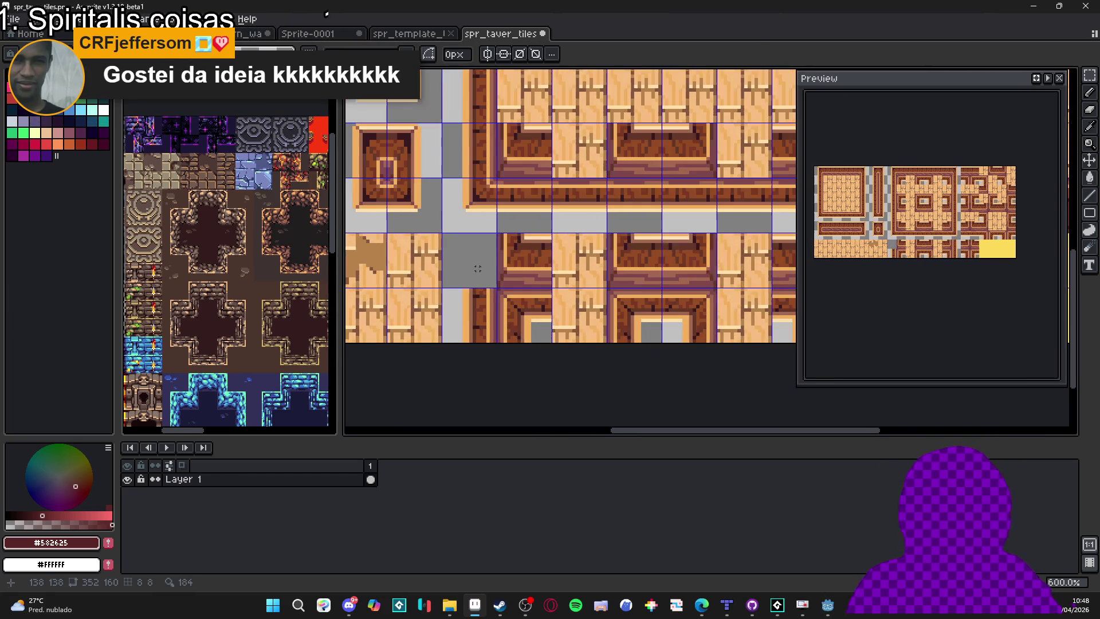
Paste the chest tile and drag it onto the grid, then go to Sprite-0001.
key("ctrl+v")
mouse_move(724, 250)
left_mouse_down()
mouse_move(480, 257)
mouse_move(486, 264)
left_mouse_up()
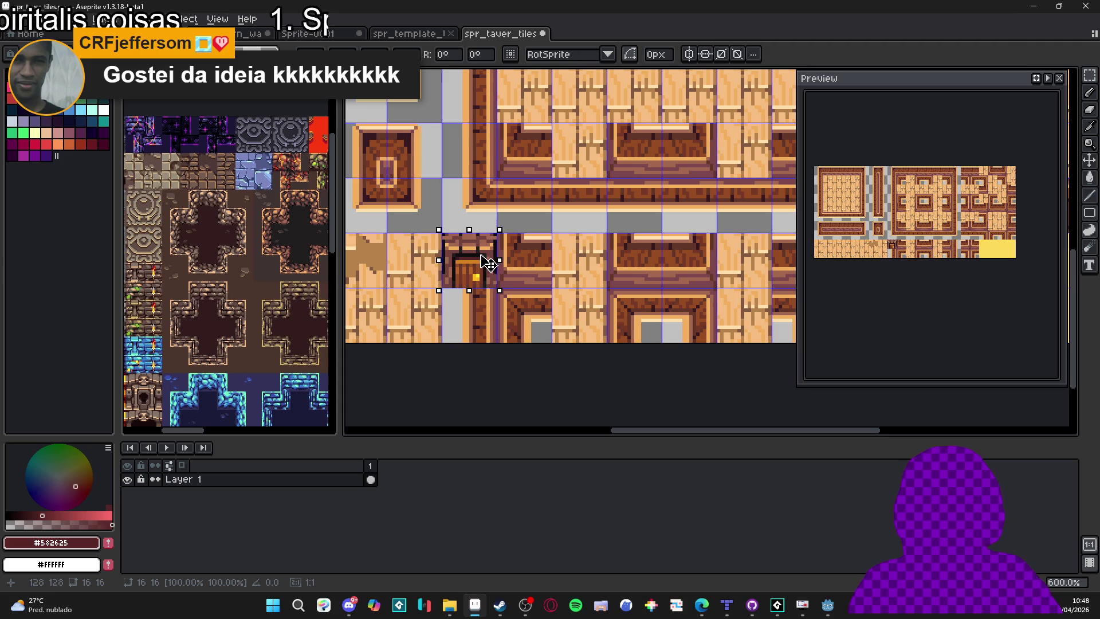
left_click(411, 35)
left_click(312, 35)
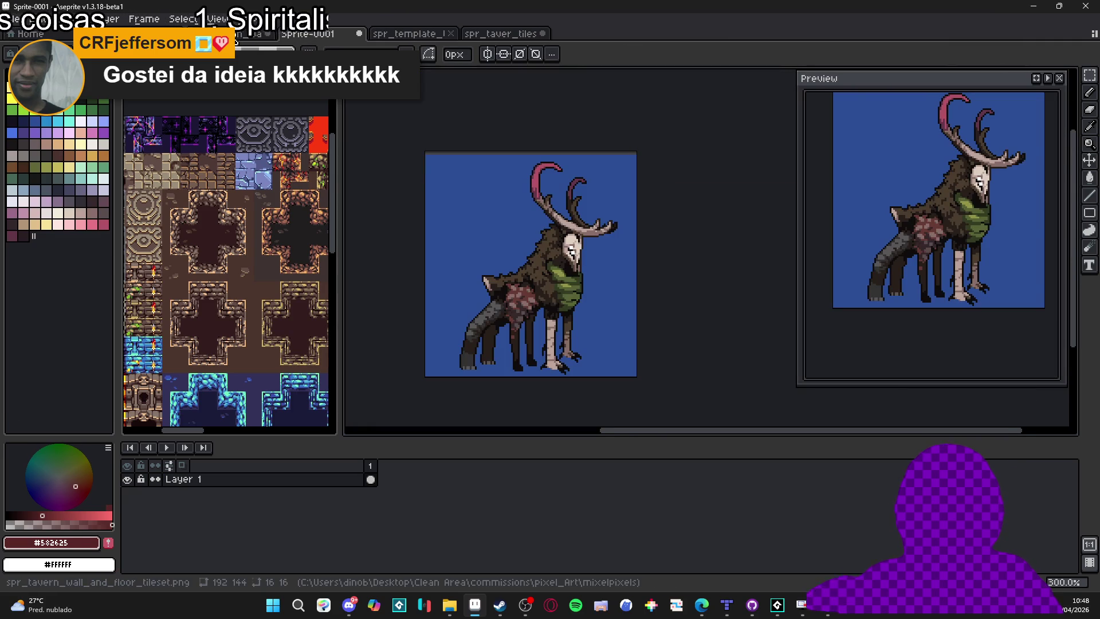
In spr_tavern_wall_and_floor_tileset, copy the door, adjacent and side wall tiles into the empty cells below.
left_click(252, 34)
left_click_drag(509, 343, 496, 290)
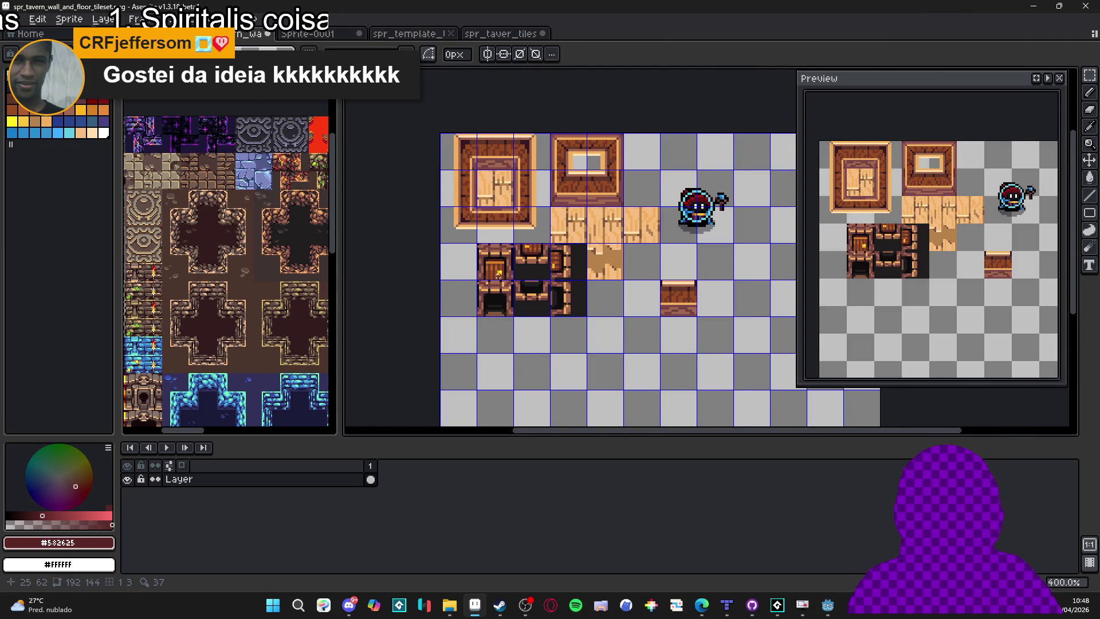
scroll(491, 272, "up", 1)
left_click(491, 272)
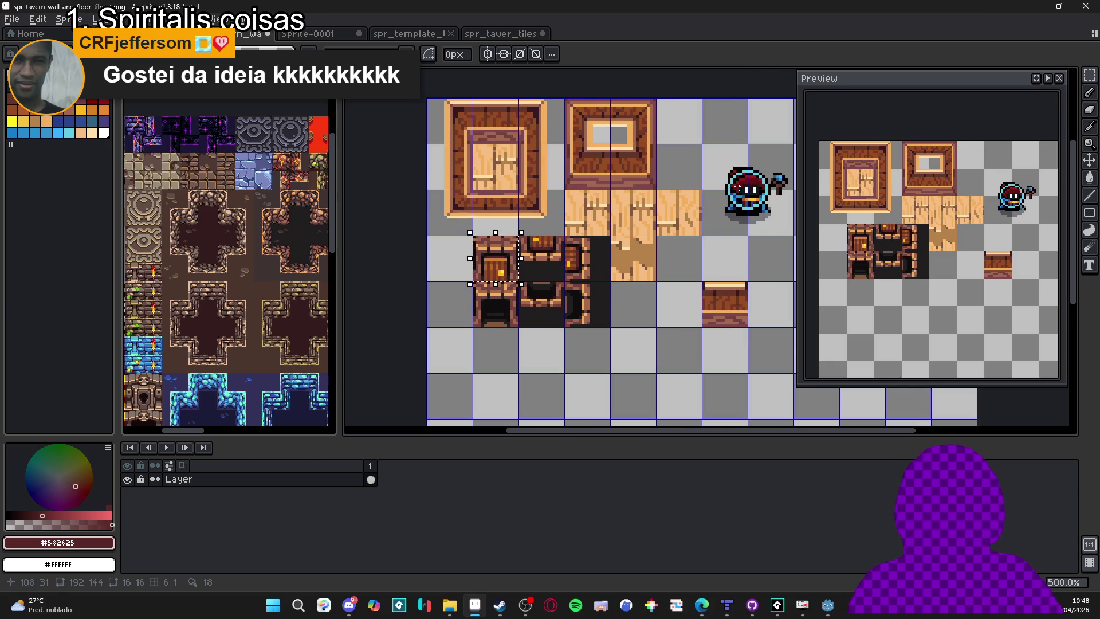
left_click_drag(495, 257, 496, 351)
key("ctrl+d")
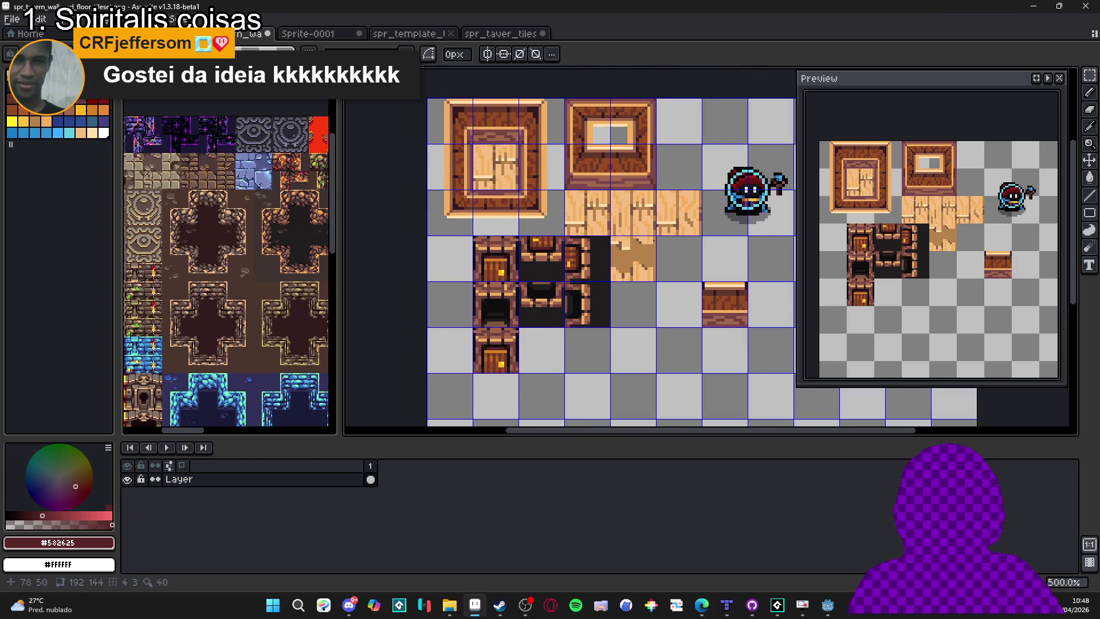
left_click_drag(557, 265, 564, 223)
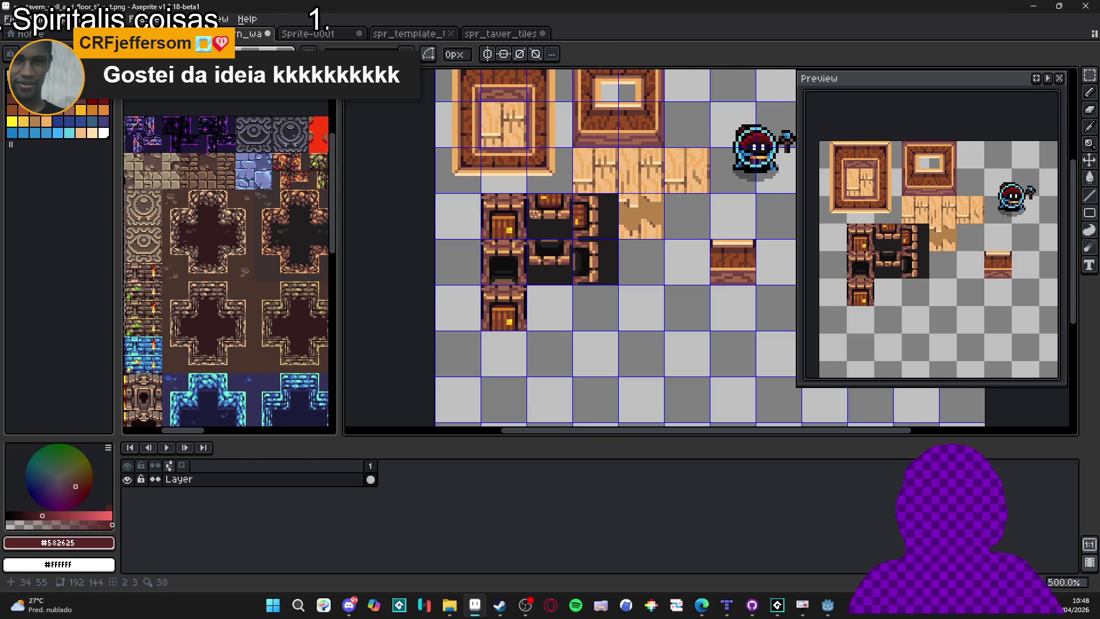
left_click(550, 211)
left_click_drag(549, 215, 549, 309)
key("ctrl+d")
left_click(590, 216)
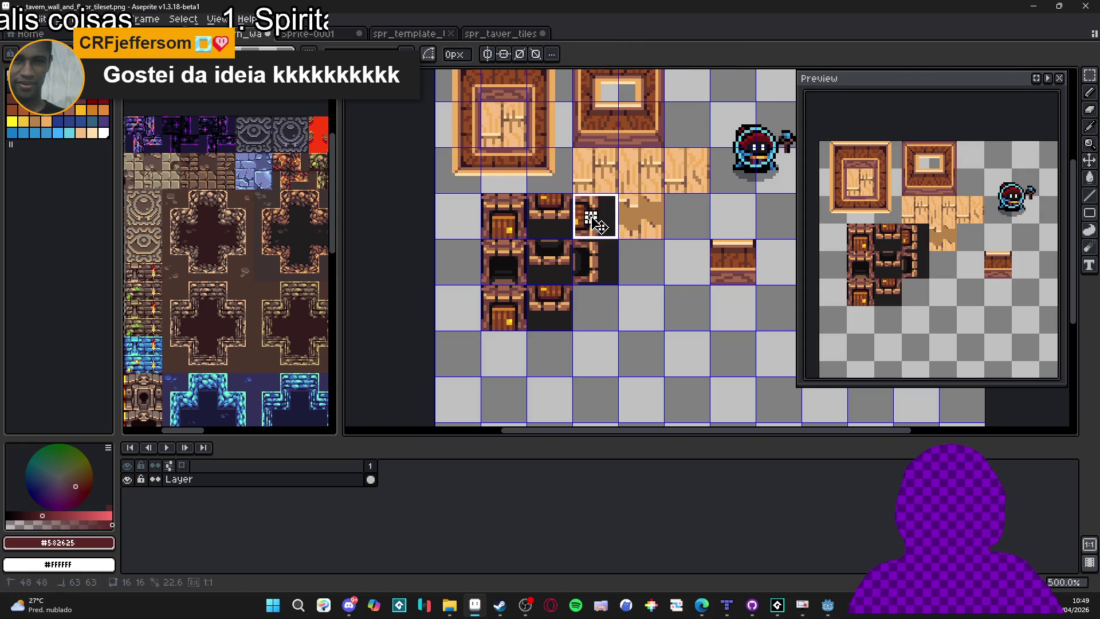
mouse_move(590, 216)
left_mouse_down()
mouse_move(590, 308)
mouse_move(577, 245)
left_mouse_up()
key("ctrl+d")
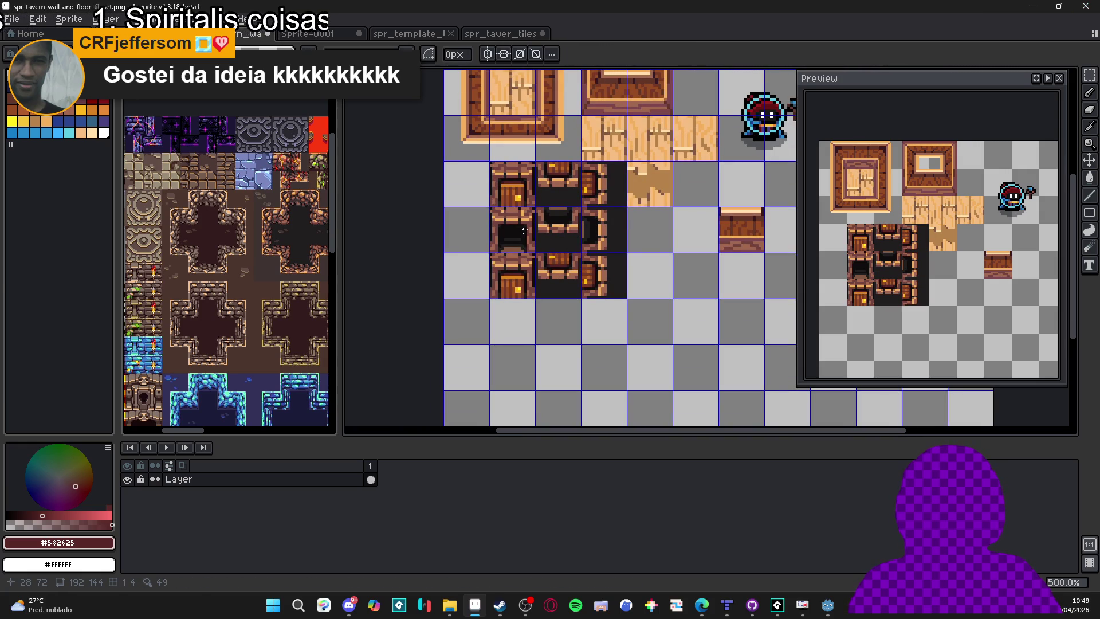
Mirror the right-hand side tile with Shift+H and copy the three-tile wall strip two tiles right.
left_click(516, 287)
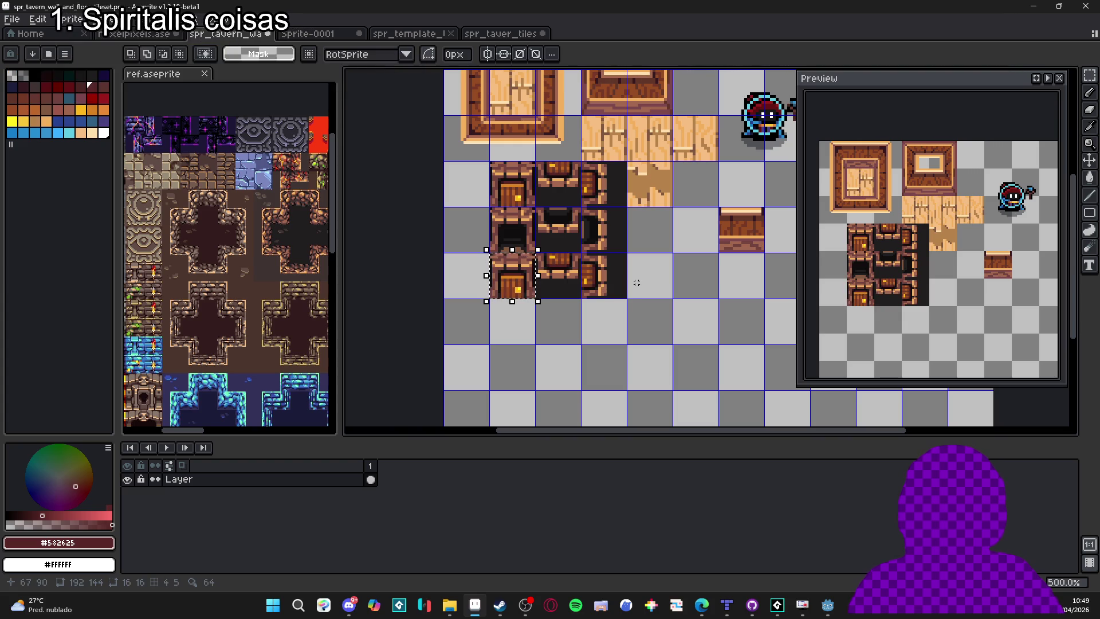
mouse_move(512, 278)
left_mouse_down()
mouse_move(589, 281)
mouse_move(592, 328)
left_mouse_up()
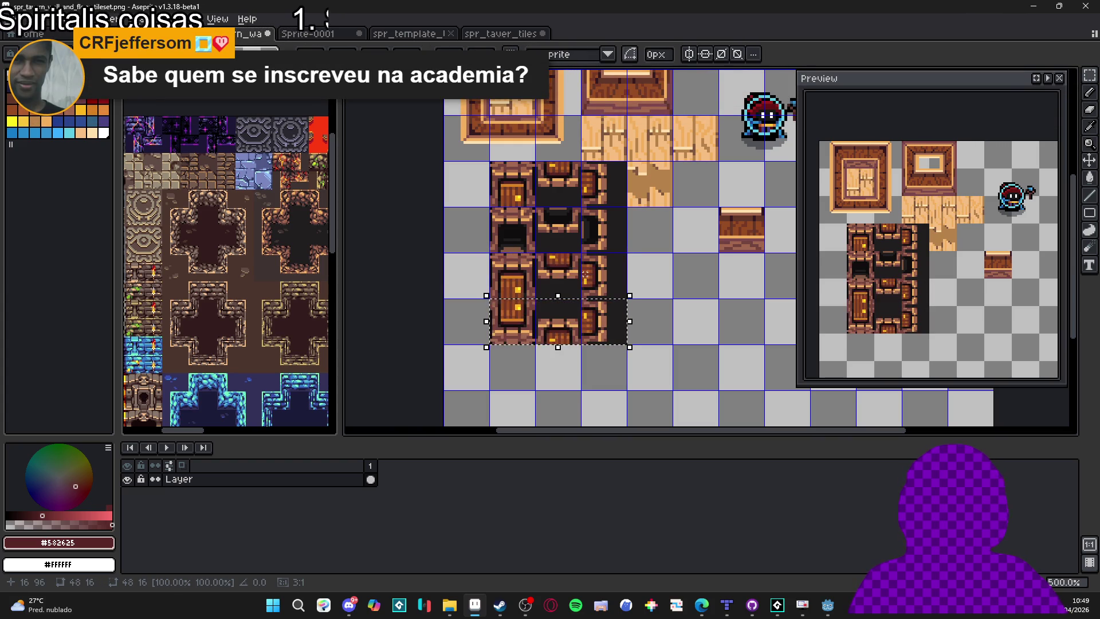
left_click(626, 327)
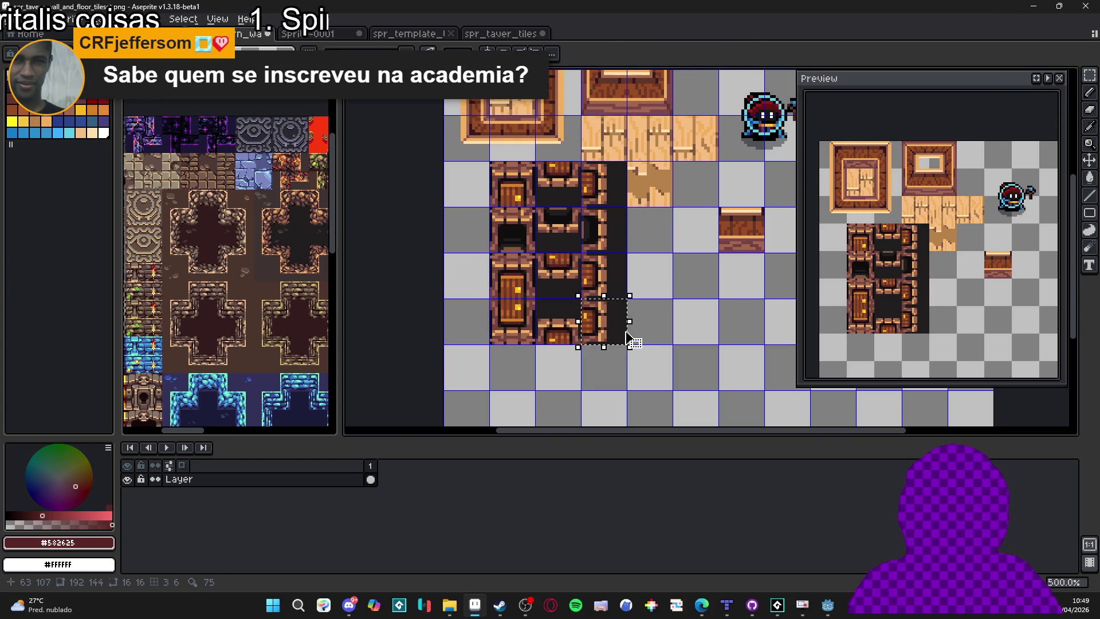
key("shift+h")
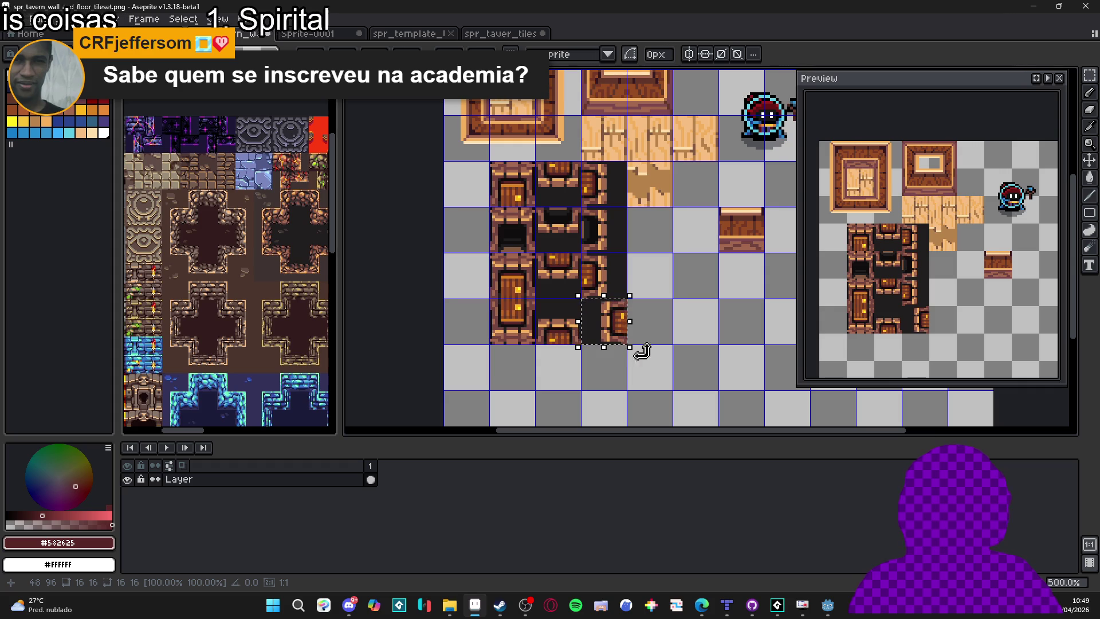
key("ctrl+d")
left_click_drag(641, 350, 611, 357)
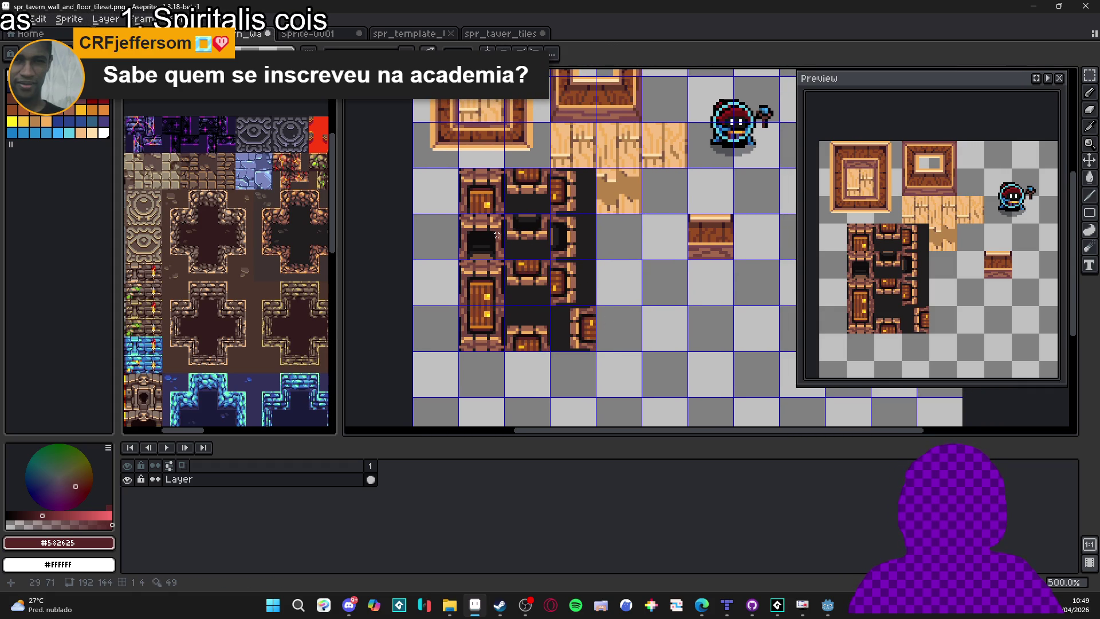
left_click_drag(497, 235, 584, 243)
mouse_move(464, 243)
left_mouse_down()
mouse_move(556, 243)
mouse_move(630, 307)
left_mouse_up()
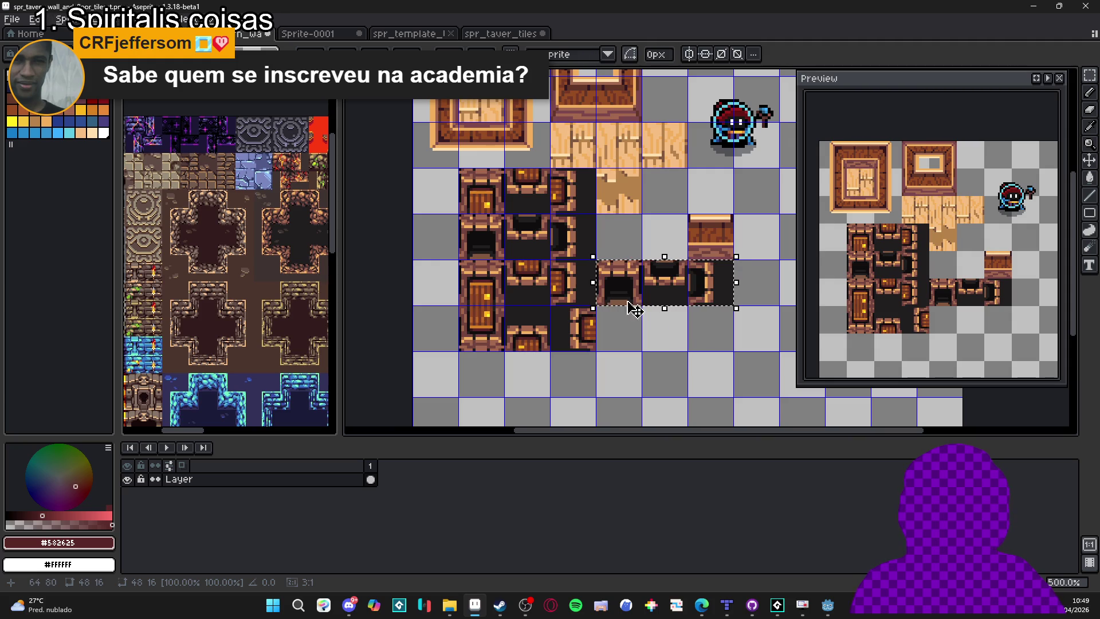
Drop the copied wall strip, clear the lower door tiles and reposition the side-door tile.
key("ctrl+d")
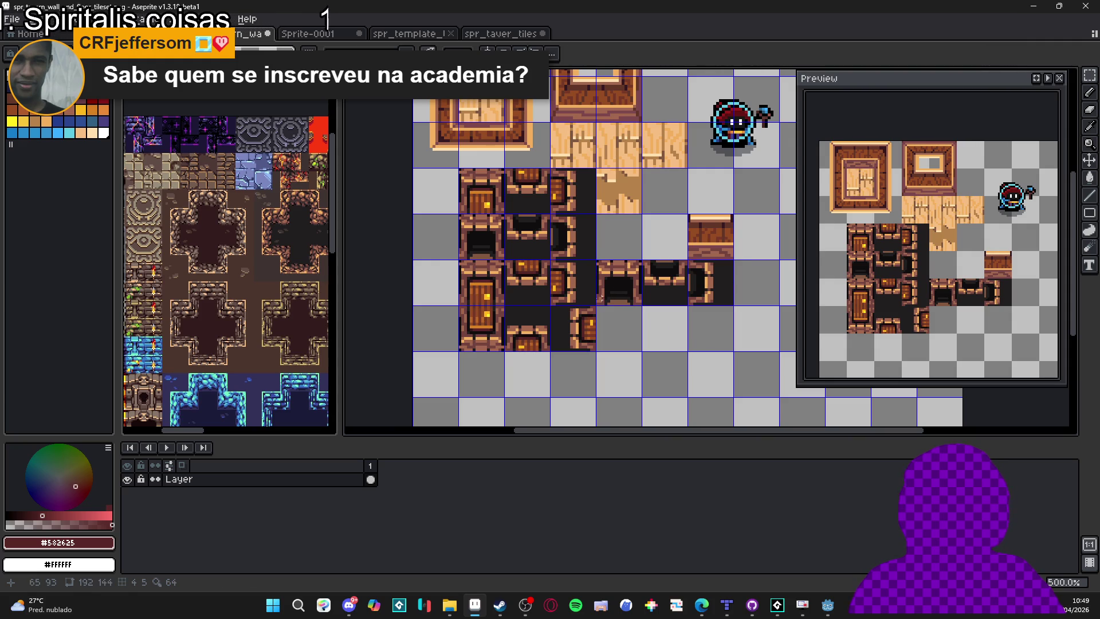
left_click(481, 329)
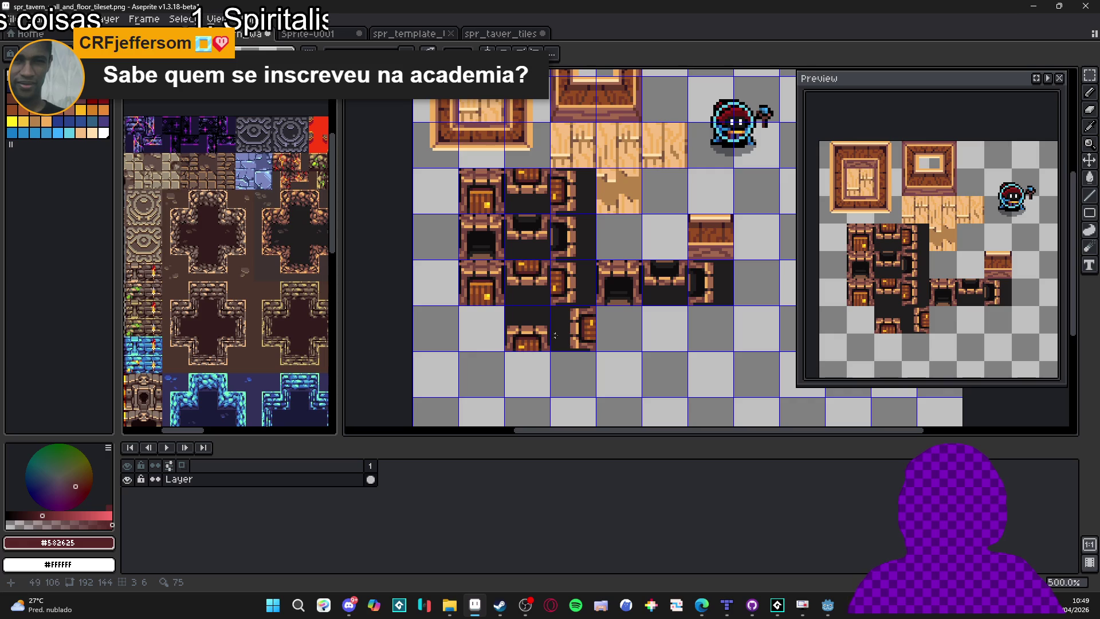
left_click_drag(532, 342, 581, 329)
key("Delete")
key("shift+Left")
key("shift+Left")
key("shift+Left")
key("shift+Right")
key("Return")
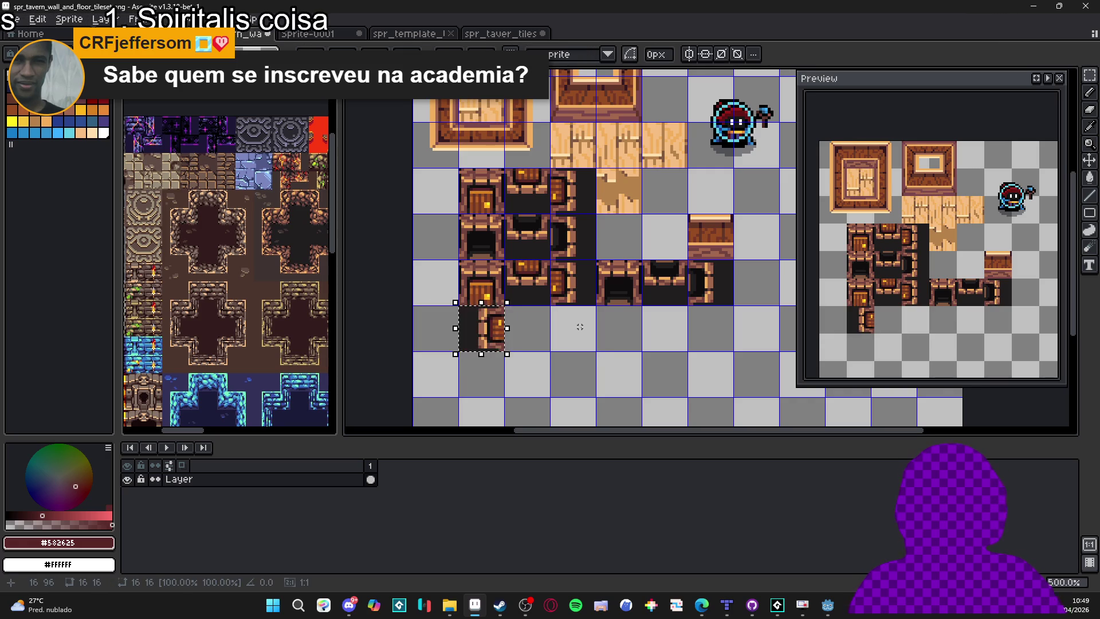
Duplicate the side-door tile one tile down and left to complete the doorway.
mouse_move(573, 290)
left_mouse_down()
mouse_move(618, 304)
mouse_move(574, 304)
left_mouse_up()
key("ctrl+c")
key("ctrl+v")
key("shift+Down")
key("shift+Left")
key("Return")
Shift the two remaining pit tiles one tile to the left.
key("Delete")
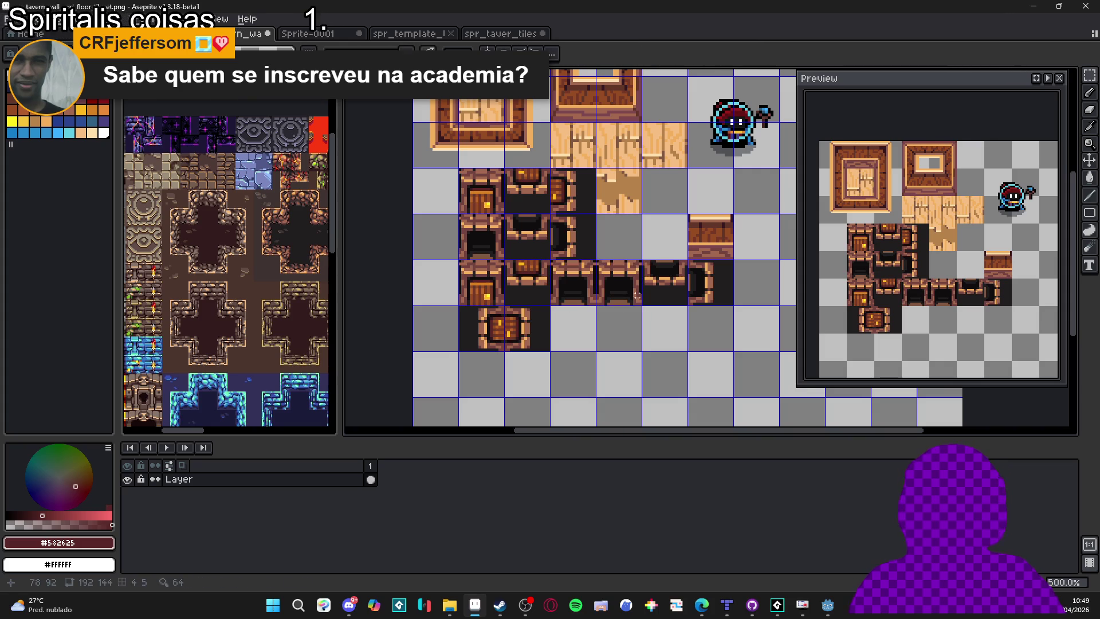
key("Return")
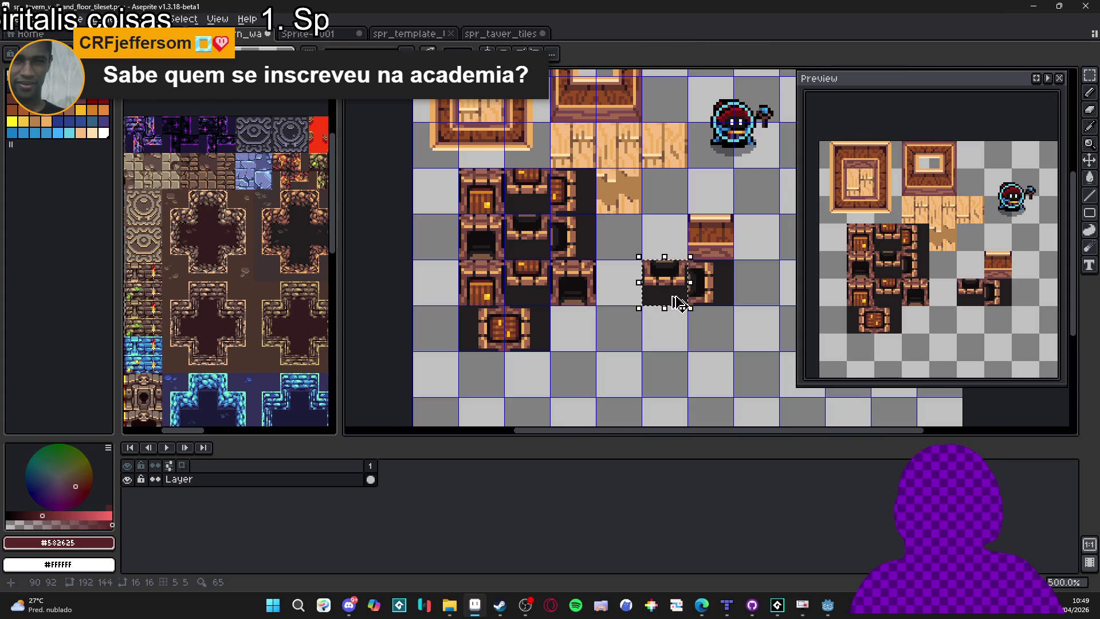
mouse_move(667, 275)
left_mouse_down()
mouse_move(671, 295)
mouse_move(625, 295)
mouse_move(690, 297)
left_mouse_up()
key("Return")
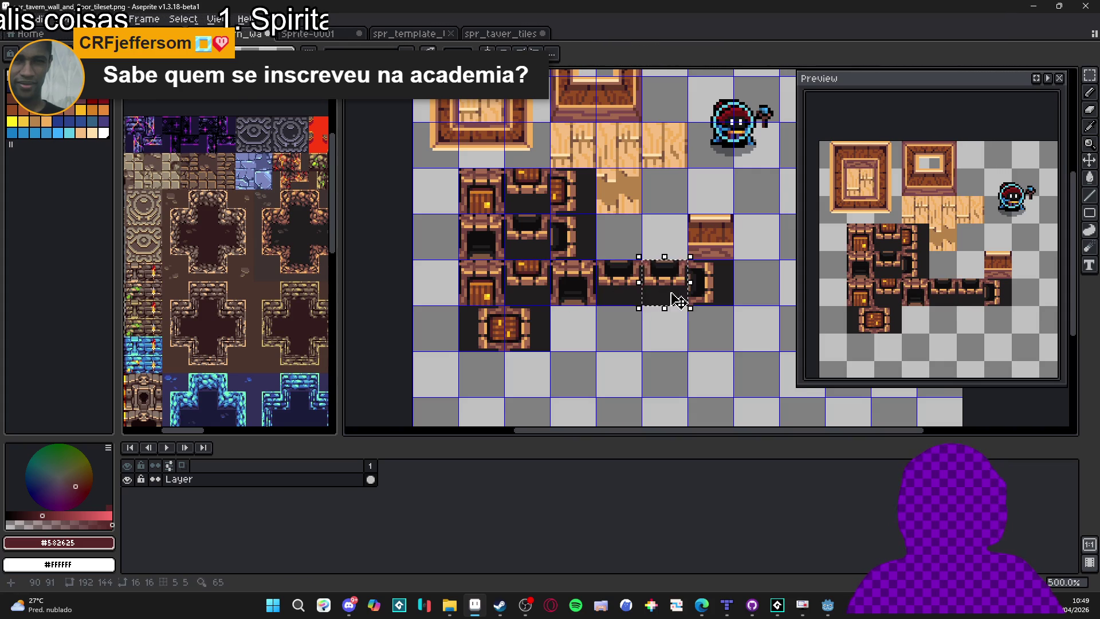
key("Delete")
Copy the pit-edge tile down into the lower row.
mouse_move(688, 260)
left_mouse_down()
mouse_move(732, 304)
mouse_move(645, 281)
mouse_move(648, 324)
left_mouse_up()
key("ctrl+z")
key("ctrl+y")
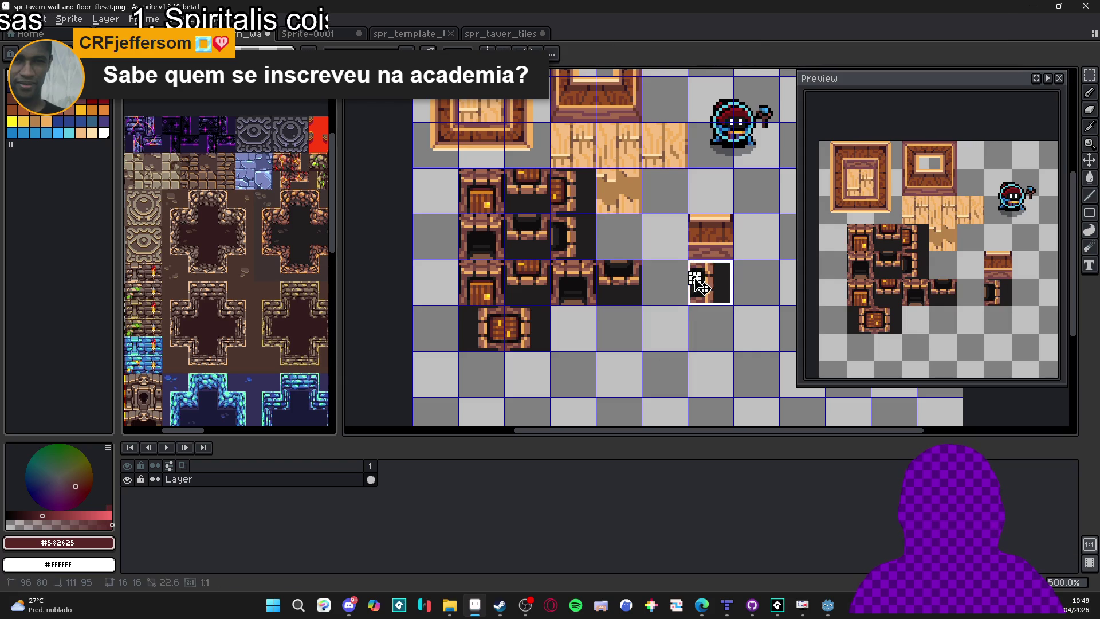
key("shift+Down")
key("shift+Left")
key("shift+Down")
key("shift+Left")
key("shift+Up")
key("shift+Left")
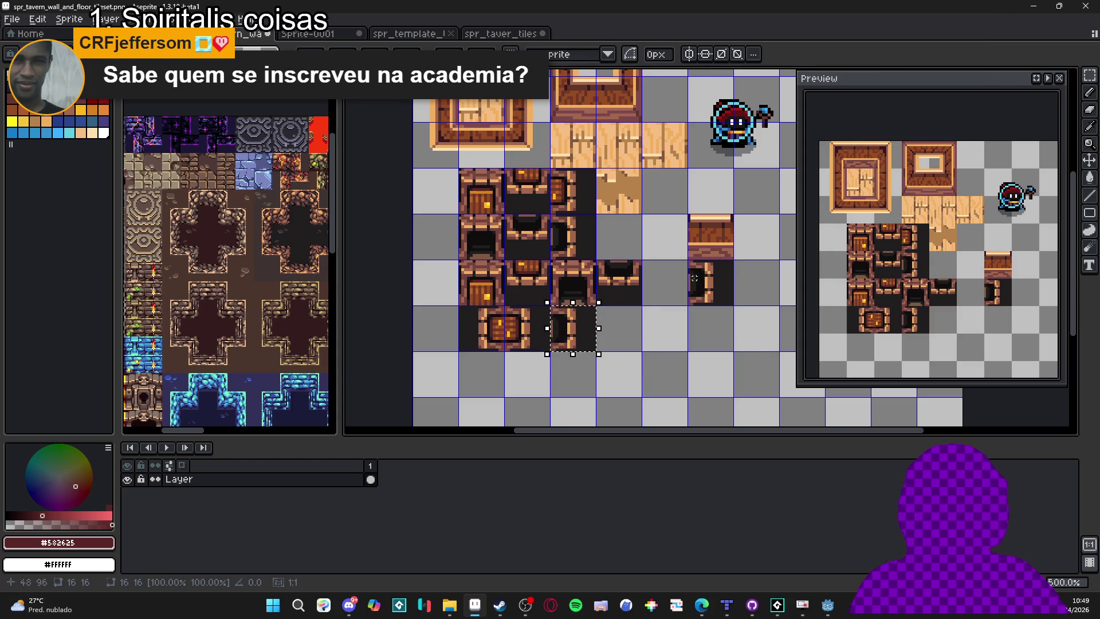
key("shift+Right")
key("Return")
Mirror the pit-edge copy horizontally and slide it left to close the pit.
key("shift+h")
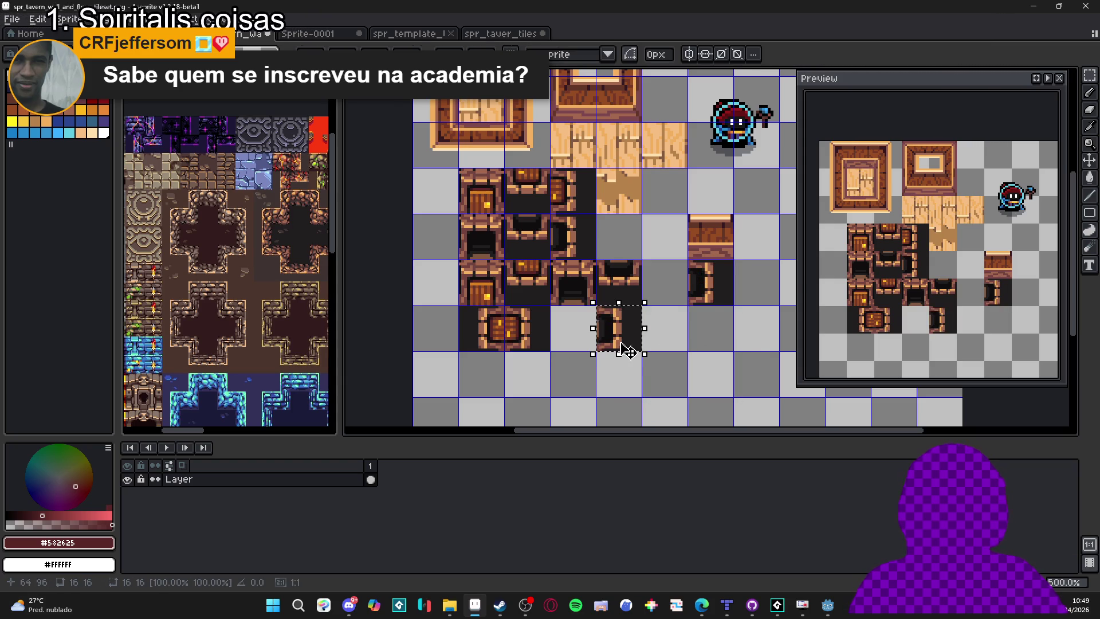
left_click_drag(627, 351, 604, 351)
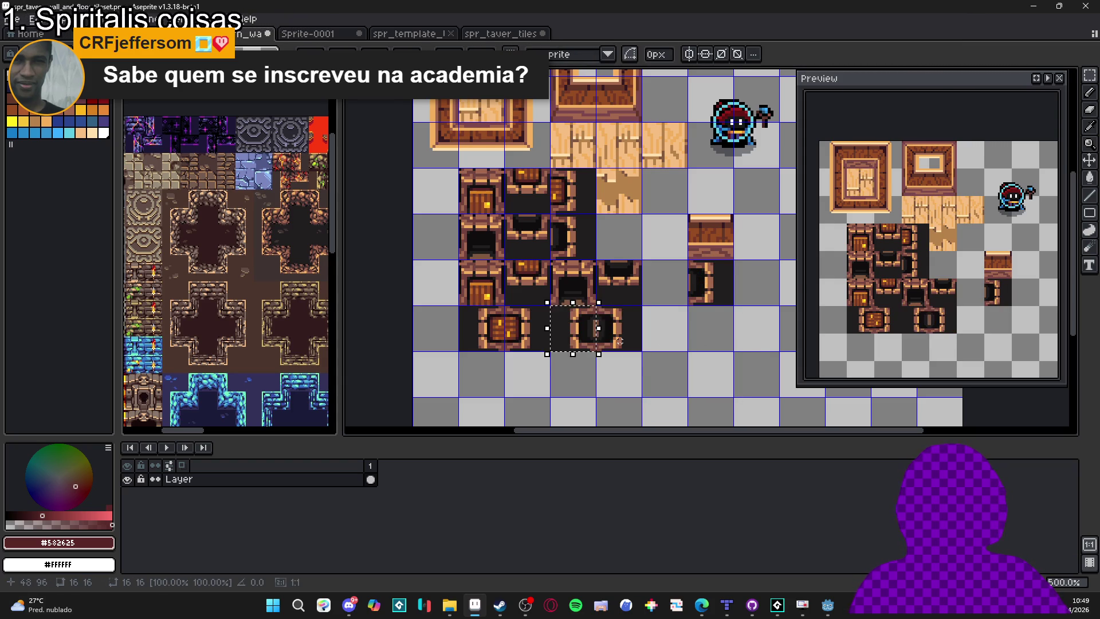
key("Return")
Erase the leftover dark wall tile and copy the finished door and pit rows.
left_click(723, 291)
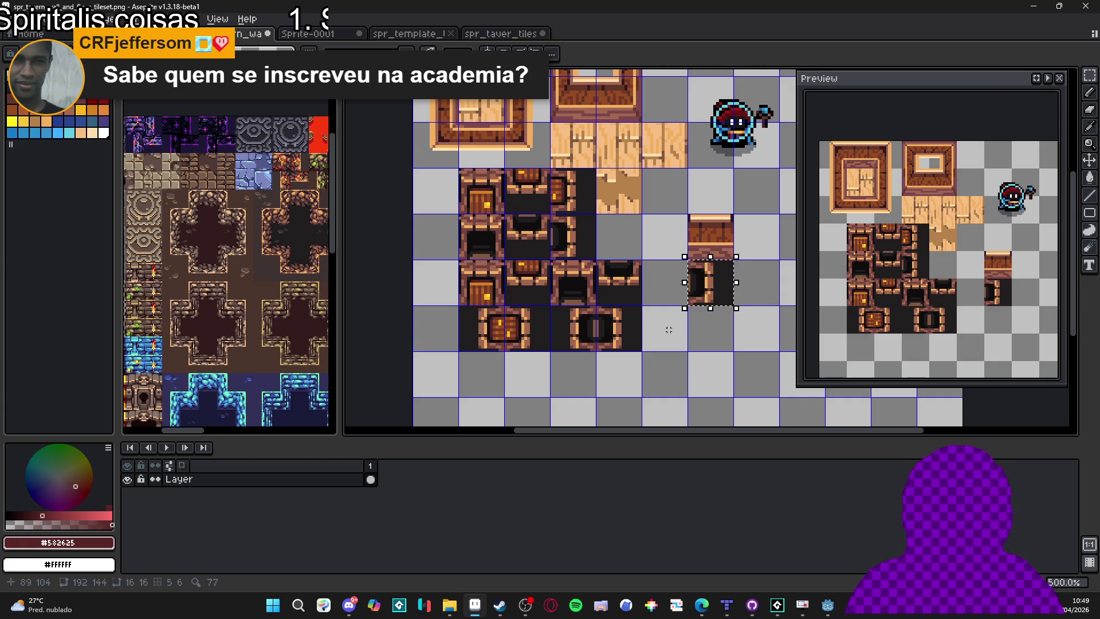
key("Delete")
scroll(612, 304, "down", 1)
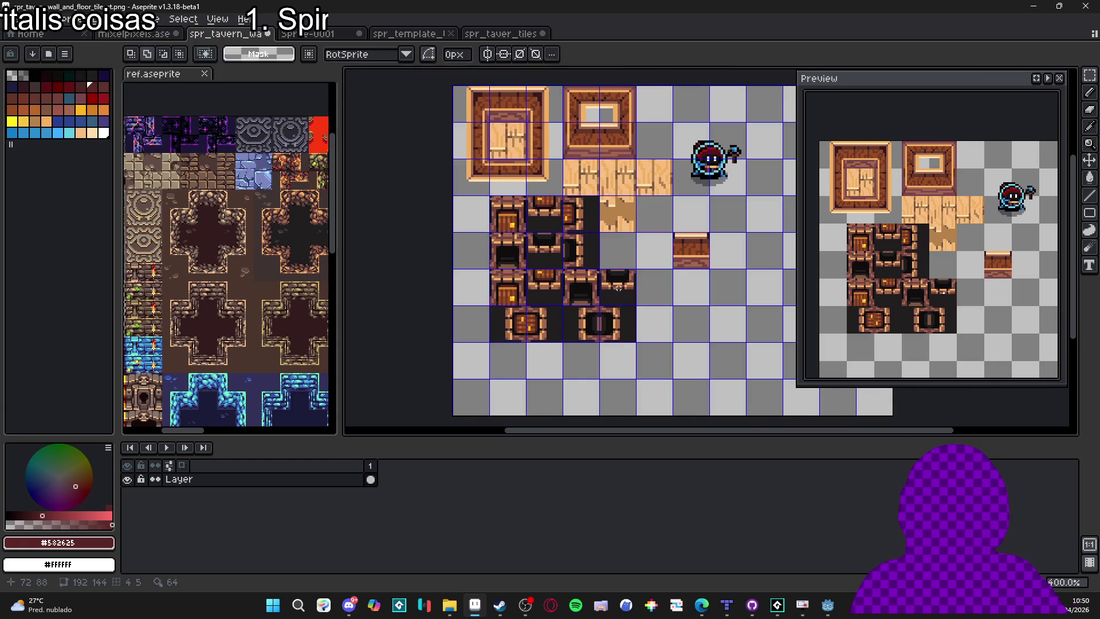
left_click_drag(625, 281, 498, 335)
key("ctrl+d")
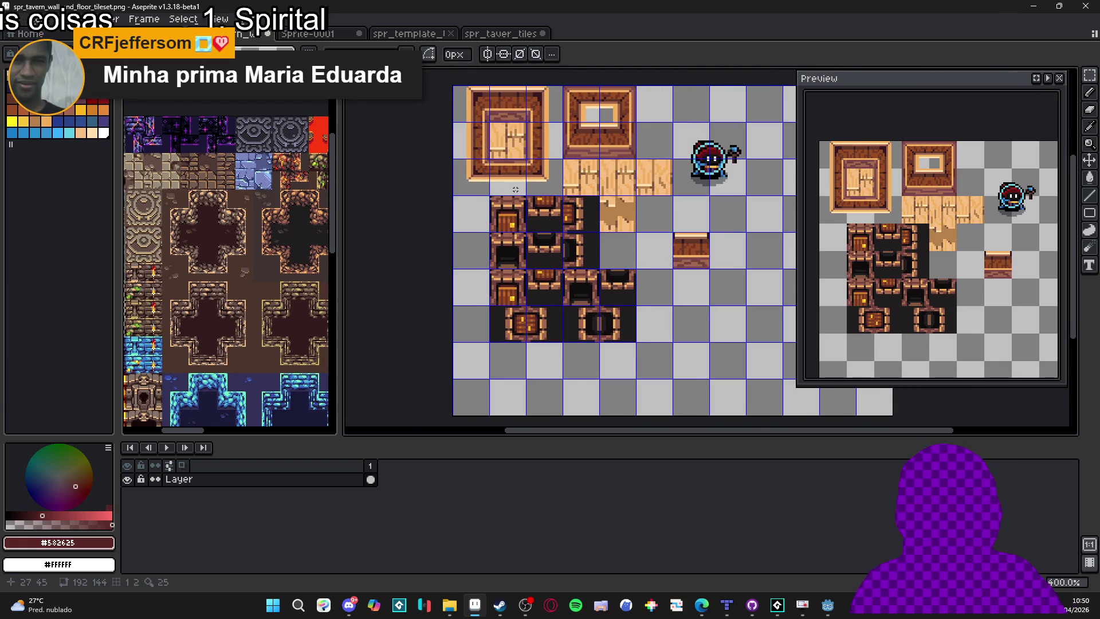
In spr_taver_tiles.png, clear the lower tiles and paste the dark door tiles into the bottom row.
left_click(486, 33)
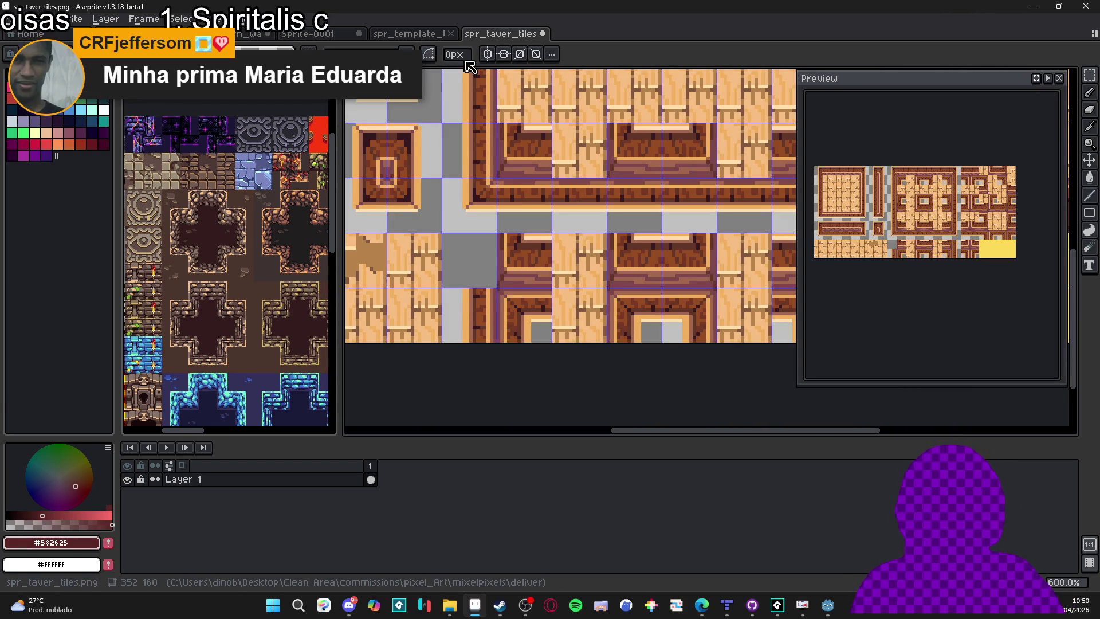
scroll(515, 257, "down", 1)
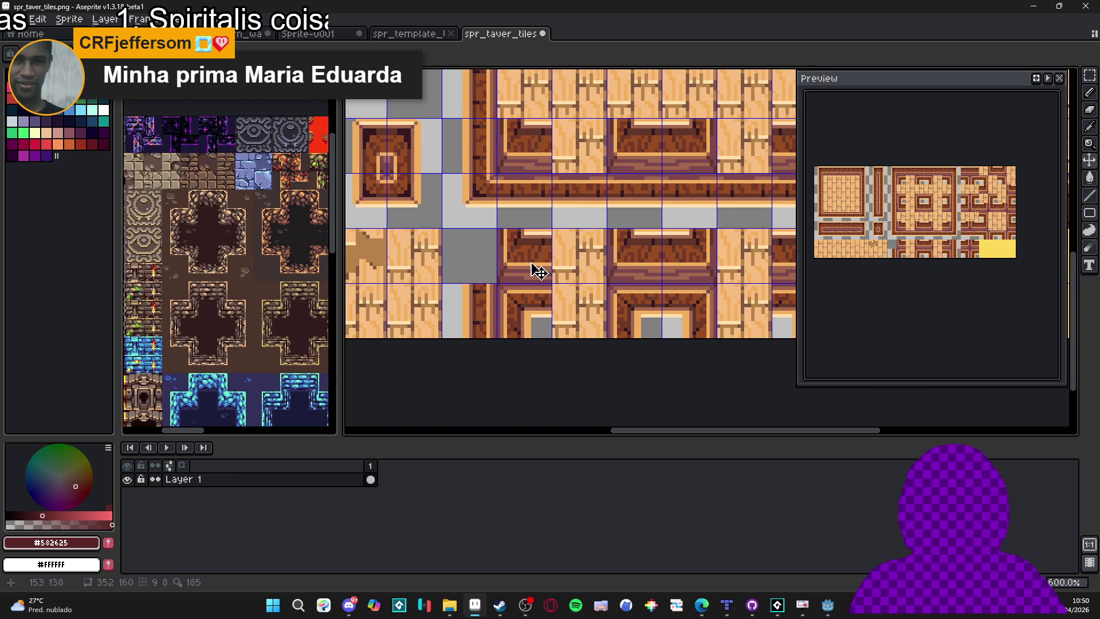
left_click_drag(538, 271, 520, 269)
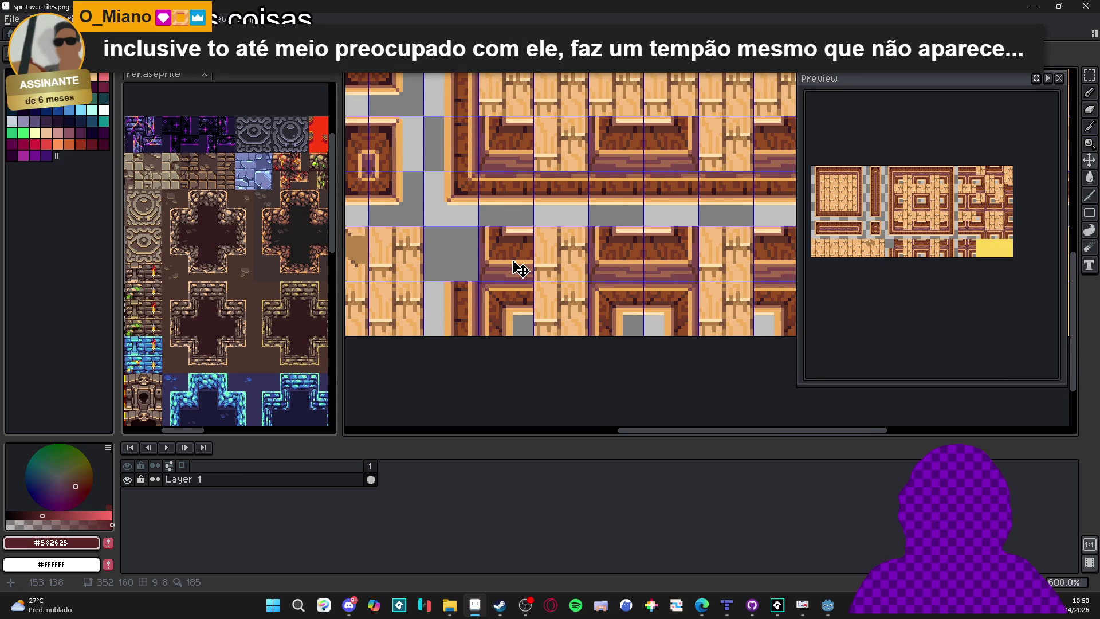
key("ctrl+Tab")
key("ctrl+Tab")
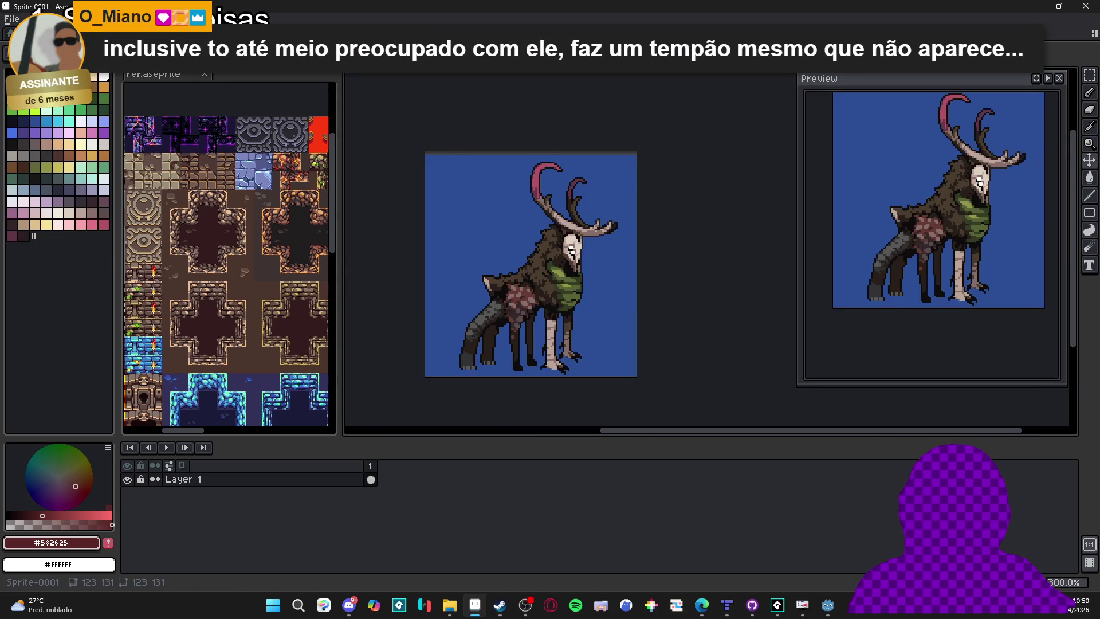
key("ctrl+Tab")
key("ctrl+Tab")
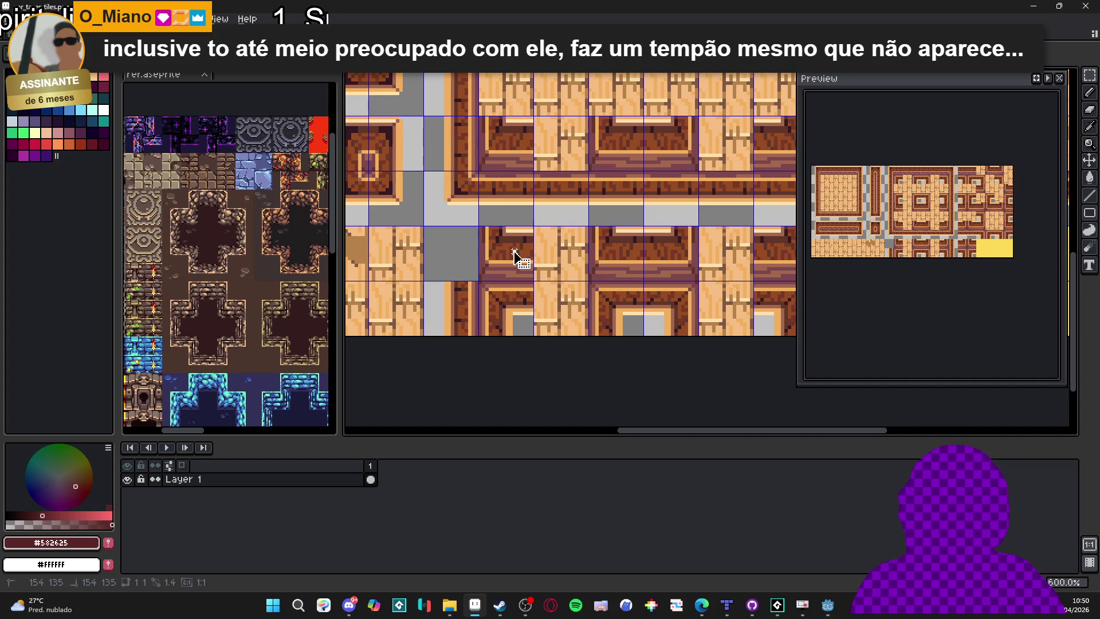
left_click_drag(514, 252, 667, 314)
key("Delete")
key("ctrl+v")
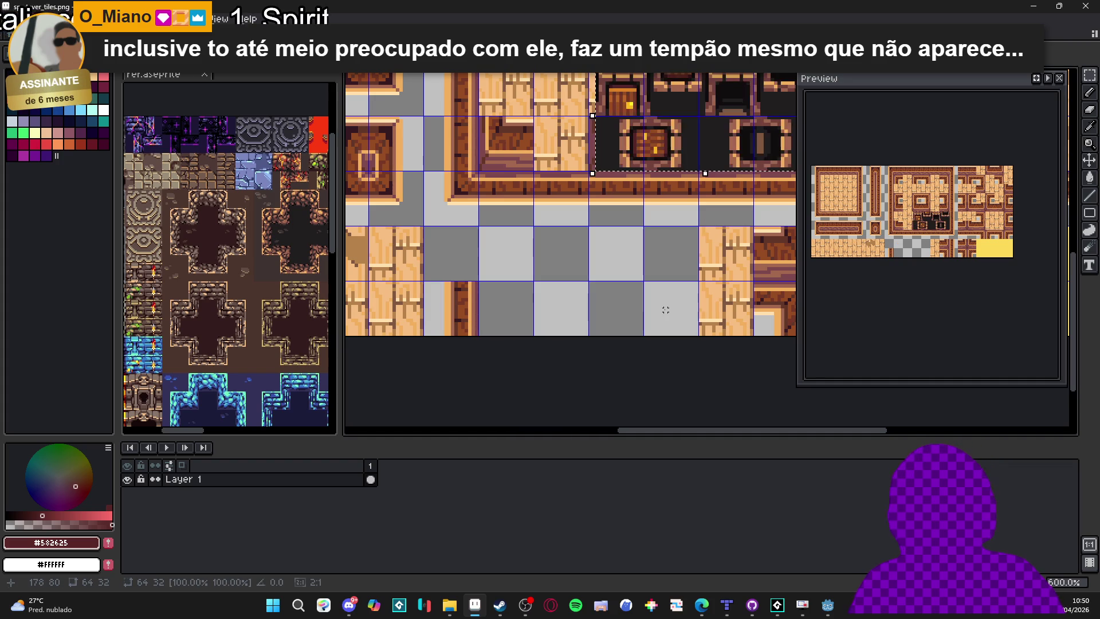
left_click_drag(690, 111, 572, 282)
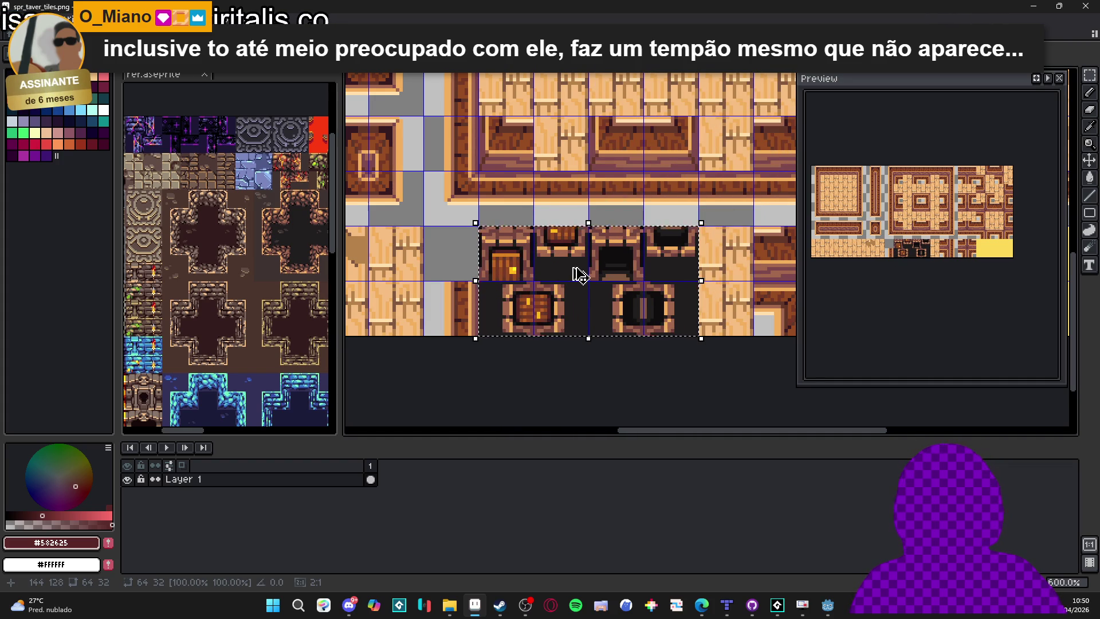
key("ctrl+d")
scroll(572, 265, "down", 1)
scroll(572, 264, "down", 2)
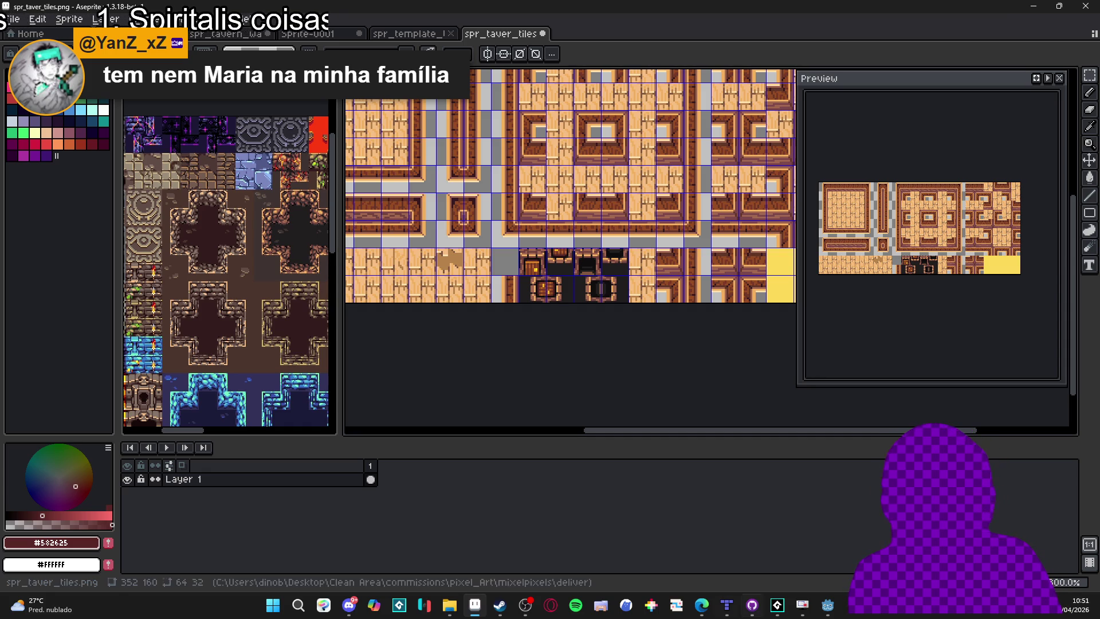
Save spr_taver_tiles.png and check in Godot that the new door tiles appear.
scroll(608, 323, "down", 2)
scroll(596, 298, "up", 1)
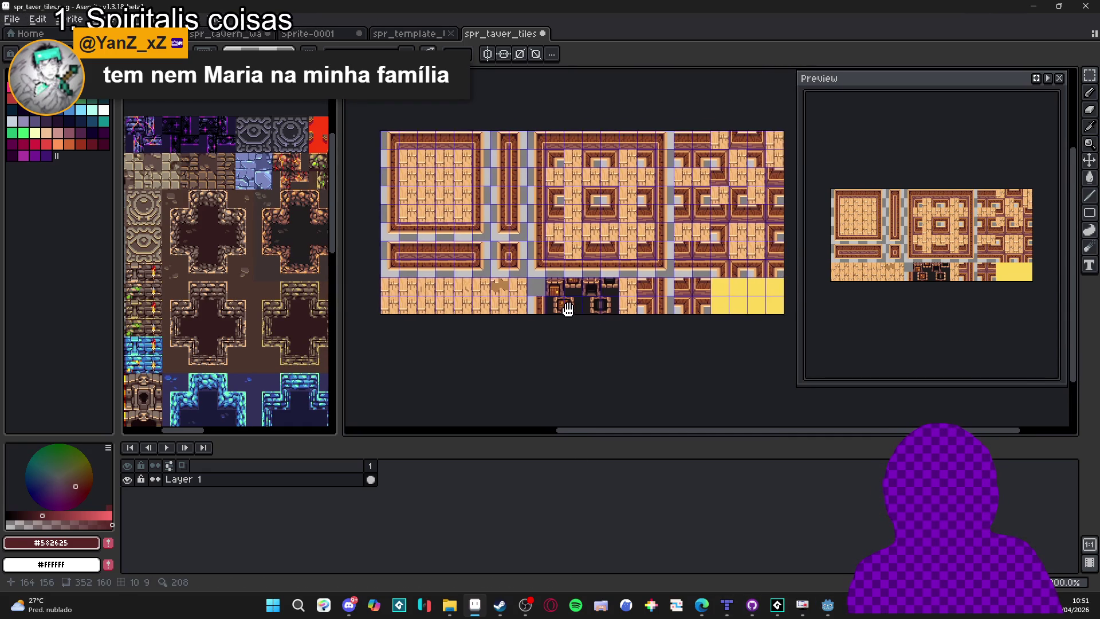
key("ctrl+s")
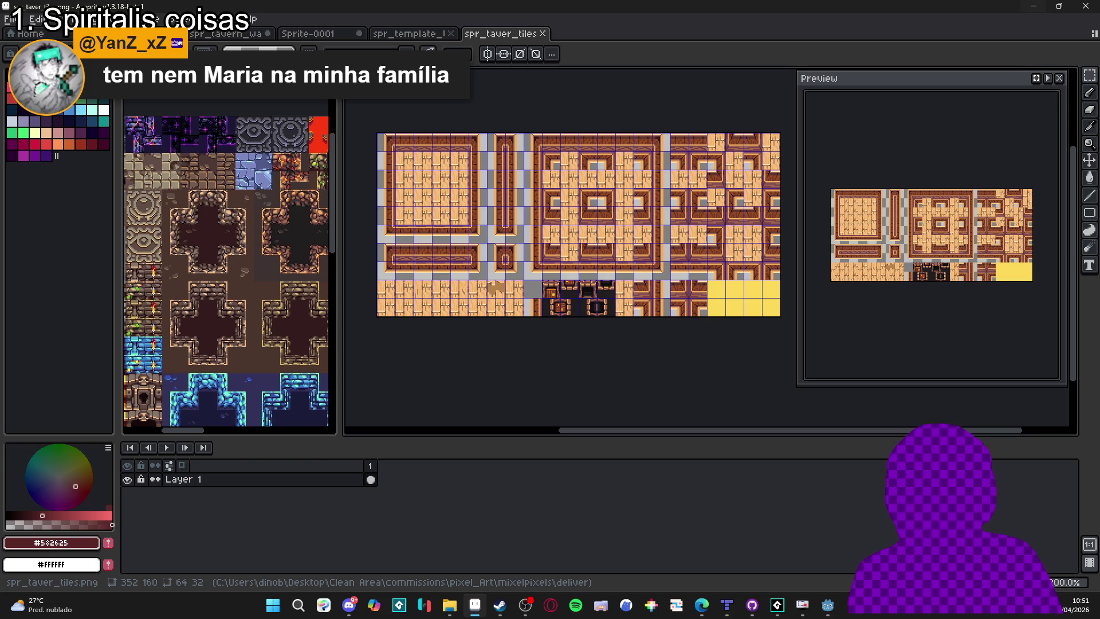
left_click(828, 614)
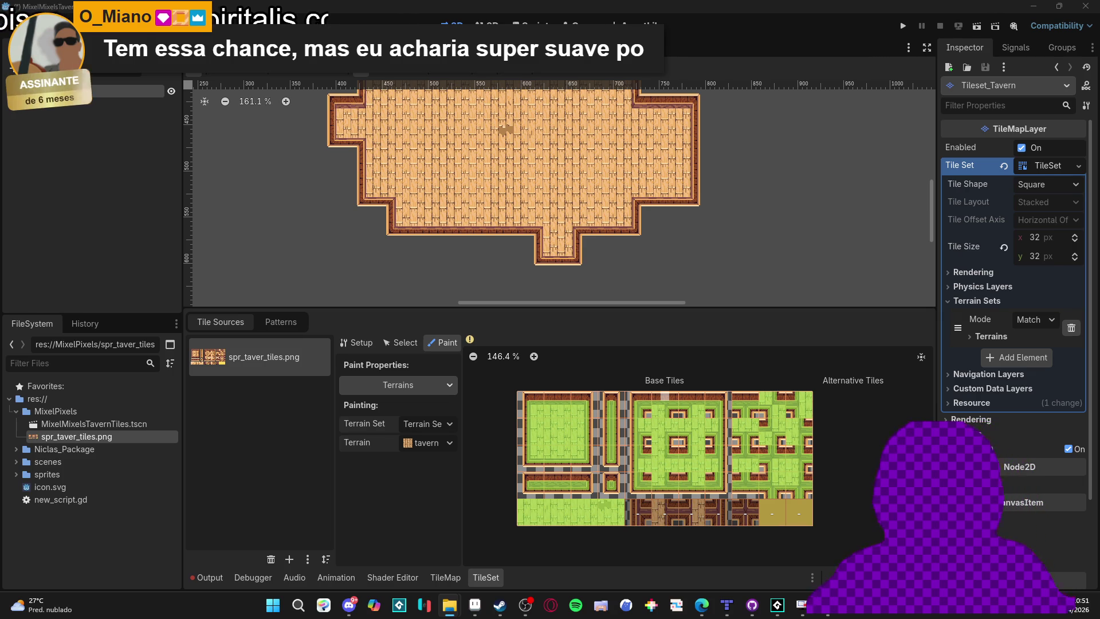
left_click(476, 611)
scroll(550, 295, "up", 1)
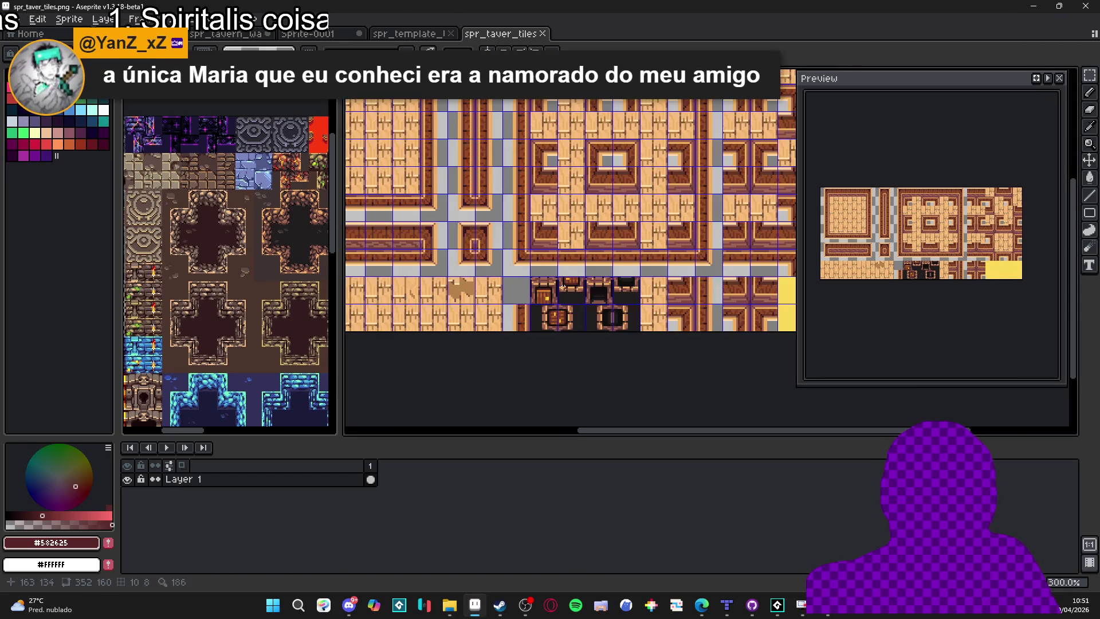
Copy the block of dark door tiles into a new sprite.
key("m")
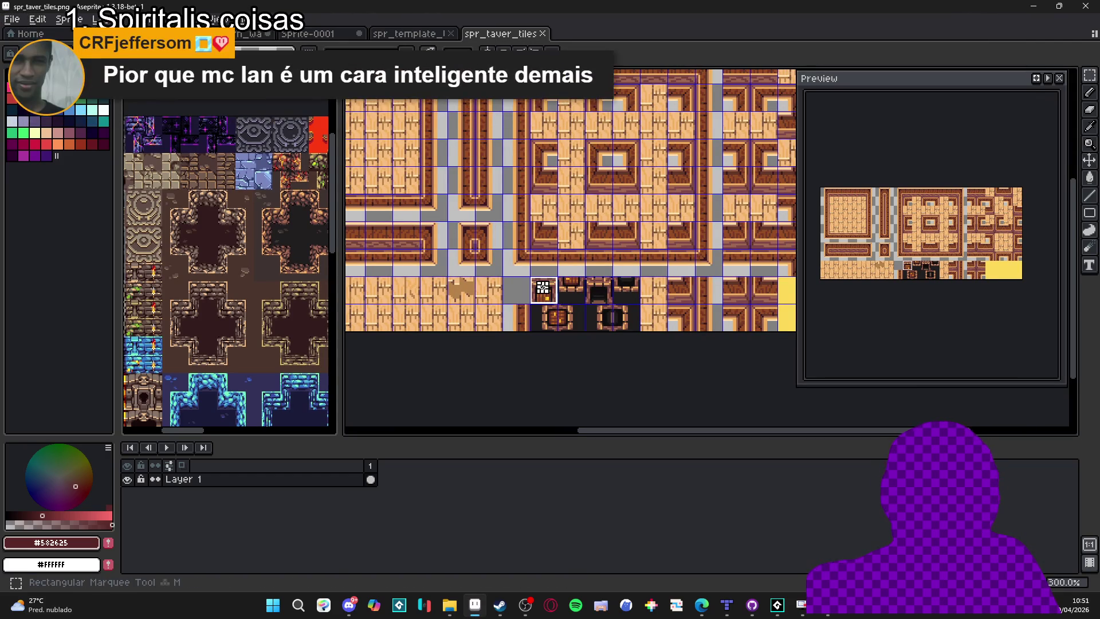
left_click_drag(546, 291, 623, 329)
key("ctrl+c")
key("alt+f")
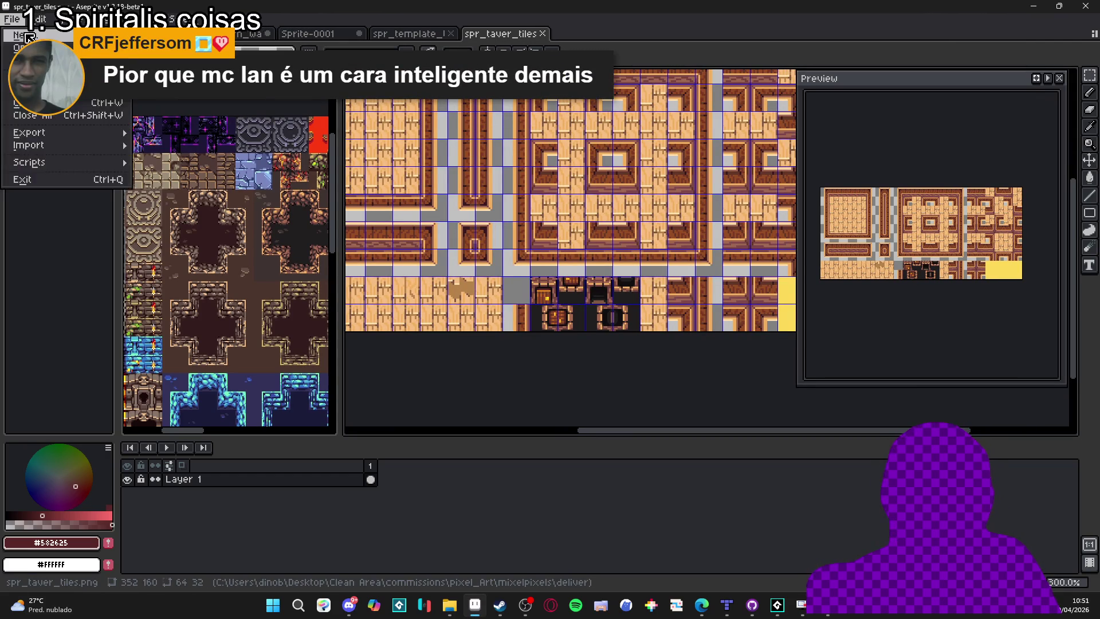
key("n")
left_click(515, 424)
key("ctrl+v")
scroll(595, 300, "up", 3)
key("Return")
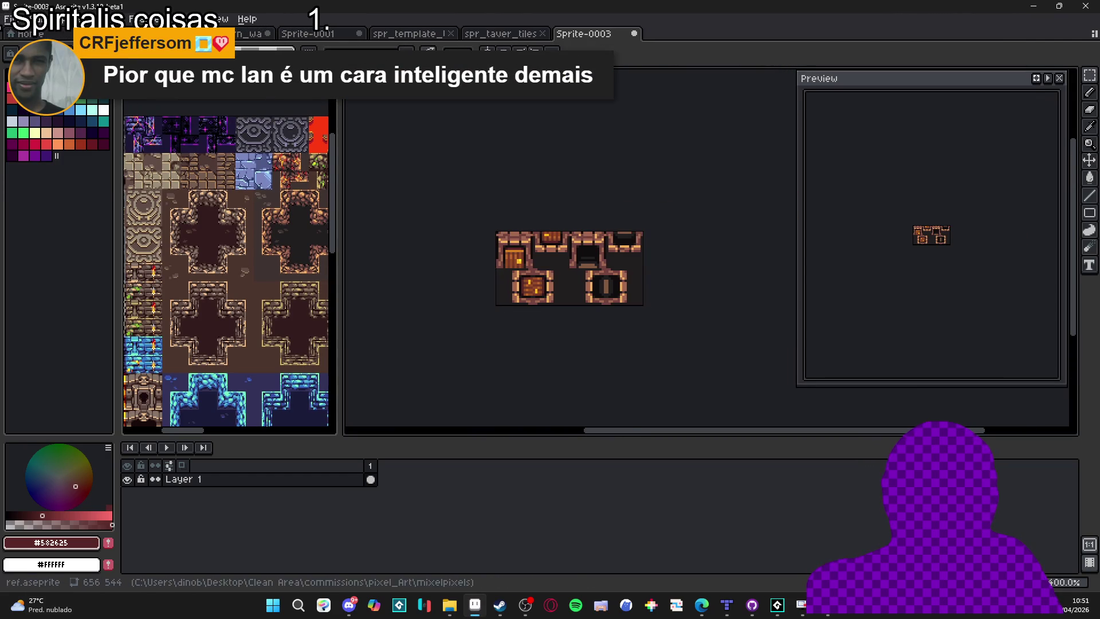
Save the new sprite as PNG named spr_tavern_doors.png.
key("alt+f")
key("a")
left_click(696, 499)
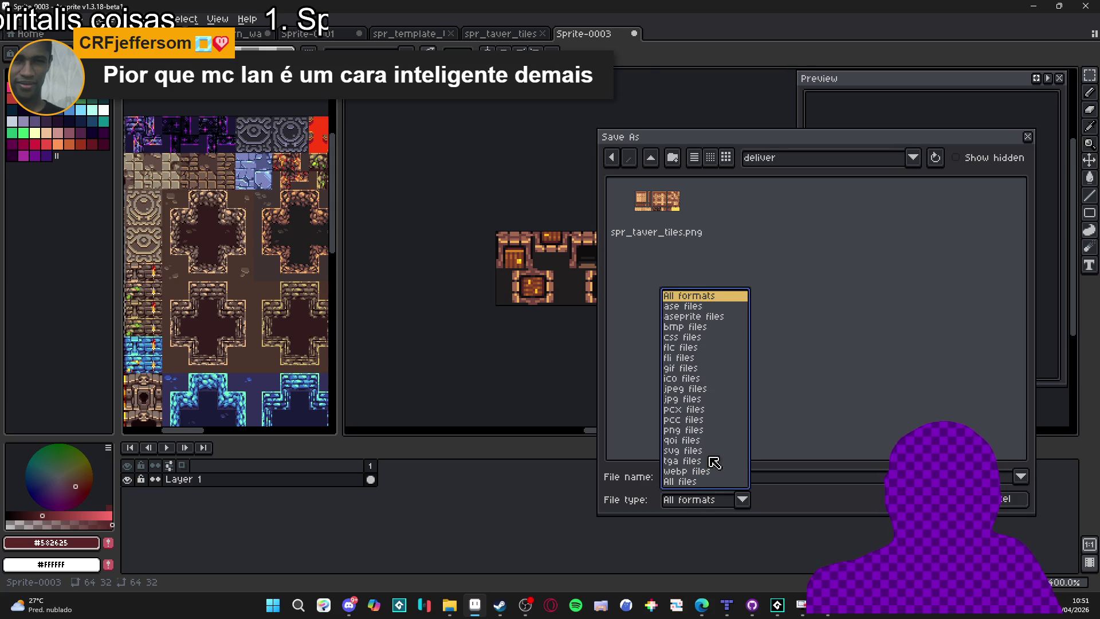
left_click(691, 430)
type("sp")
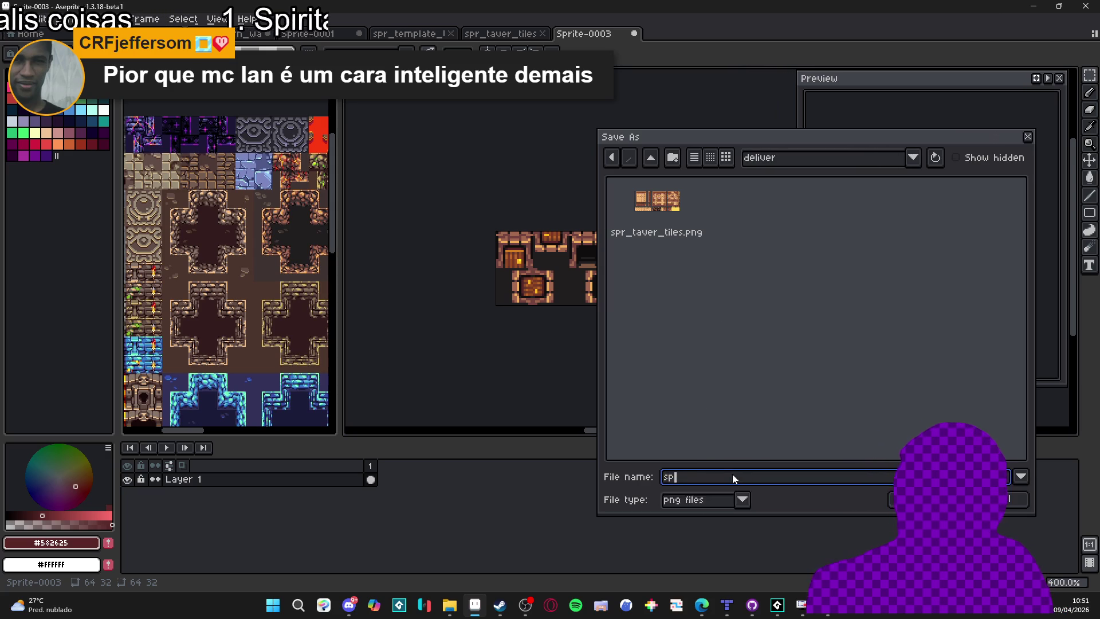
type("r_tavern_doors")
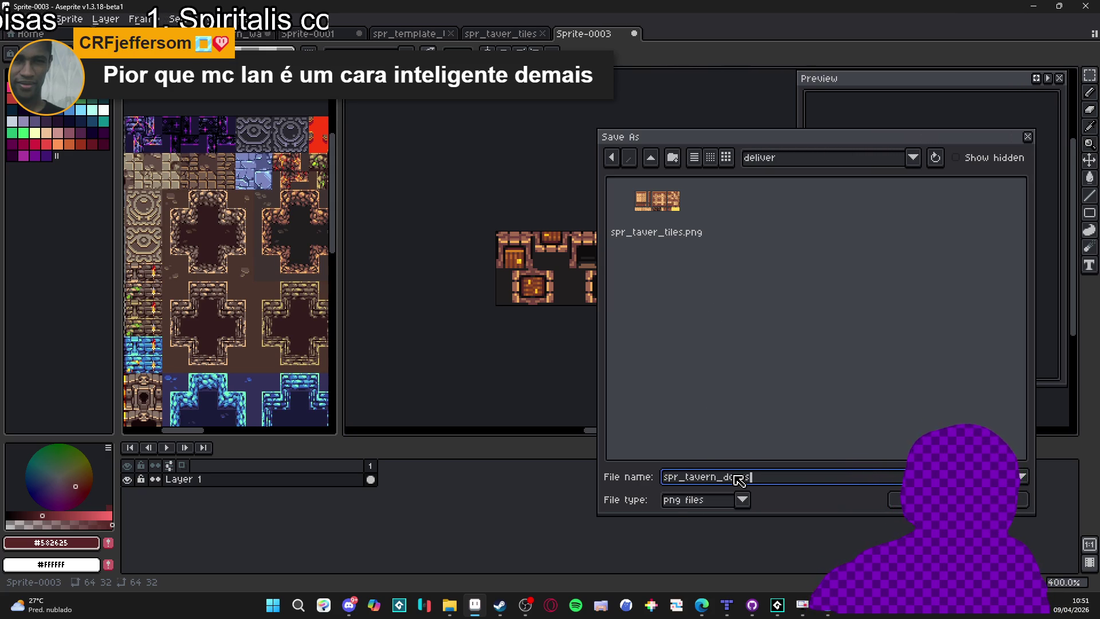
key("Return")
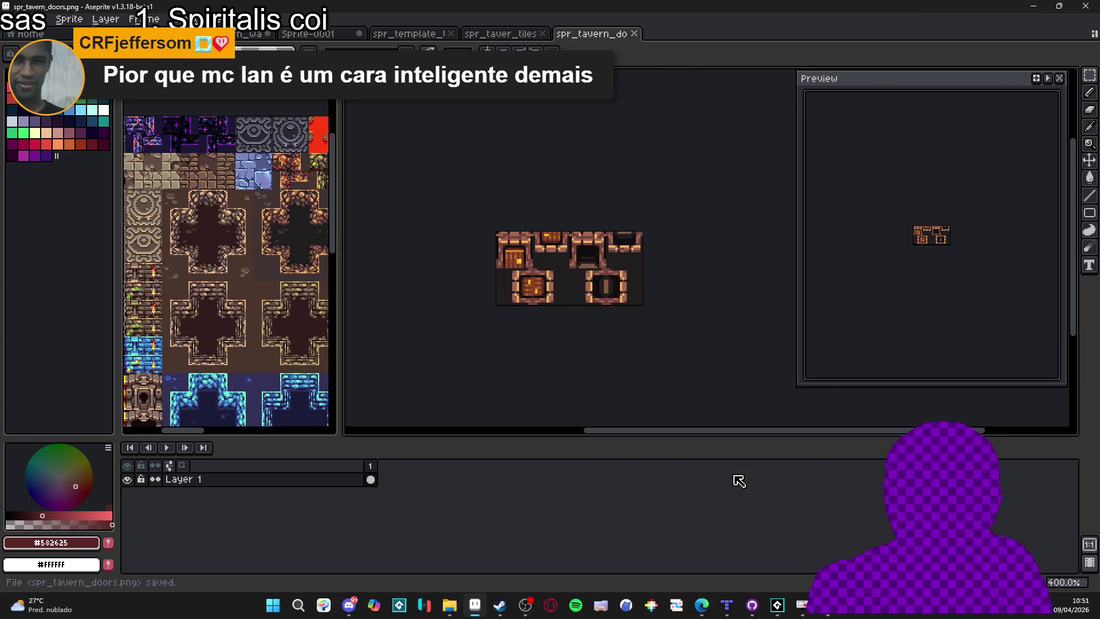
In Godot's FileSystem dock, rename spr_taver_tiles.png to spr_tavern_tiles.png by adding the missing 'n'.
key("alt+Tab")
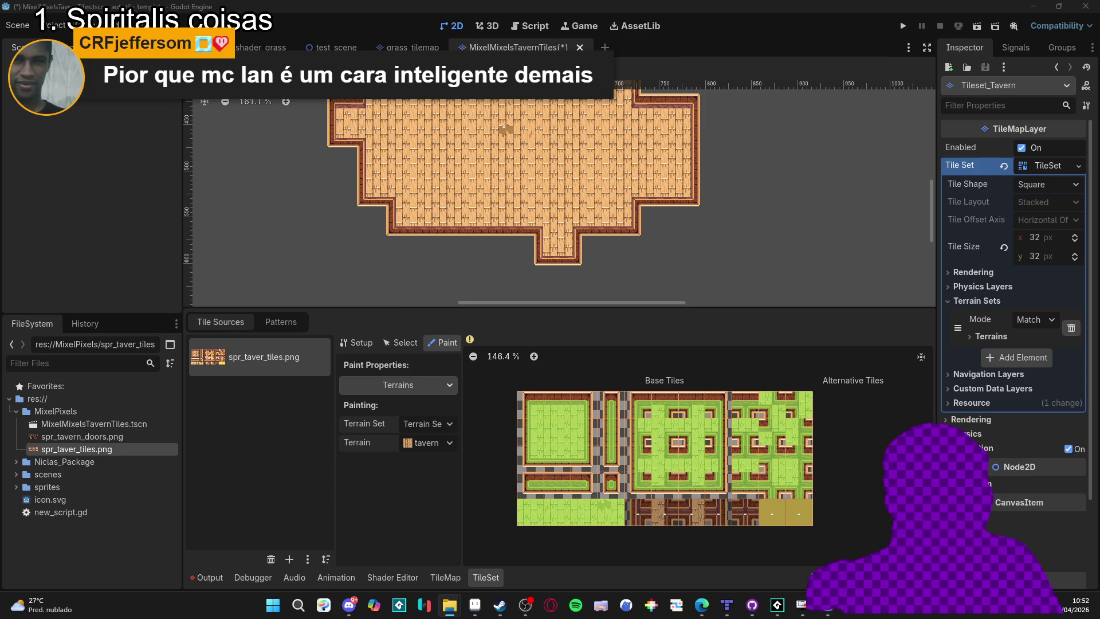
key("F2")
left_click(77, 451)
type("n")
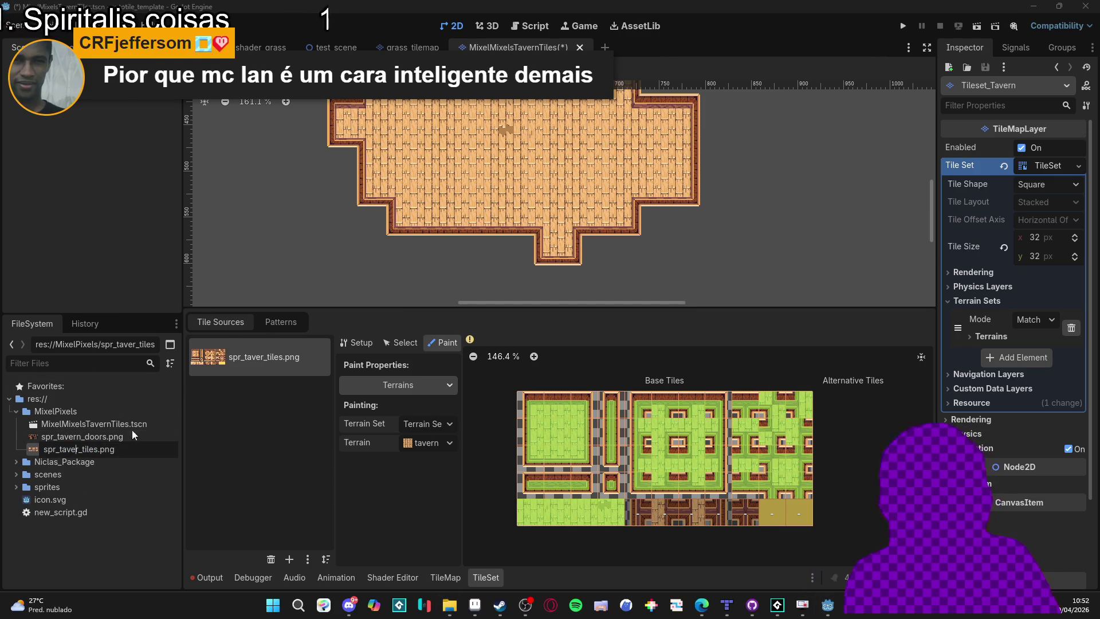
key("Return")
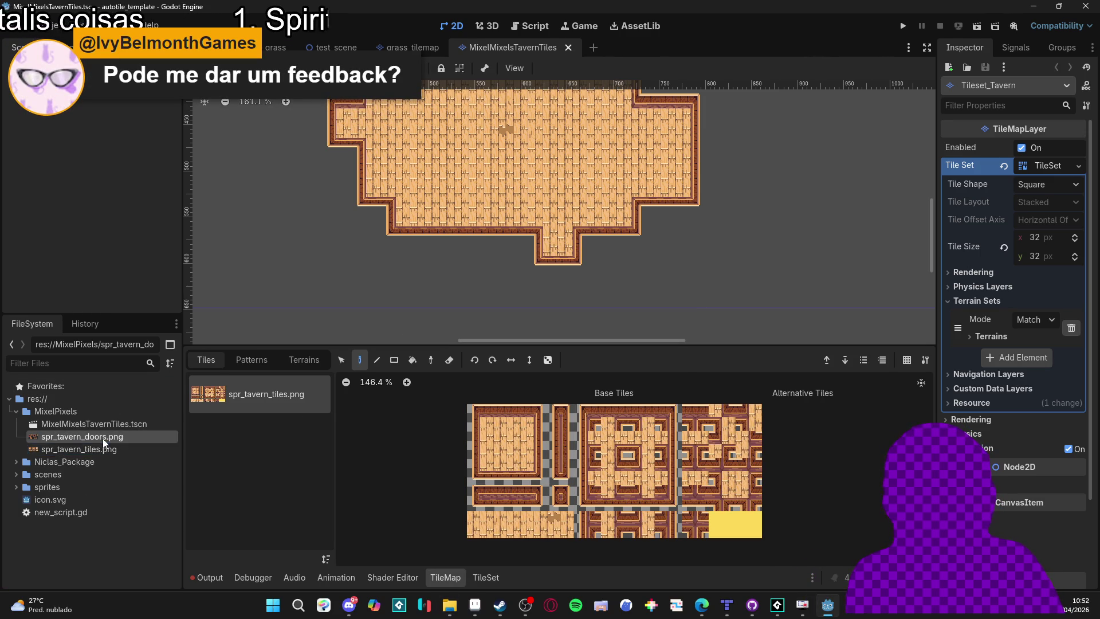
mouse_move(104, 450)
left_mouse_down()
mouse_move(235, 467)
mouse_move(207, 485)
mouse_move(112, 456)
mouse_move(214, 448)
left_mouse_up()
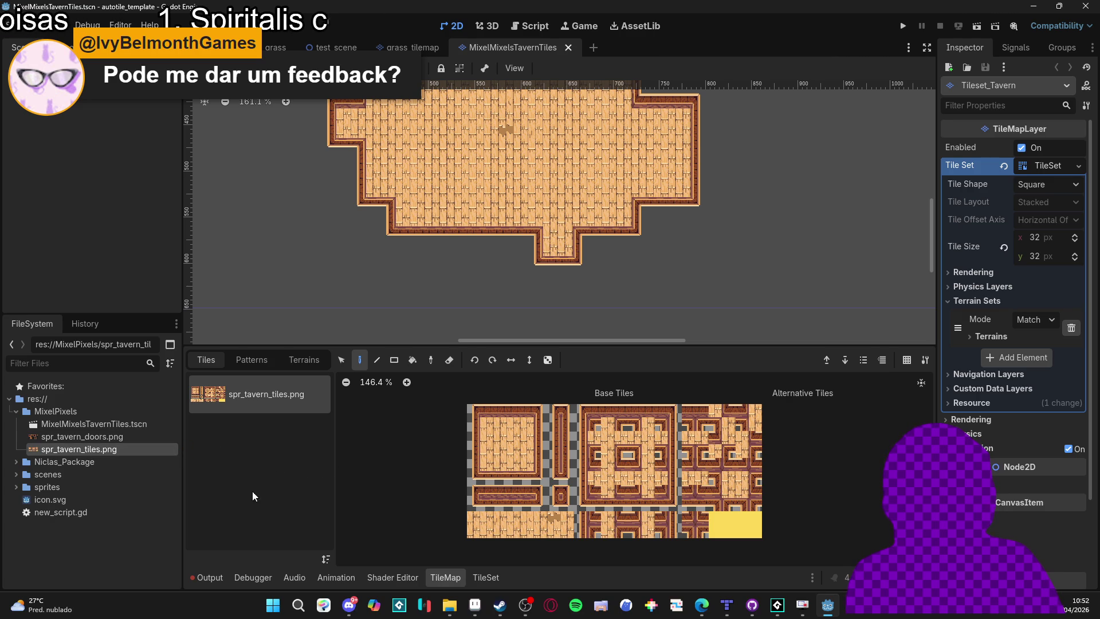
Add spr_tavern_doors.png as a new TileSet atlas source, removing the duplicate tiles source.
left_click(484, 577)
mouse_move(113, 455)
left_mouse_down()
mouse_move(246, 442)
mouse_move(309, 421)
left_mouse_up()
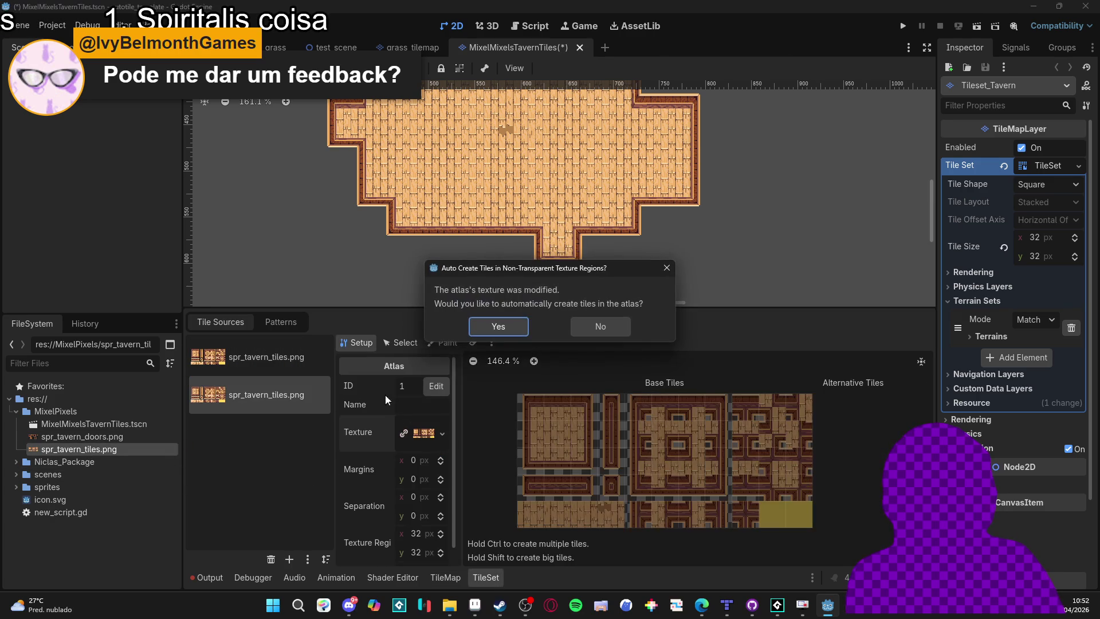
left_click(603, 324)
left_click(271, 559)
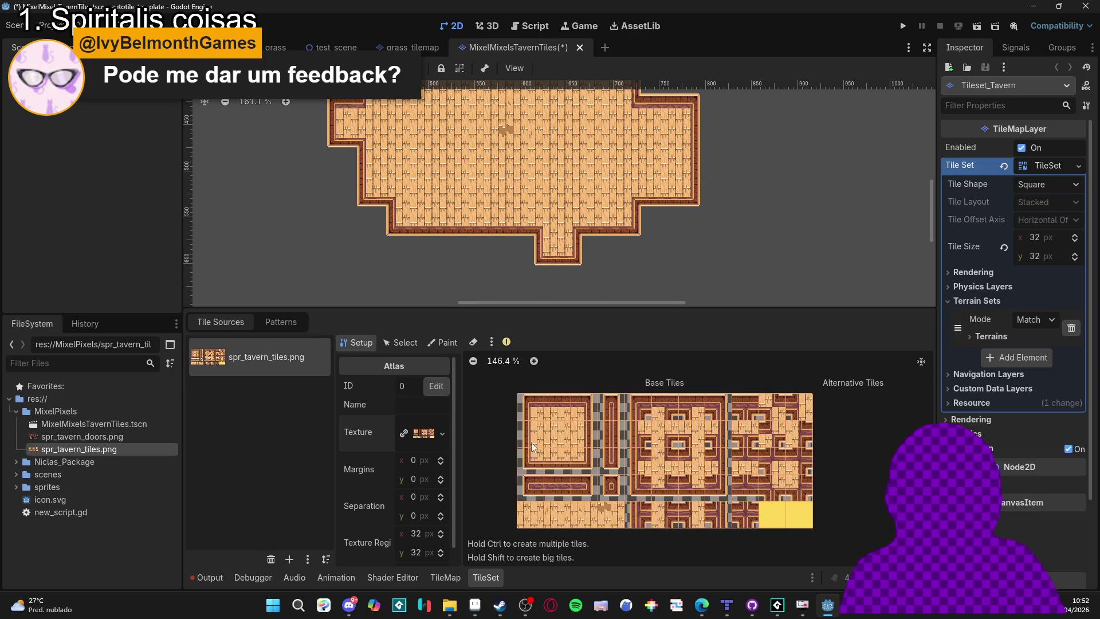
left_click_drag(116, 433, 275, 449)
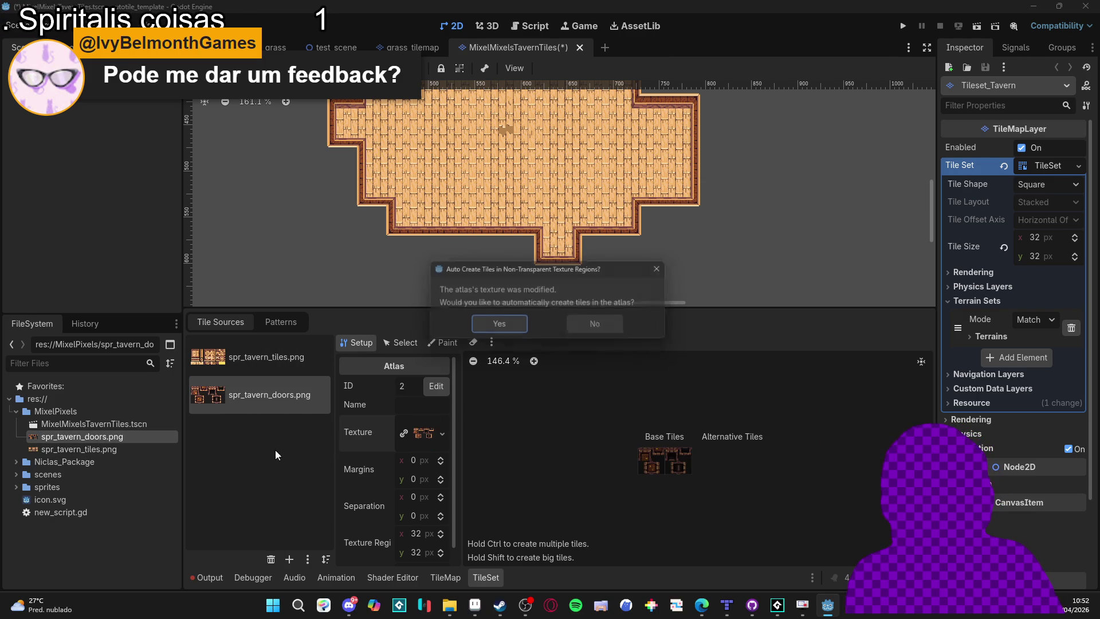
left_click(509, 326)
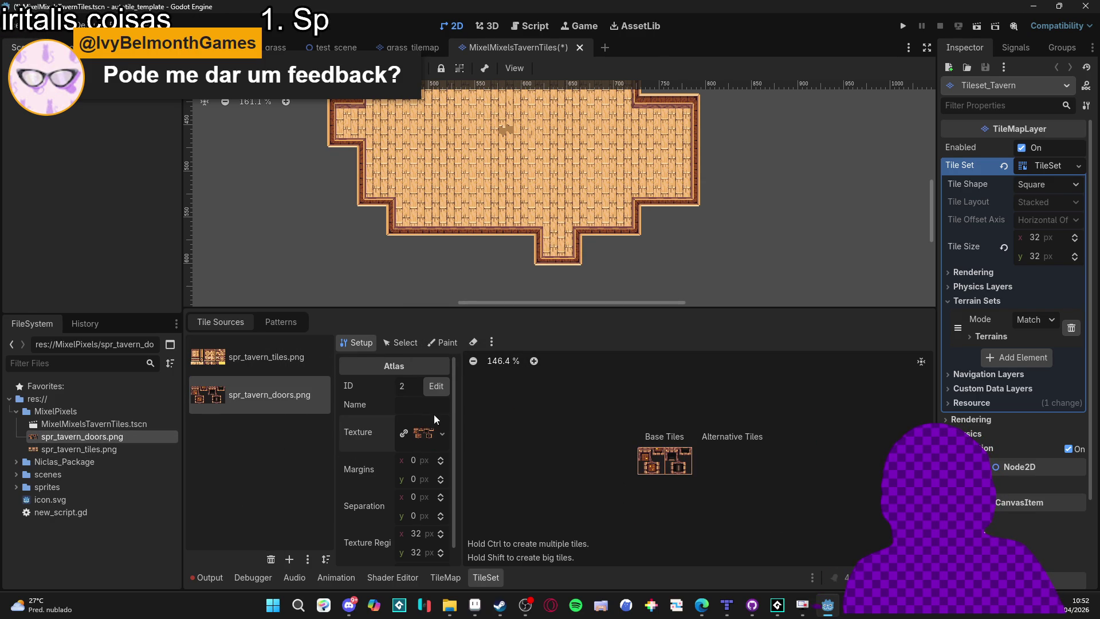
scroll(434, 418, "down", 1)
Set the doors atlas texture region to 16 x 16 px and save the scene.
left_click(419, 517)
type("16")
key("Tab")
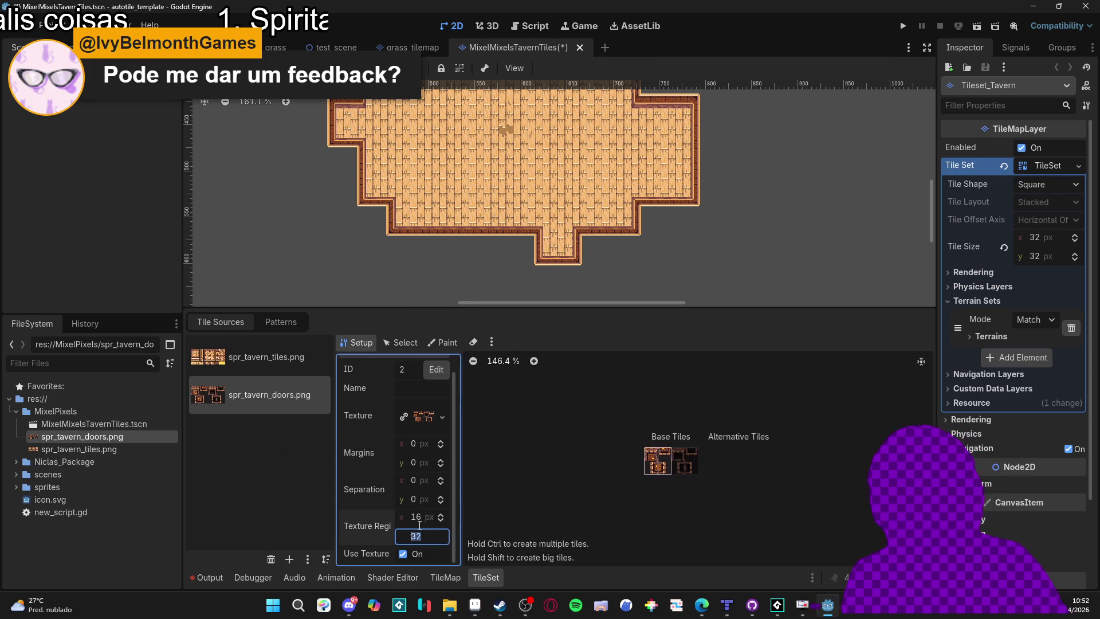
type("16")
key("Return")
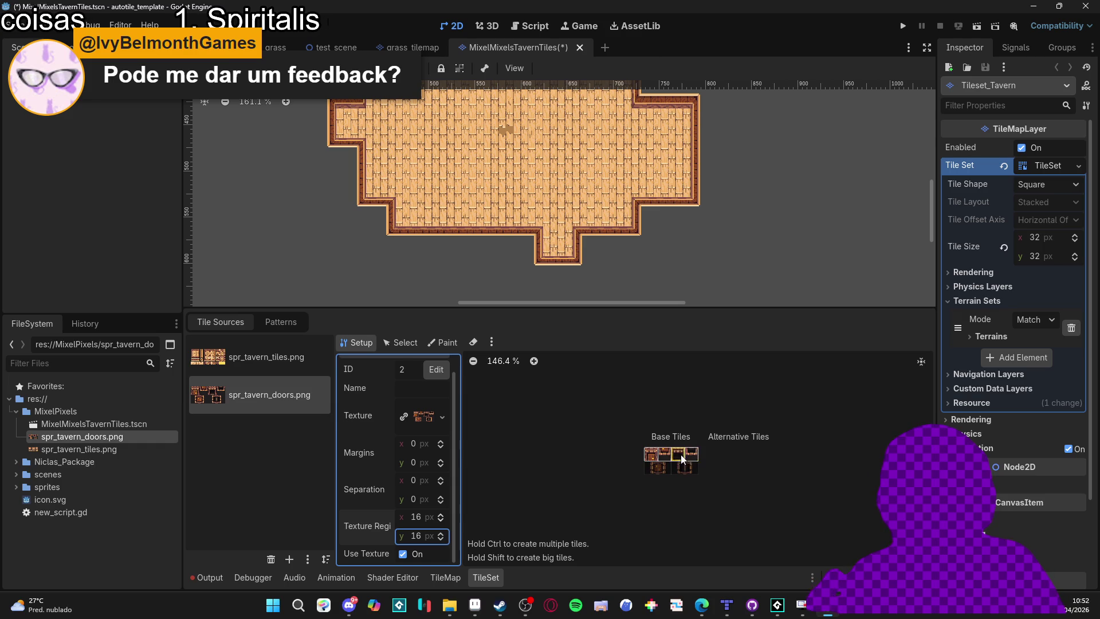
key("ctrl+s")
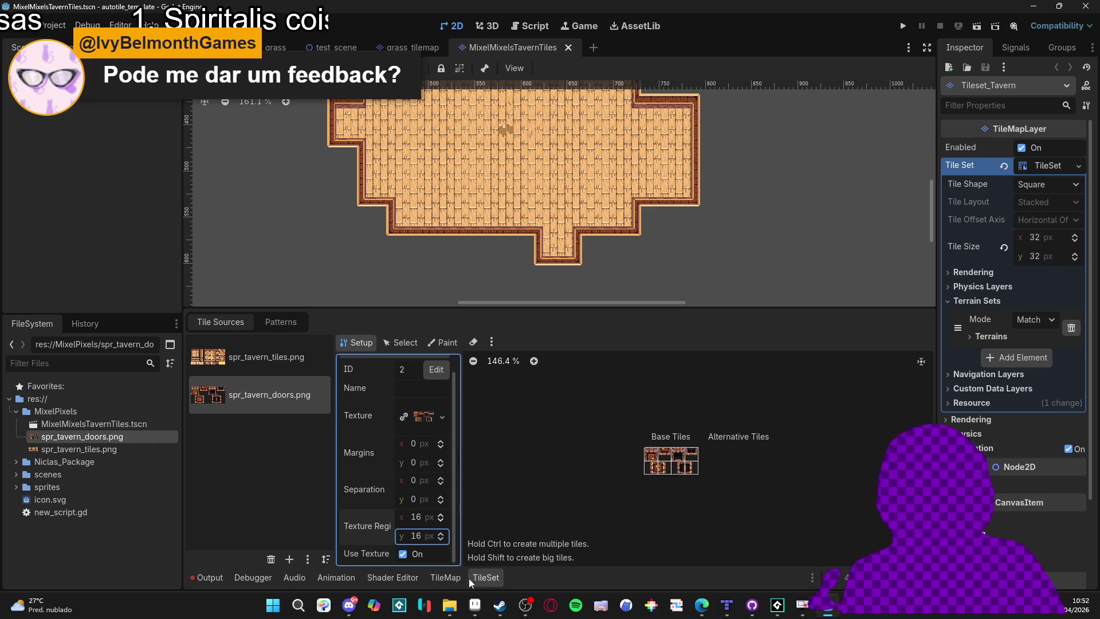
Paint a Z Index of 1 onto the door tiles.
left_click(479, 577)
left_click(239, 322)
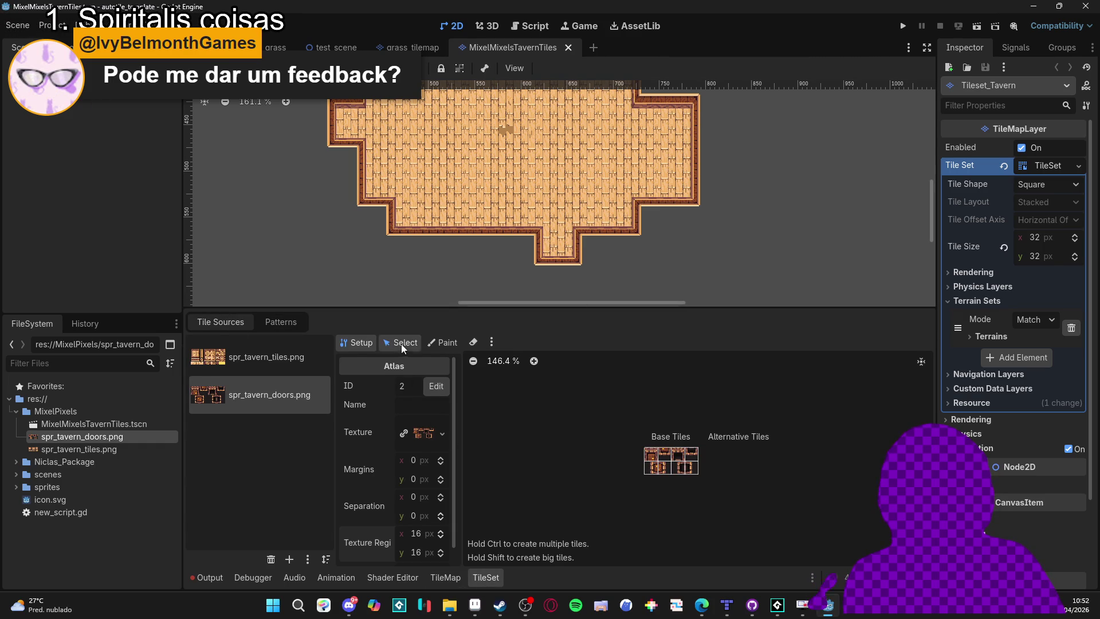
left_click(443, 343)
left_click(422, 385)
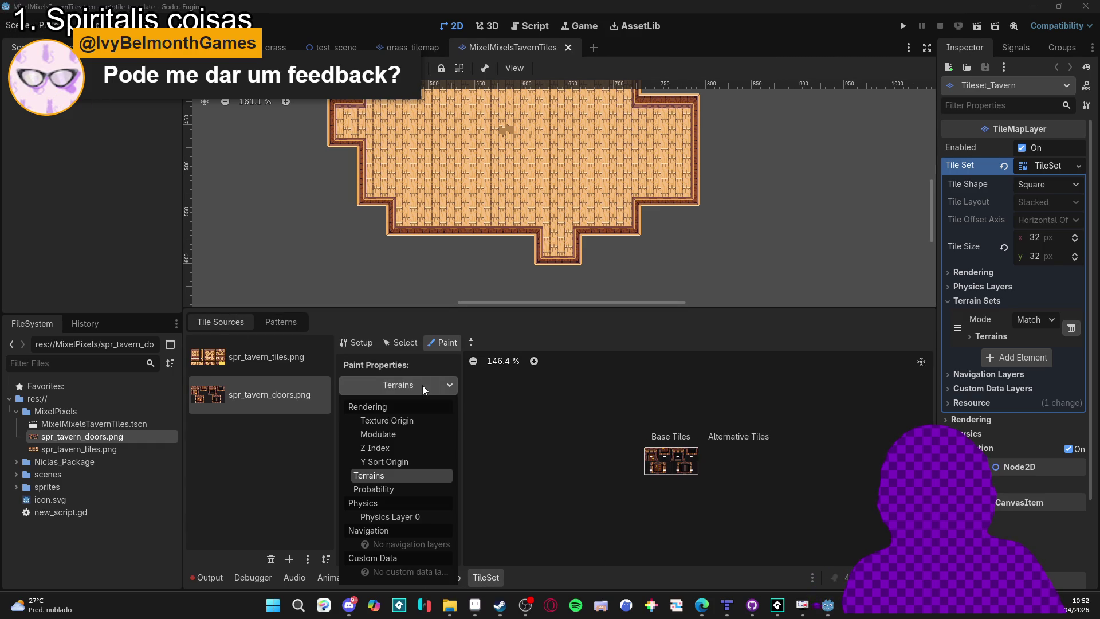
left_click(402, 448)
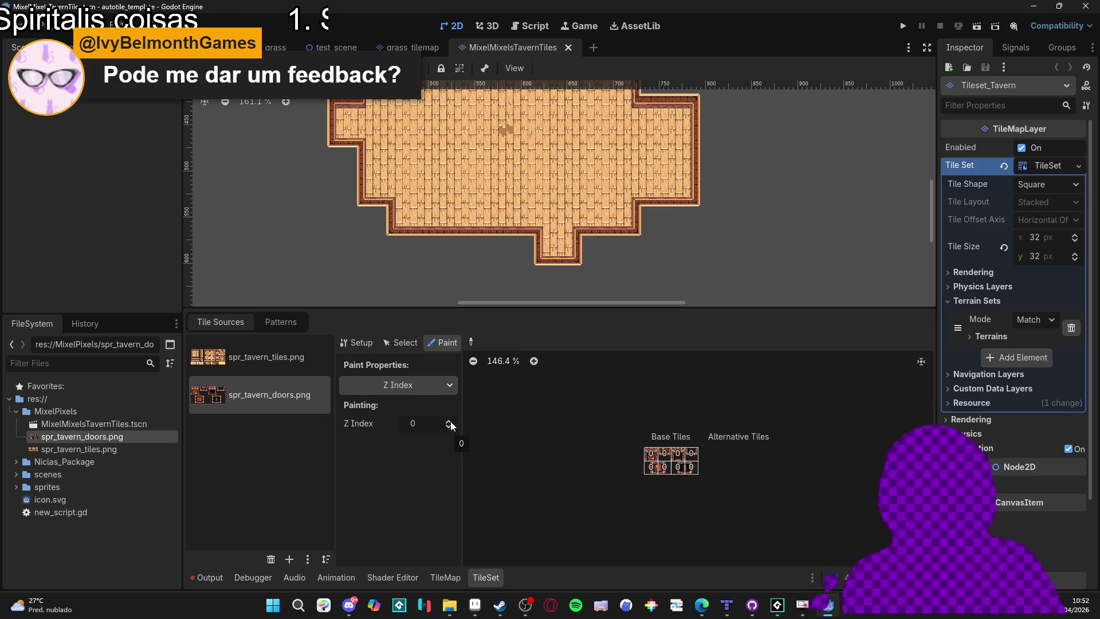
left_click(448, 421)
mouse_move(678, 454)
left_mouse_down()
mouse_move(663, 453)
mouse_move(691, 467)
mouse_move(651, 467)
mouse_move(691, 466)
left_mouse_up()
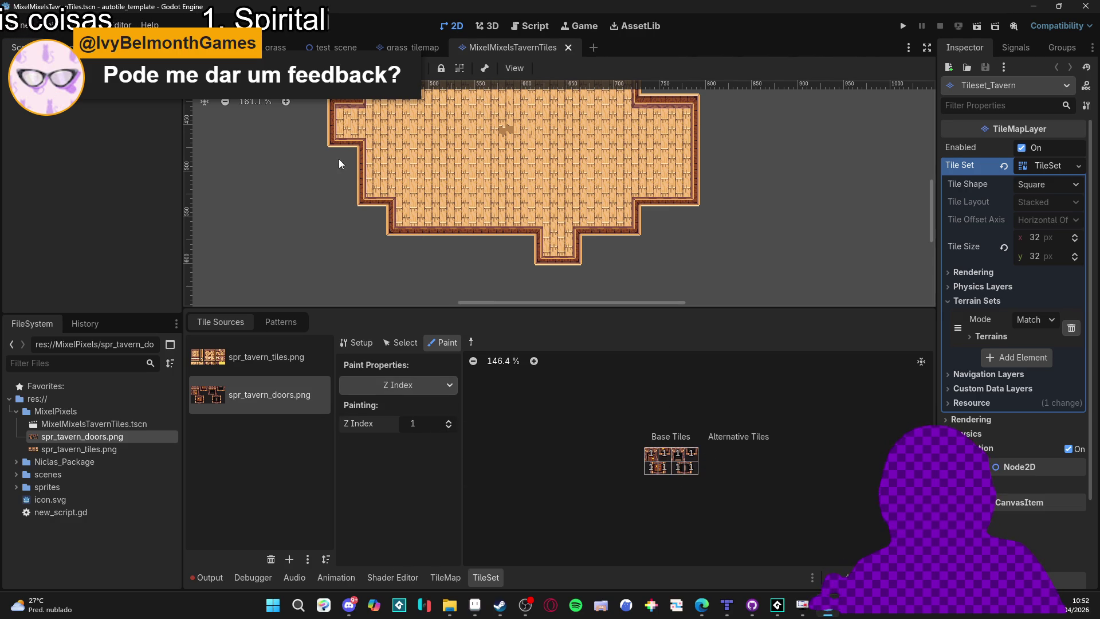
left_click(455, 576)
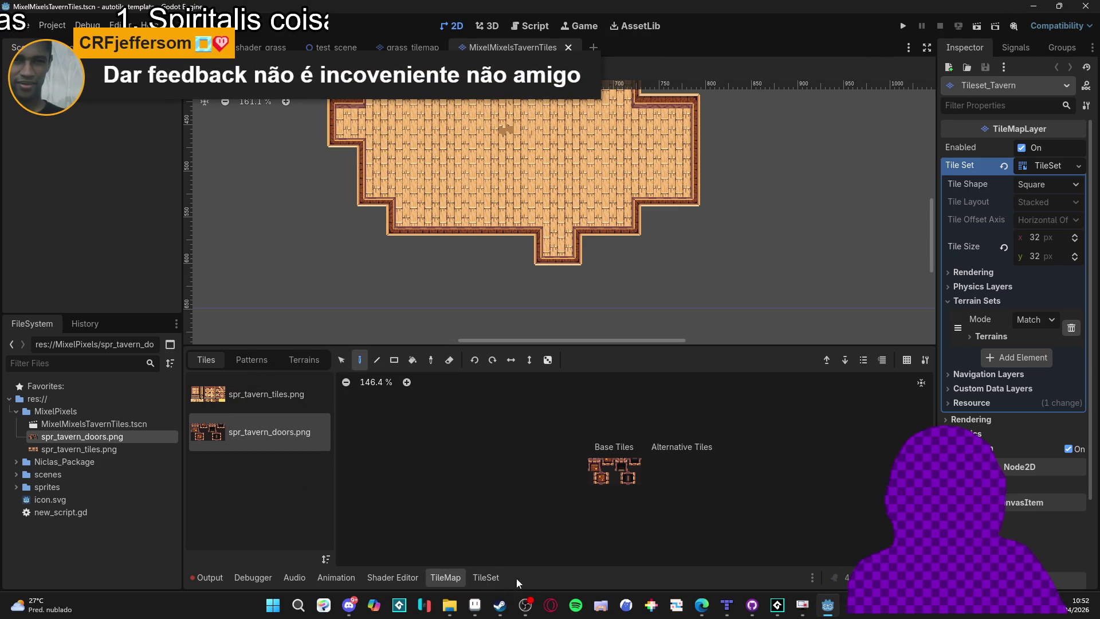
Test-place a door tile on the top tavern wall with the grid shown, then undo it.
left_click(593, 463)
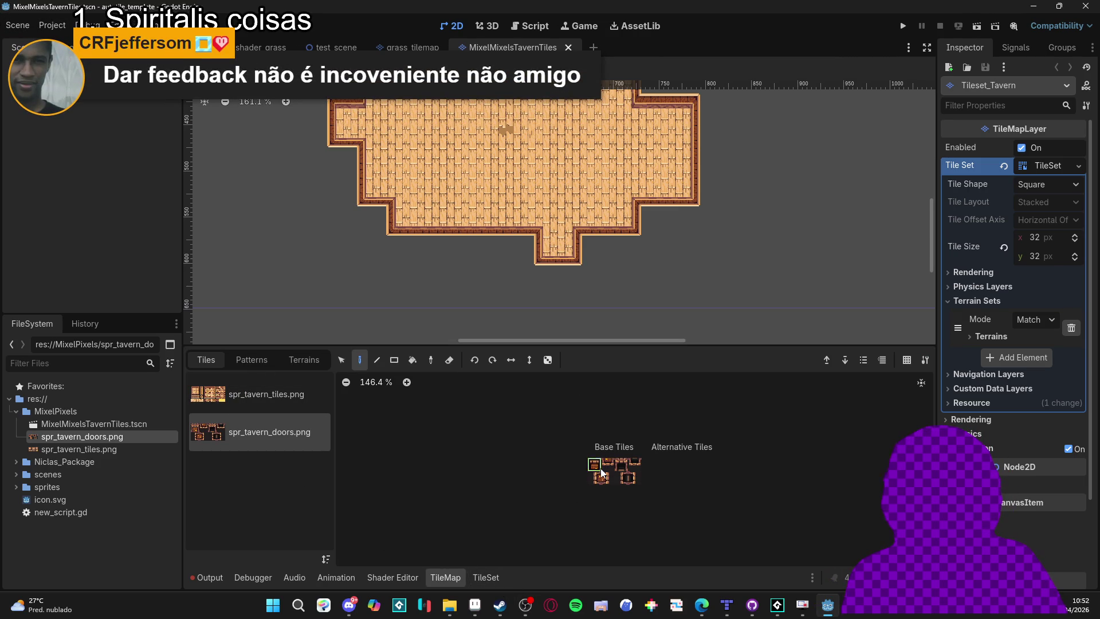
scroll(432, 178, "up", 5)
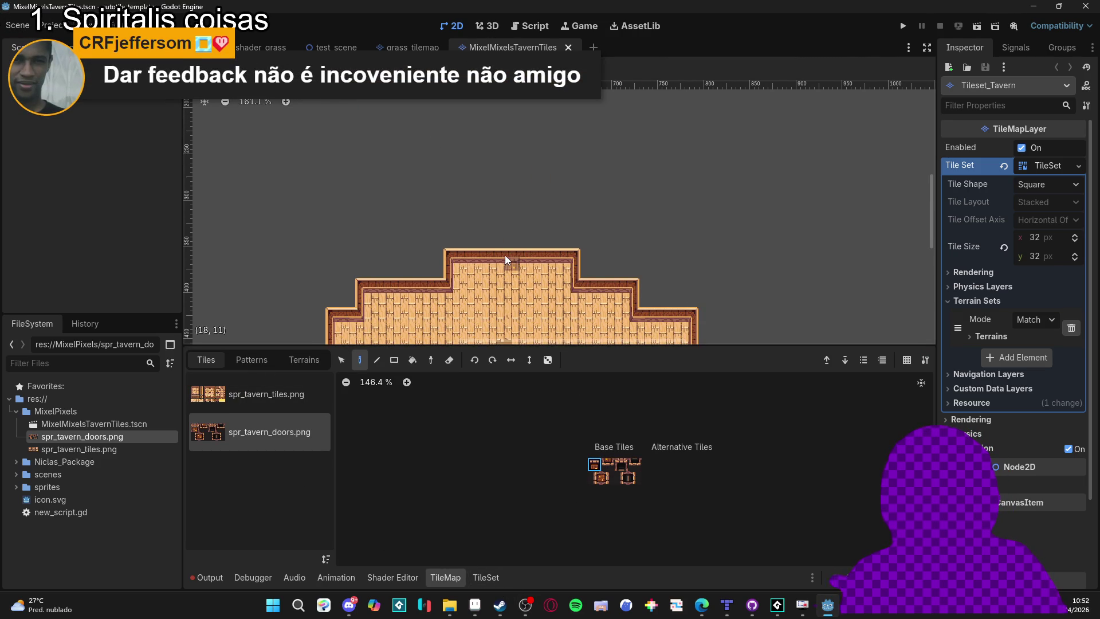
key("shift+g")
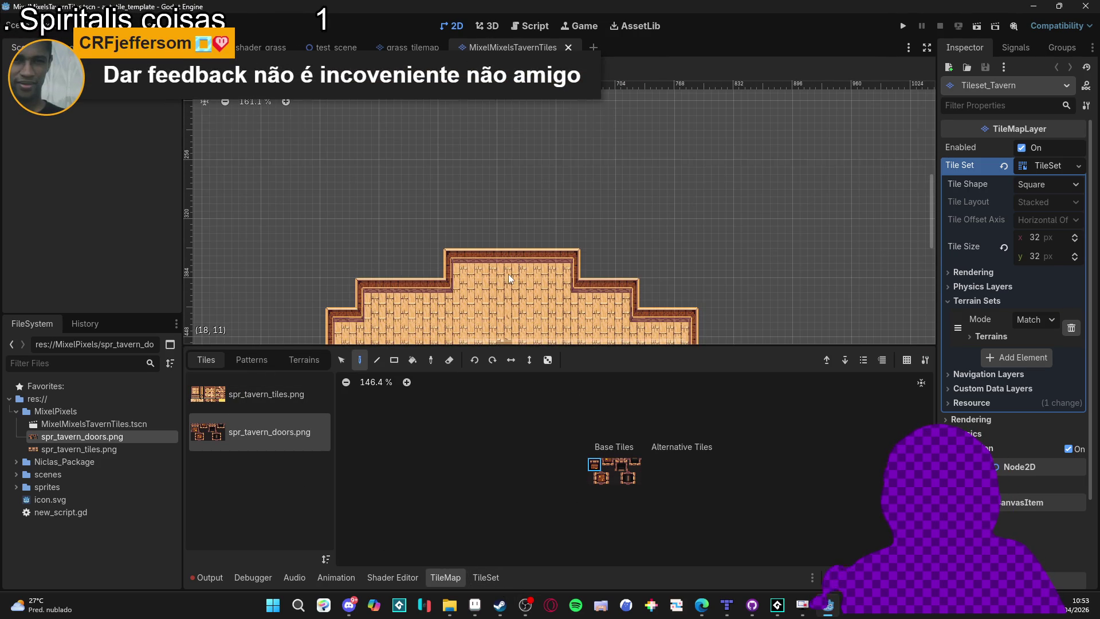
left_click(509, 256)
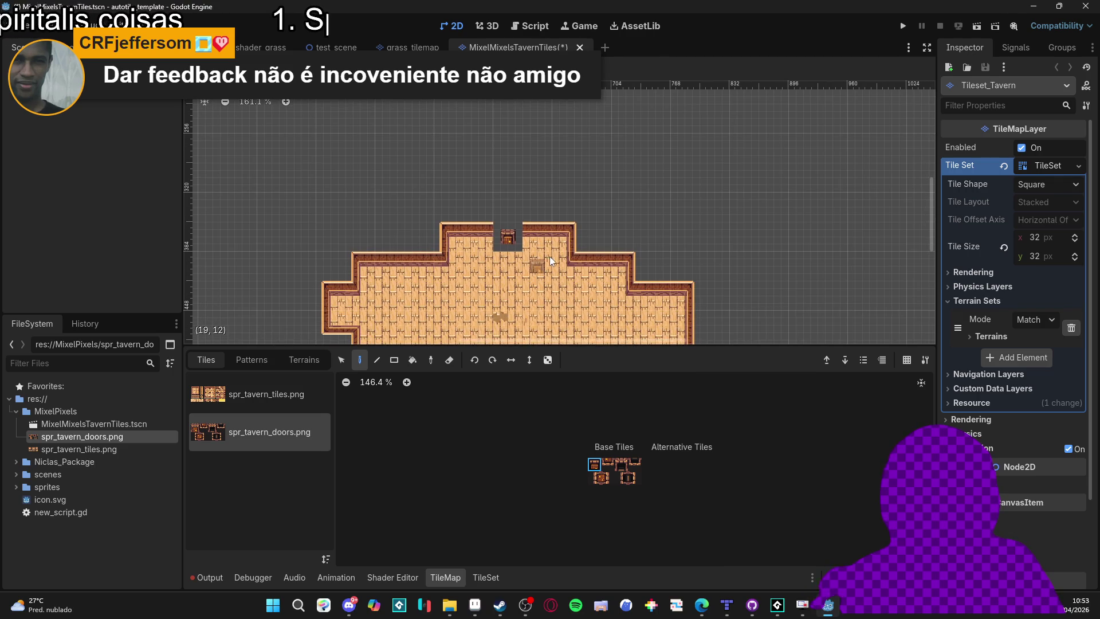
key("ctrl+z")
scroll(549, 309, "down", 3)
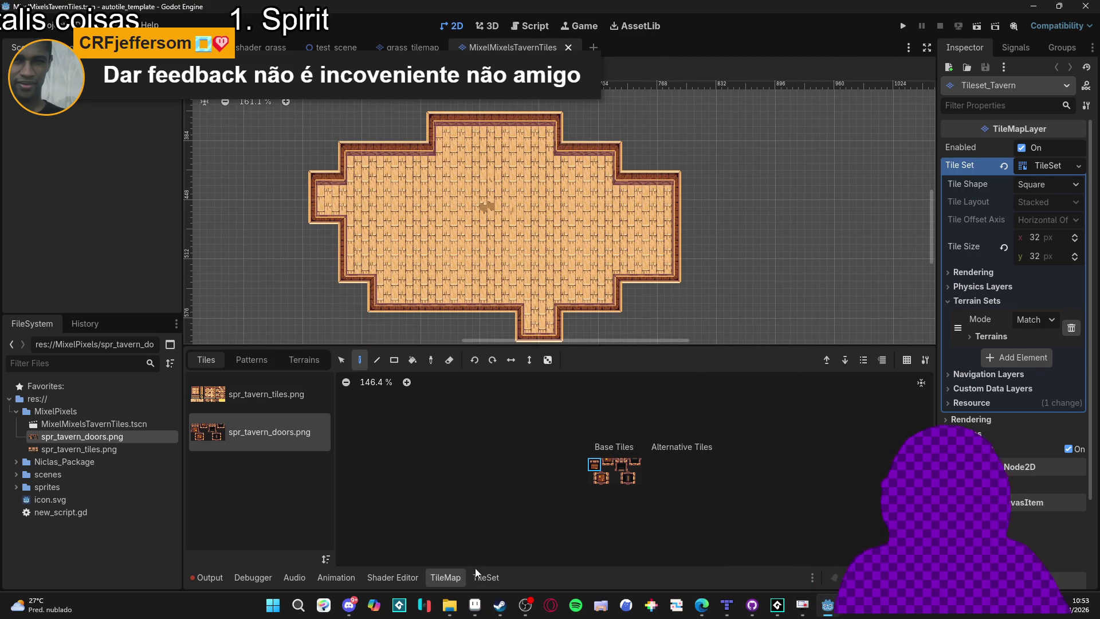
Paint Z Index -1 onto all door tiles and save the tavern scene.
left_click(486, 576)
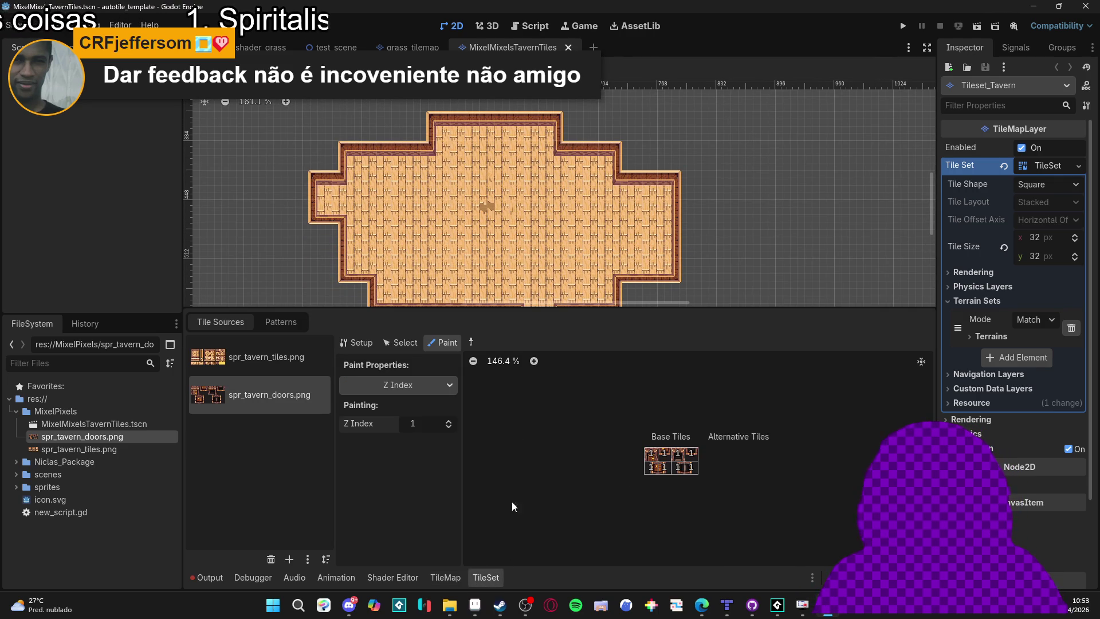
type("-1")
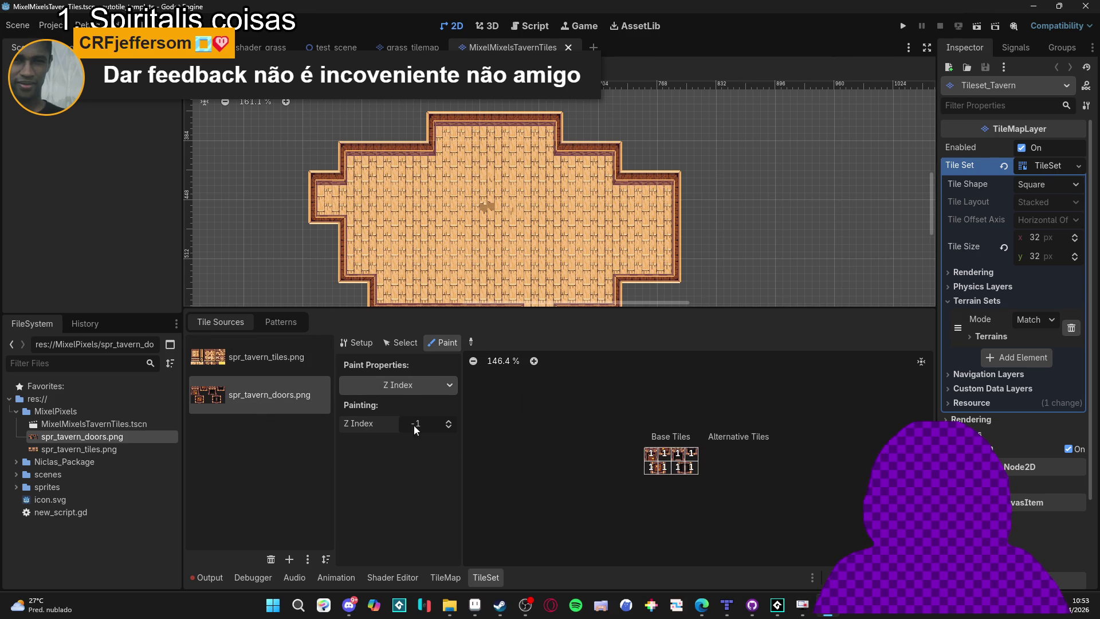
left_click(650, 464)
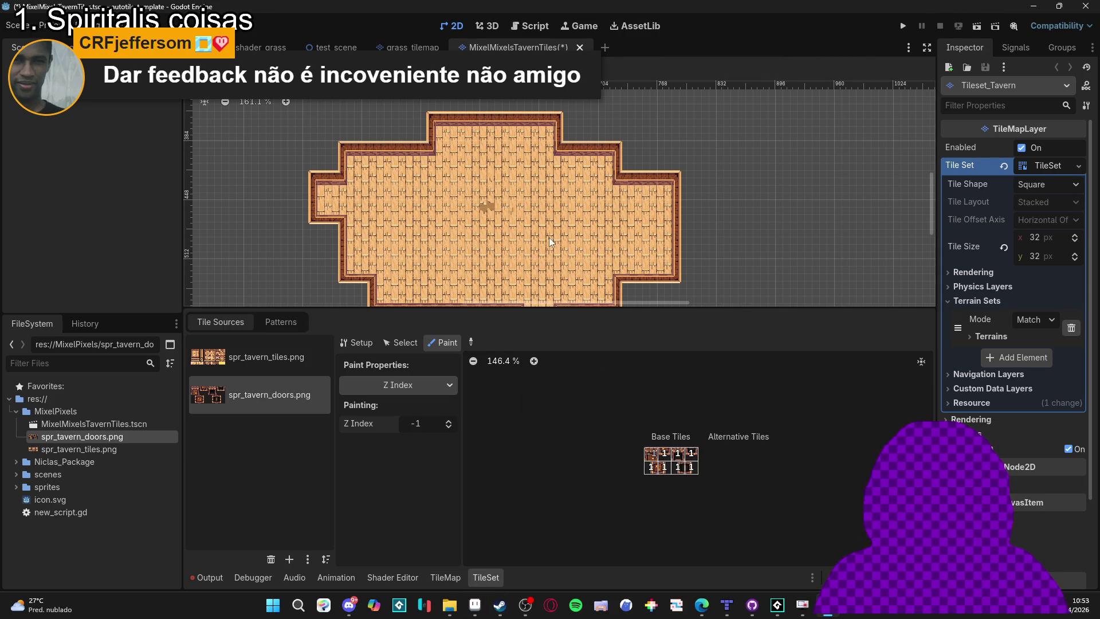
mouse_move(658, 465)
left_mouse_down()
mouse_move(690, 453)
mouse_move(658, 469)
left_mouse_up()
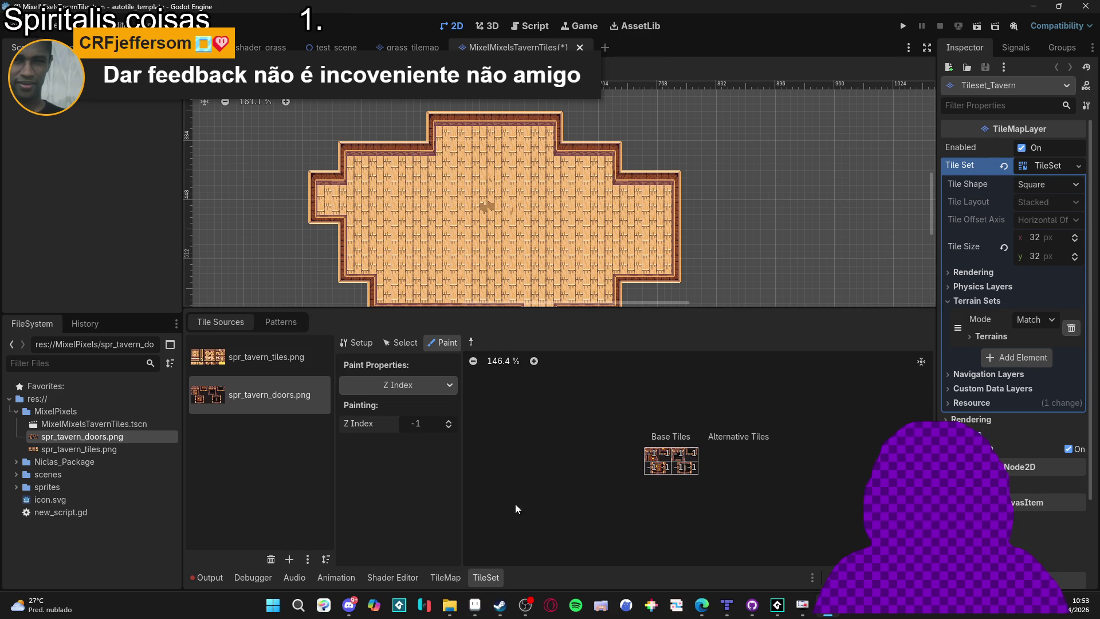
key("ctrl+s")
left_click(476, 577)
left_click(453, 576)
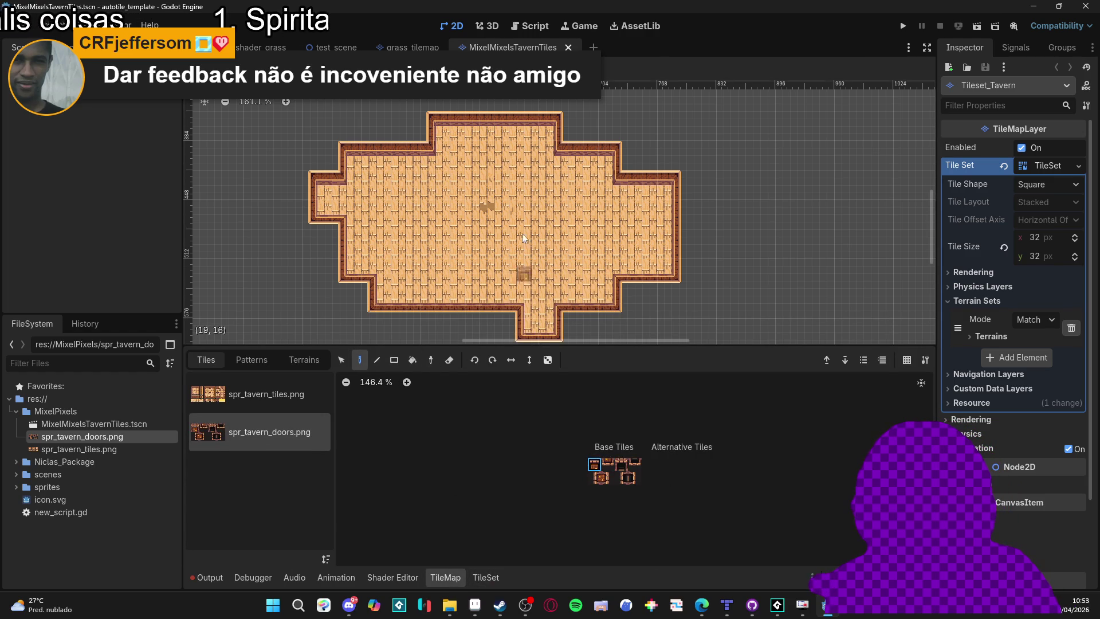
Test-paint the 2x2 door block onto the top wall, then undo it.
scroll(496, 125, "up", 2)
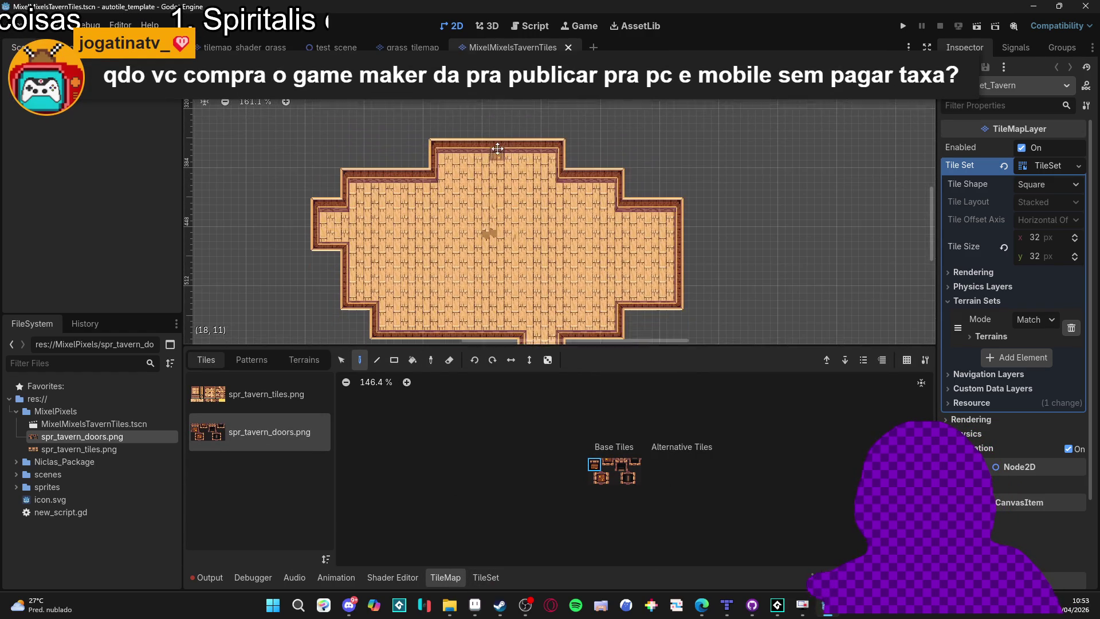
scroll(494, 153, "up", 5)
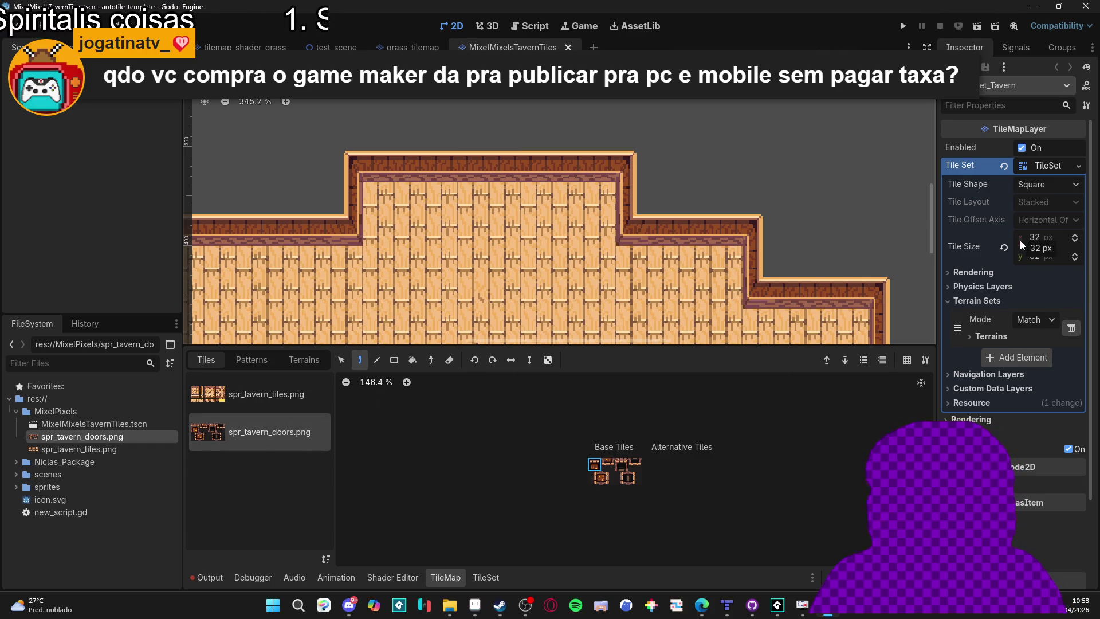
left_click_drag(594, 464, 609, 478)
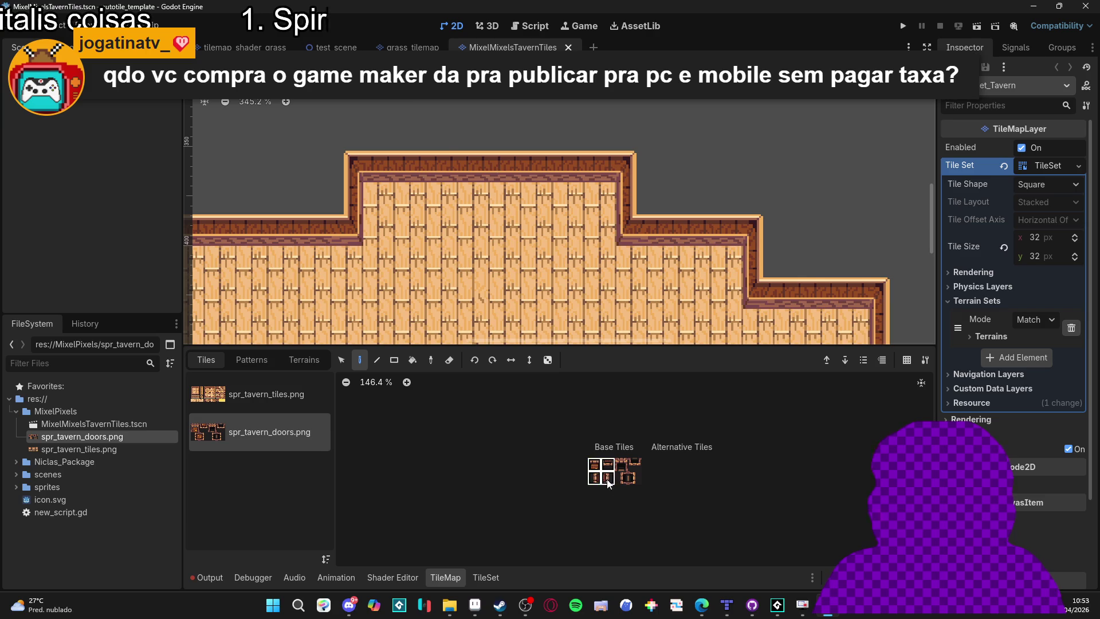
left_click(479, 203)
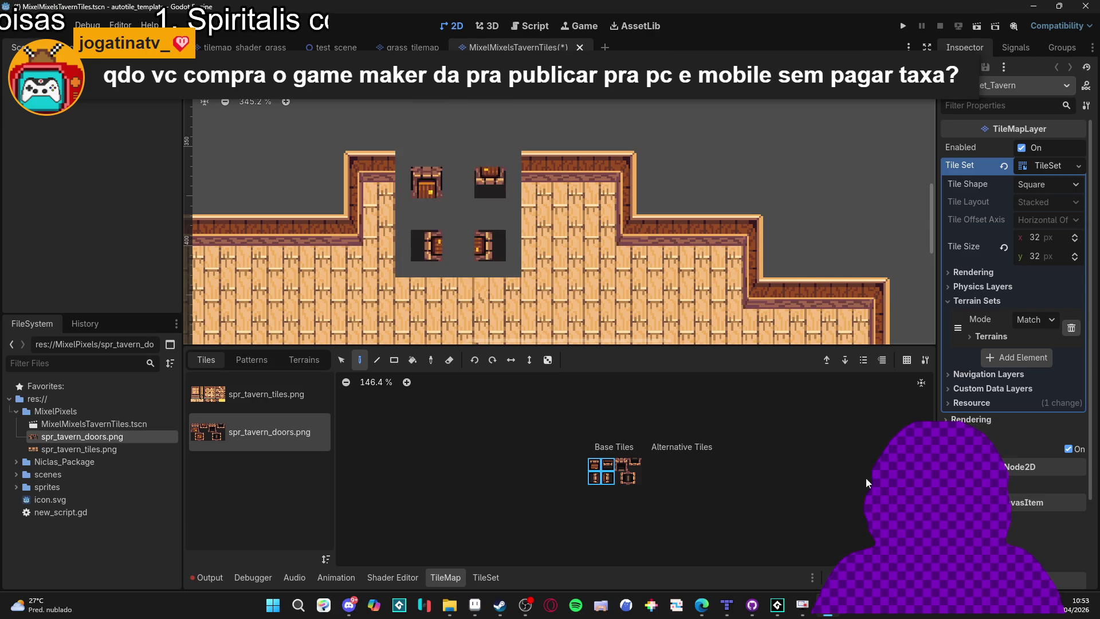
key("ctrl+z")
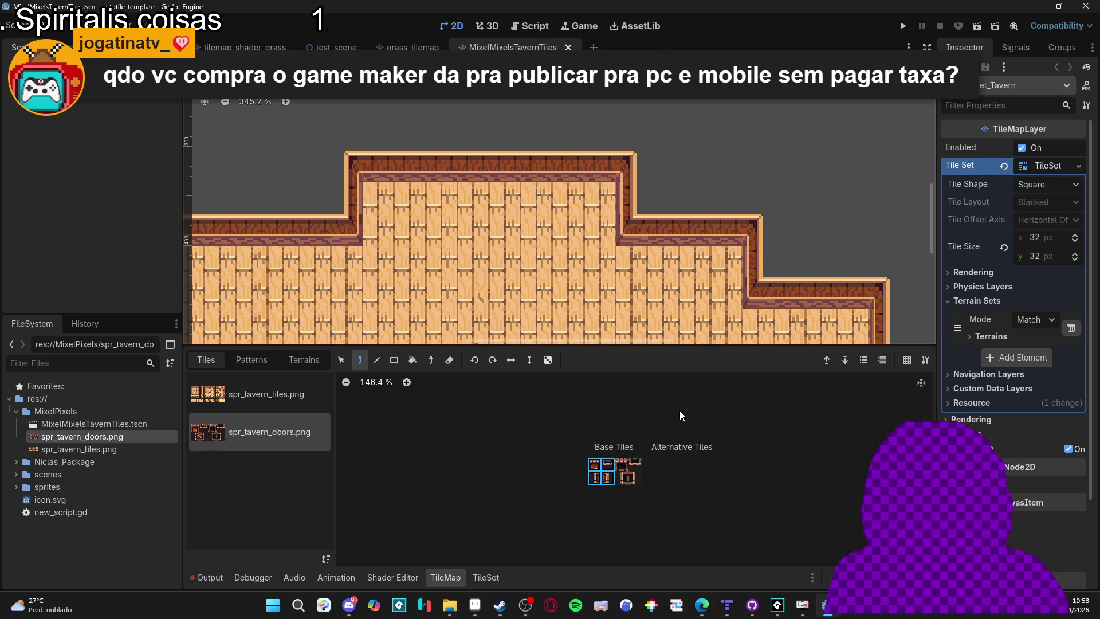
Select the spr_tavern_doors.png source in the TileSet editor and show its atlas Setup properties.
left_click(482, 578)
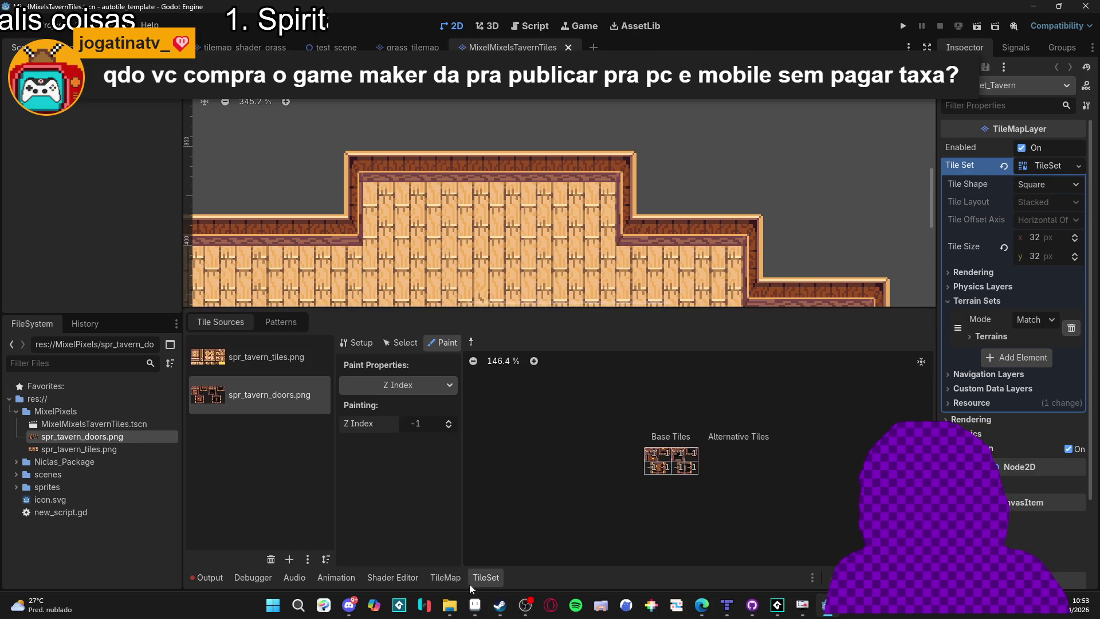
left_click(265, 358)
left_click(261, 395)
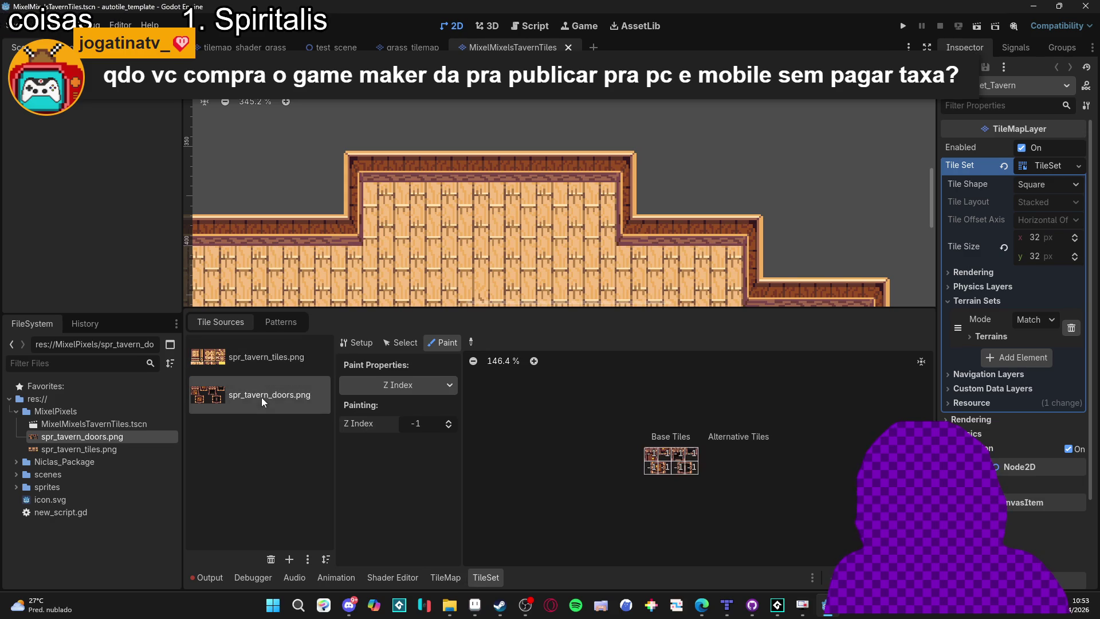
left_click(375, 387)
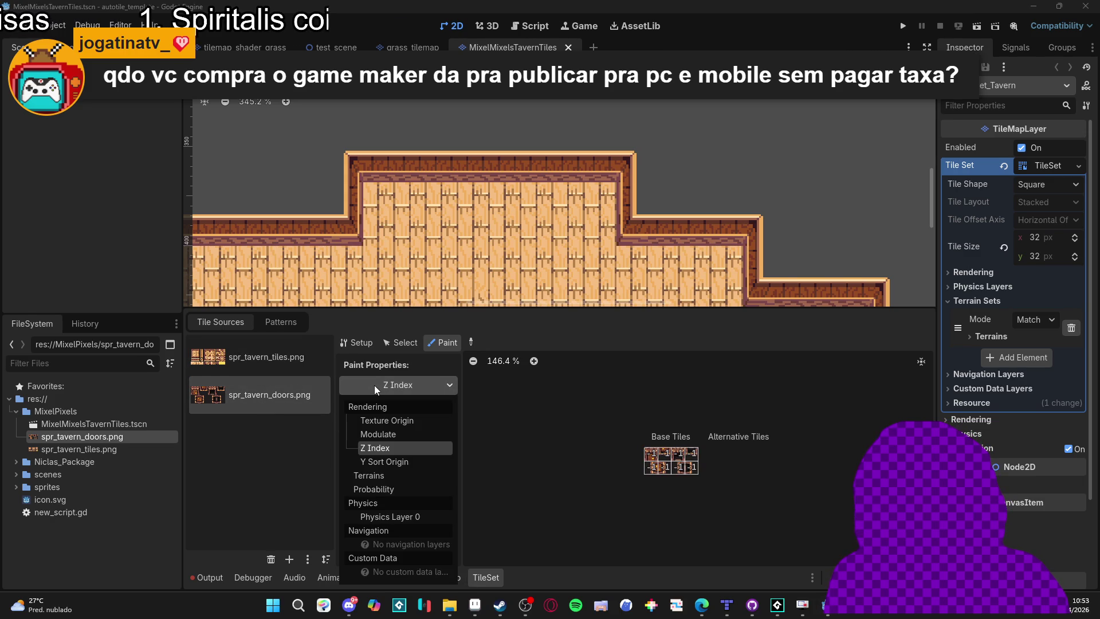
left_click(373, 385)
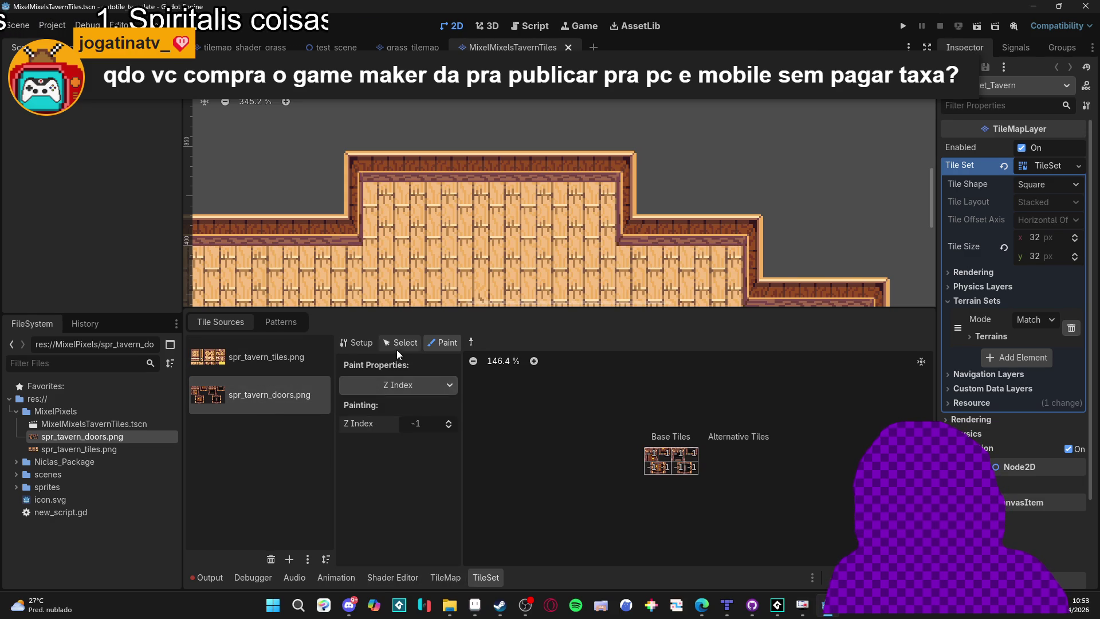
left_click(398, 344)
left_click(362, 345)
scroll(348, 408, "down", 1)
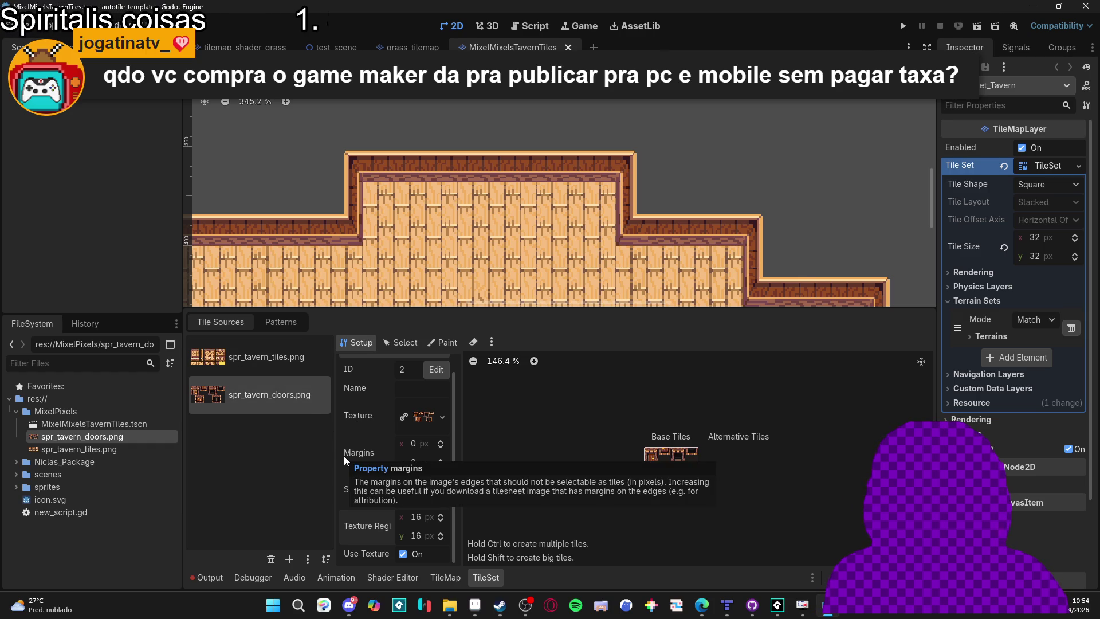
mouse_move(345, 470)
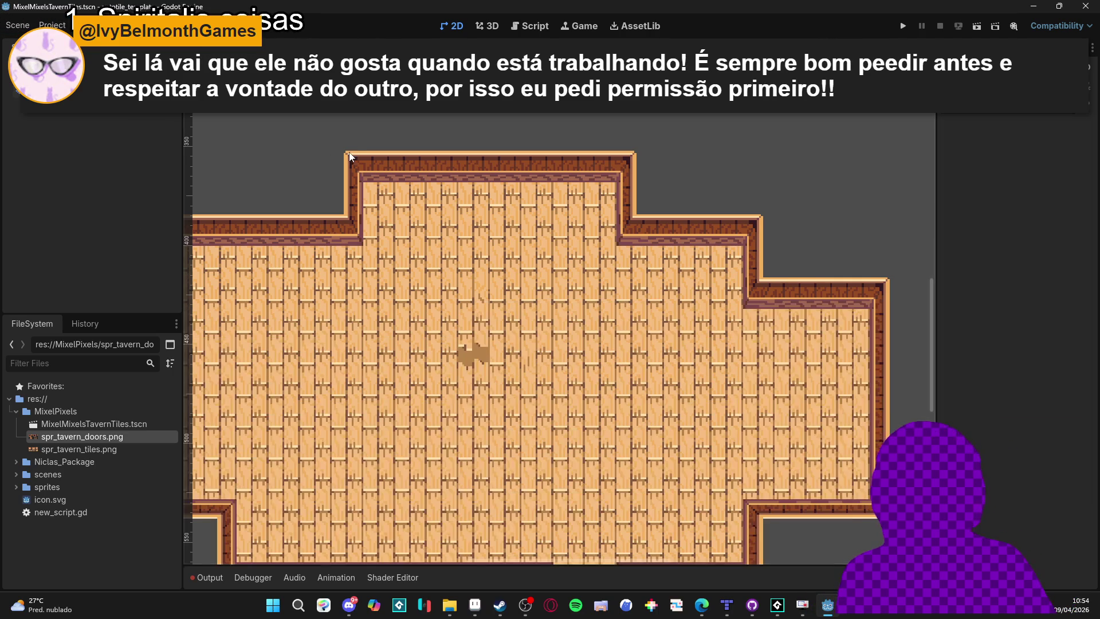
Toggle the canvas grid, inspect the TileSet's terrains, then collapse it and deselect the tilemap.
left_click(111, 122)
key("shift+g")
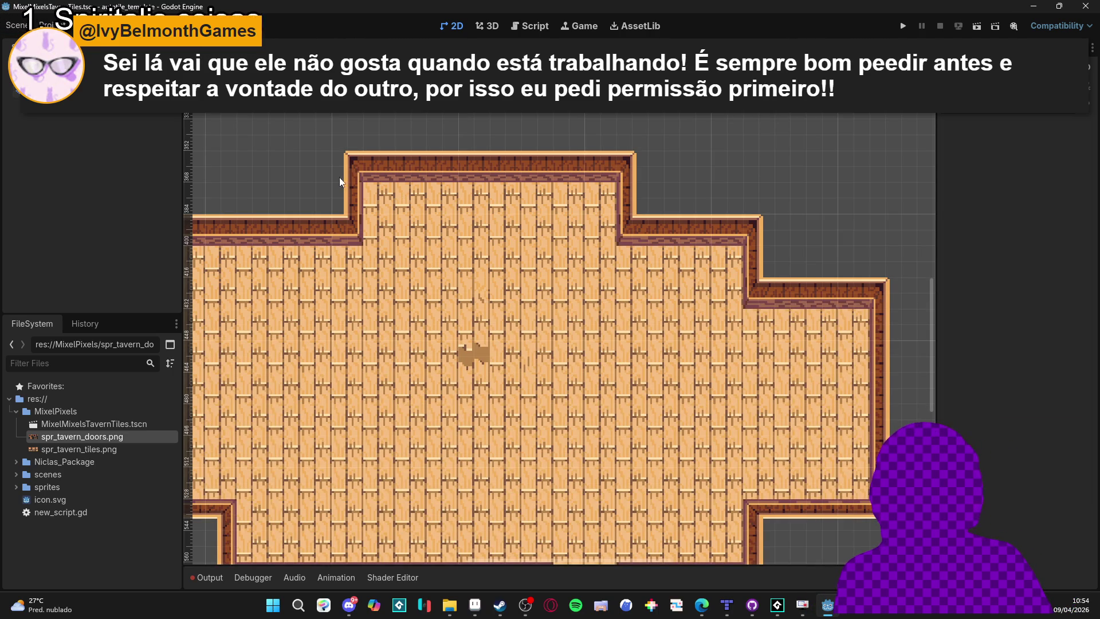
key("ctrl+apostrophe")
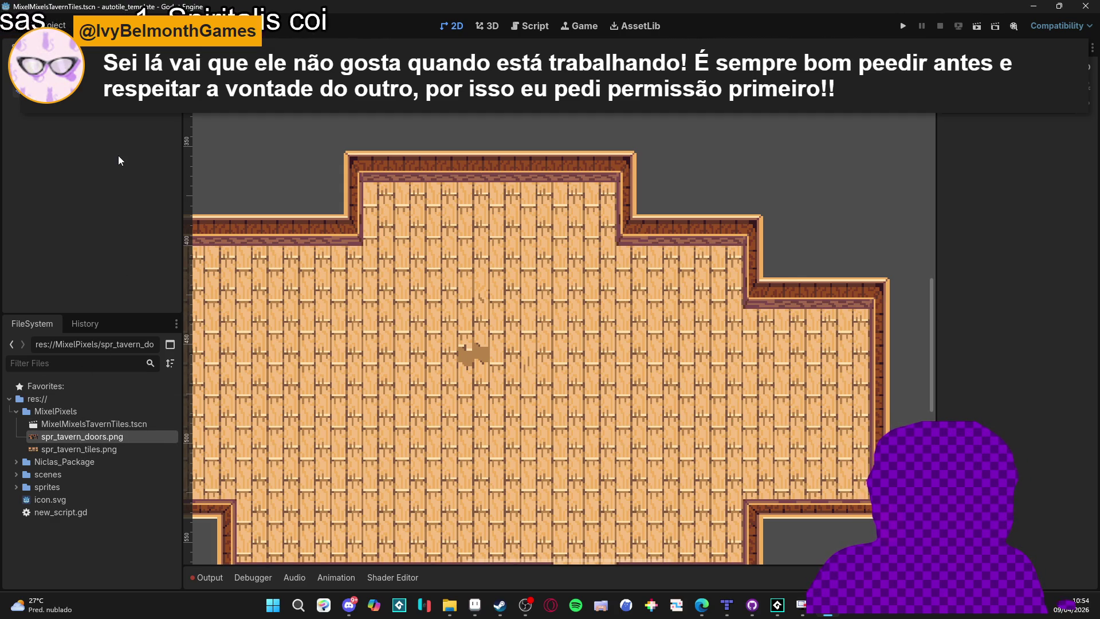
left_click(1048, 166)
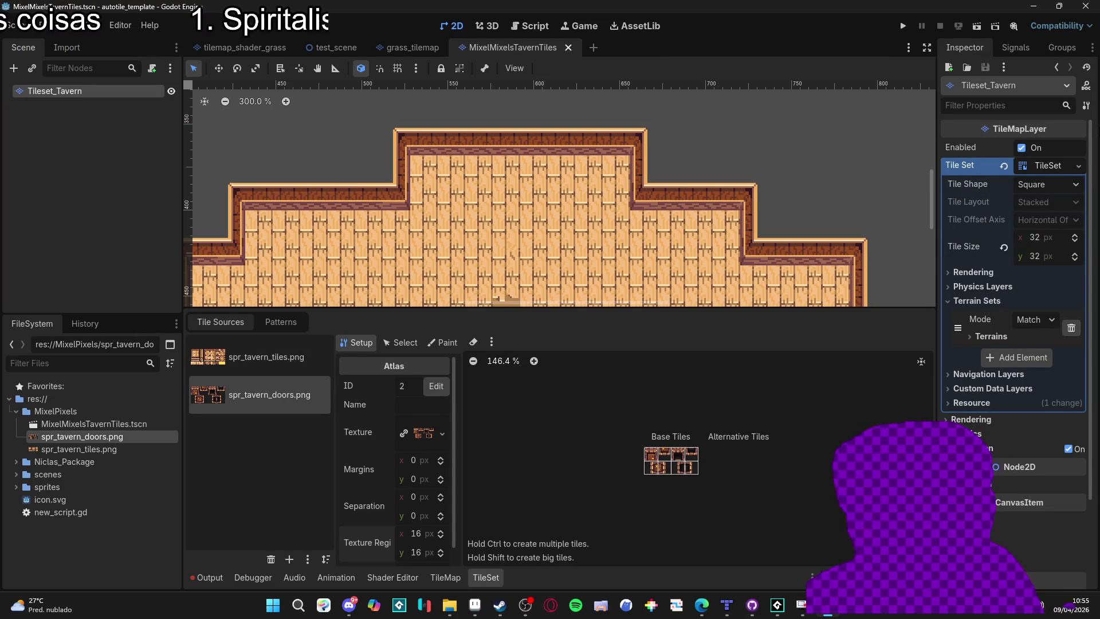
left_click(1012, 336)
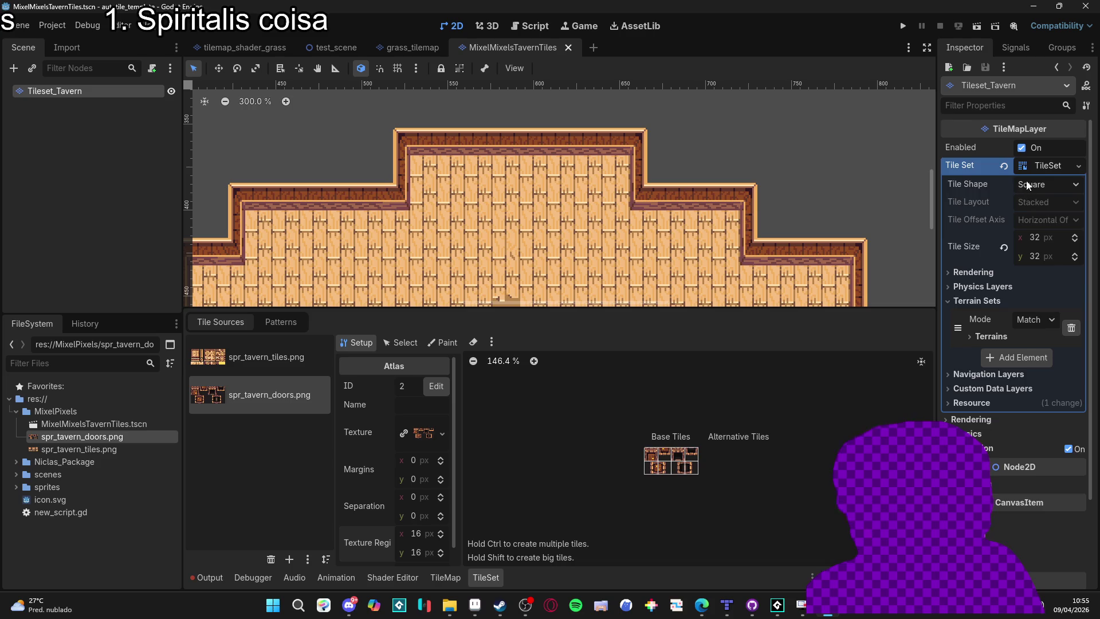
left_click(1045, 165)
left_click(78, 139)
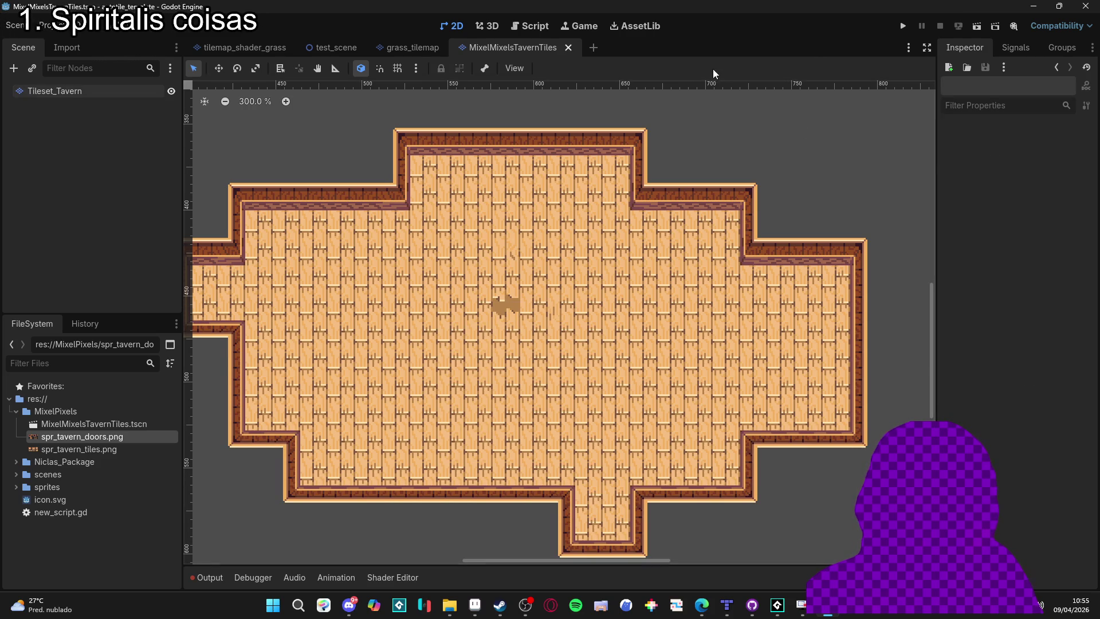
Start a 2D scene, name its Node2D root Tavern_Tileset, and save it as tavern_tileset.tscn.
left_click(594, 48)
left_click(165, 109)
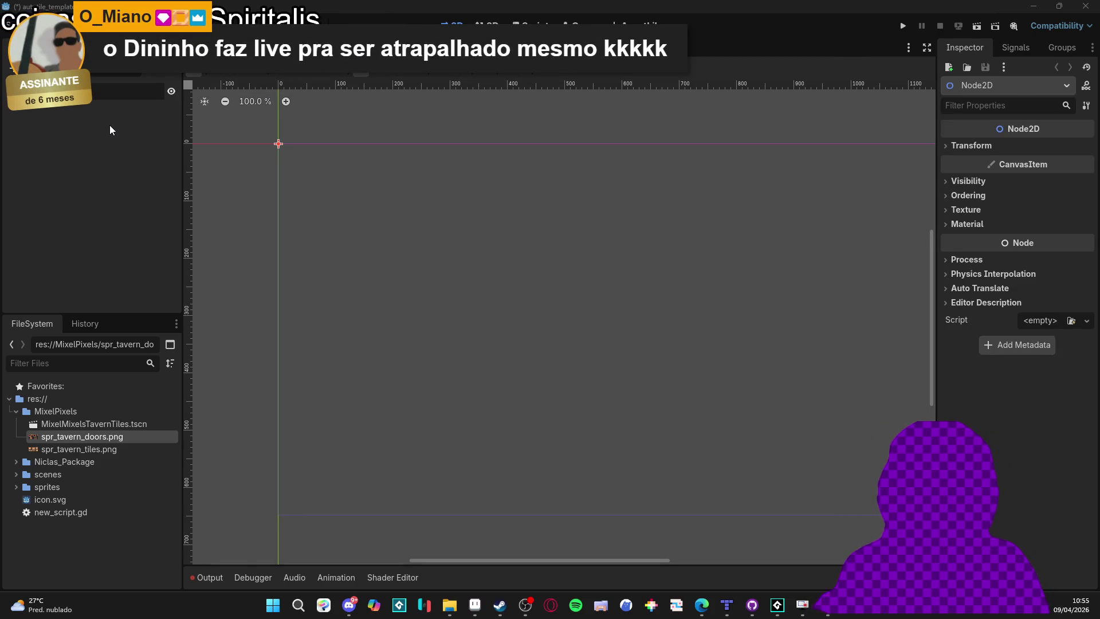
type("Tavern_Tileset")
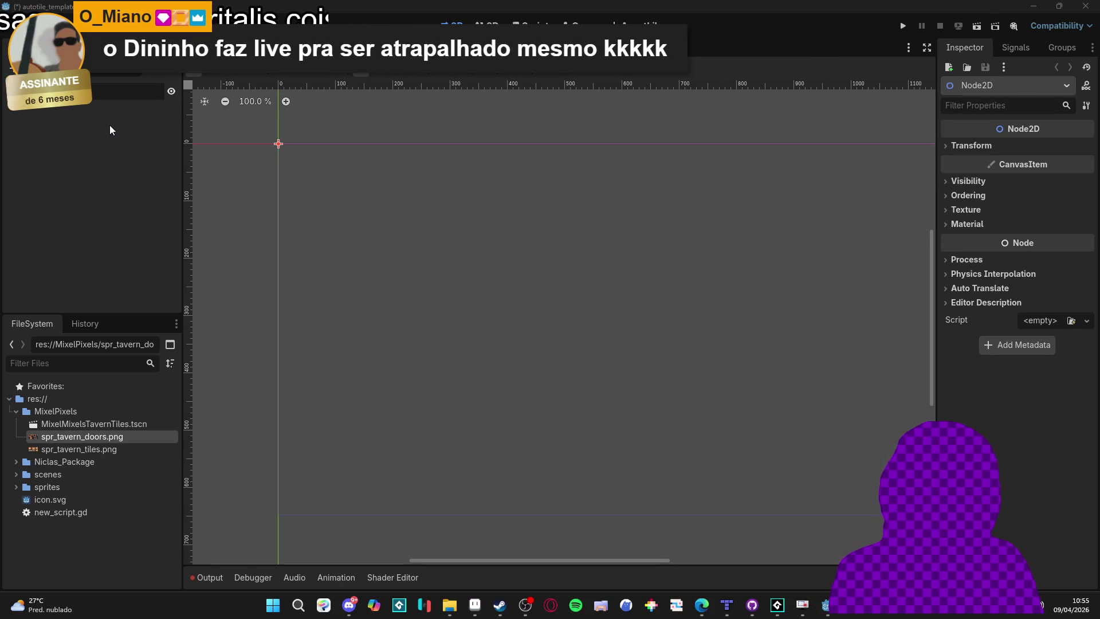
key("Return")
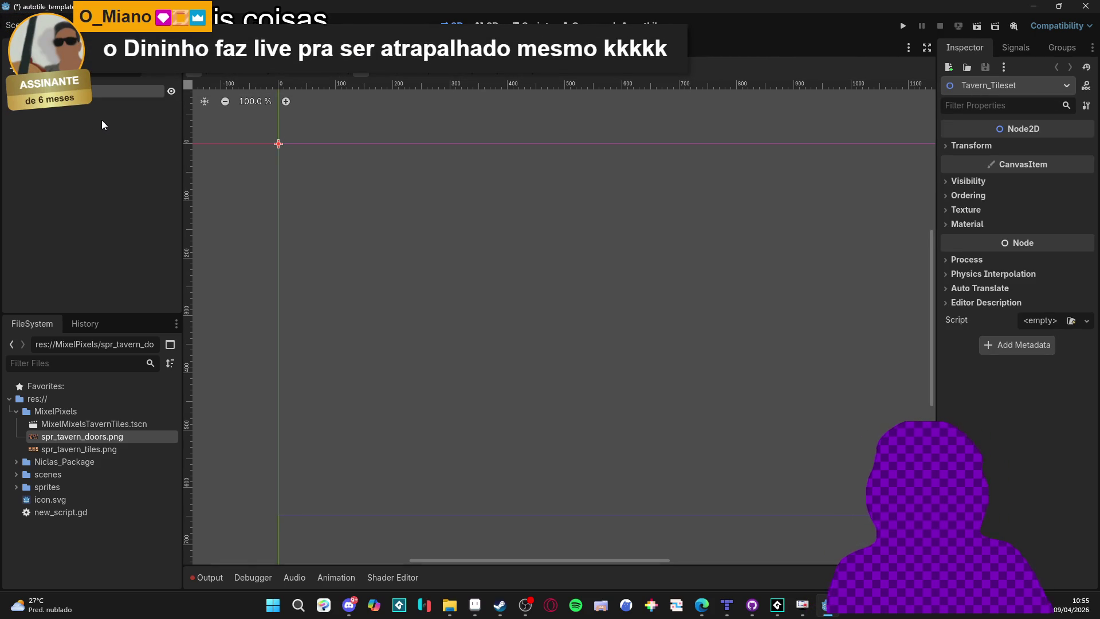
key("ctrl+s")
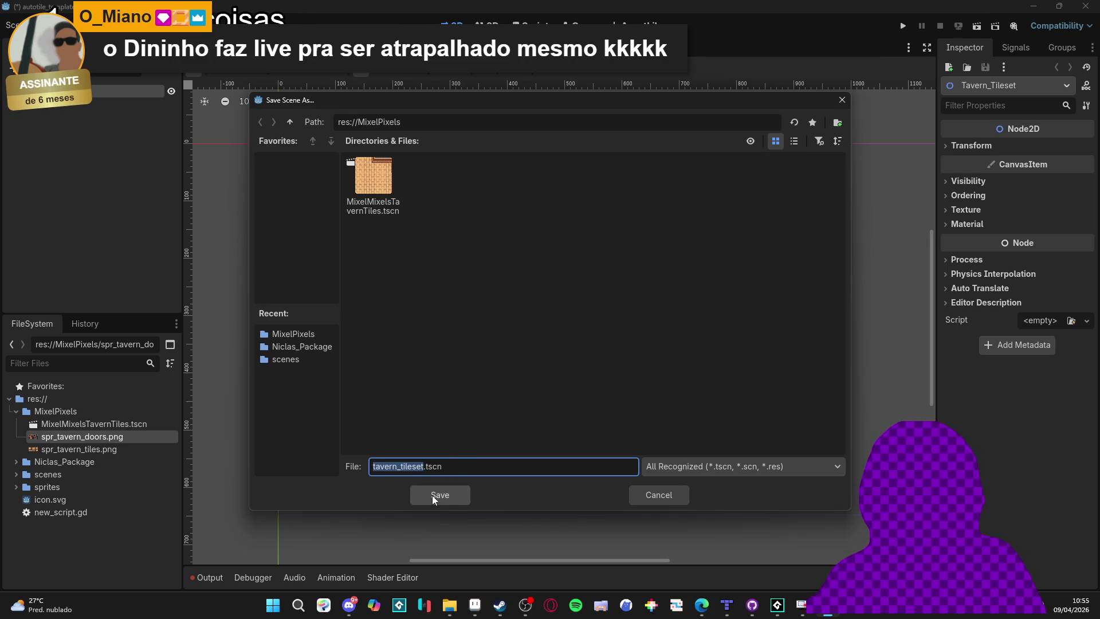
left_click(432, 495)
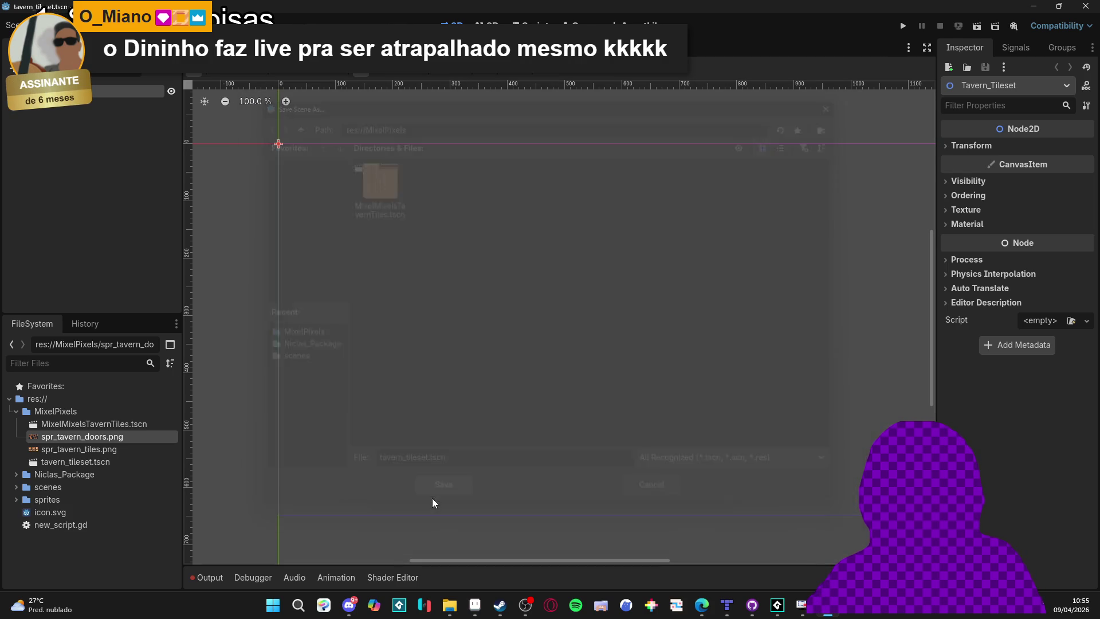
left_click(117, 424)
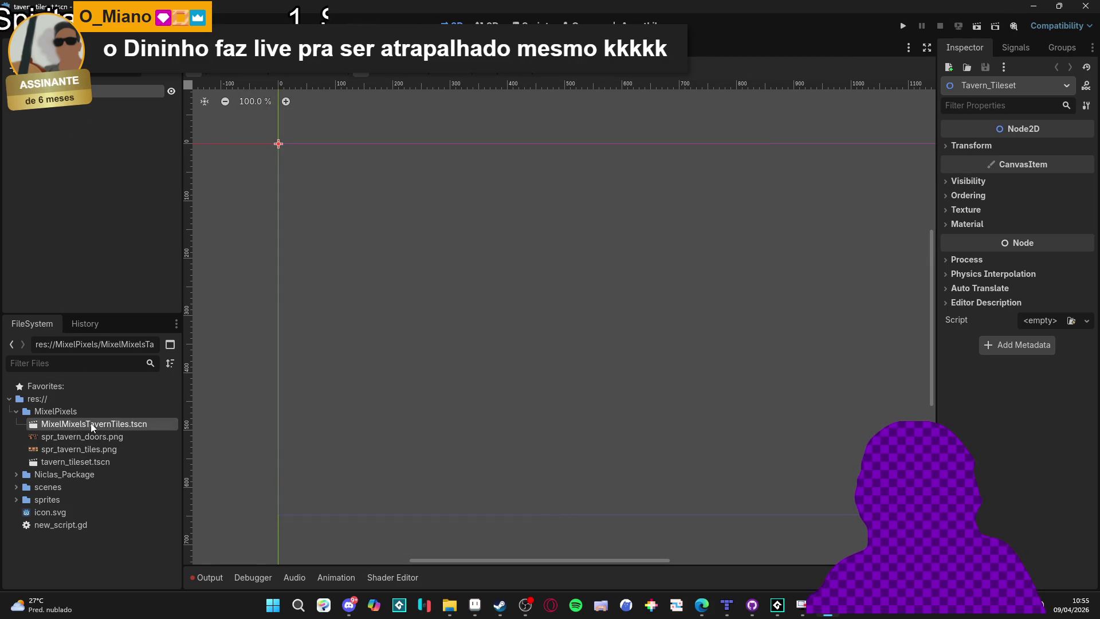
Instance MixelMixelsTavernTiles.tscn into the scene and preview its spr_tavern_tiles.png atlas.
left_click_drag(92, 424, 126, 94)
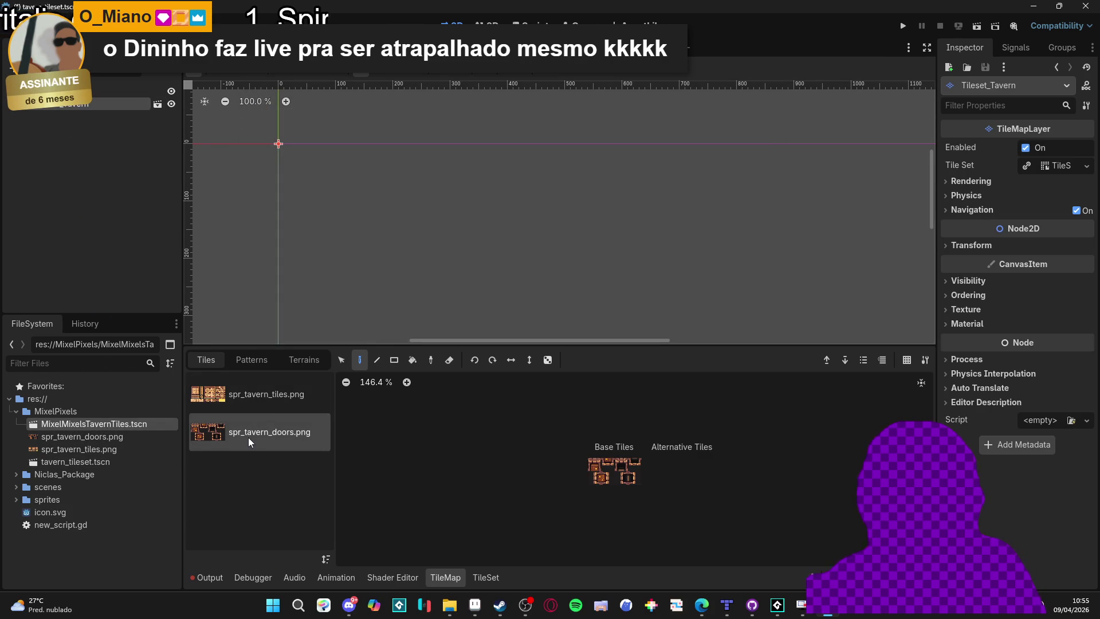
left_click(256, 401)
left_click(256, 441)
key("Up")
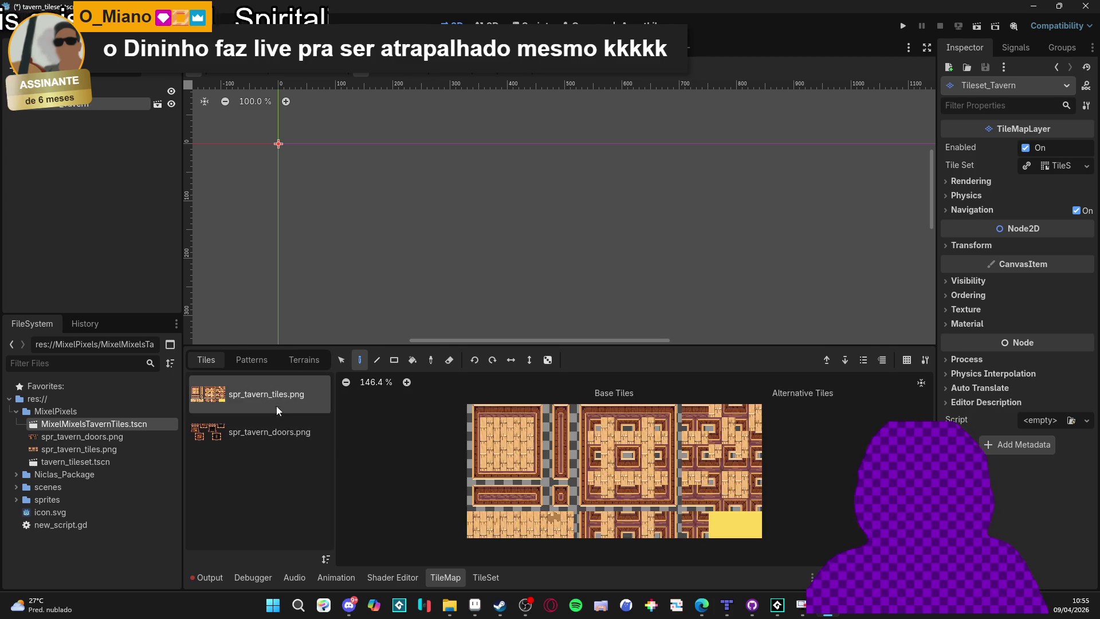
key("Down")
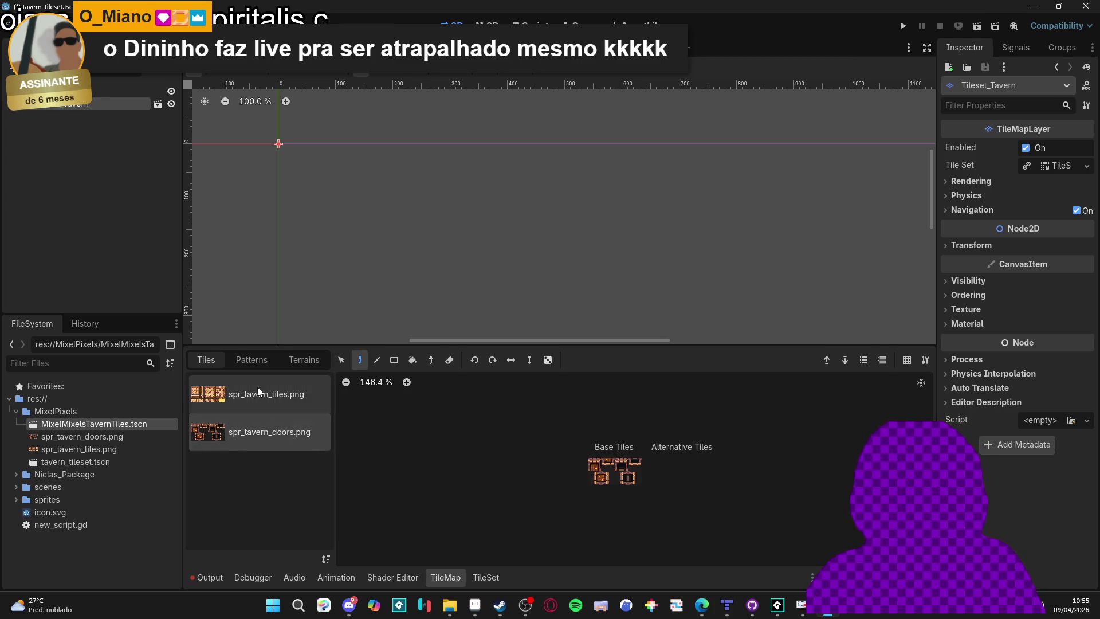
left_click(485, 577)
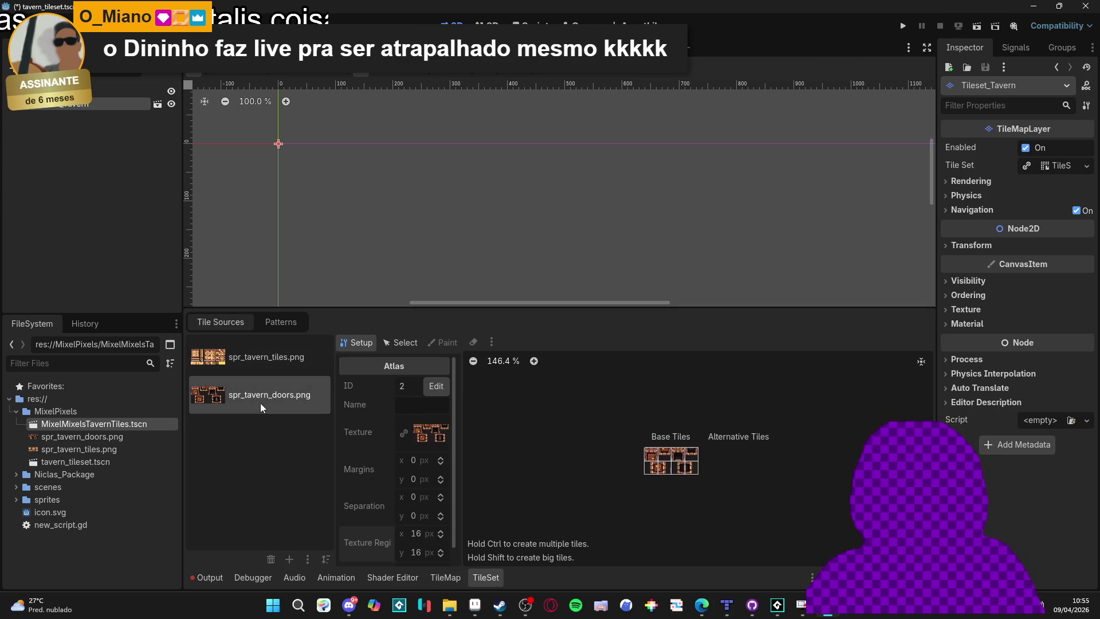
Delete the spr_tavern_doors.png source from the MixelMixelsTavernTiles tile set and save.
key("ctrl+Tab")
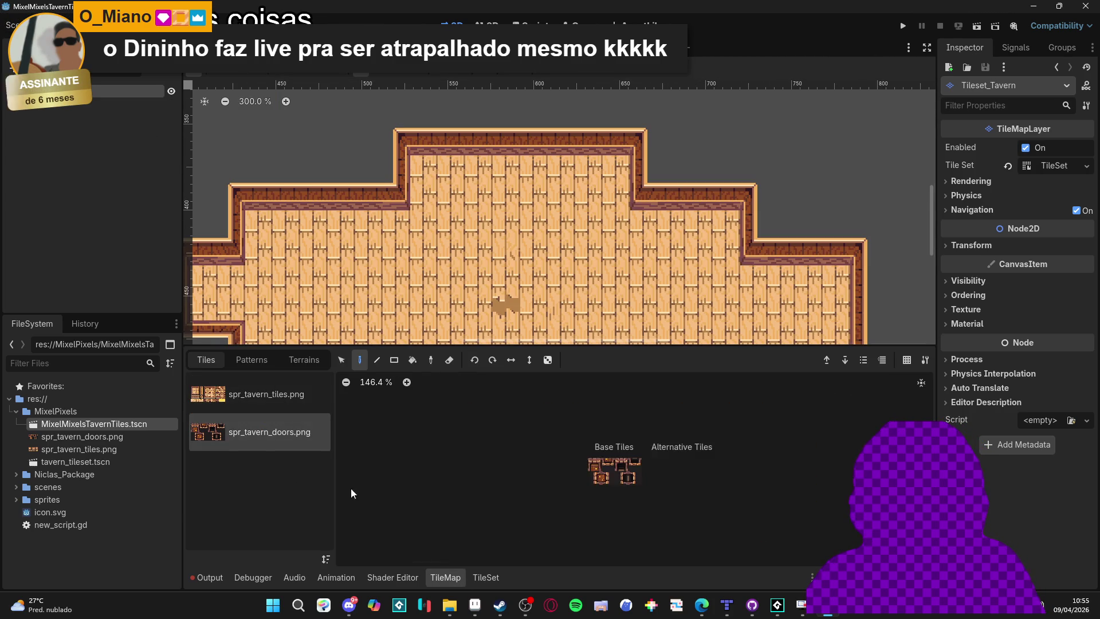
left_click(270, 560)
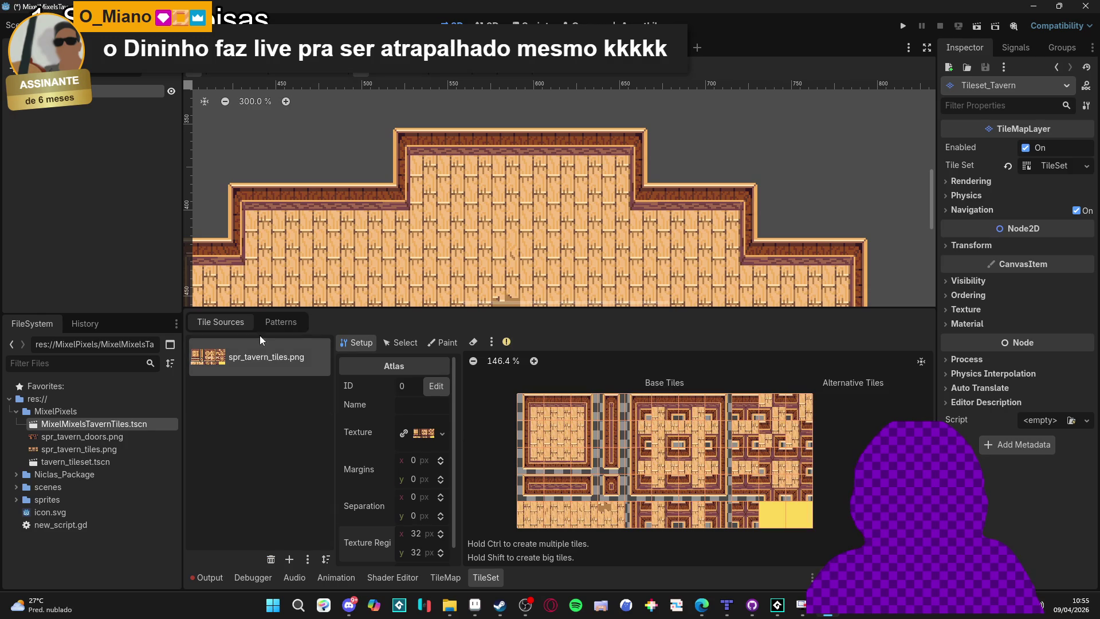
key("ctrl+s")
key("ctrl+Tab")
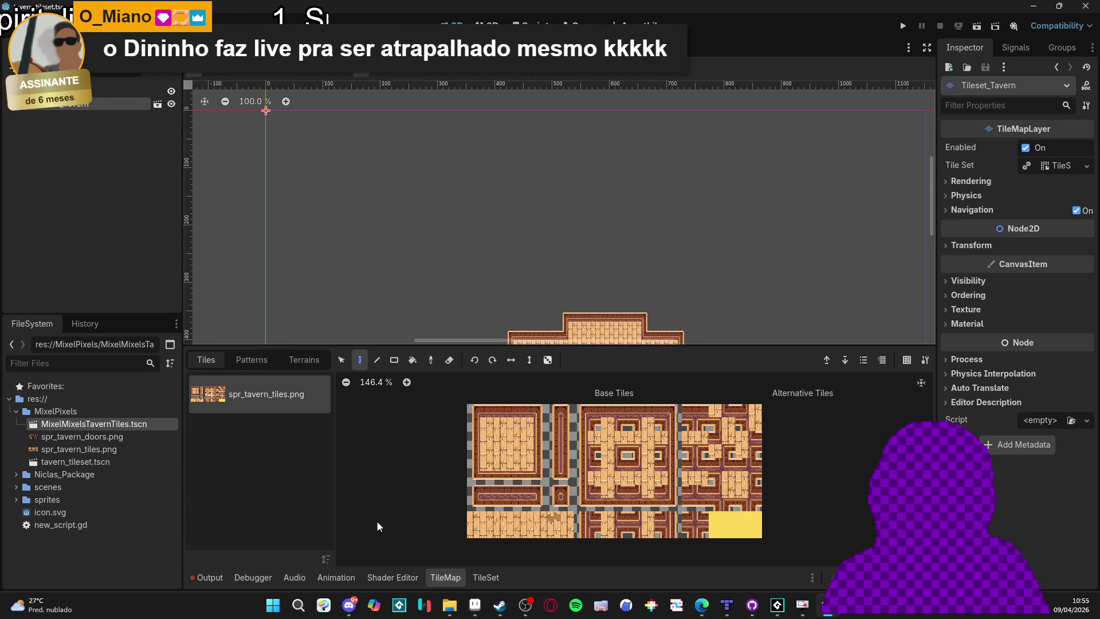
Review the instanced map's tile set sources and select the tavern terrain for painting.
left_click(484, 578)
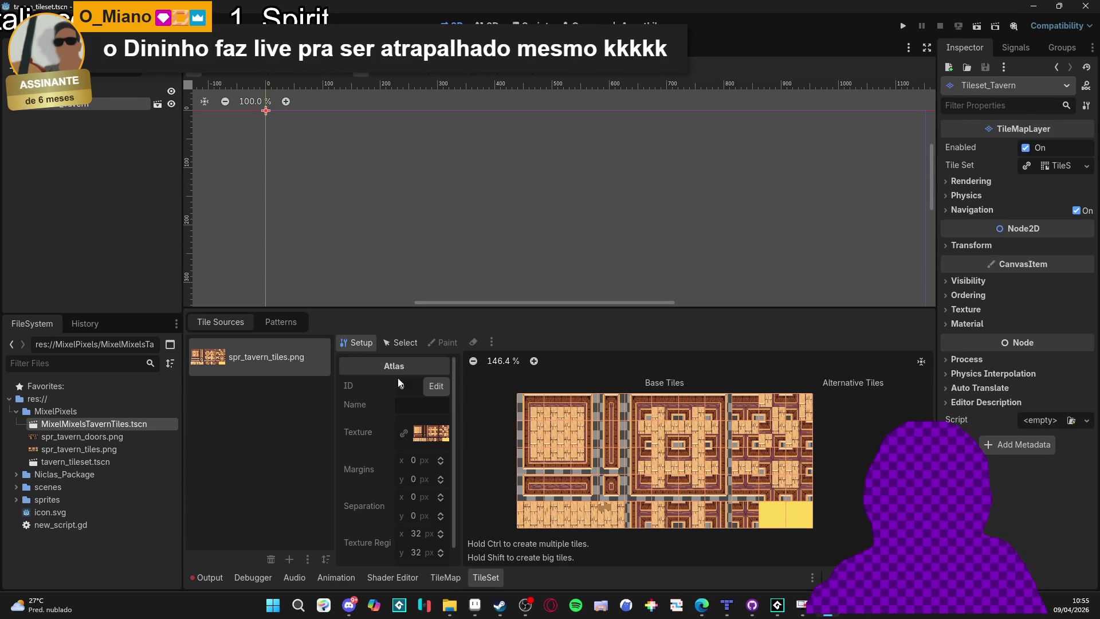
left_click(459, 579)
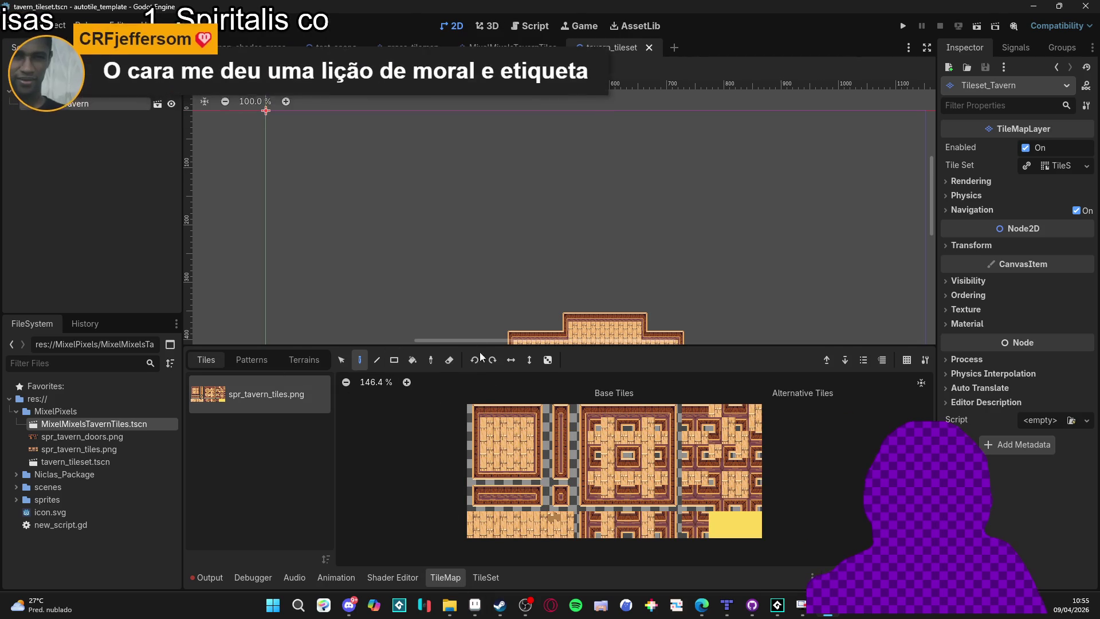
left_click(303, 360)
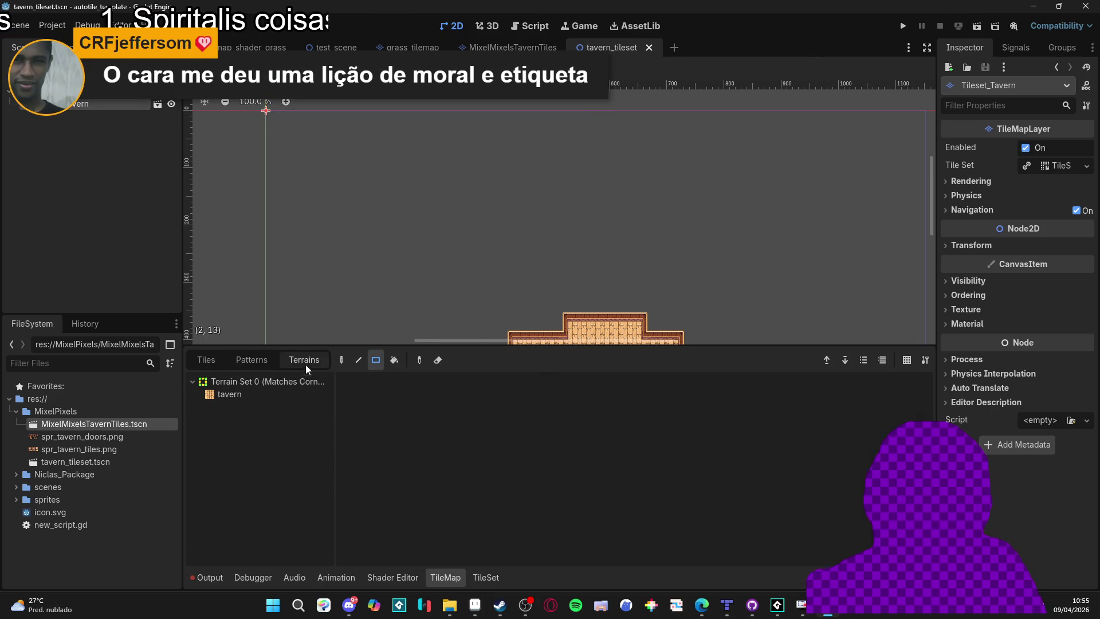
left_click(231, 395)
scroll(442, 117, "down", 5)
scroll(442, 117, "right", 3)
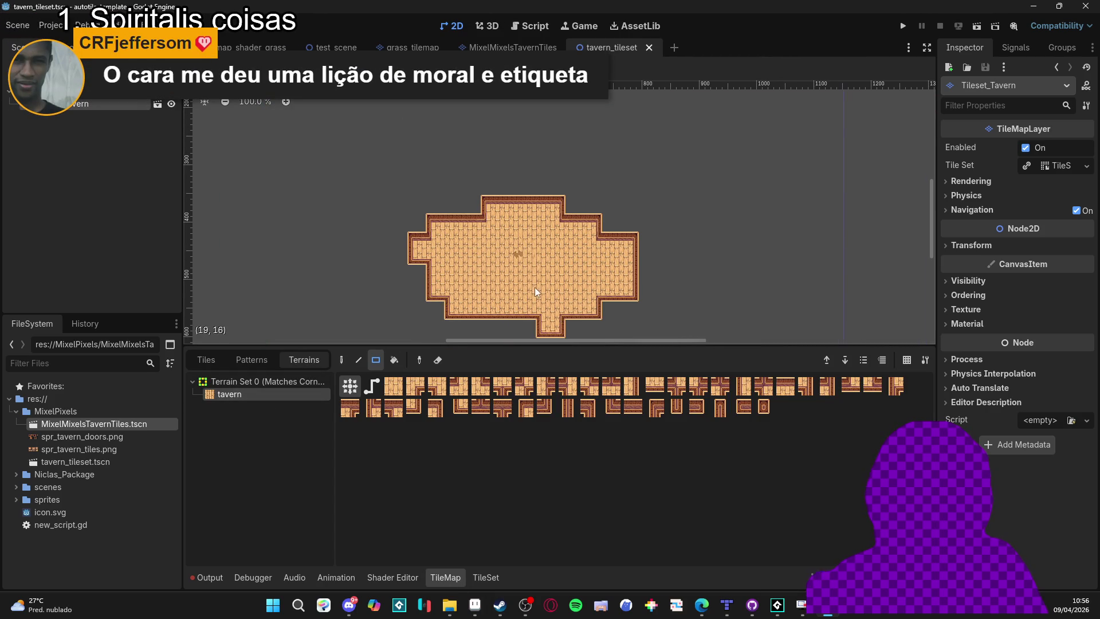
scroll(496, 196, "up", 4)
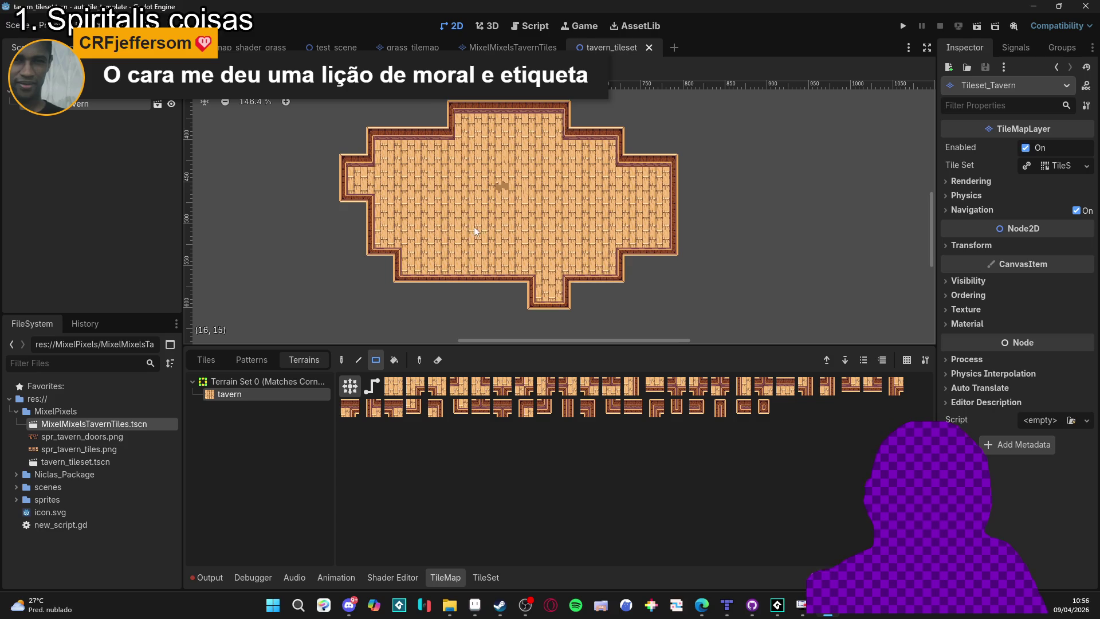
Add a TileMapLayer child under Tavern_Tileset and name it Doors_Tavern.
left_click(97, 97)
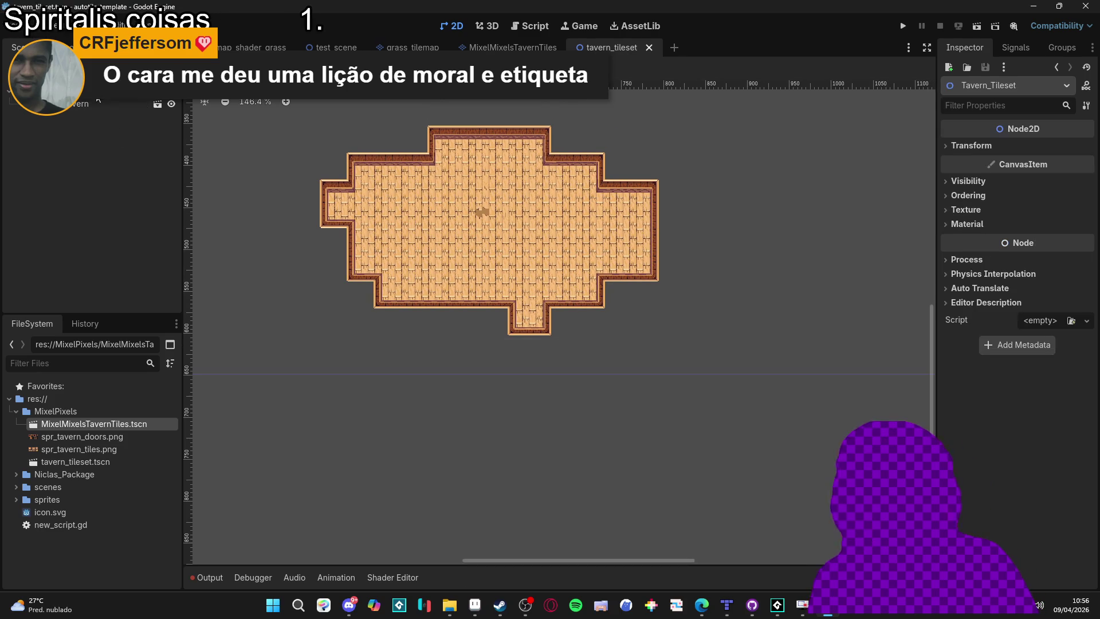
right_click(73, 91)
left_click(95, 99)
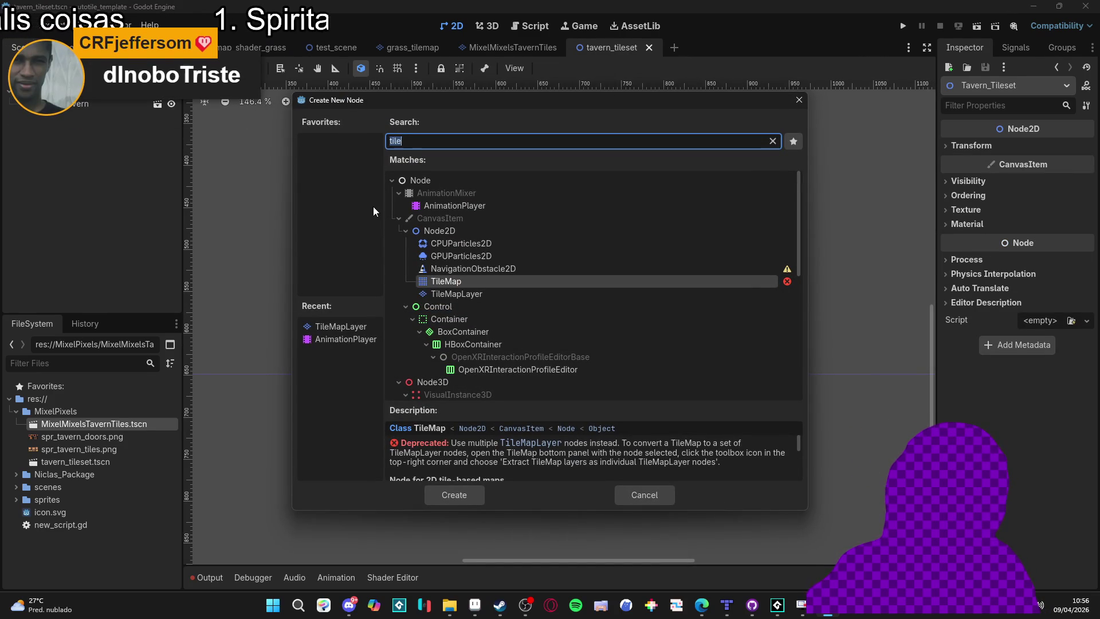
type("Doors")
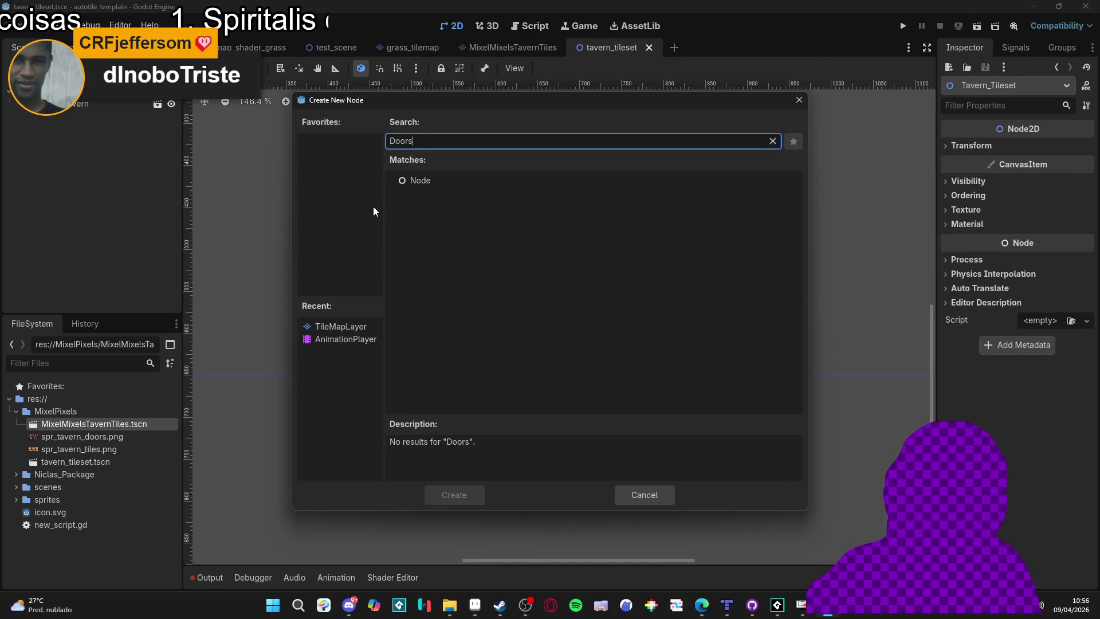
type("_Tavern")
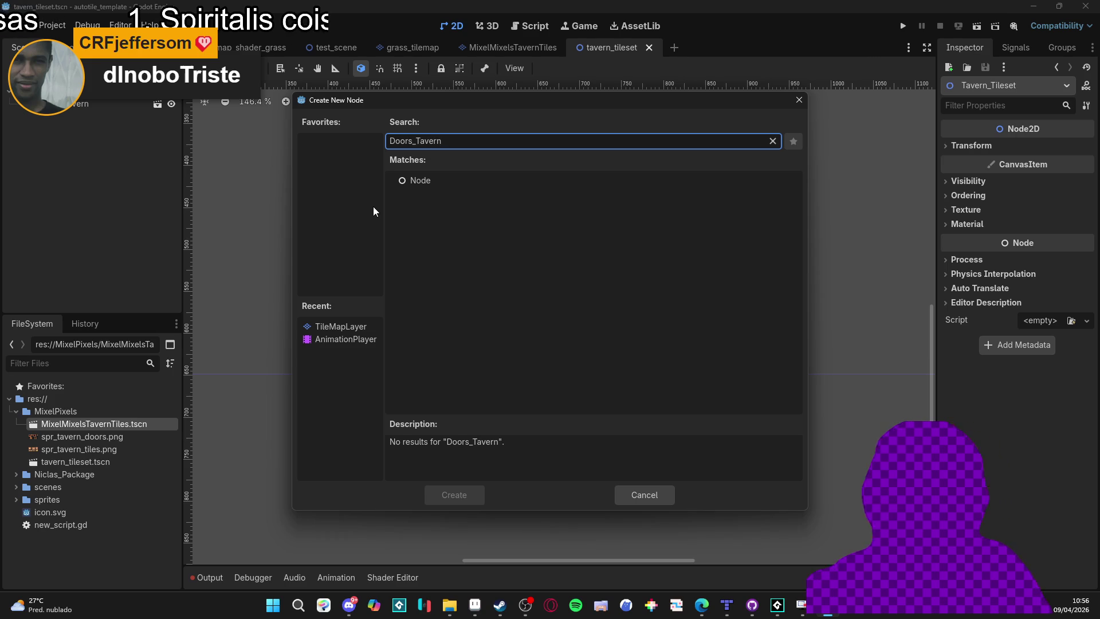
double_click(473, 140)
key("BackSpace")
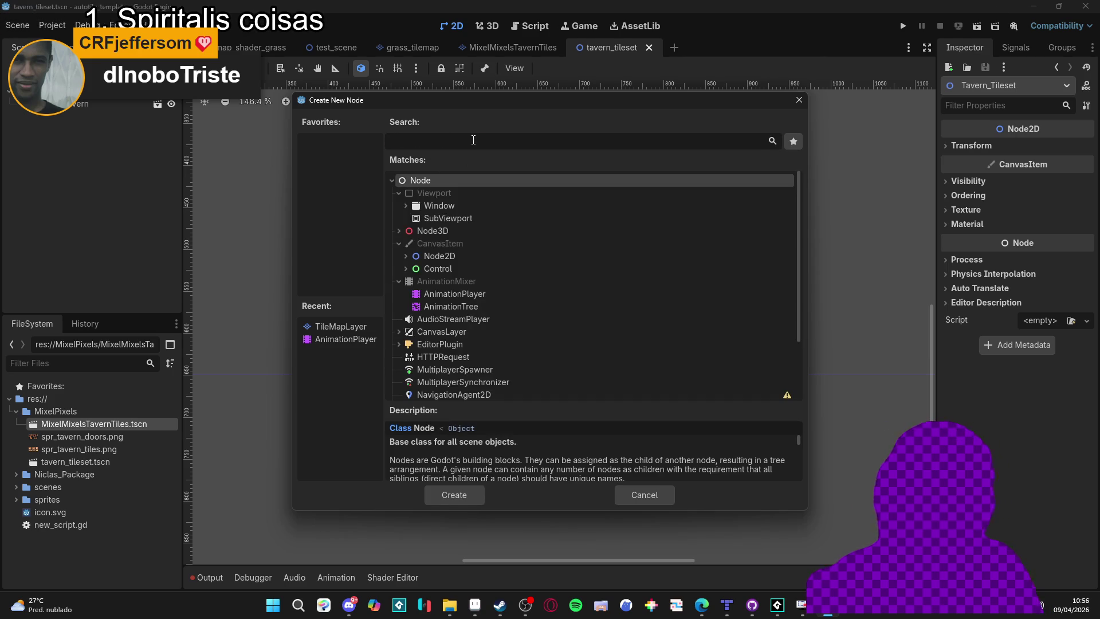
type("tile")
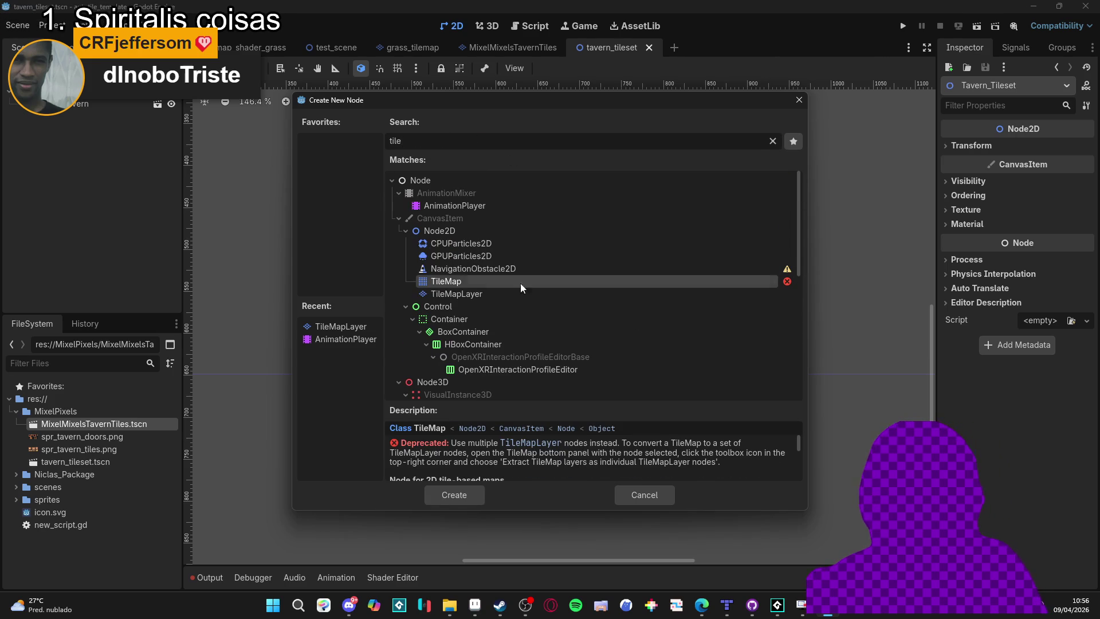
double_click(521, 293)
double_click(101, 117)
type("Doors_Tav")
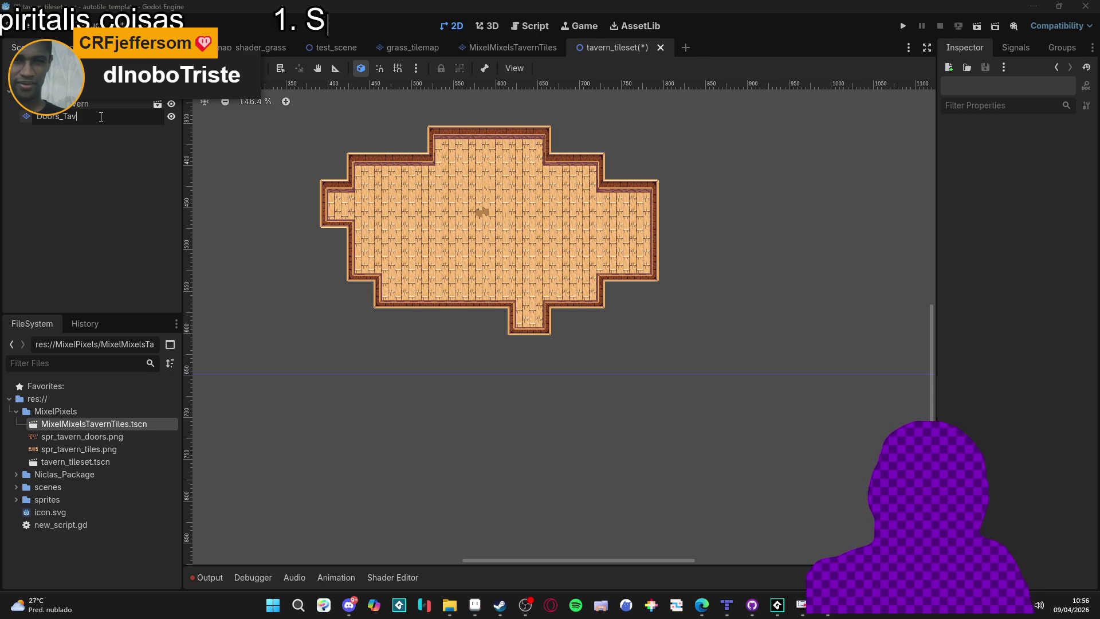
type("ern")
key("Return")
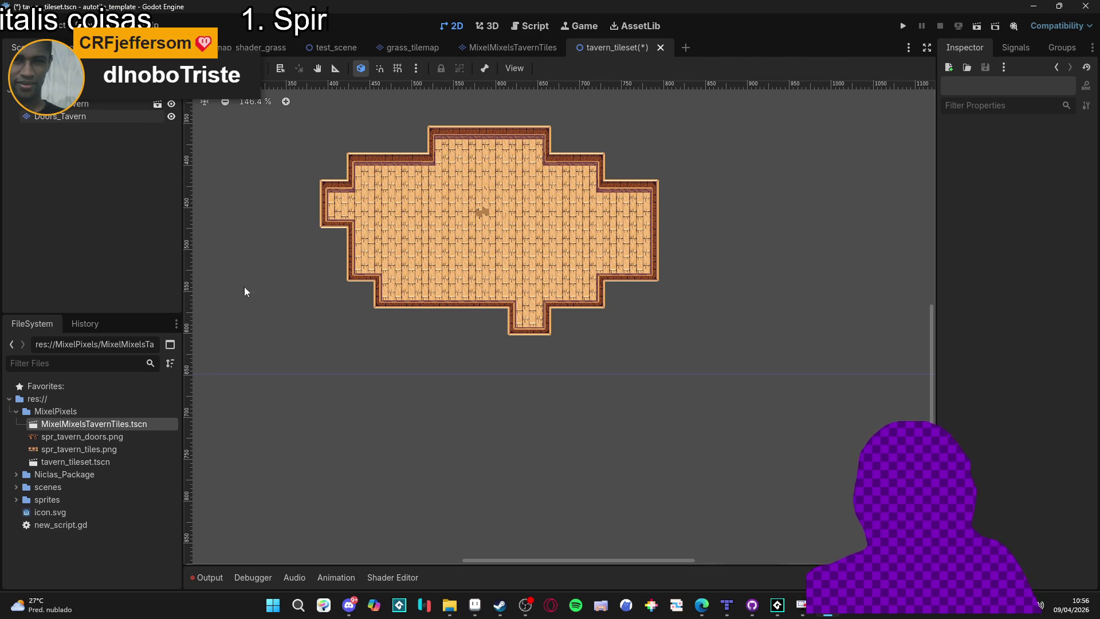
Assign Doors_Tavern a new TileSet with 16×16 square tiles.
left_click(137, 120)
left_click(1051, 160)
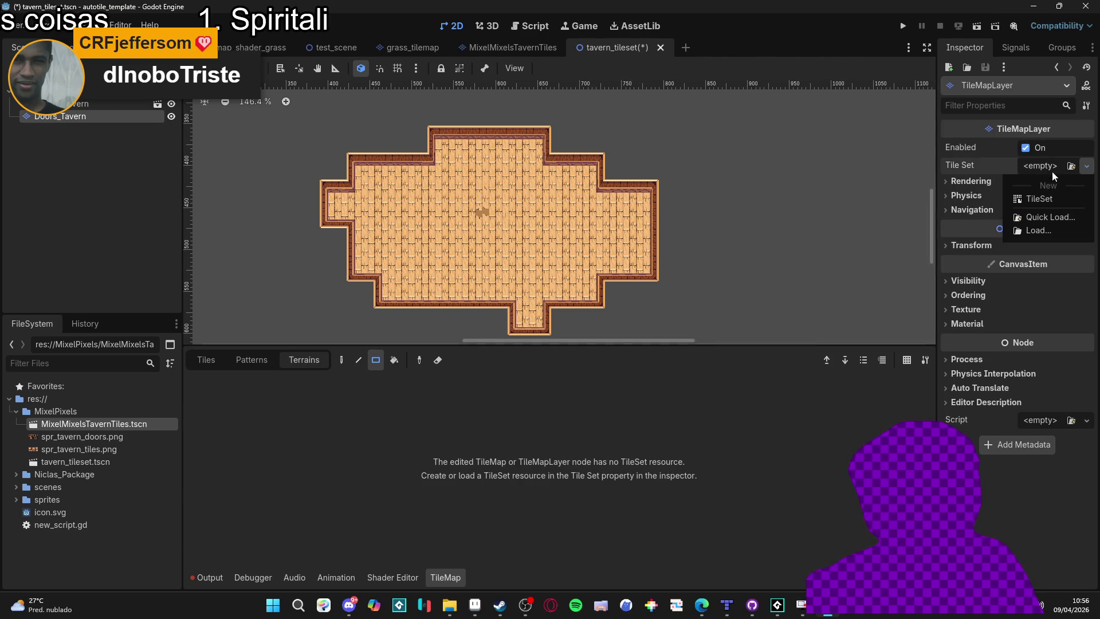
left_click(1053, 185)
left_click(1060, 171)
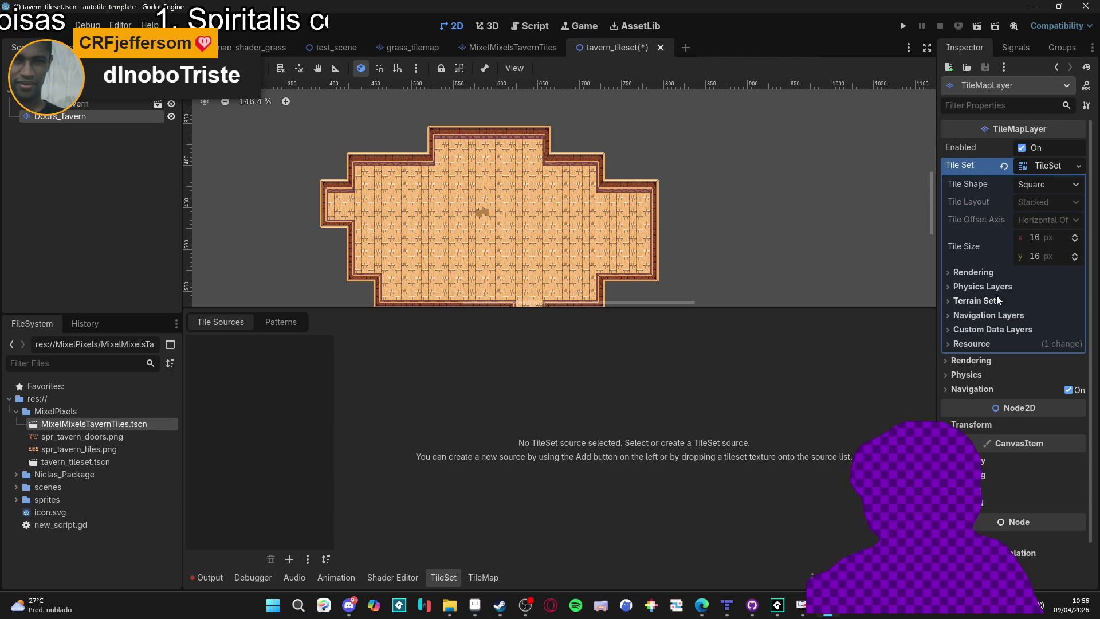
left_click(1019, 270)
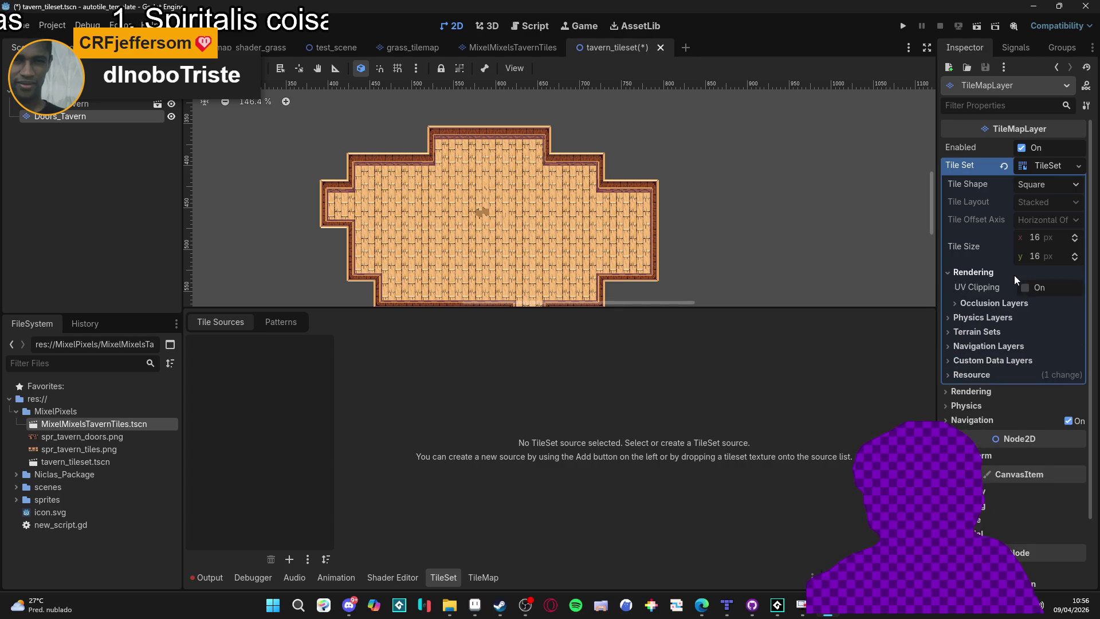
left_click(1013, 274)
Drop spr_tavern_doors.png into Tile Sources, accept auto-created tiles, and show the door tiles for painting.
left_click(482, 579)
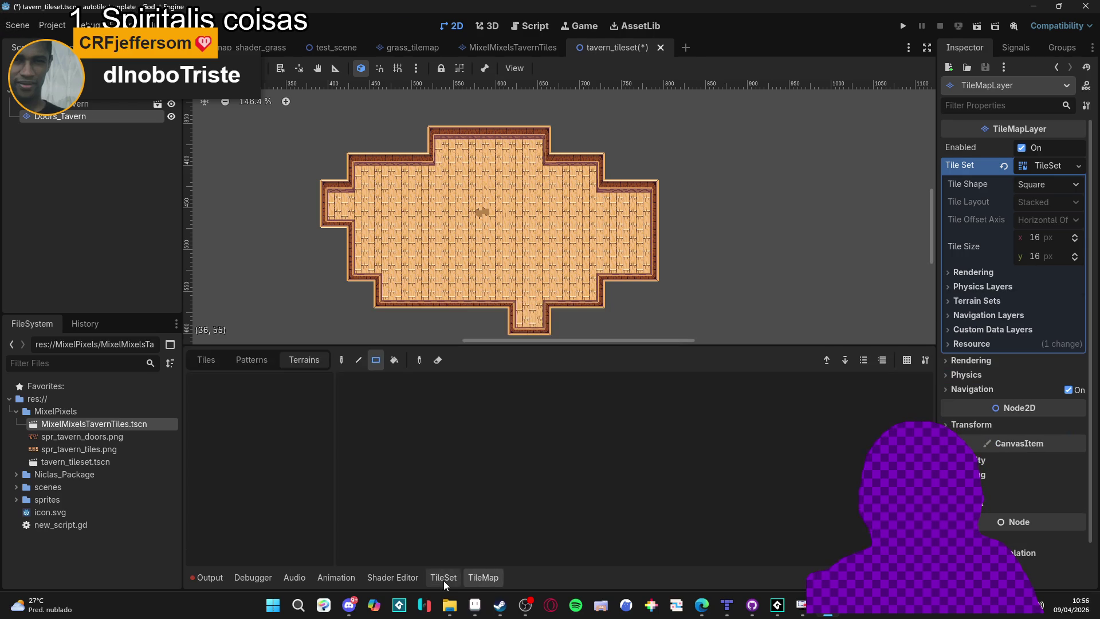
left_click(489, 580)
left_click(499, 579)
left_click(462, 580)
left_click(290, 560)
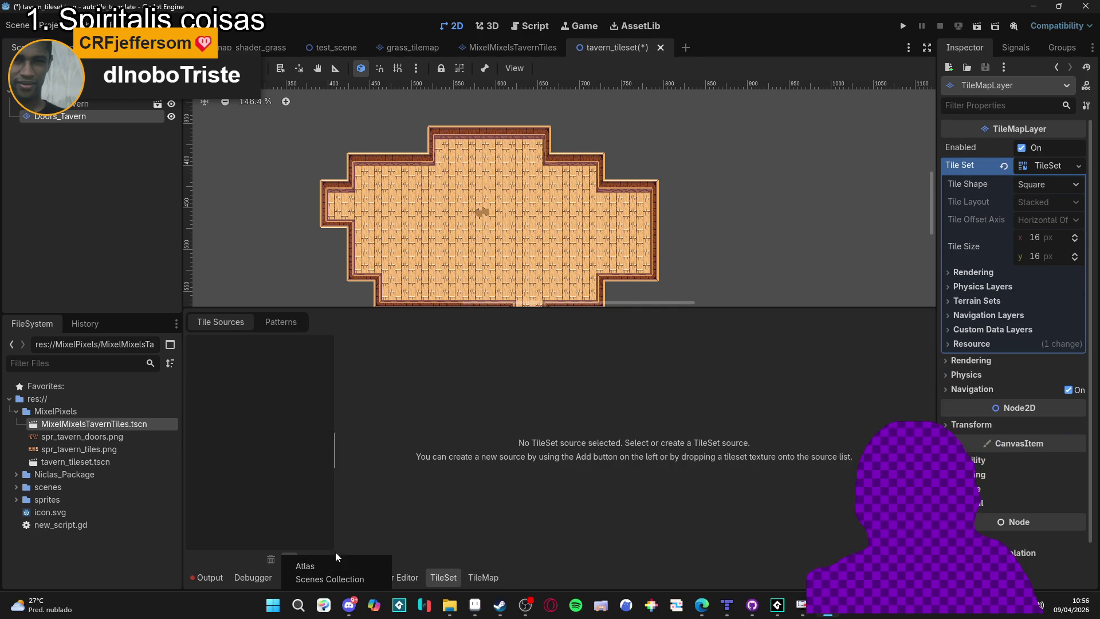
left_click(320, 563)
left_click(653, 496)
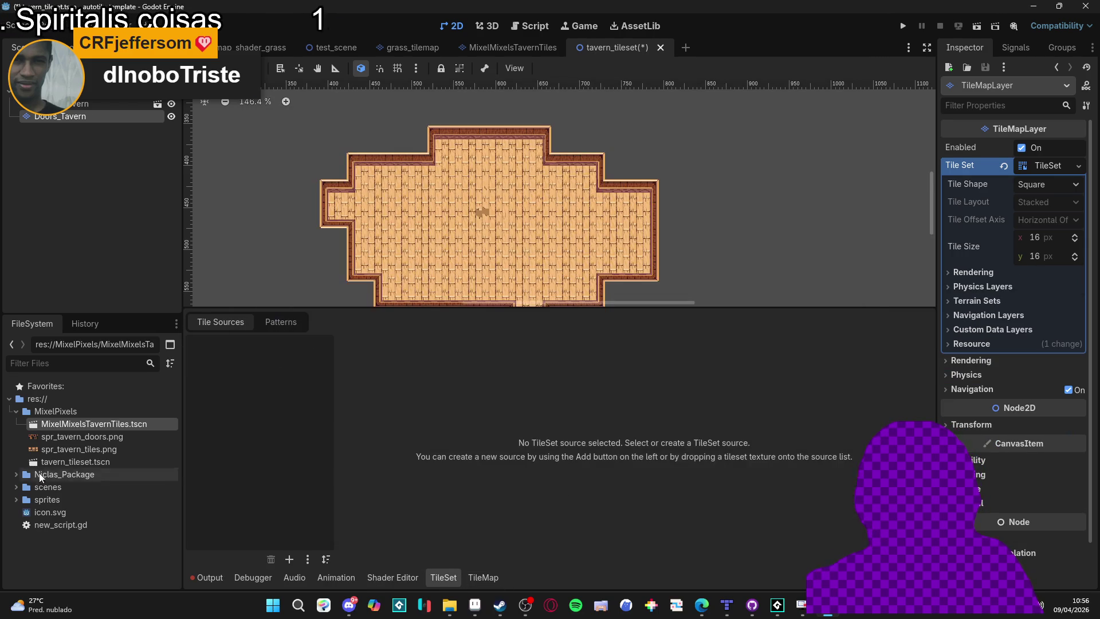
left_click(86, 449)
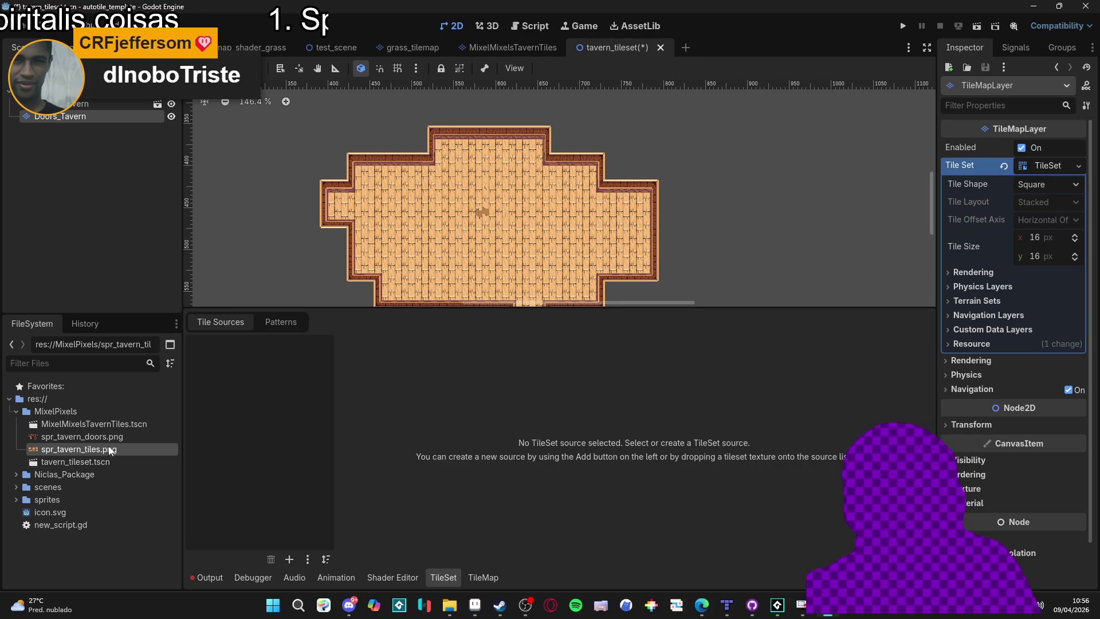
left_click_drag(83, 437, 298, 412)
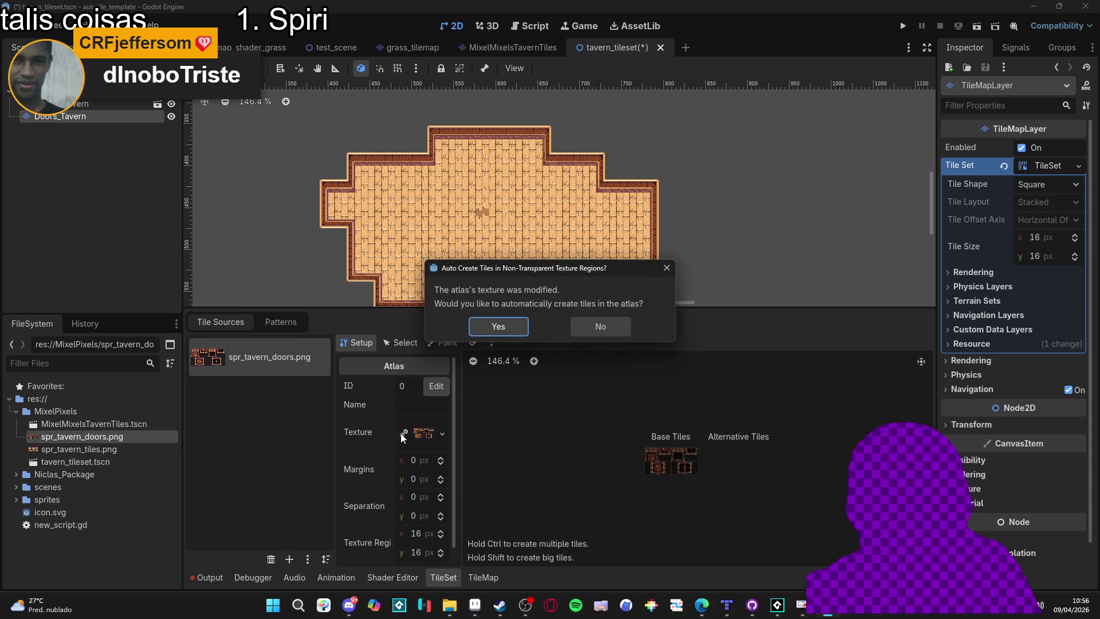
left_click(498, 328)
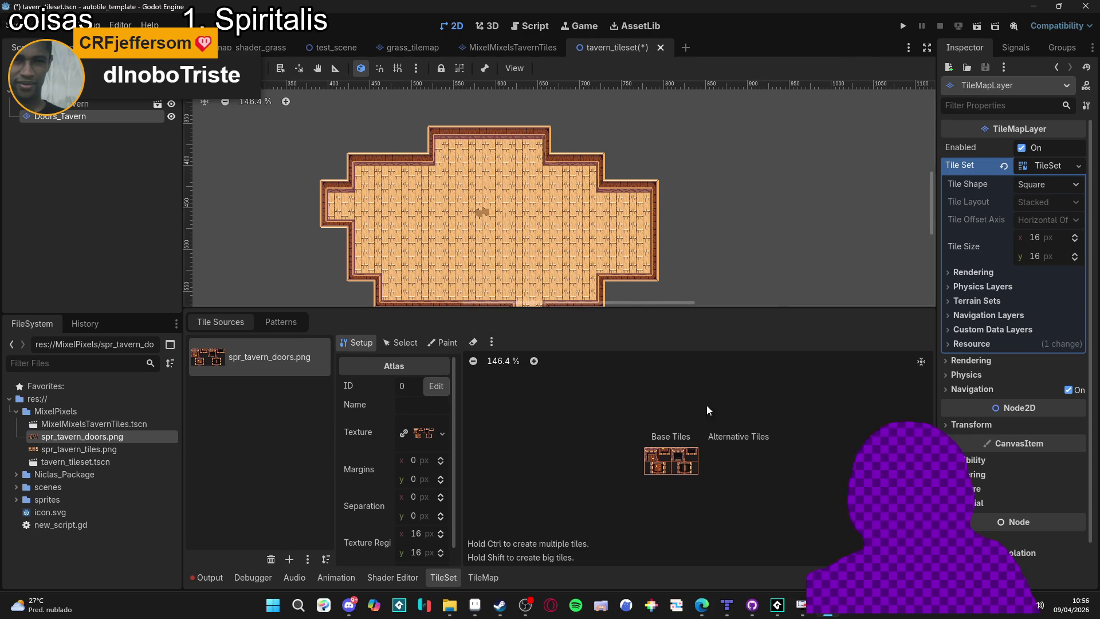
left_click(496, 579)
left_click(207, 360)
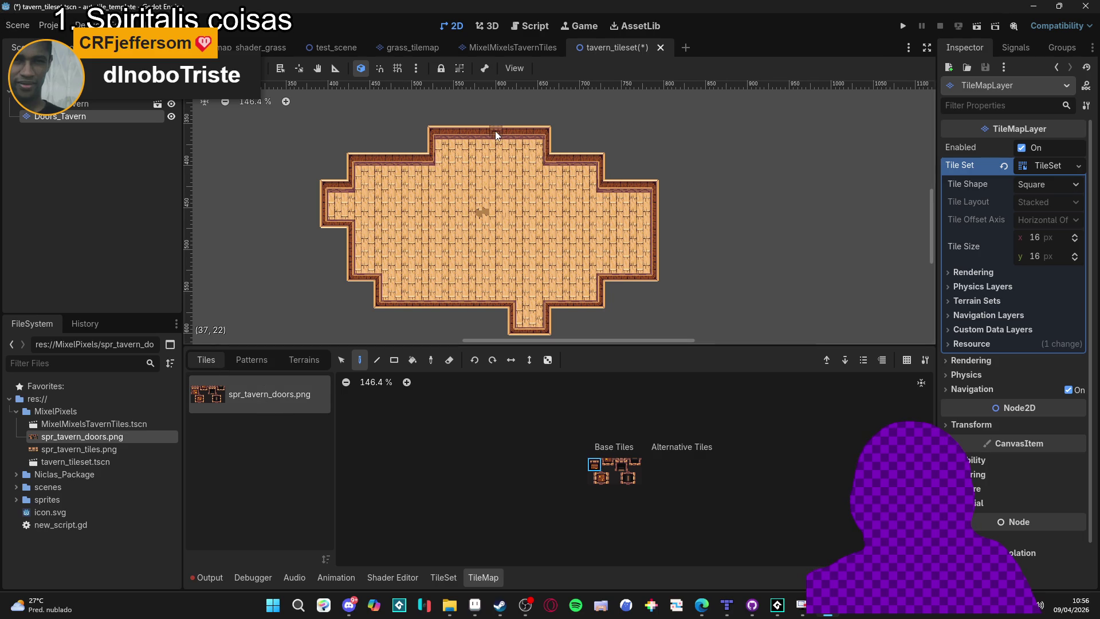
Revert the top double door to a single door, then pick the rightmost top door tile.
scroll(495, 135, "up", 5)
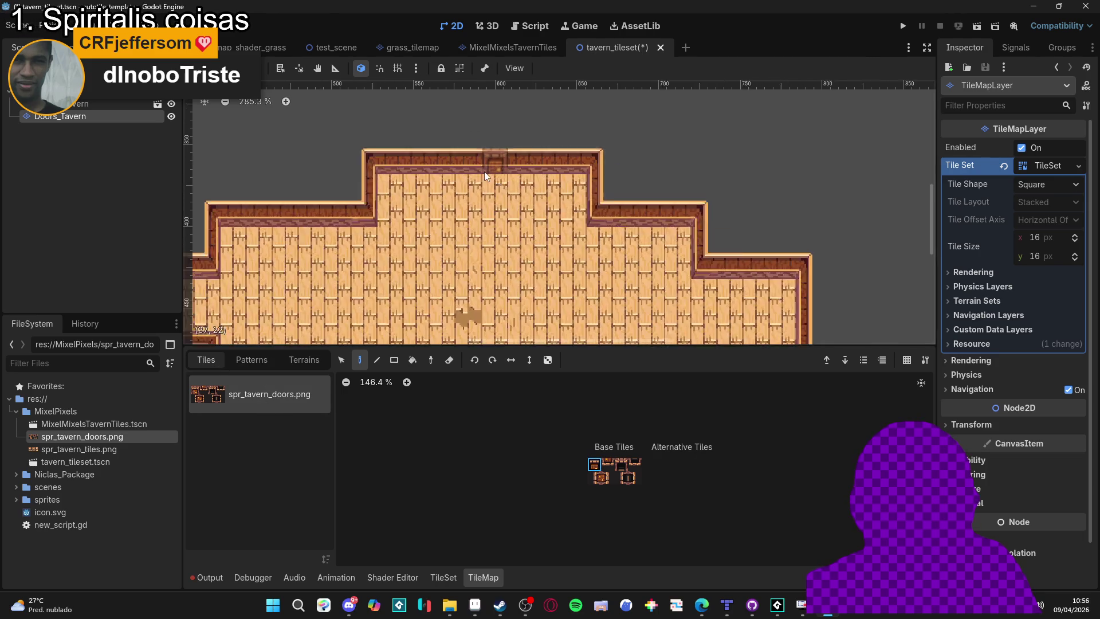
scroll(486, 175, "down", 5)
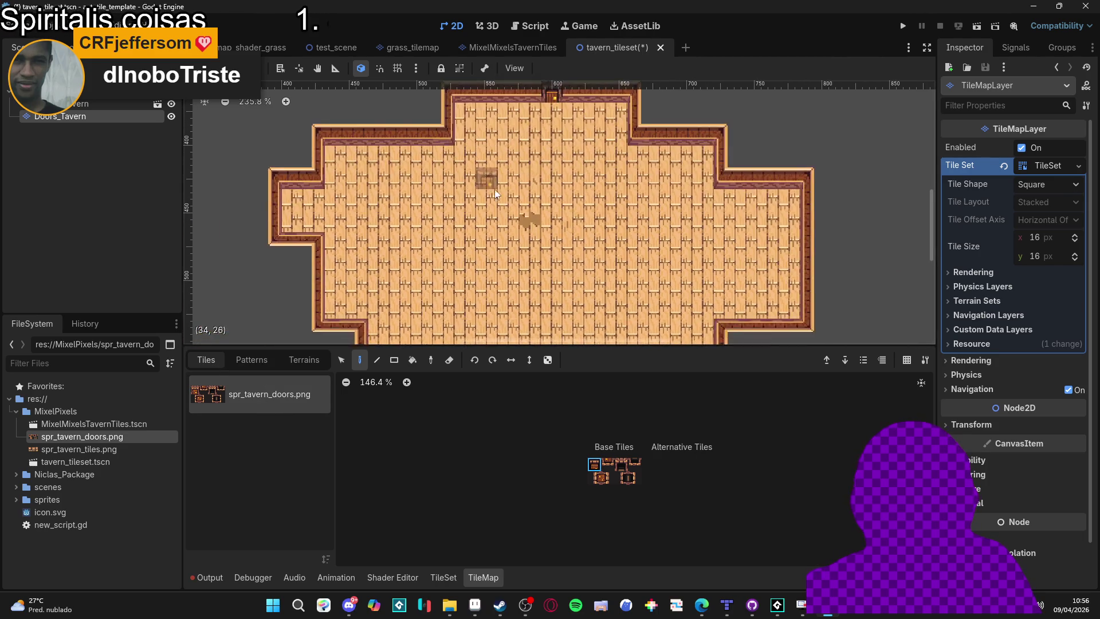
scroll(557, 157, "up", 4)
key("ctrl+z")
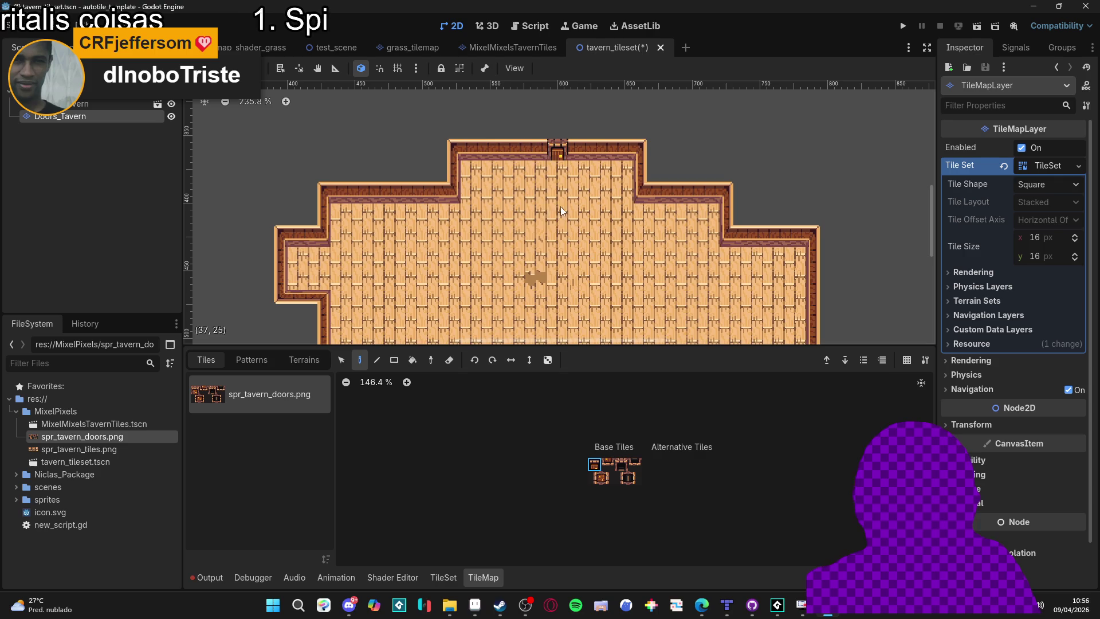
scroll(448, 314, "down", 4)
scroll(418, 289, "up", 3)
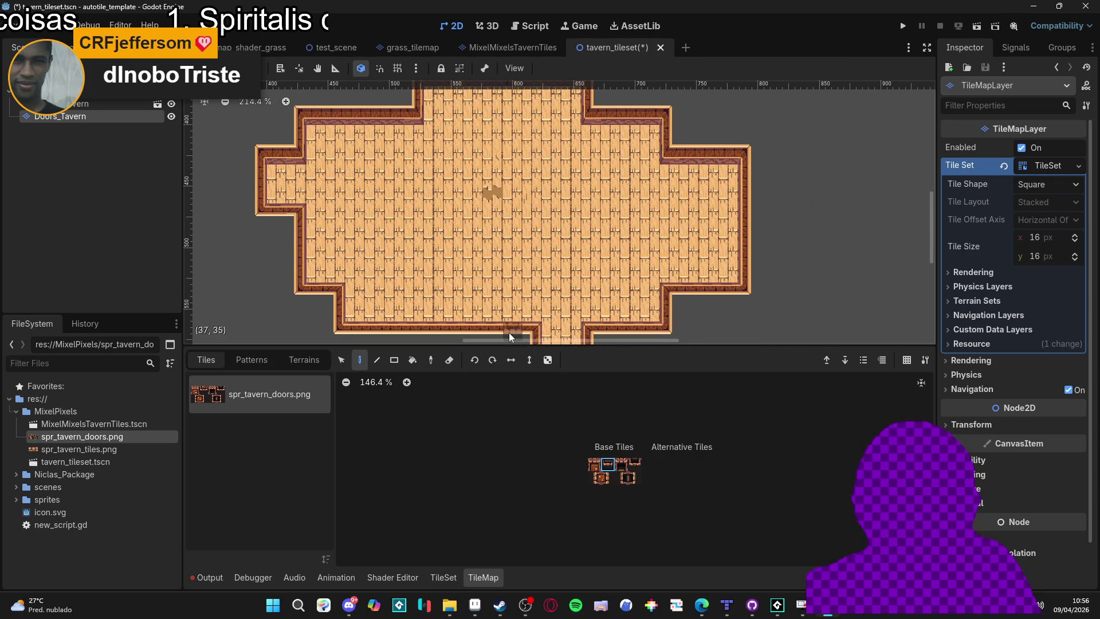
left_click_drag(414, 302, 391, 253)
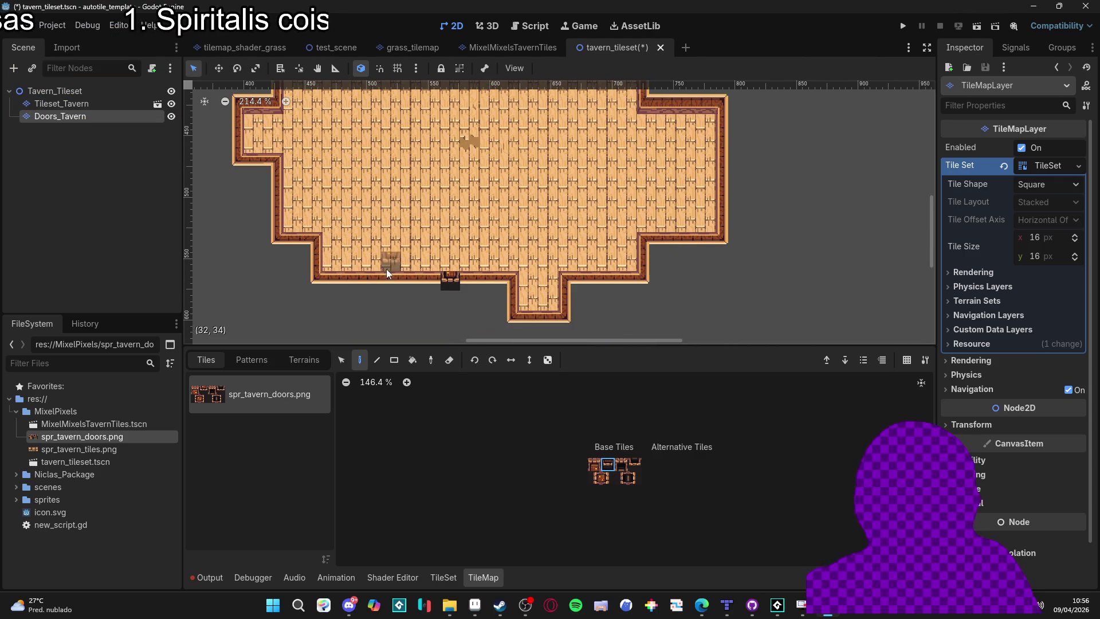
scroll(406, 267, "left", 2)
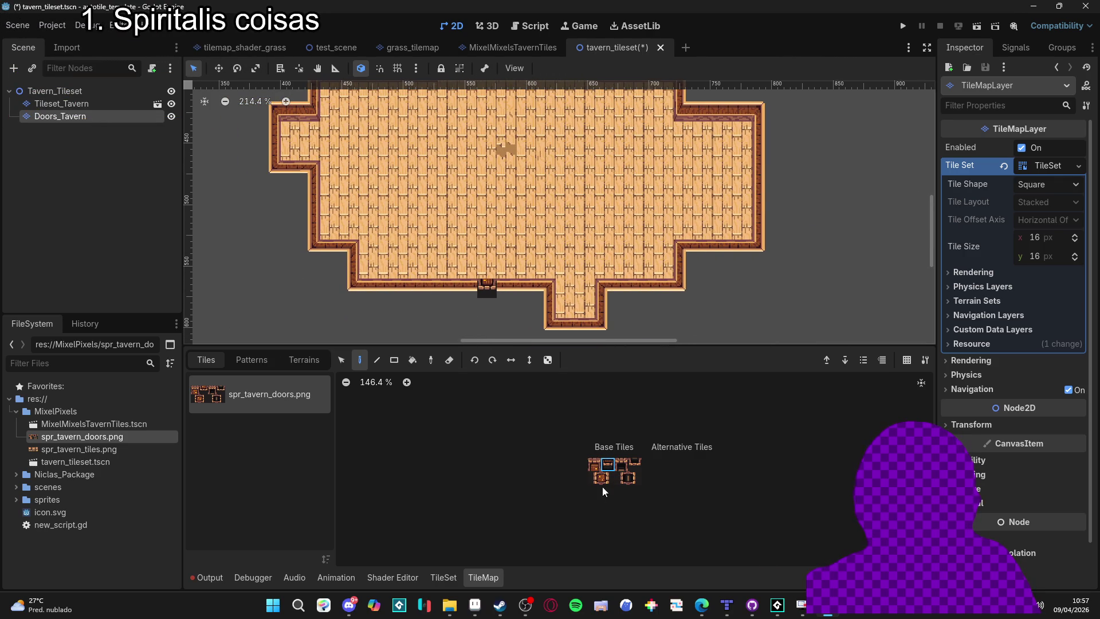
left_click(638, 470)
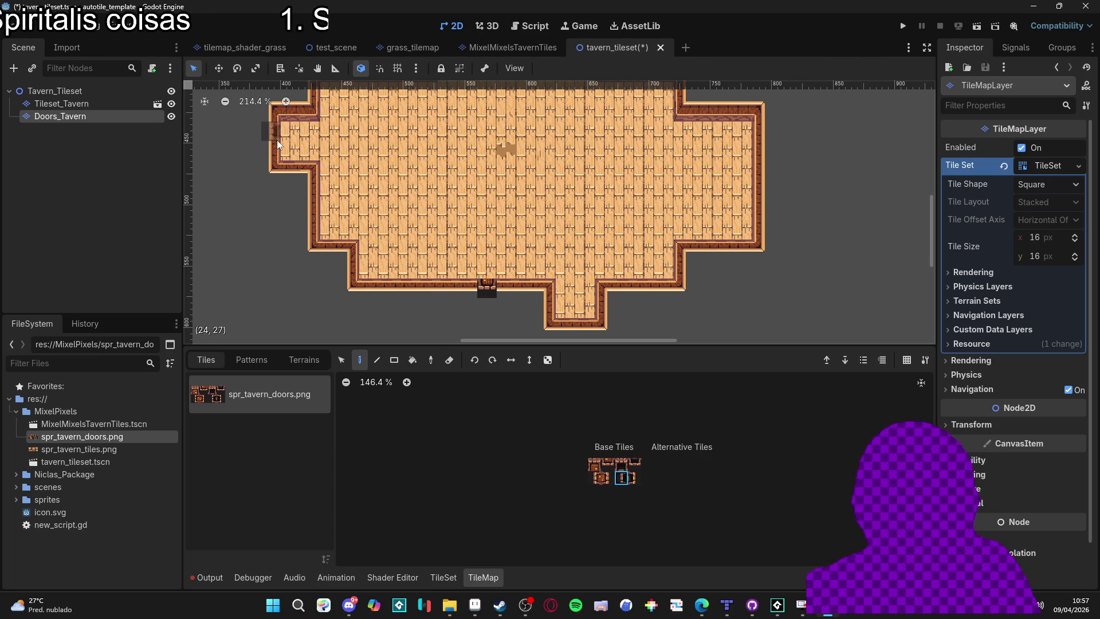
scroll(277, 232, "up", 5)
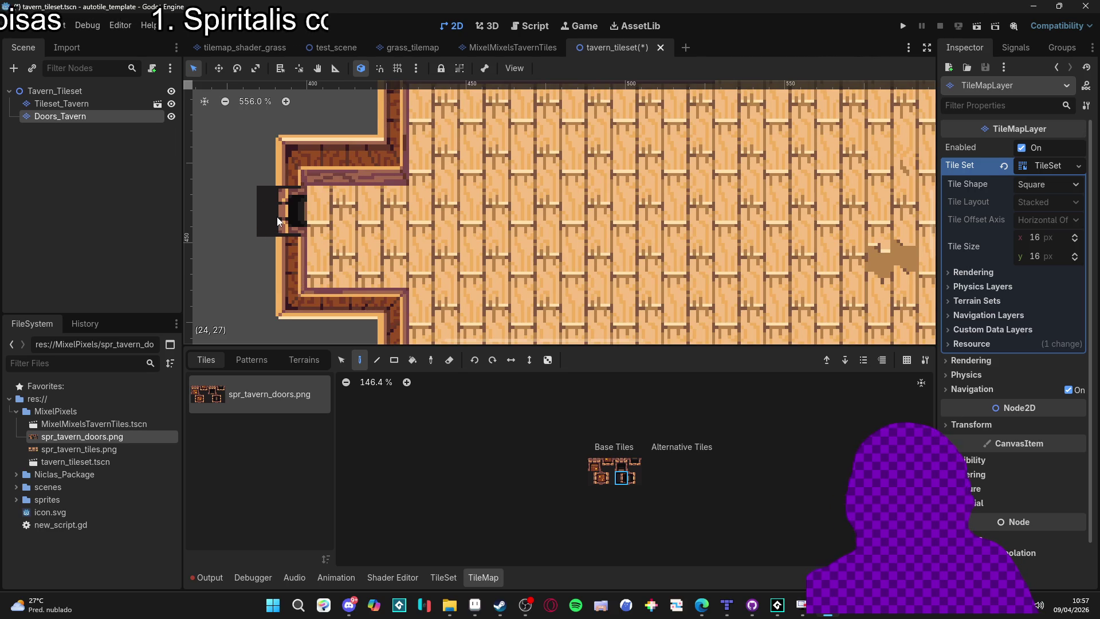
Paint a door tile and door-frame tile into the right-wall opening, then return to Aseprite.
left_click(633, 480)
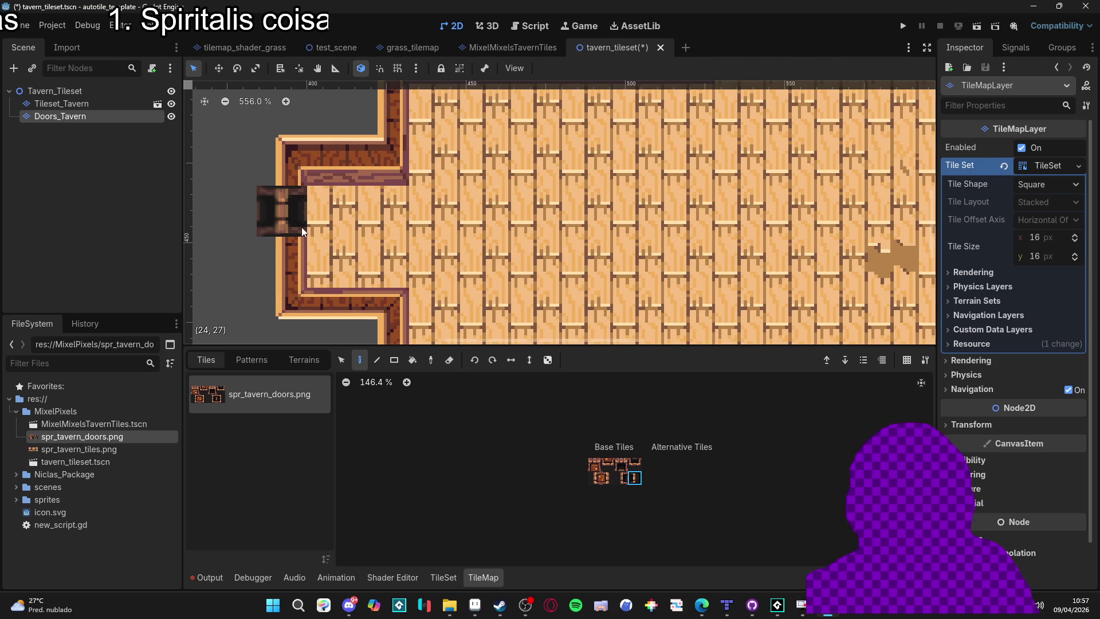
mouse_move(554, 254)
left_mouse_down()
mouse_move(246, 289)
mouse_move(666, 258)
left_mouse_up()
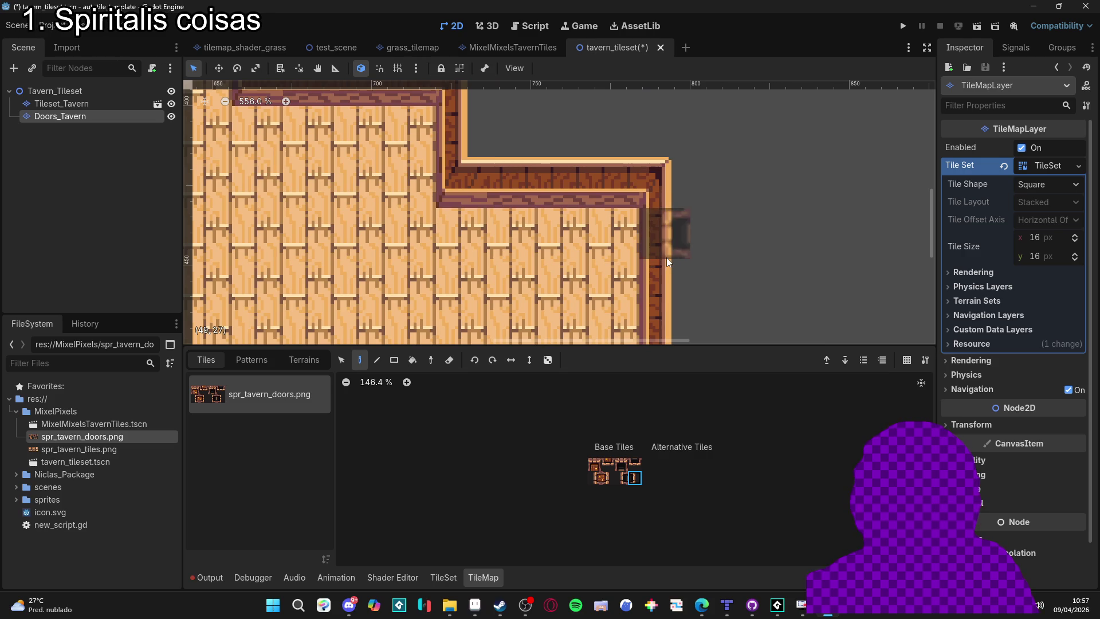
left_click(666, 258)
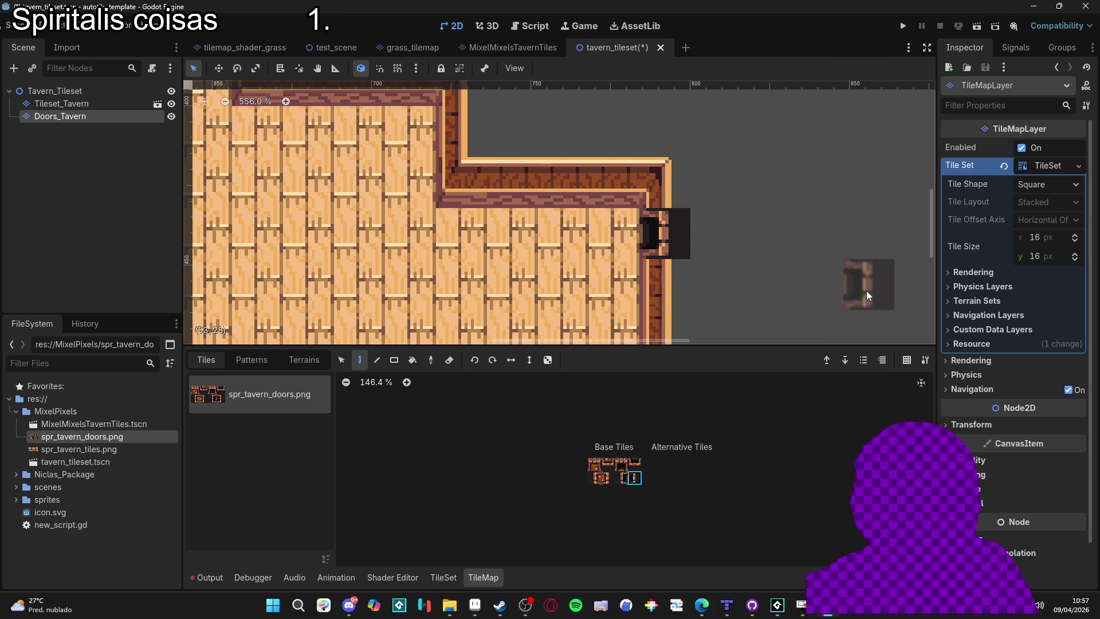
scroll(868, 295, "right", 2)
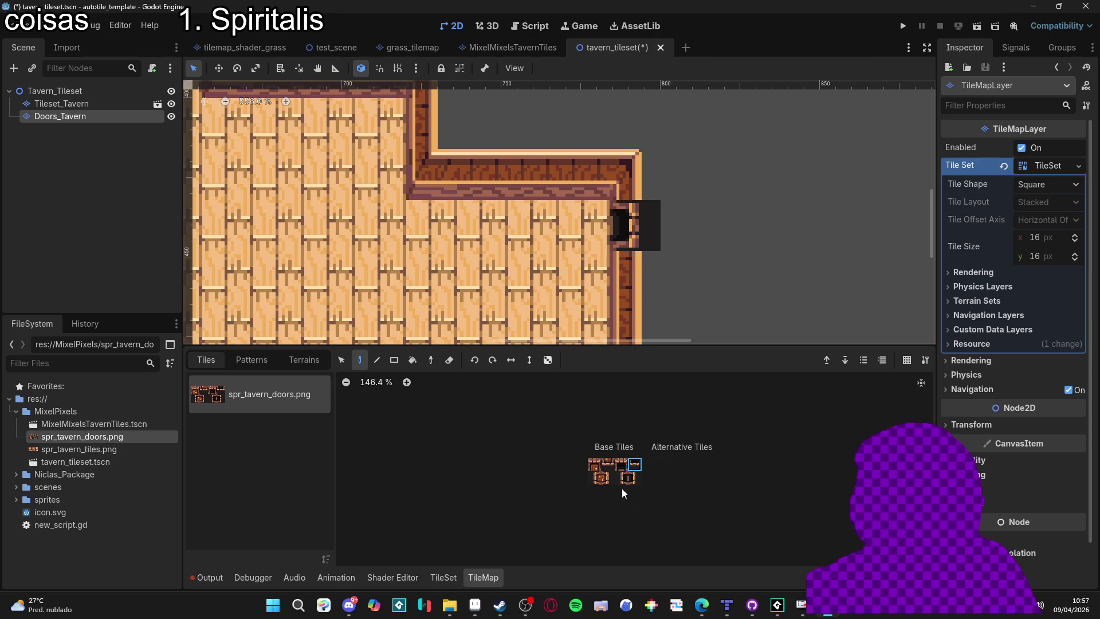
left_click(633, 227)
left_click(594, 477)
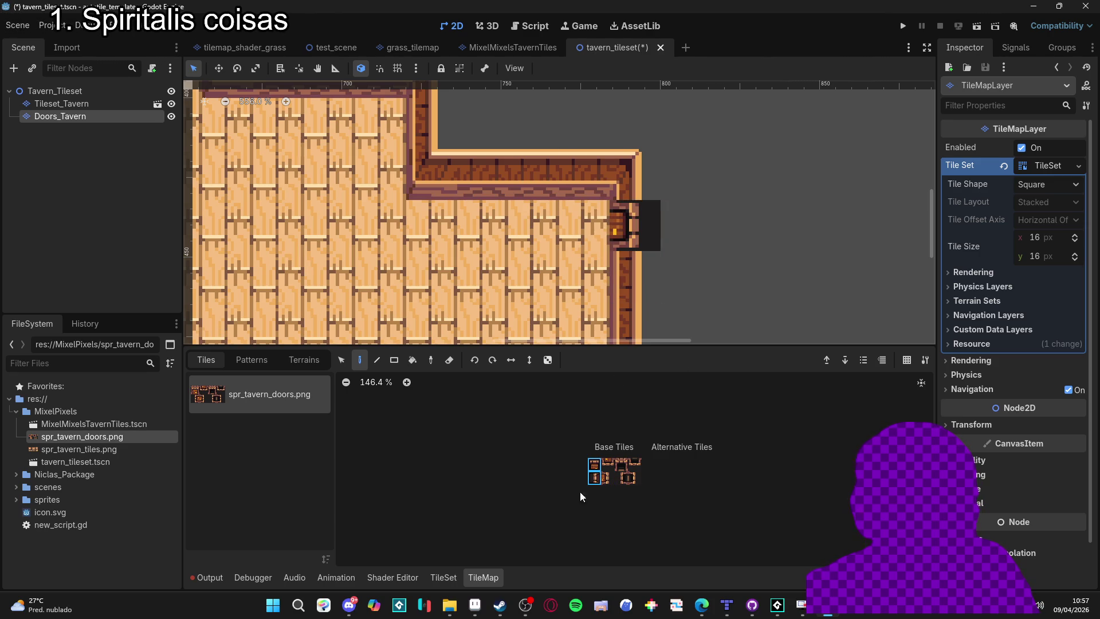
left_click(594, 481)
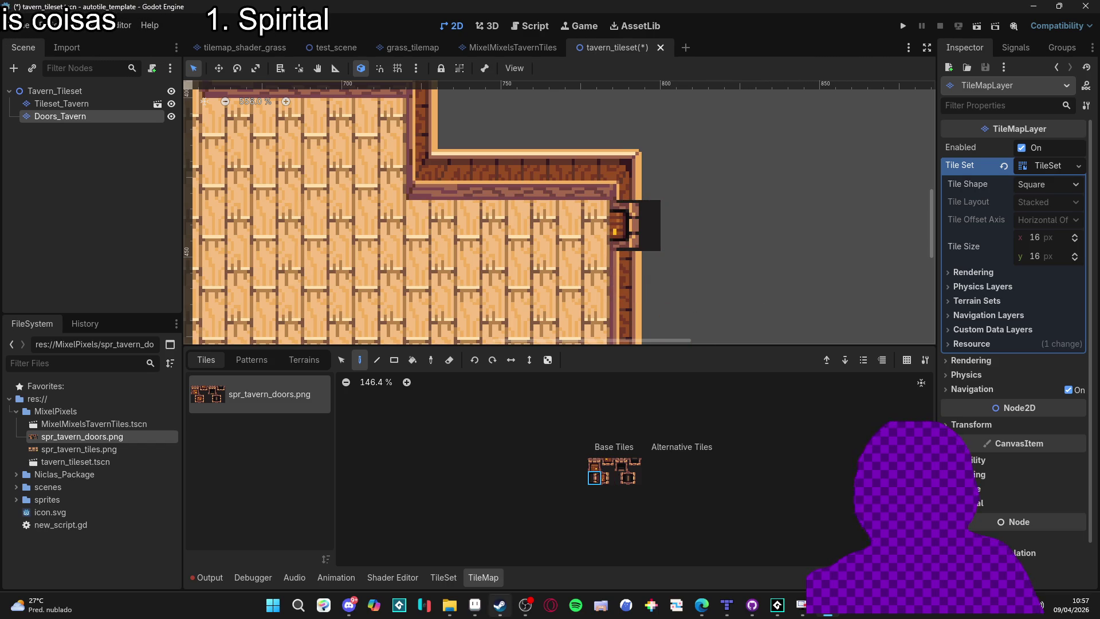
left_click(475, 605)
Switch through the open sprites to the mixelpixels map document.
left_click(504, 34)
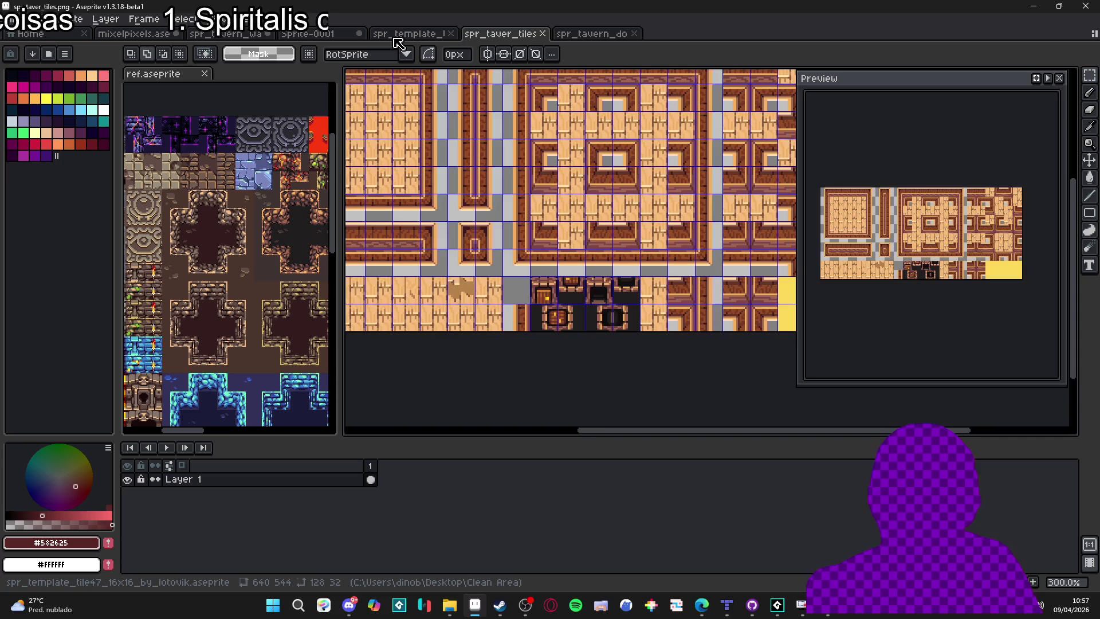
left_click(404, 34)
left_click(309, 34)
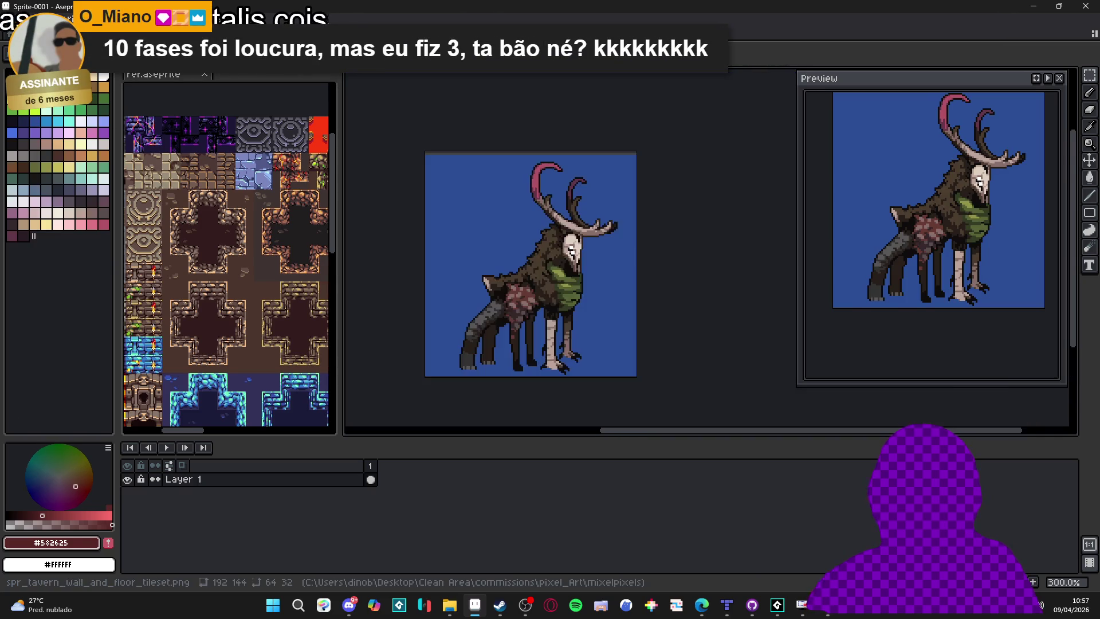
left_click(226, 34)
left_click_drag(591, 204, 541, 243)
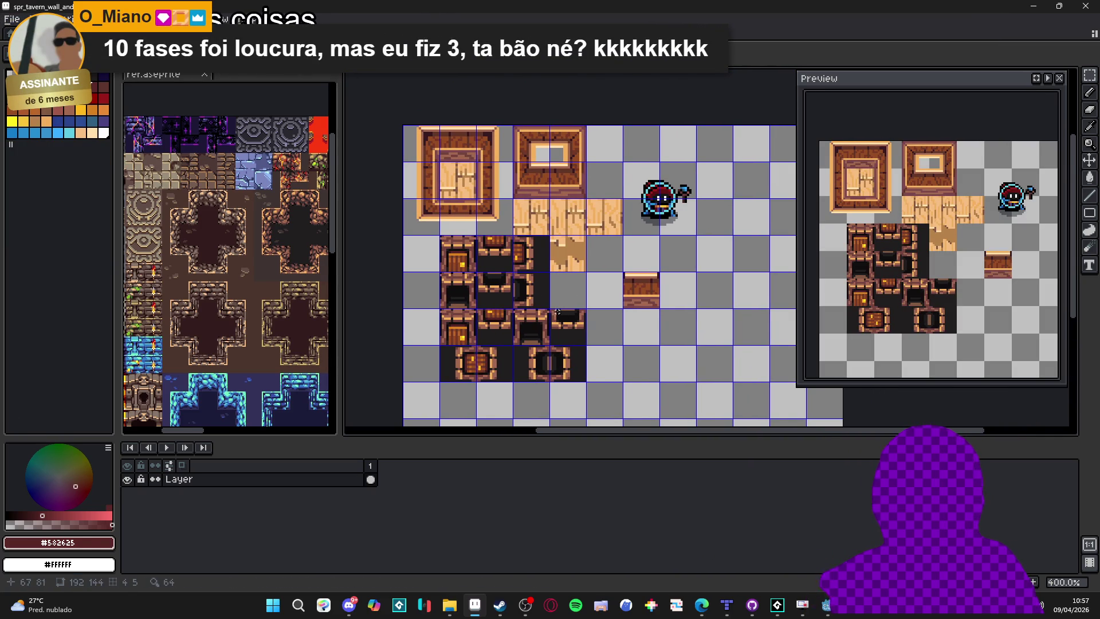
key("ctrl+Tab")
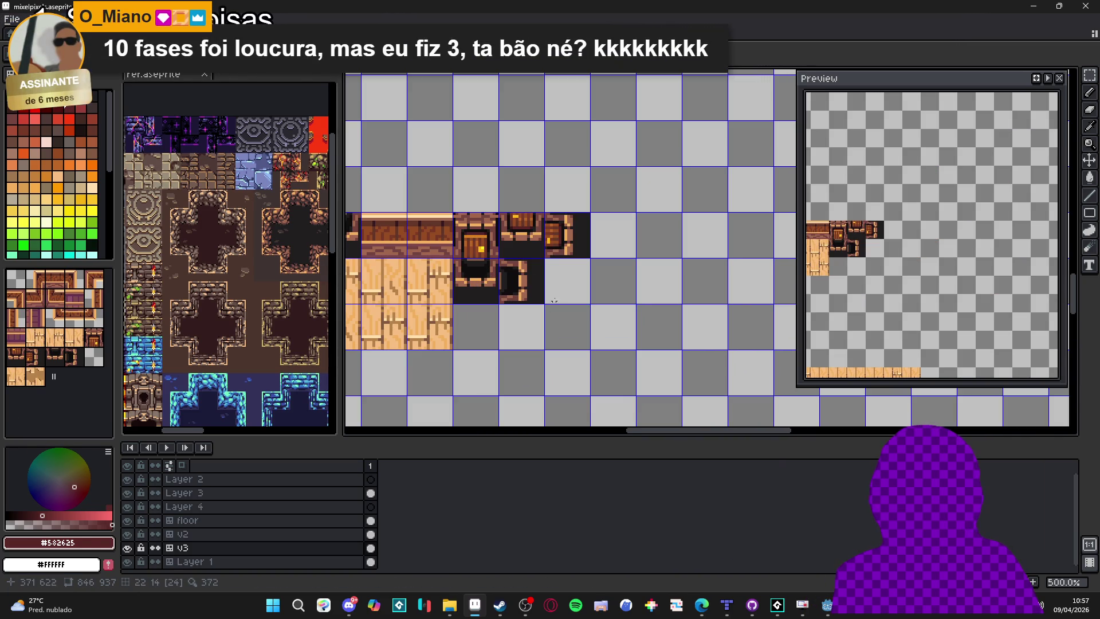
left_click_drag(571, 227, 649, 239)
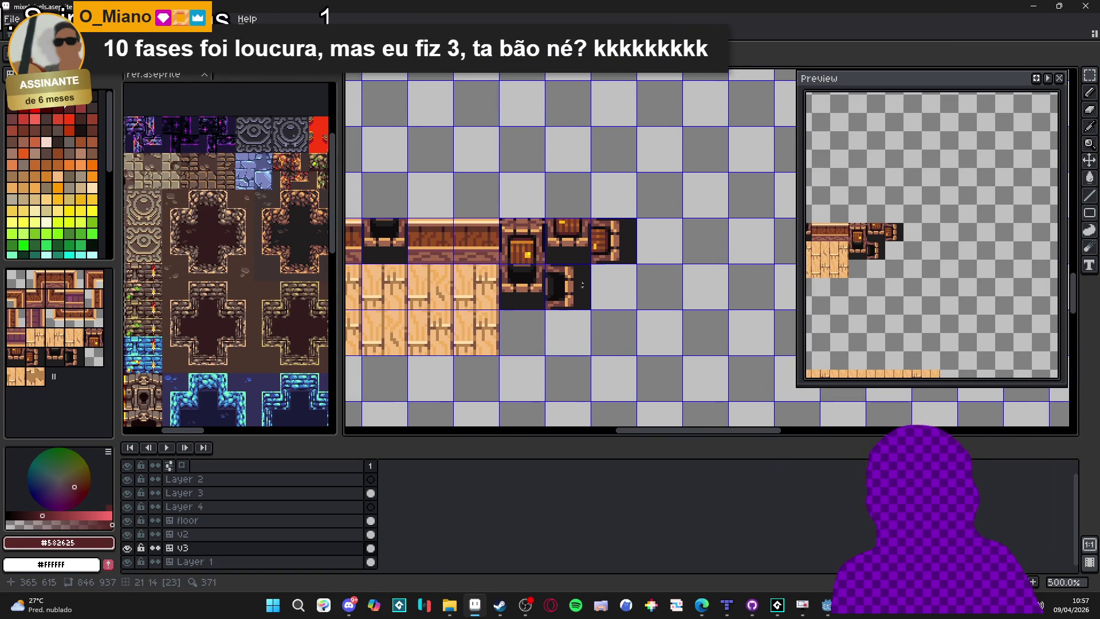
left_click_drag(582, 285, 656, 282)
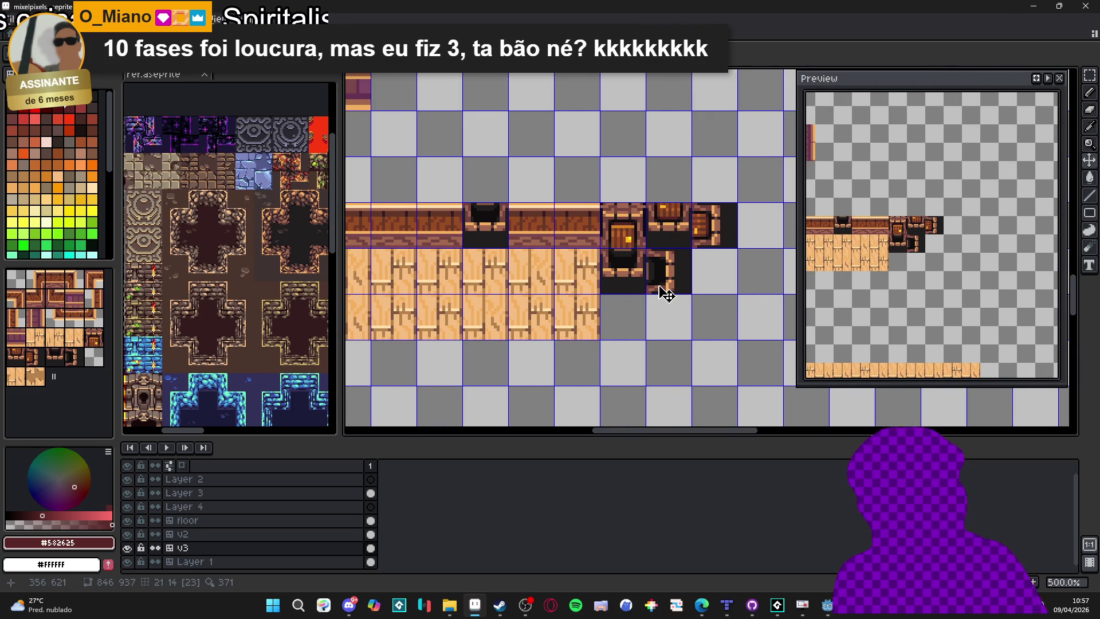
Marquee-select the stray dark door tile and move it beside the upper room.
key("m")
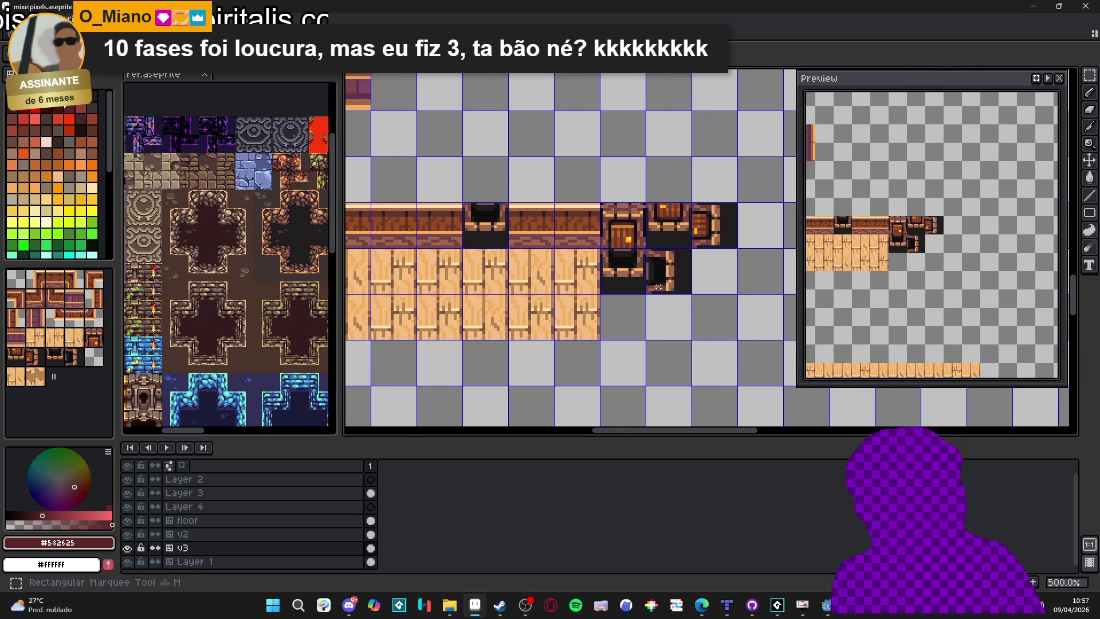
left_click_drag(658, 284, 666, 295)
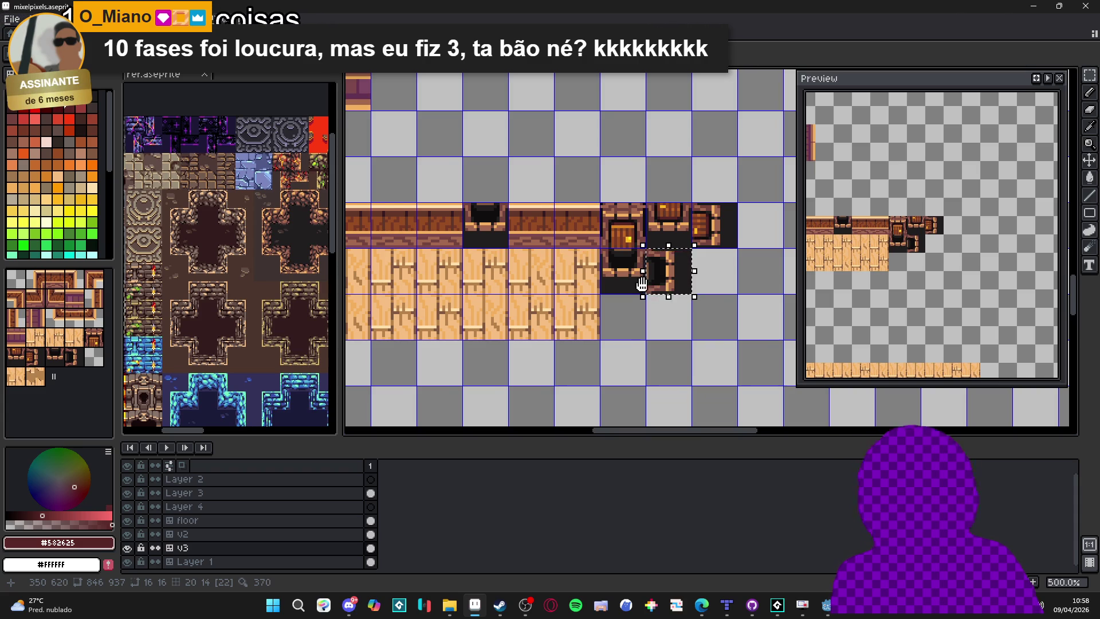
scroll(641, 284, "down", 3)
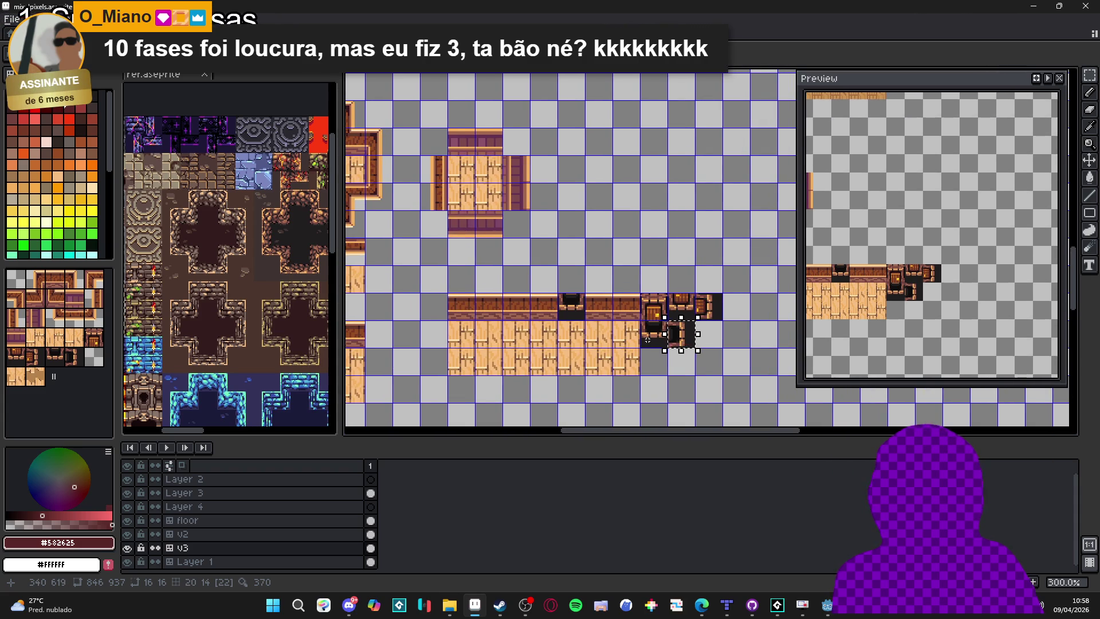
mouse_move(675, 341)
left_mouse_down()
mouse_move(593, 286)
mouse_move(509, 197)
mouse_move(449, 157)
mouse_move(394, 157)
left_mouse_up()
key("ctrl+d")
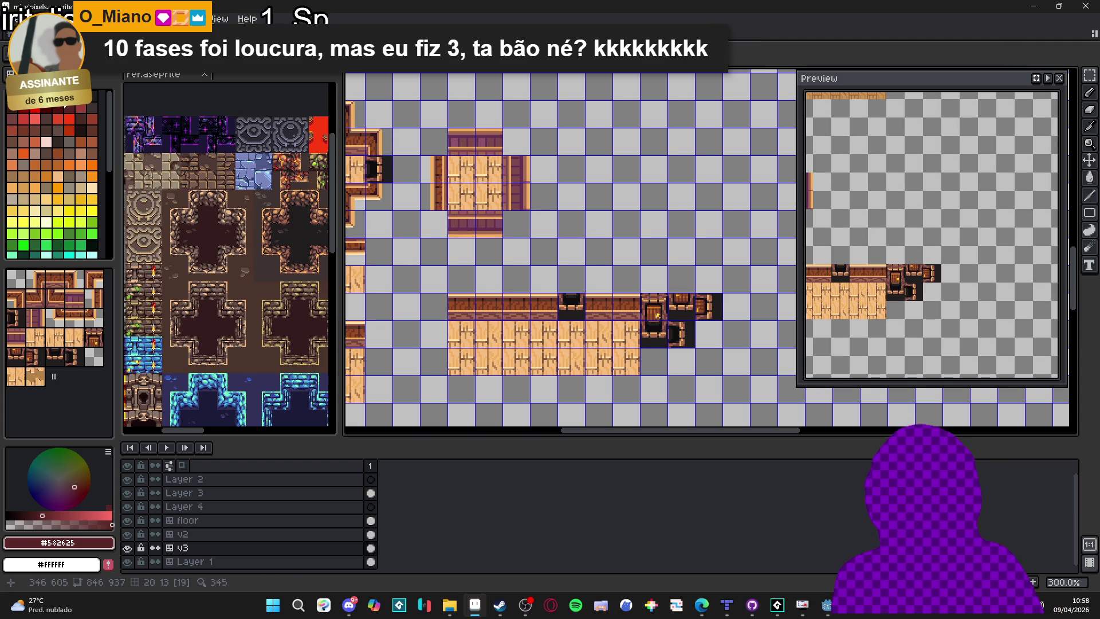
Delete the extra dark tile below the door row and select another dark door tile.
mouse_move(498, 274)
left_mouse_down()
mouse_move(572, 283)
mouse_move(518, 205)
mouse_move(493, 199)
left_mouse_up()
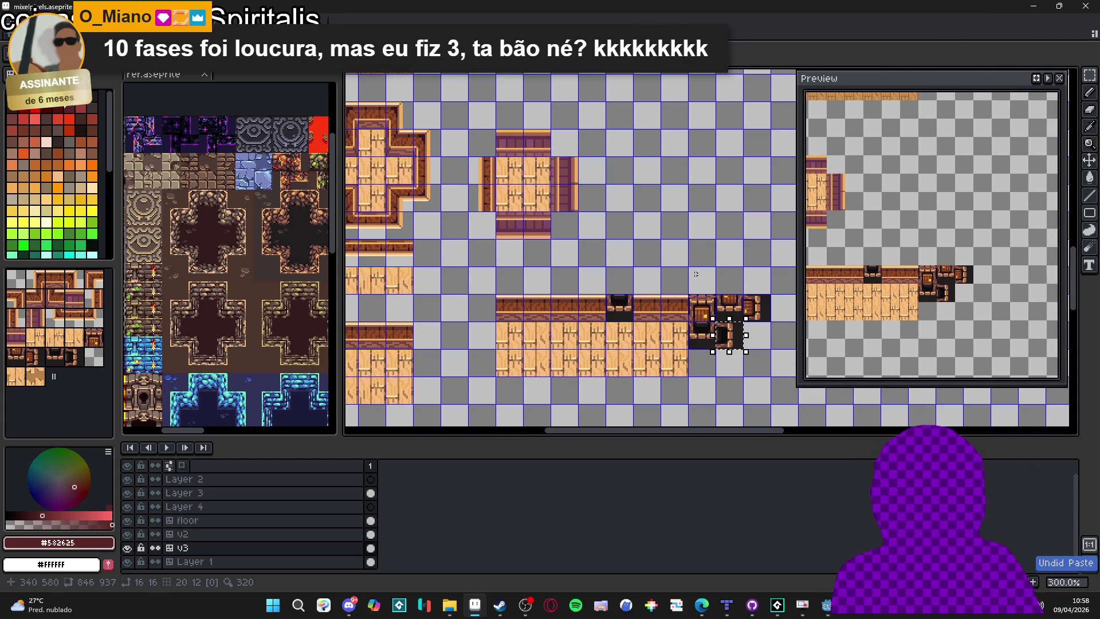
mouse_move(715, 324)
left_mouse_down()
mouse_move(745, 349)
mouse_move(757, 225)
left_mouse_up()
key("Delete")
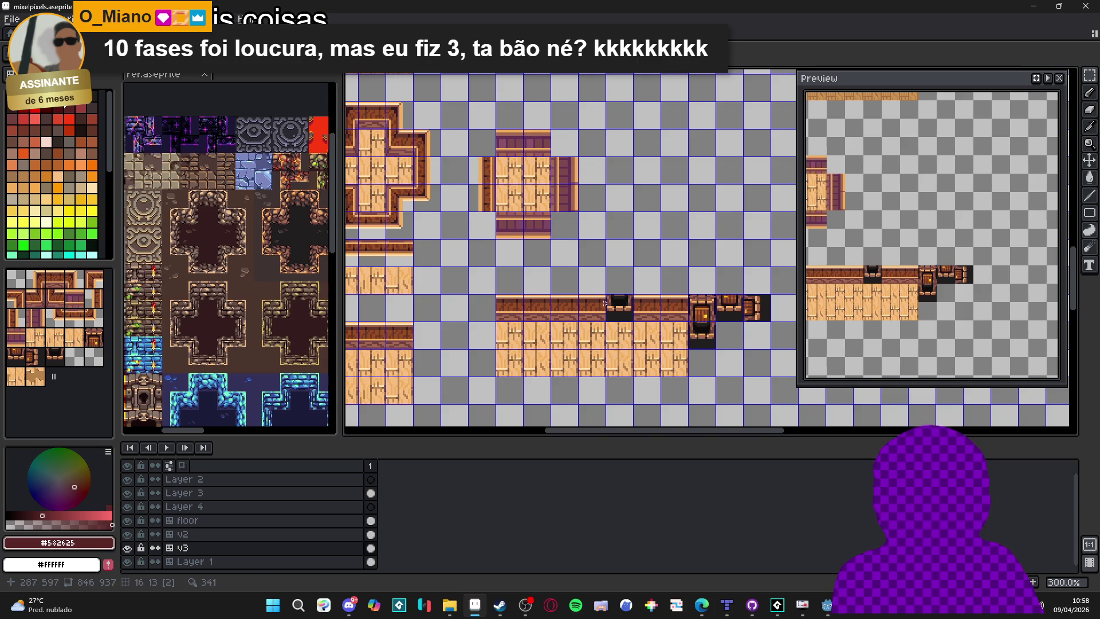
scroll(605, 302, "up", 1)
left_click_drag(620, 310, 624, 315)
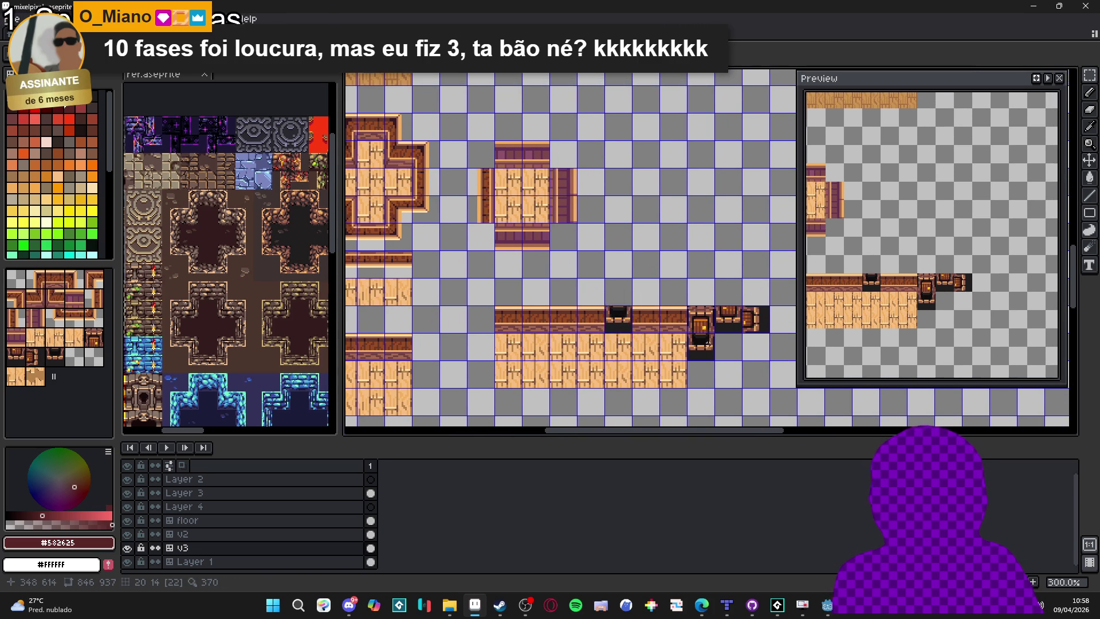
scroll(634, 304, "down", 3)
scroll(634, 304, "up", 2)
Copy the 64×32 block of door tiles from spr_taver_tiles.png.
scroll(576, 333, "down", 1)
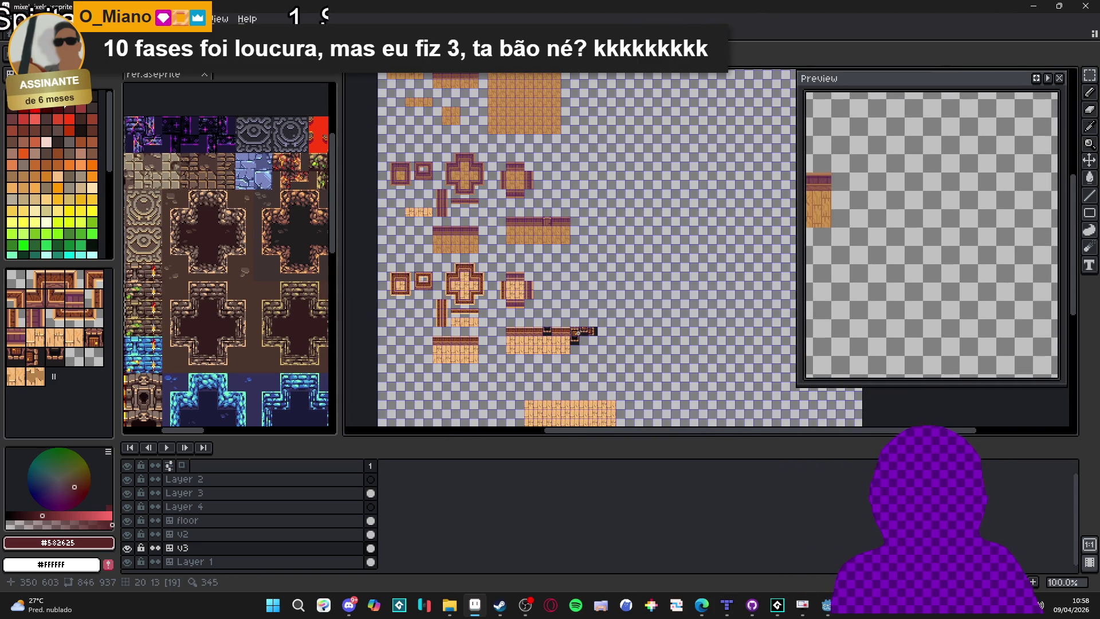
key("ctrl+Tab")
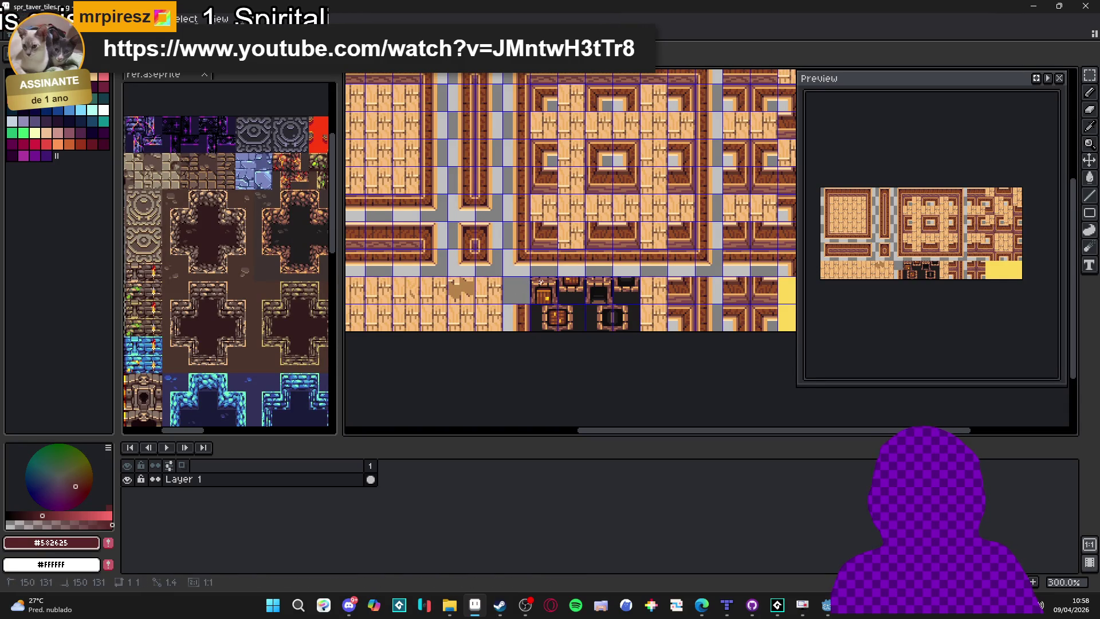
left_click_drag(540, 282, 640, 331)
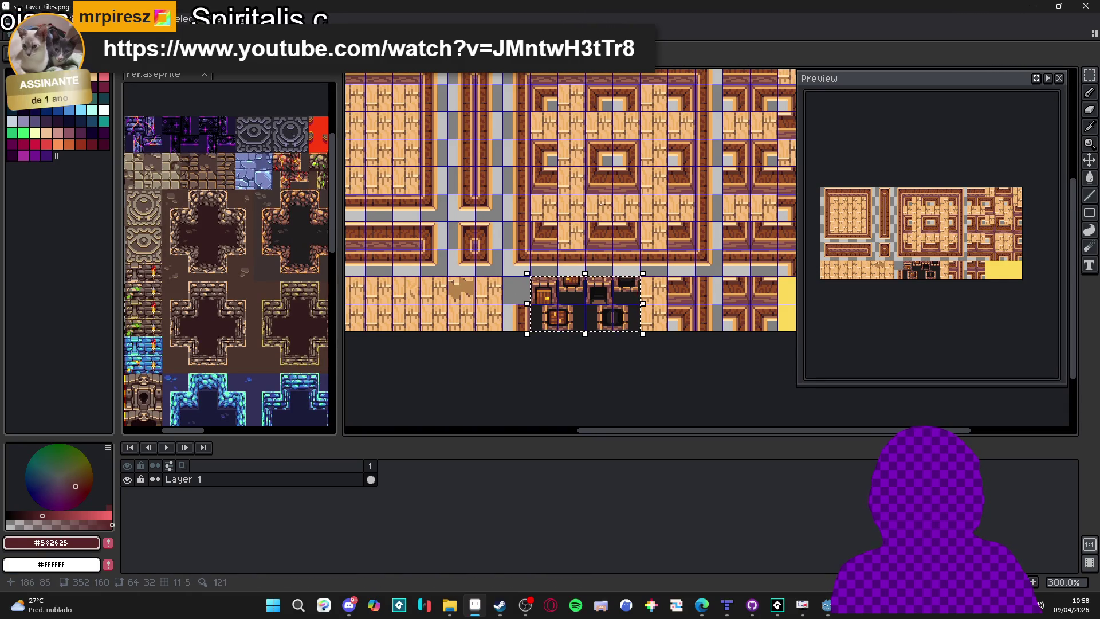
key("ctrl+Tab")
key("ctrl+Tab")
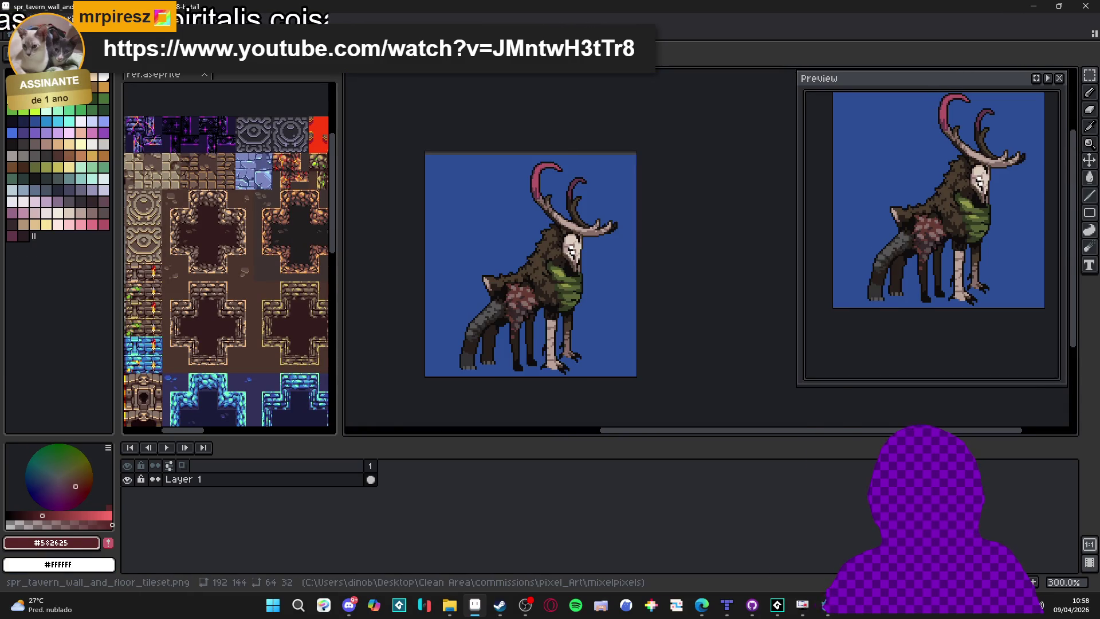
key("ctrl+Tab")
key("ctrl+Tab")
Paste the door tile block into mixelpixels and commit it beside the upper room.
key("plus")
key("plus")
key("plus")
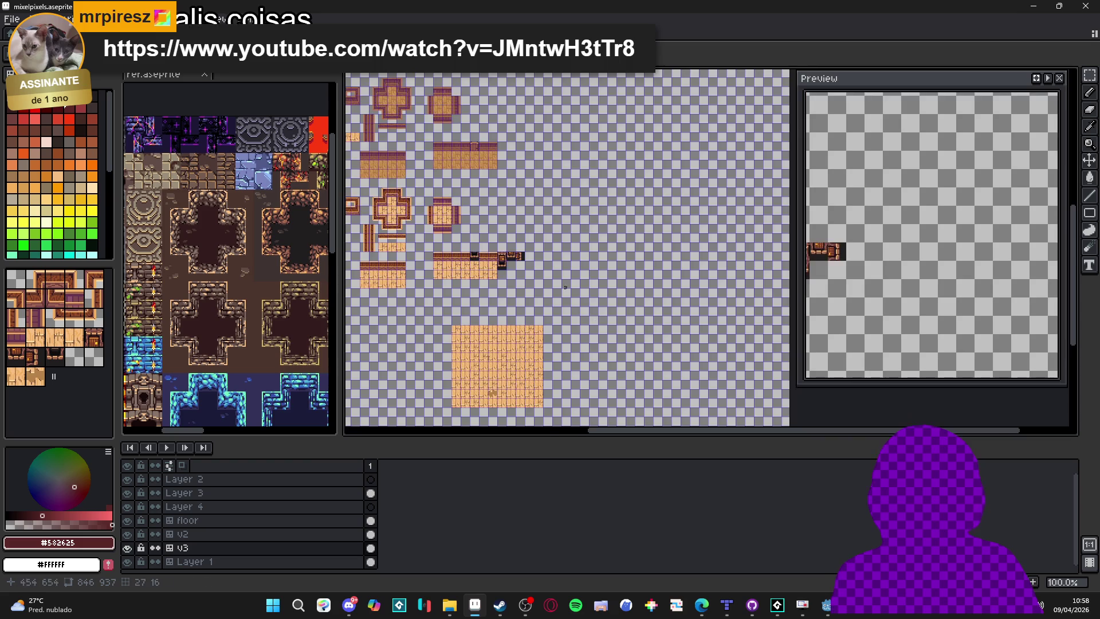
key("ctrl+v")
mouse_move(695, 253)
left_mouse_down()
mouse_move(514, 216)
mouse_move(510, 225)
left_mouse_up()
scroll(514, 216, "up", 1)
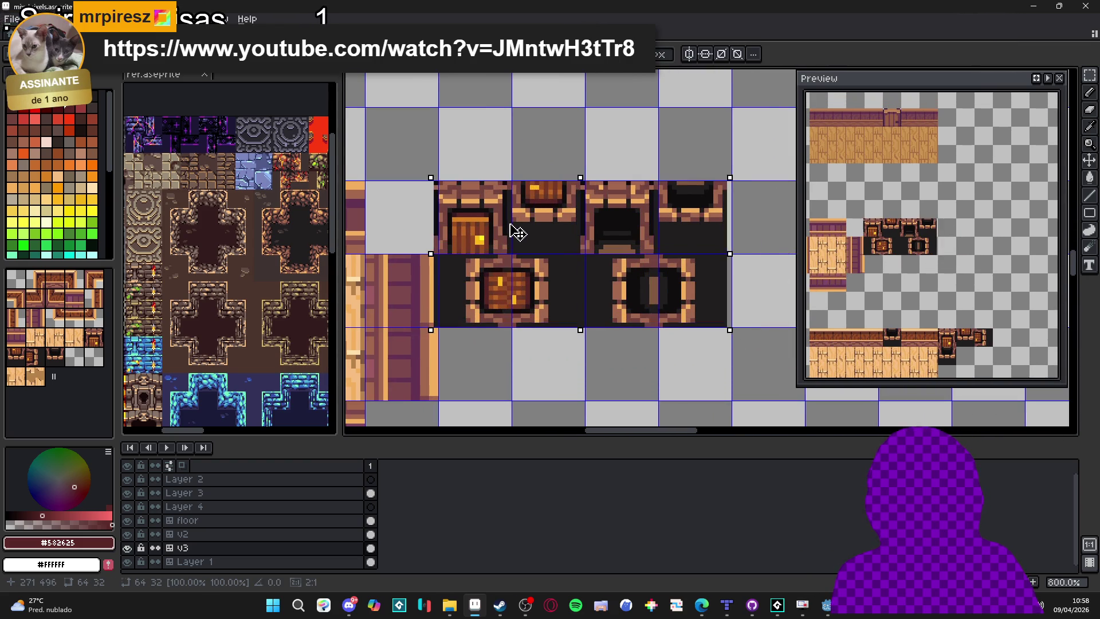
key("Escape")
scroll(521, 233, "down", 2)
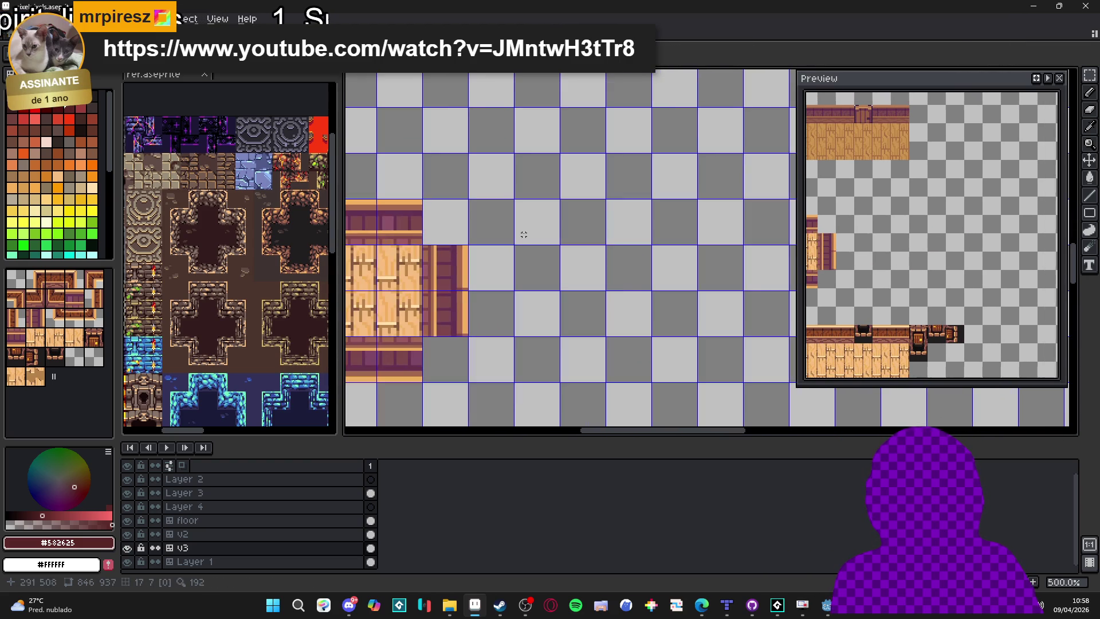
key("ctrl+v")
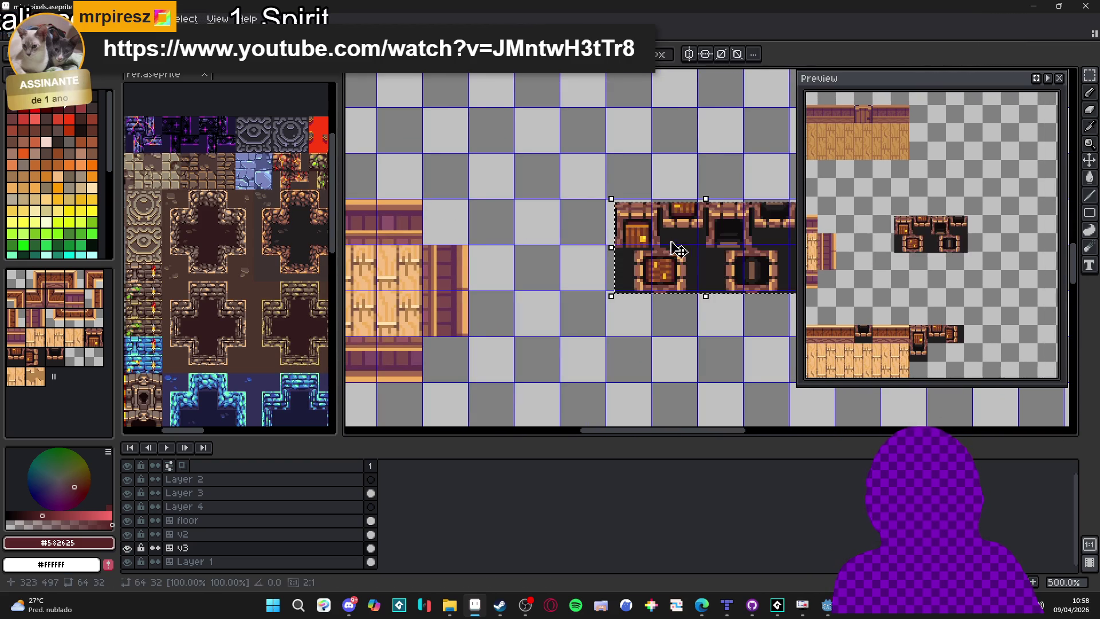
left_click_drag(693, 252, 553, 240)
key("Return")
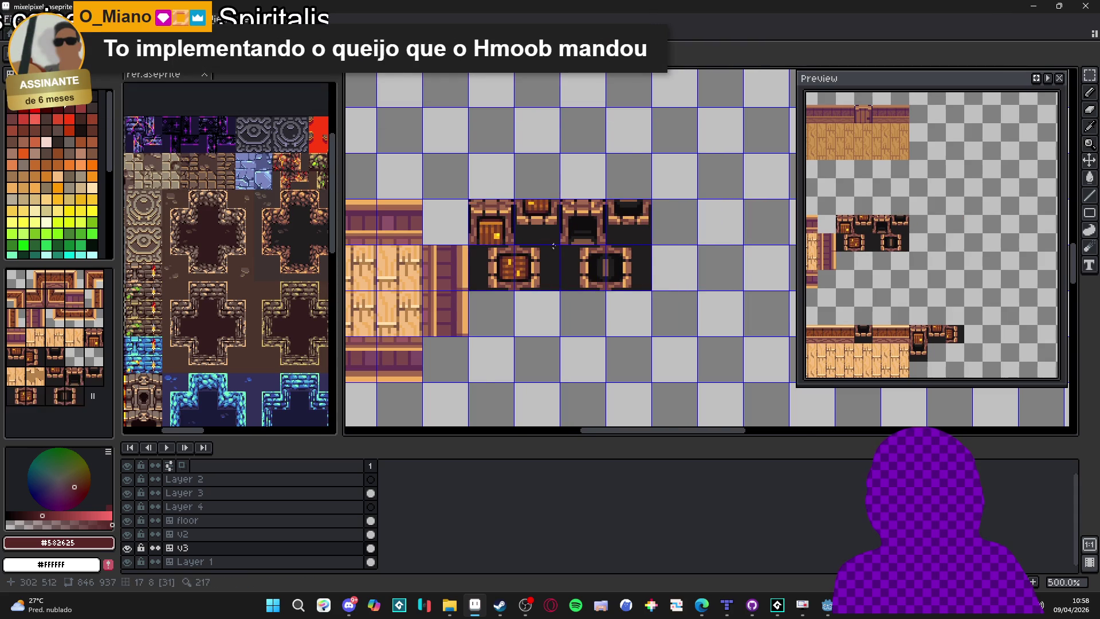
Move a single dark door tile under the cross-shaped room.
scroll(552, 232, "down", 2)
scroll(552, 229, "up", 3)
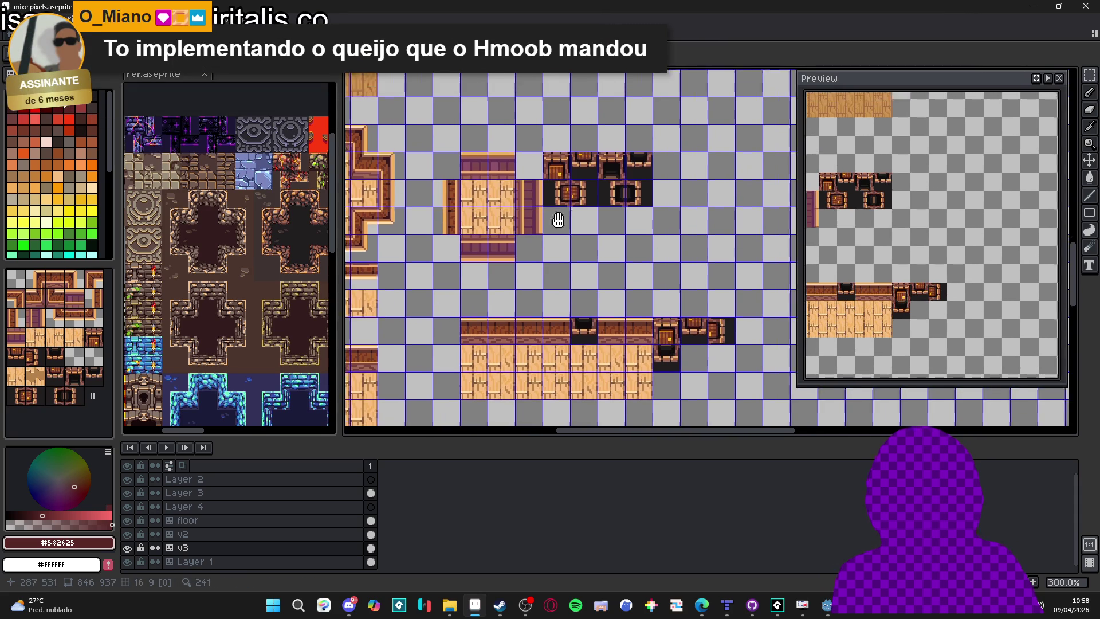
left_click_drag(536, 227, 548, 265)
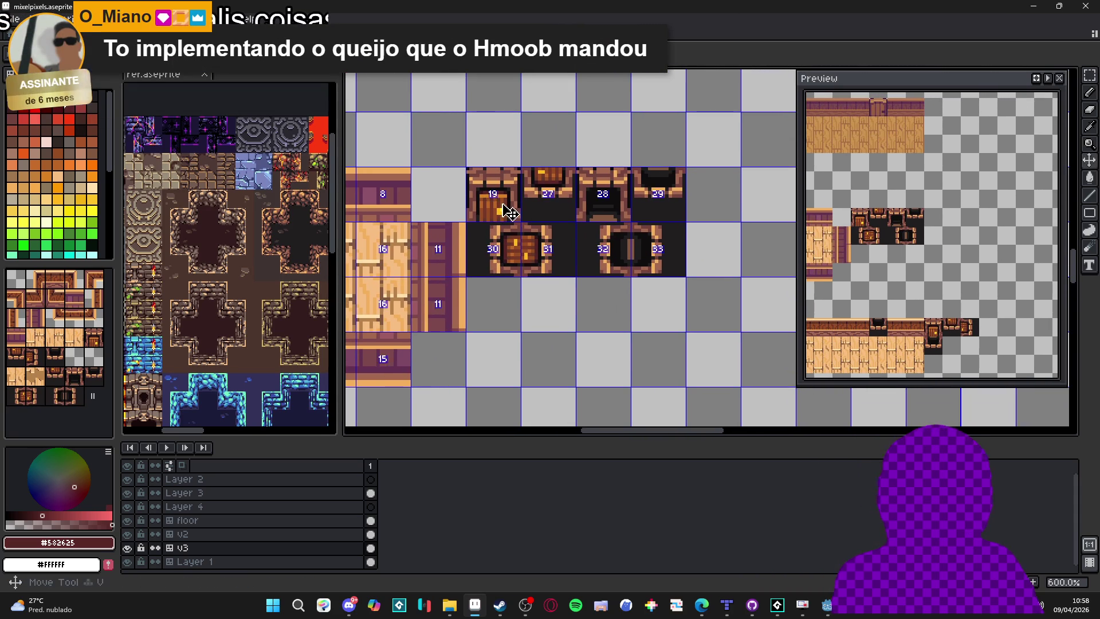
mouse_move(562, 226)
left_mouse_down()
mouse_move(553, 233)
mouse_move(646, 245)
left_mouse_up()
scroll(646, 245, "down", 2)
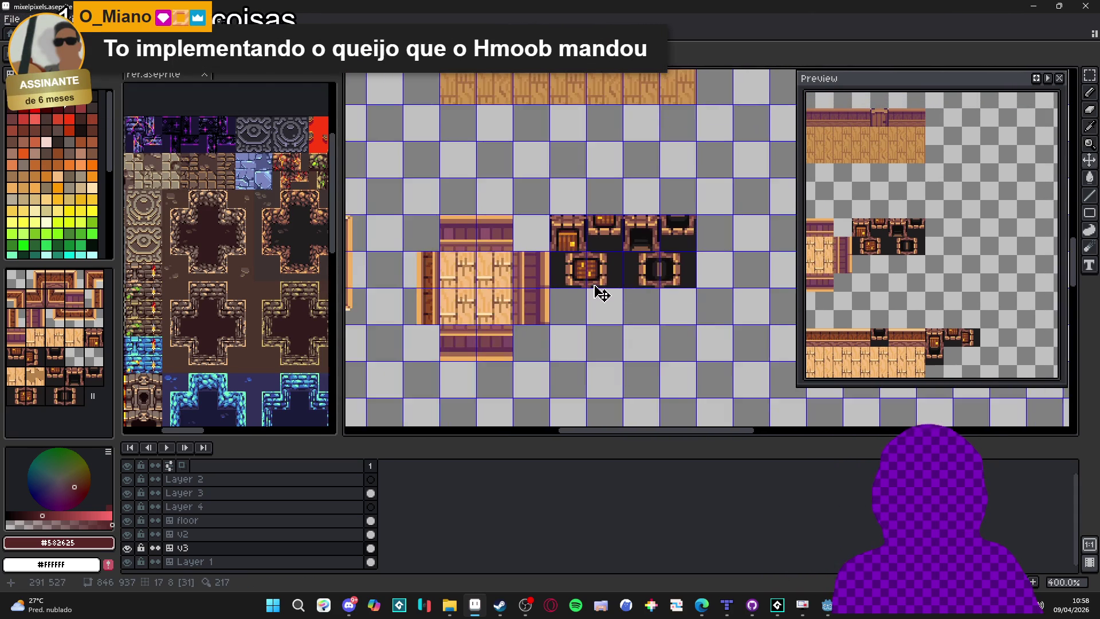
mouse_move(594, 290)
left_mouse_down()
mouse_move(704, 290)
mouse_move(651, 283)
left_mouse_up()
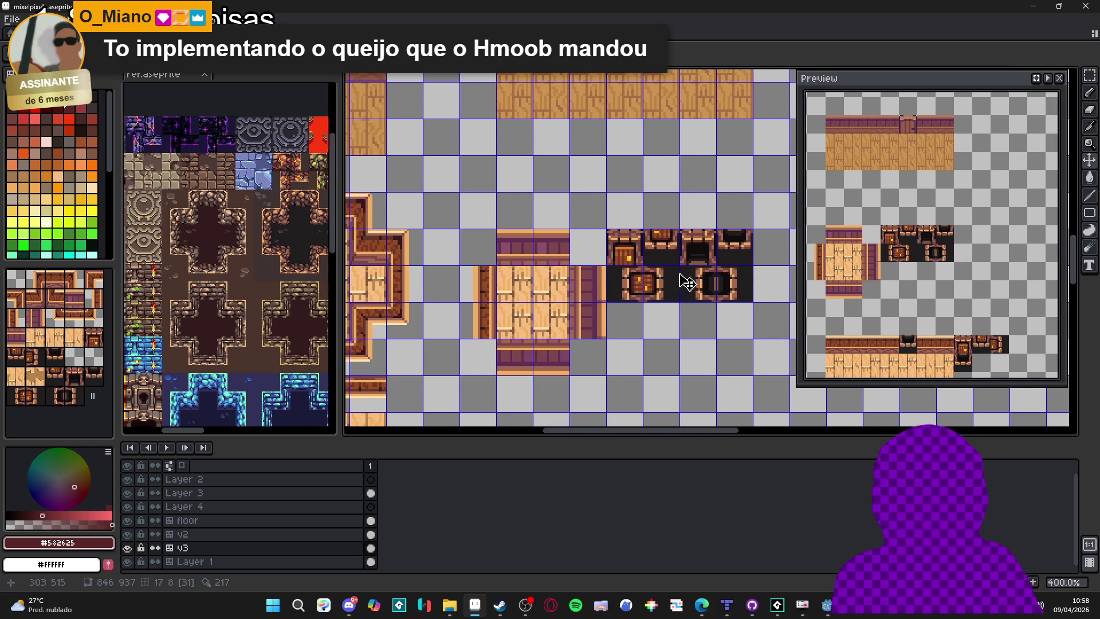
left_click(749, 250)
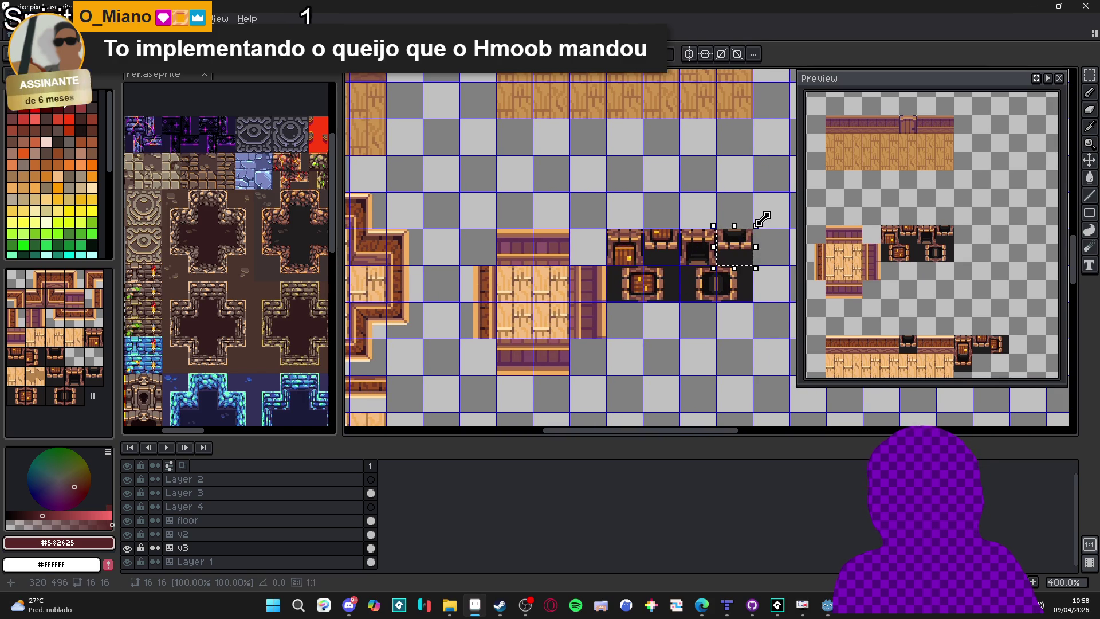
mouse_move(729, 237)
left_mouse_down()
mouse_move(765, 210)
mouse_move(367, 320)
mouse_move(369, 330)
left_mouse_up()
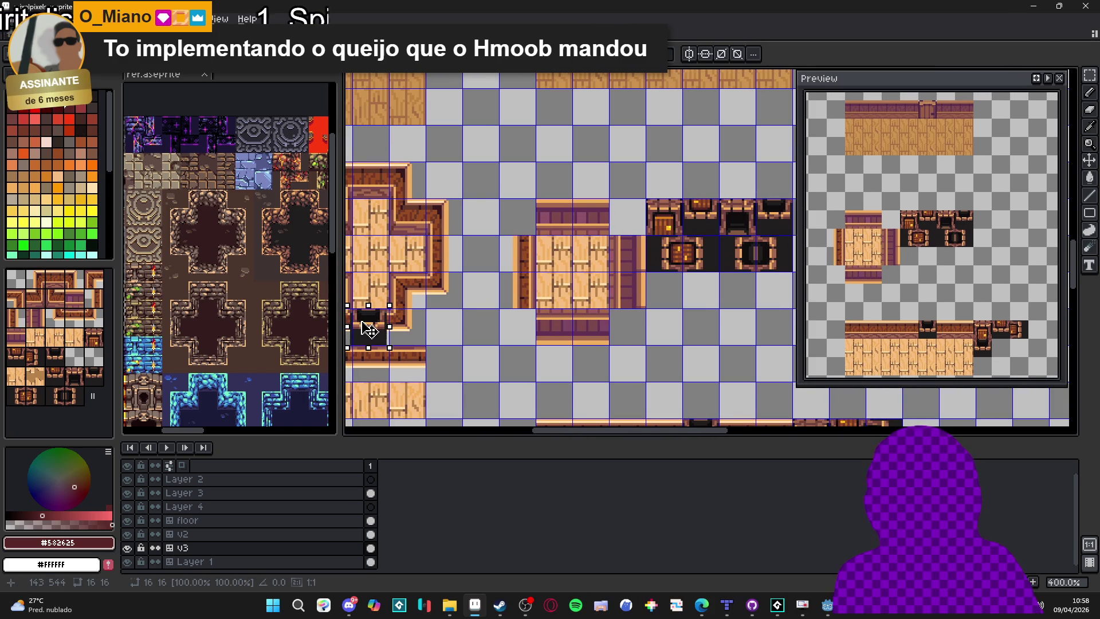
Nudge the door's 16×4 threshold strip down one pixel.
scroll(408, 341, "up", 6)
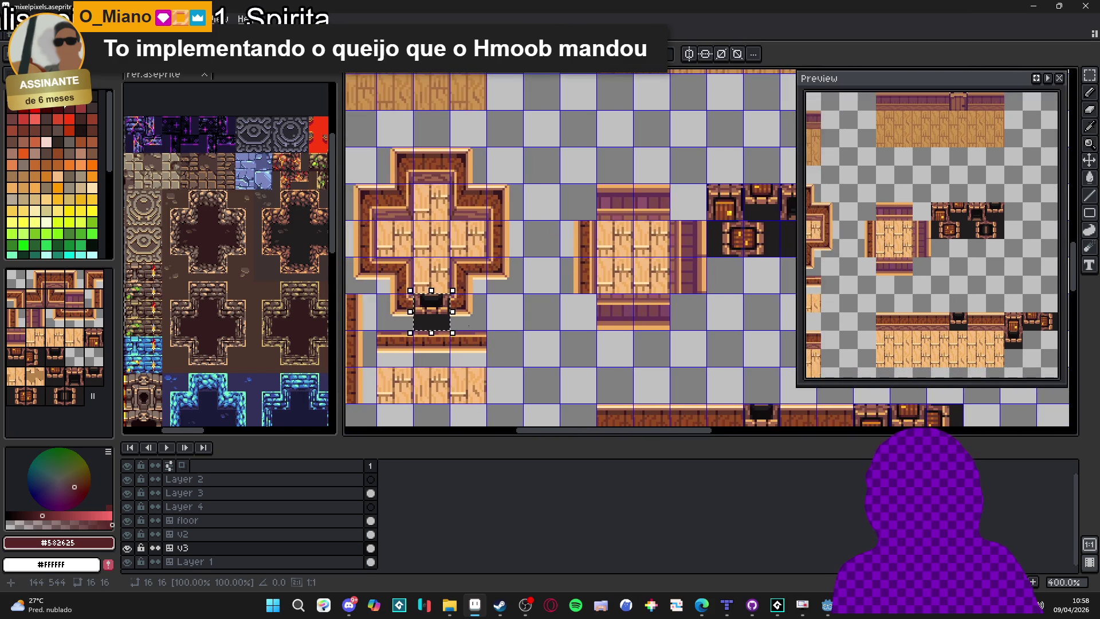
left_click_drag(497, 304, 357, 268)
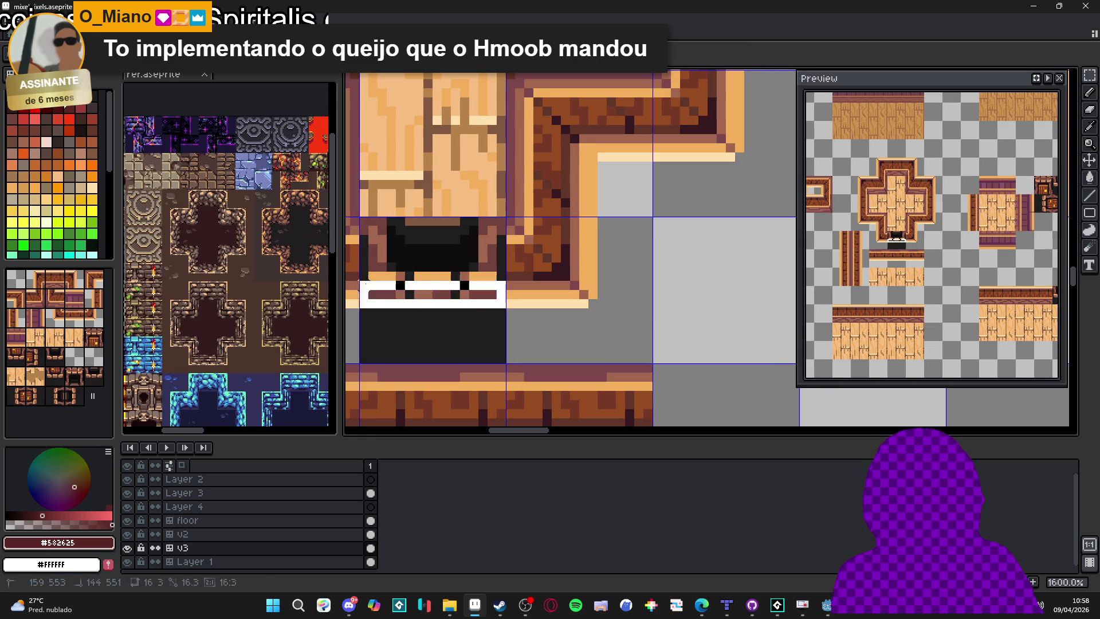
key("Down")
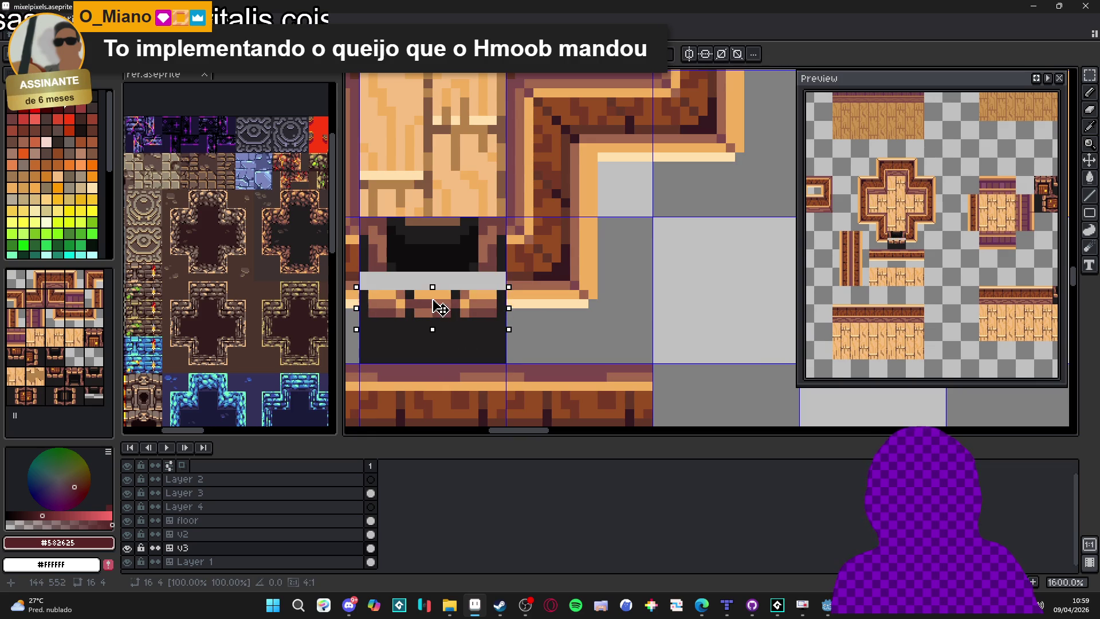
scroll(489, 299, "down", 4)
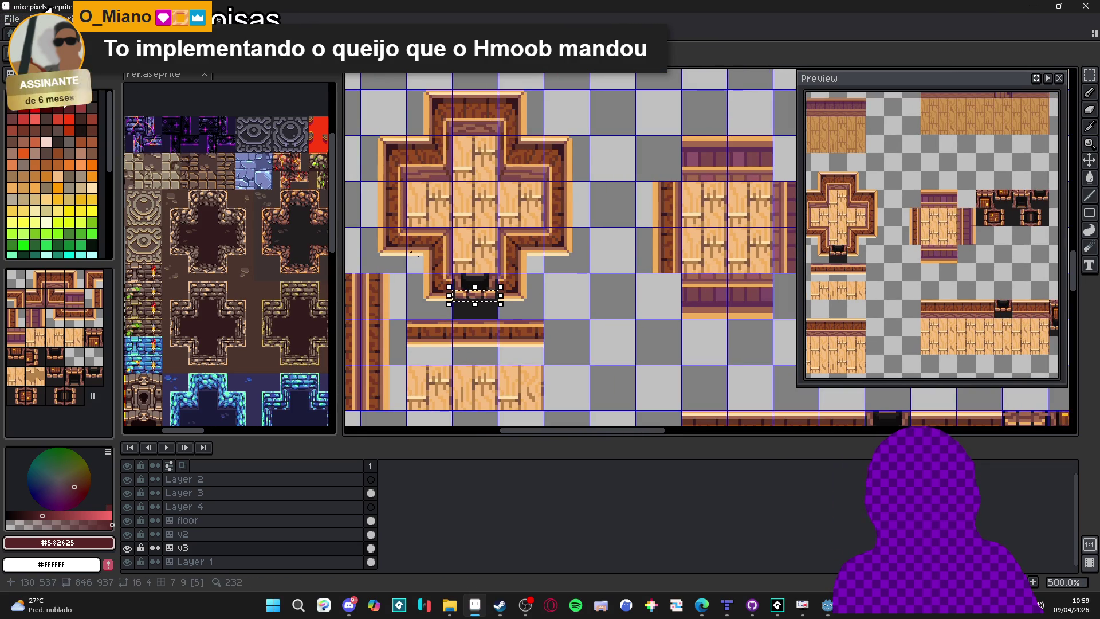
scroll(482, 343, "up", 2)
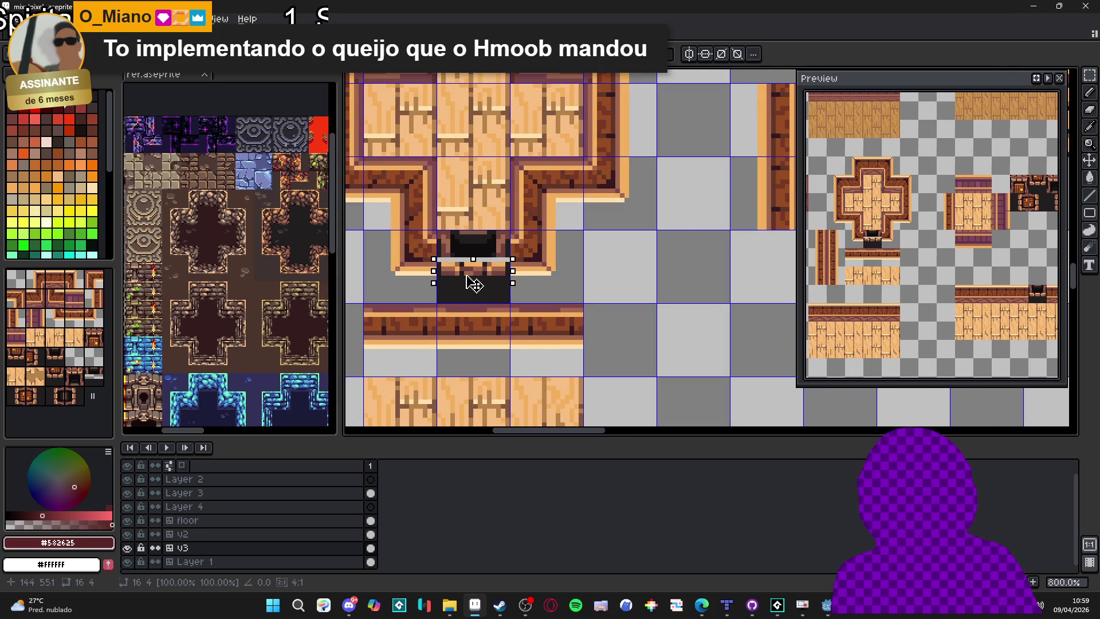
scroll(429, 255, "up", 5)
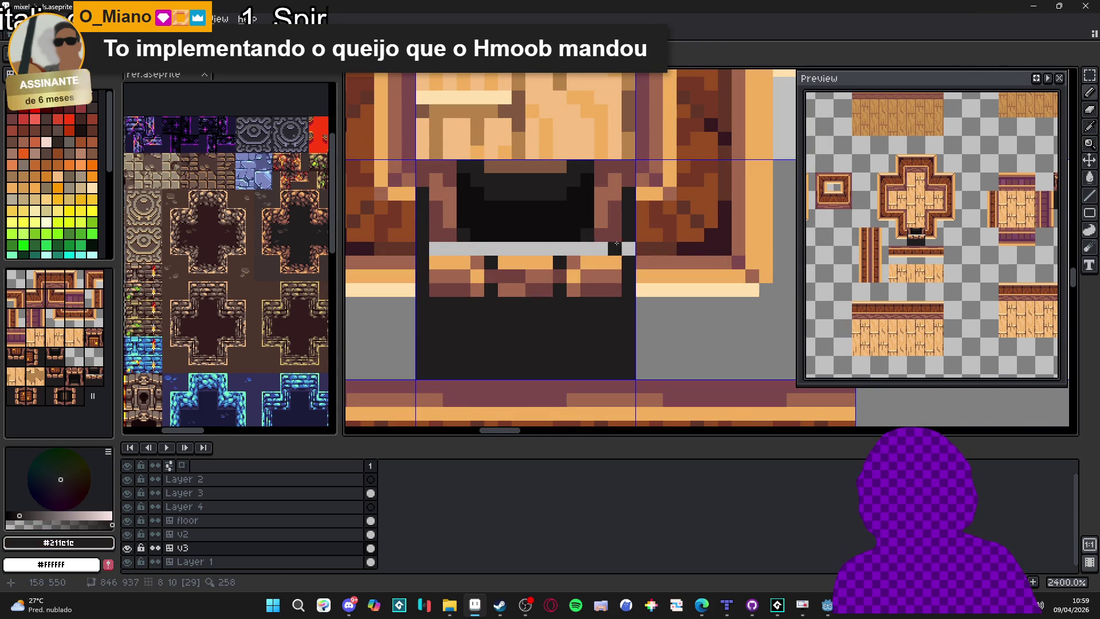
Paint over the grey pixel row under the wall in dark and mauve #72433F.
left_click(627, 247)
left_click(614, 221, "alt")
left_click(601, 247)
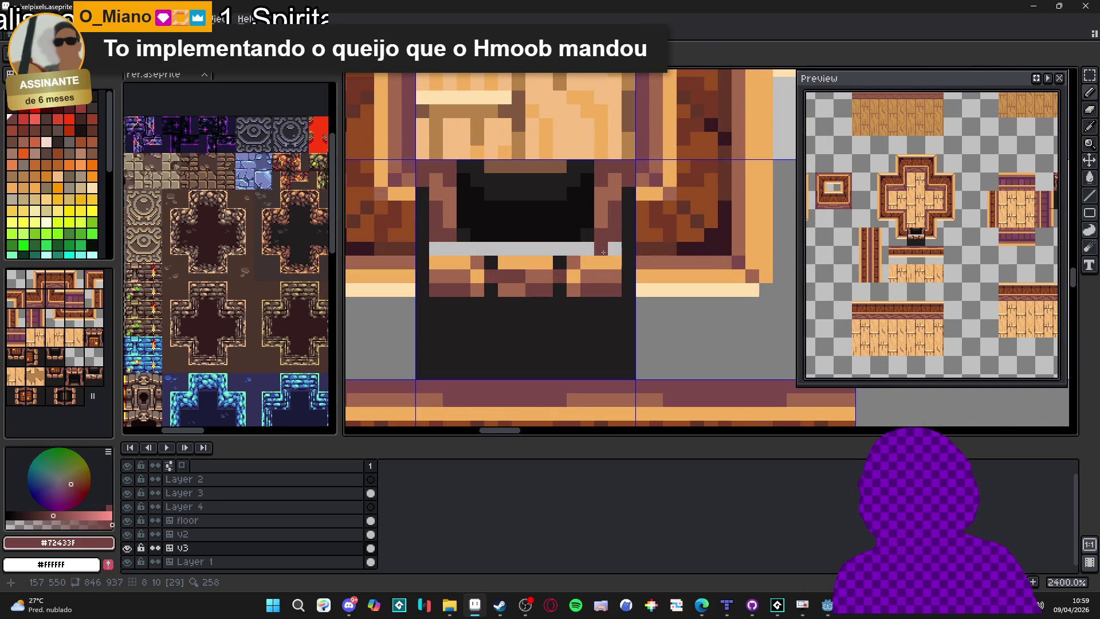
left_click(584, 229, "alt")
left_click(573, 249)
left_click_drag(573, 249, 475, 248)
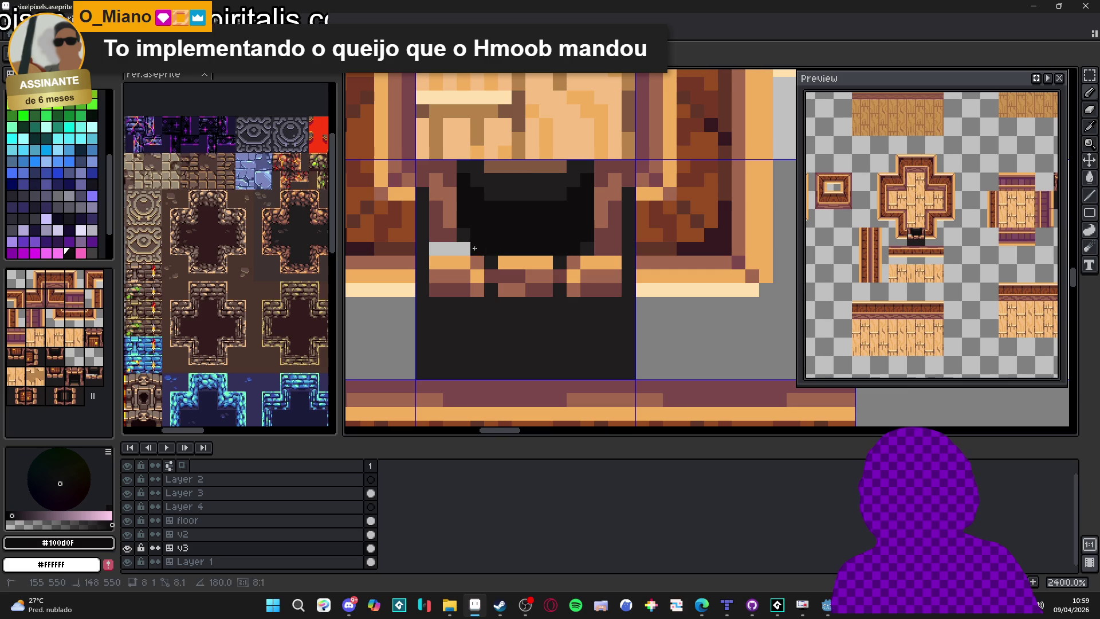
left_click(450, 249)
left_click(451, 251, "alt")
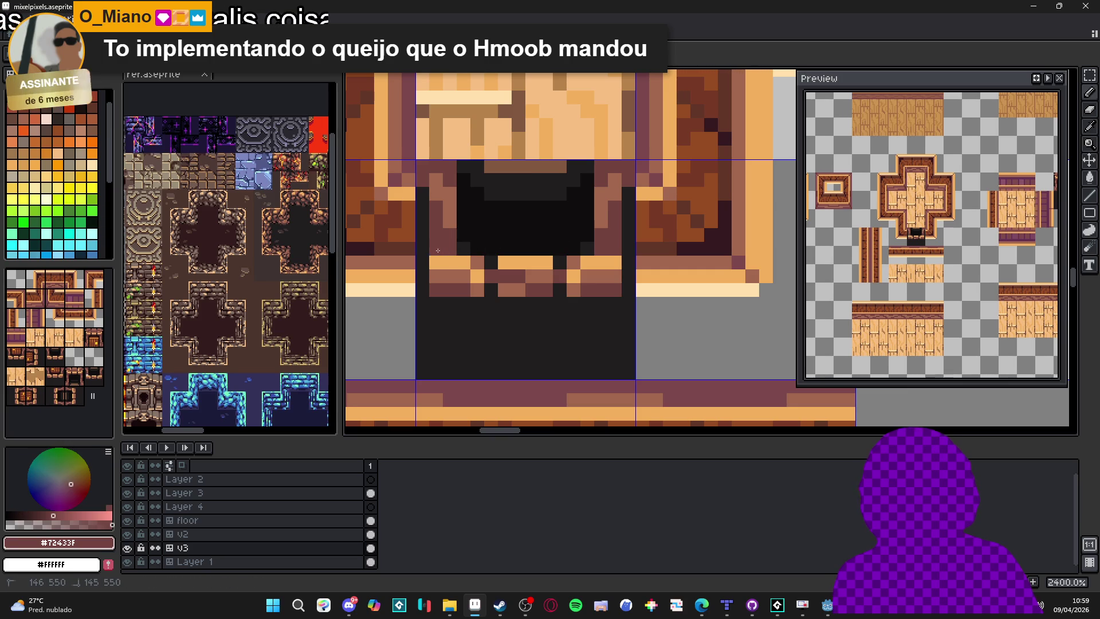
Zoom out and select the dark 16×16 door tile with rectangular selection.
scroll(451, 252, "down", 5)
key("m")
left_click(512, 278)
scroll(511, 278, "down", 4)
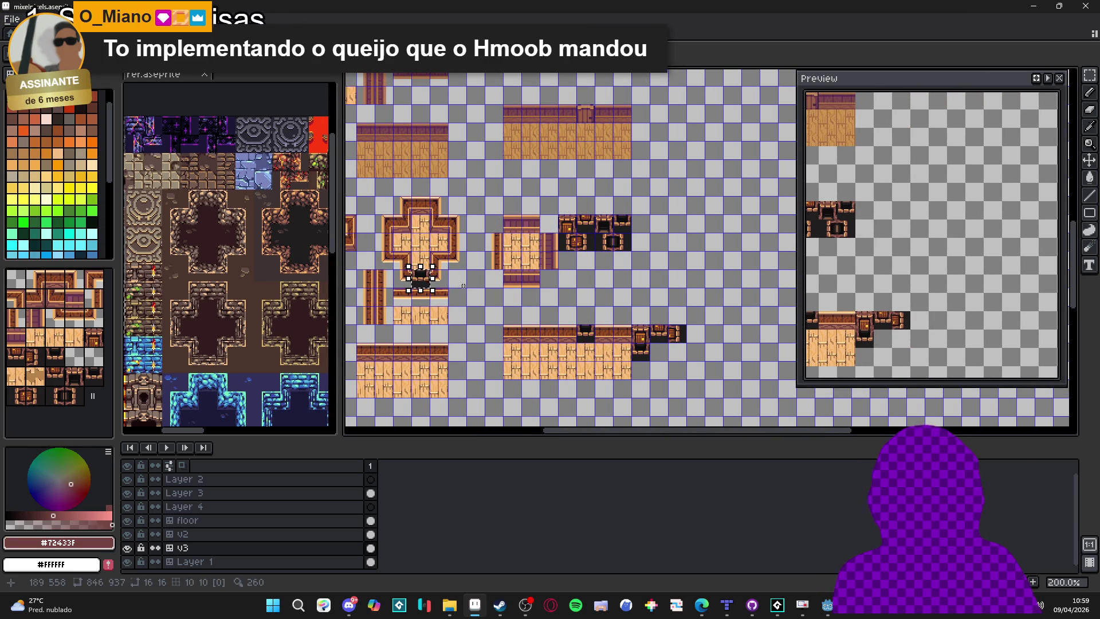
Move the dark tile beside the door tiles and rotate it a quarter turn.
left_click_drag(433, 289, 654, 289)
scroll(654, 289, "up", 7)
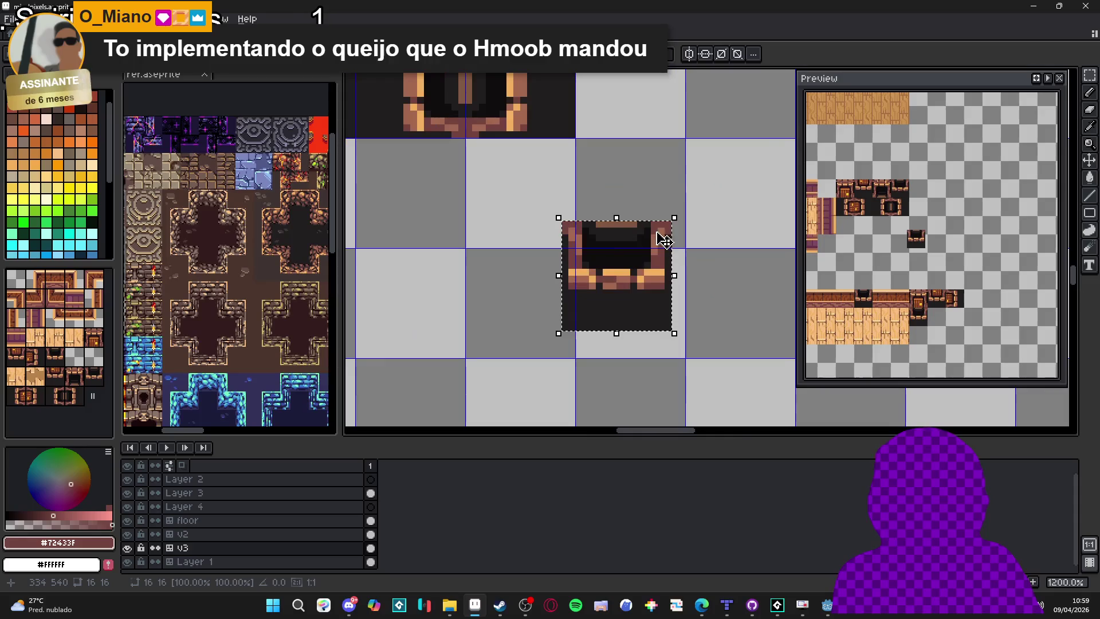
mouse_move(685, 213)
left_mouse_down()
mouse_move(691, 281)
mouse_move(544, 226)
mouse_move(621, 302)
mouse_move(520, 172)
mouse_move(544, 171)
left_mouse_up()
key("Return")
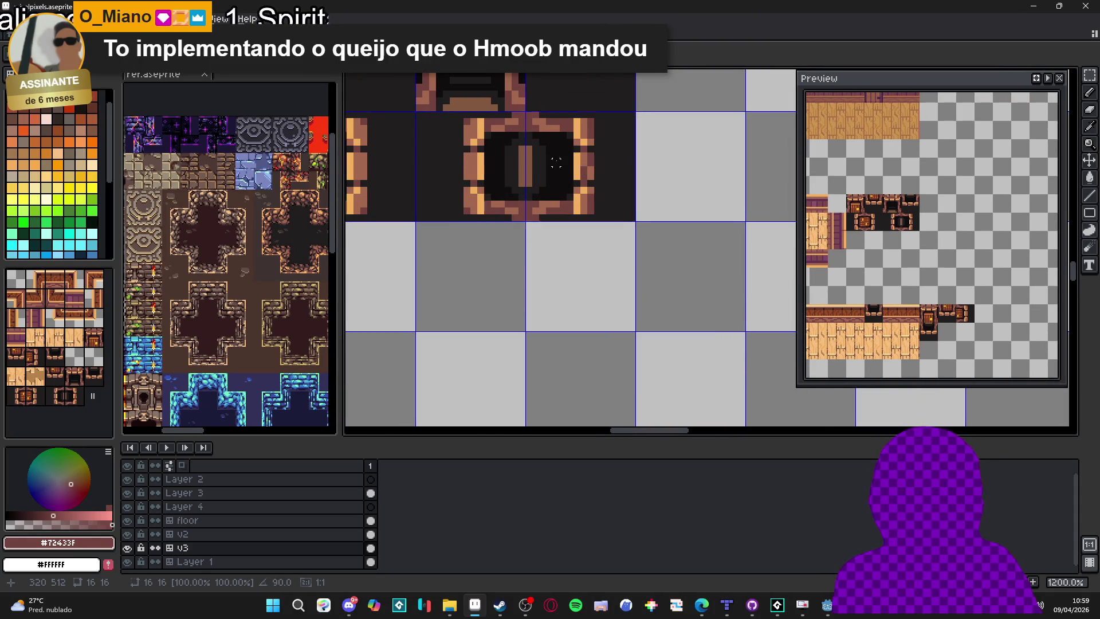
Undo, then shift the middle tile's ring half one pixel left.
left_click_drag(672, 280, 616, 247)
key("ctrl+z")
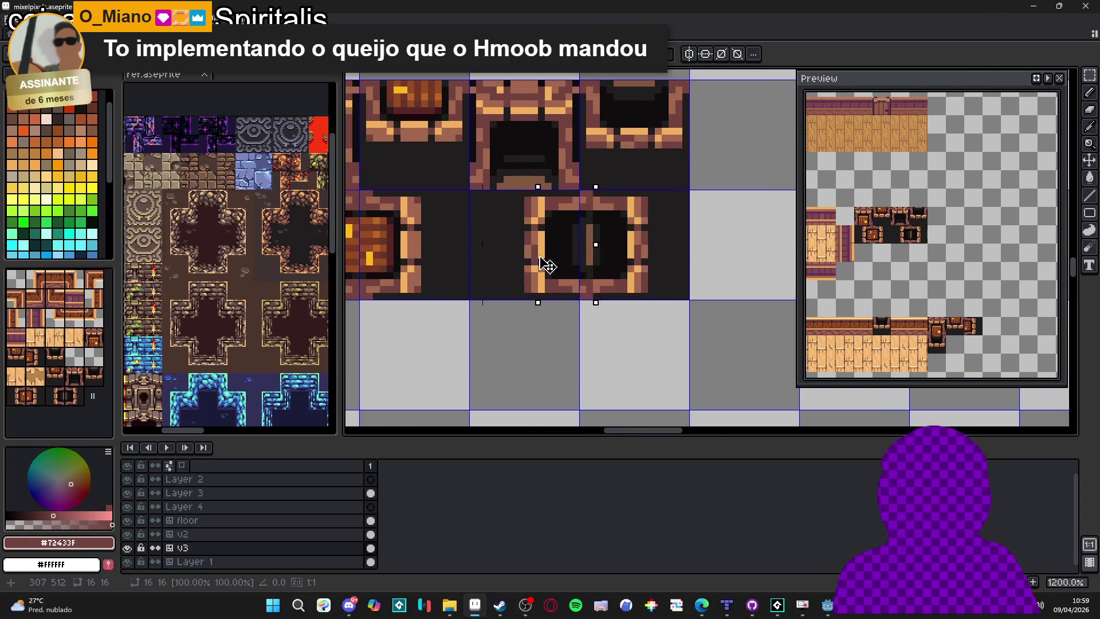
left_click_drag(544, 263, 533, 259)
scroll(532, 259, "down", 3)
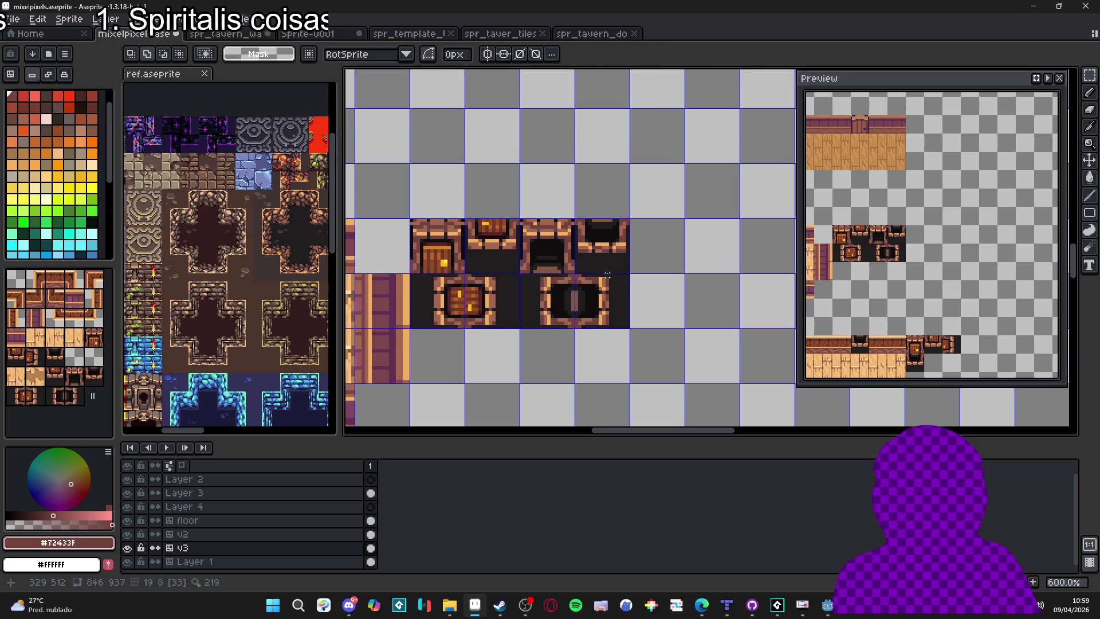
Move the rotated dark tile up one row and flip it vertically.
mouse_move(579, 295)
left_mouse_down()
mouse_move(634, 293)
mouse_move(552, 233)
left_mouse_up()
scroll(603, 301, "up", 4)
mouse_move(603, 301)
left_mouse_down()
mouse_move(589, 187)
mouse_move(597, 149)
left_mouse_up()
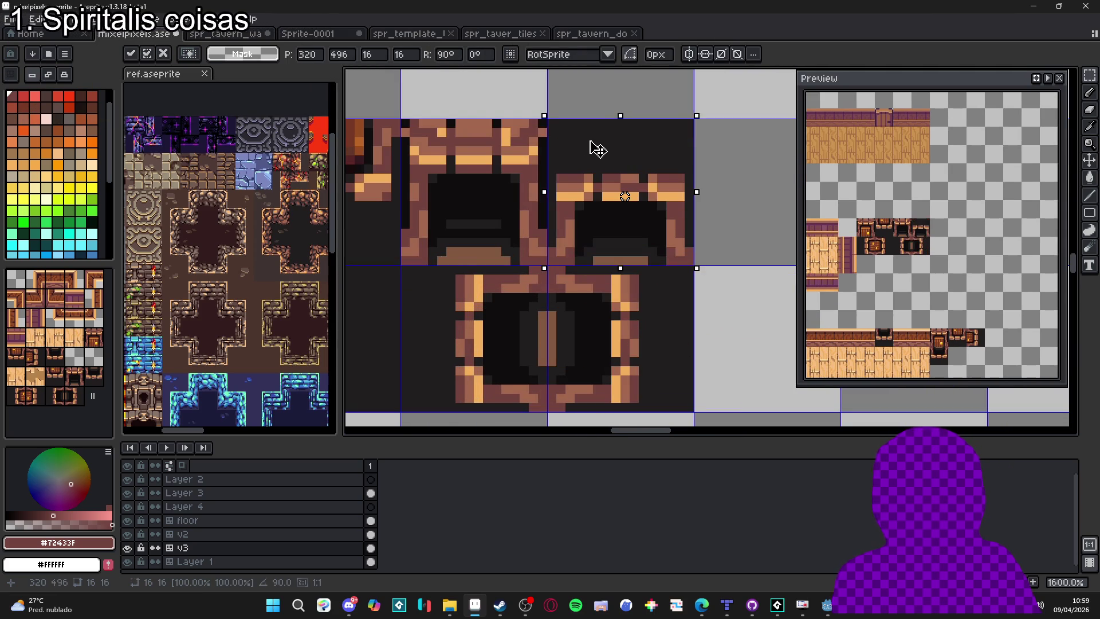
scroll(609, 183, "down", 4)
left_click_drag(594, 257, 603, 273)
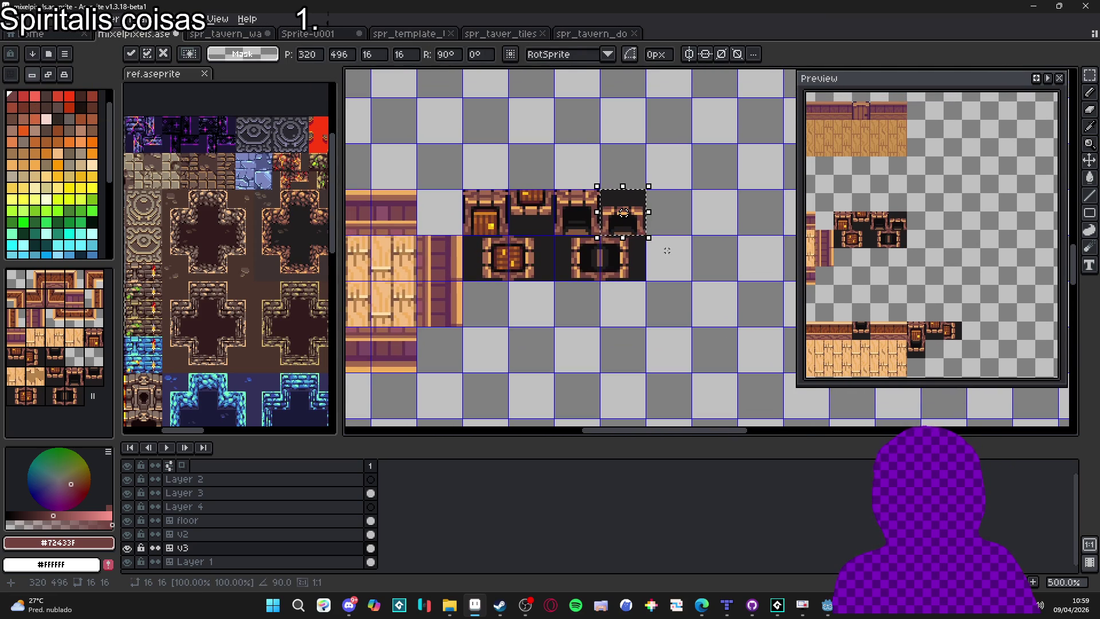
key("Return")
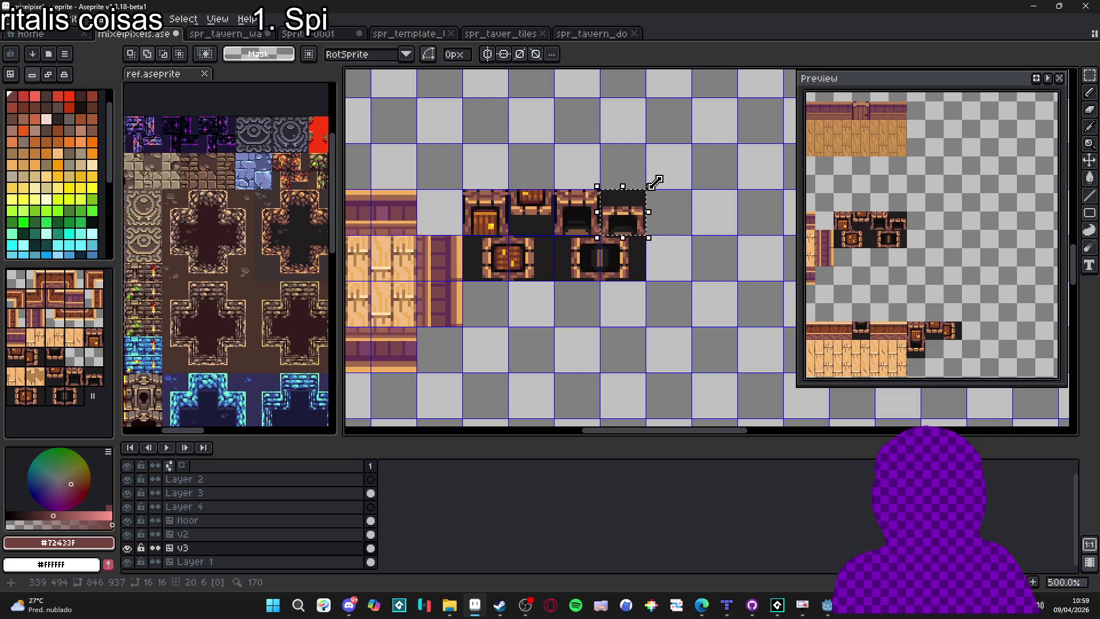
key("shift+v")
left_click(549, 276)
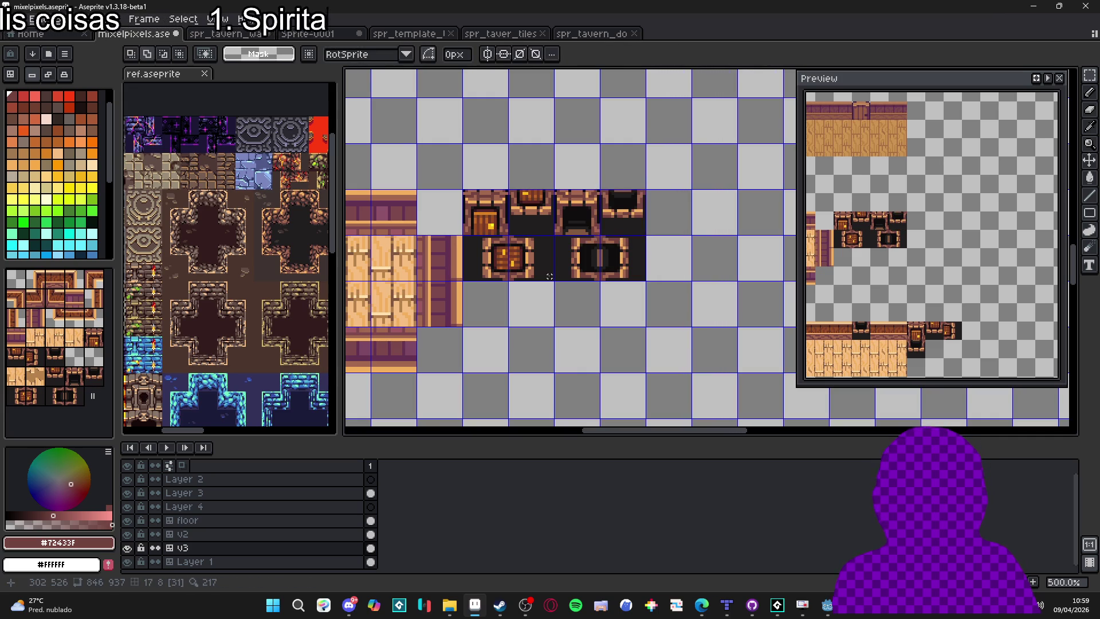
Try the flipped tile next to the floor pieces, then cancel and clear the selection.
left_click_drag(531, 274, 681, 286)
scroll(654, 278, "down", 1)
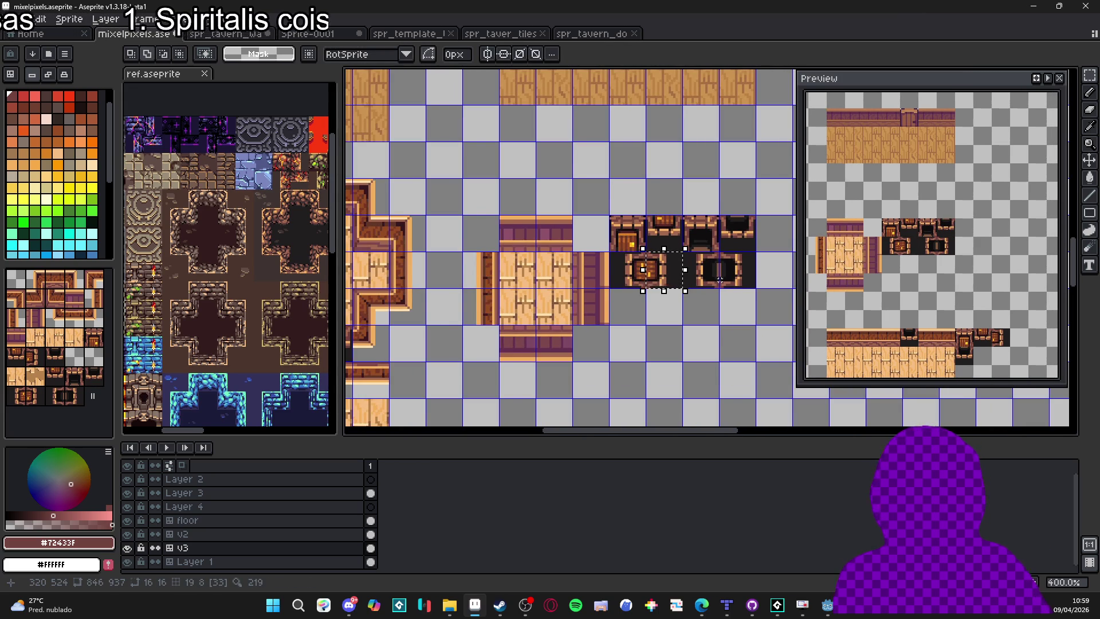
key("Left")
key("Left")
key("Left")
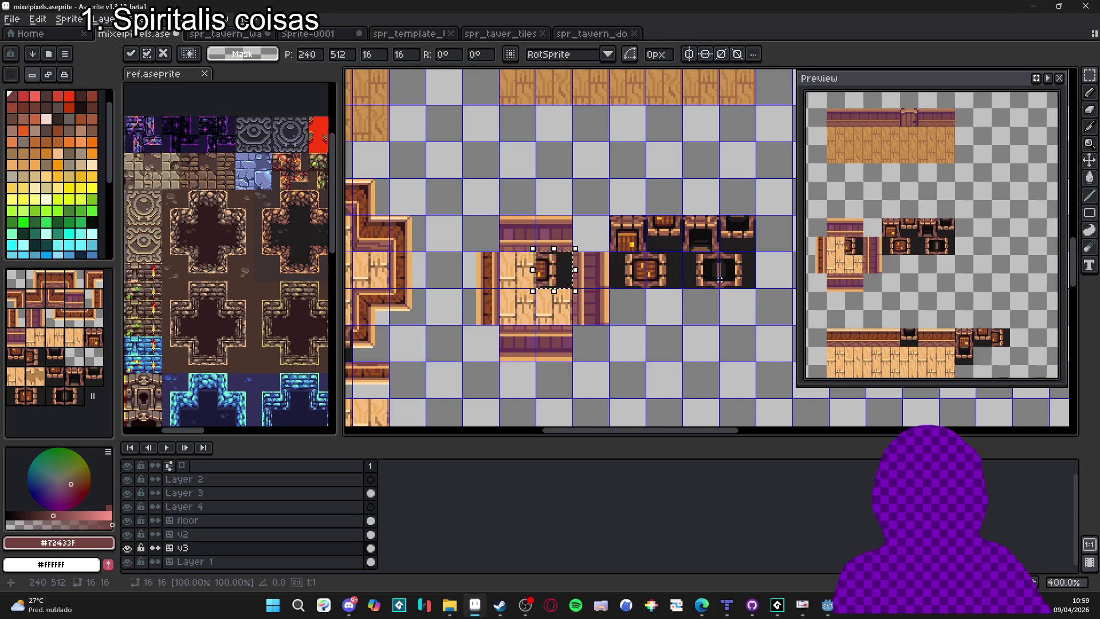
key("Right")
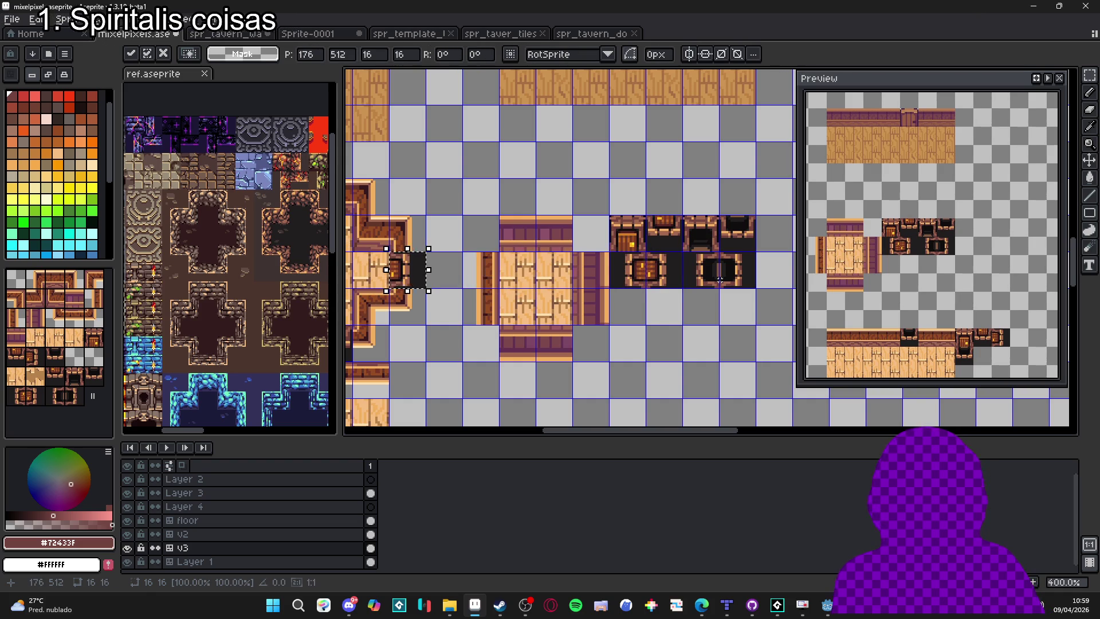
key("Escape")
scroll(658, 286, "up", 5)
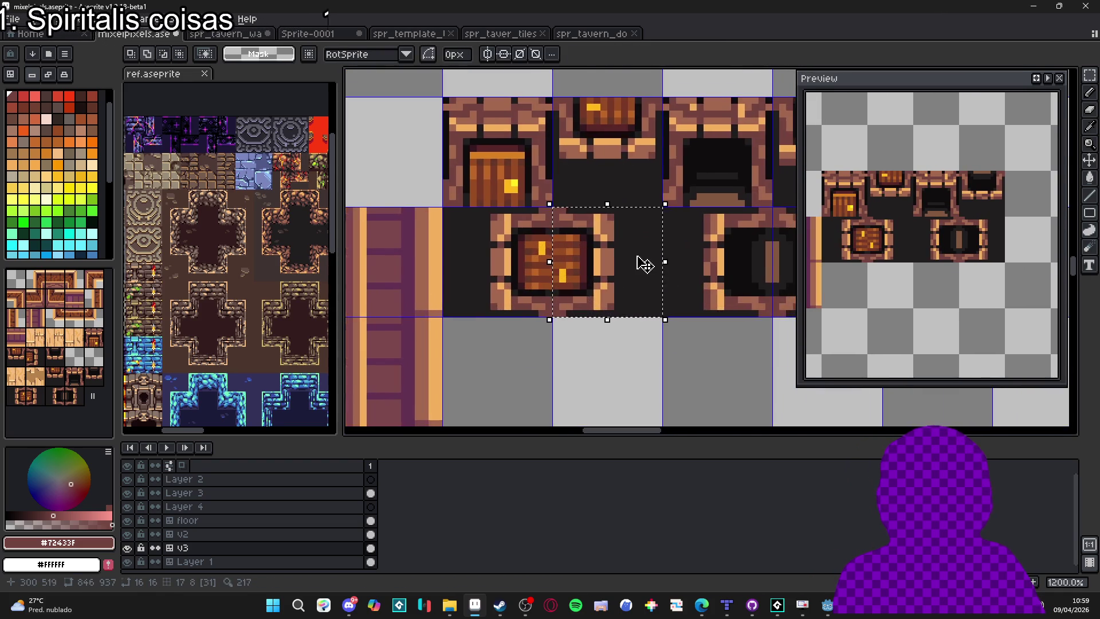
scroll(644, 265, "down", 2)
key("ctrl+d")
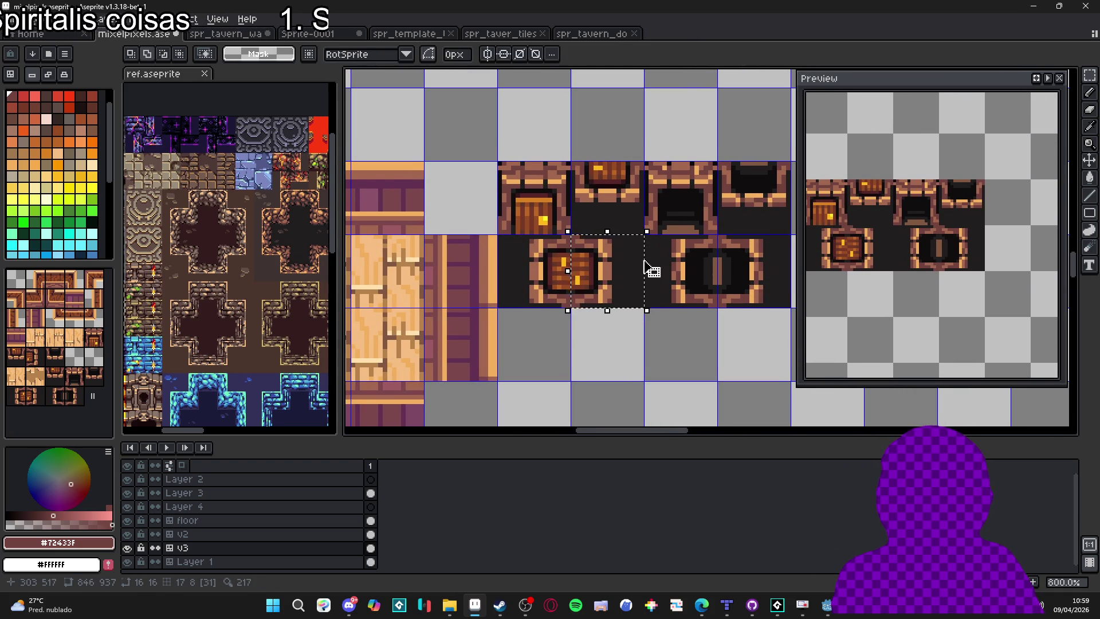
Delete the grey vertical column from the framed door tile.
scroll(613, 249, "up", 2)
left_click_drag(614, 229, 581, 337)
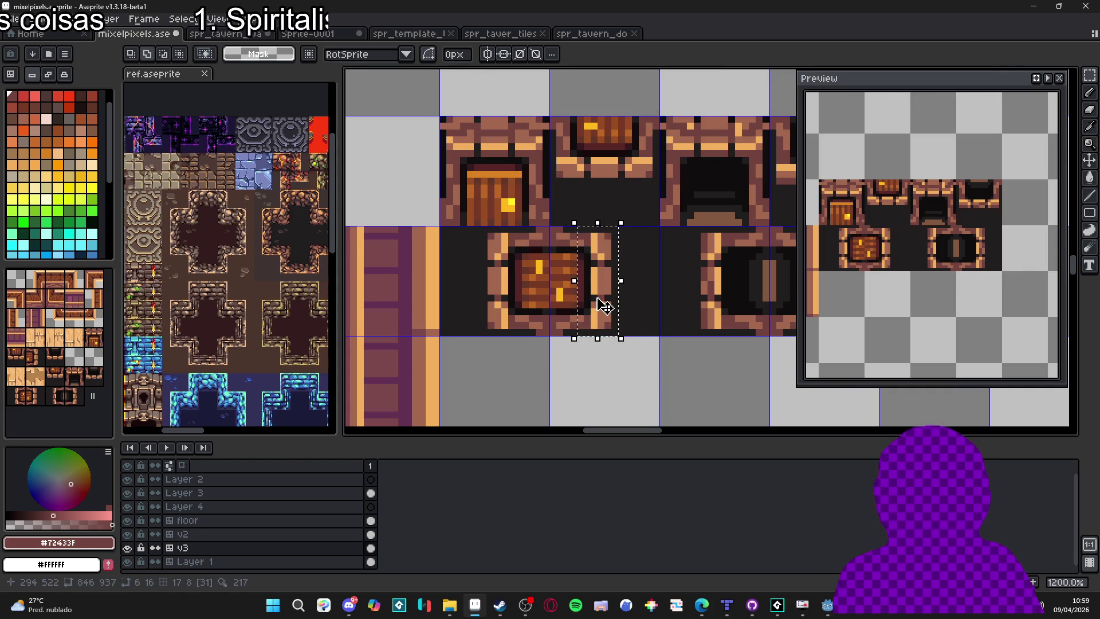
left_click(609, 307)
key("ctrl+d")
scroll(593, 305, "up", 1)
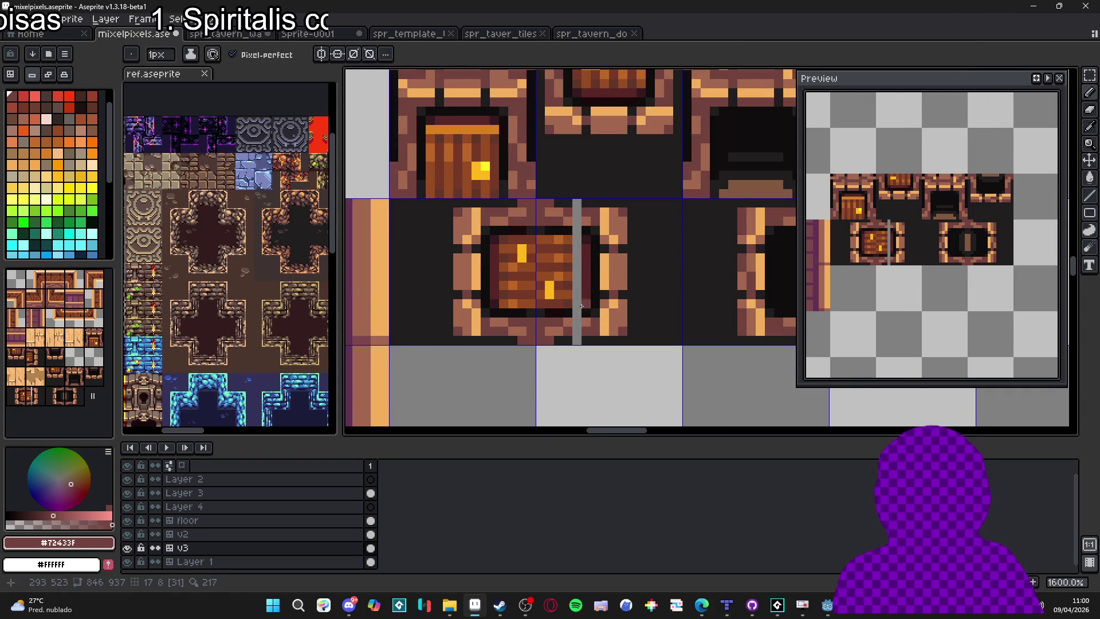
left_click_drag(564, 198, 574, 347)
key("Delete")
Discard a trial paste of the frame tile and select the whole door tile block.
scroll(622, 285, "down", 2)
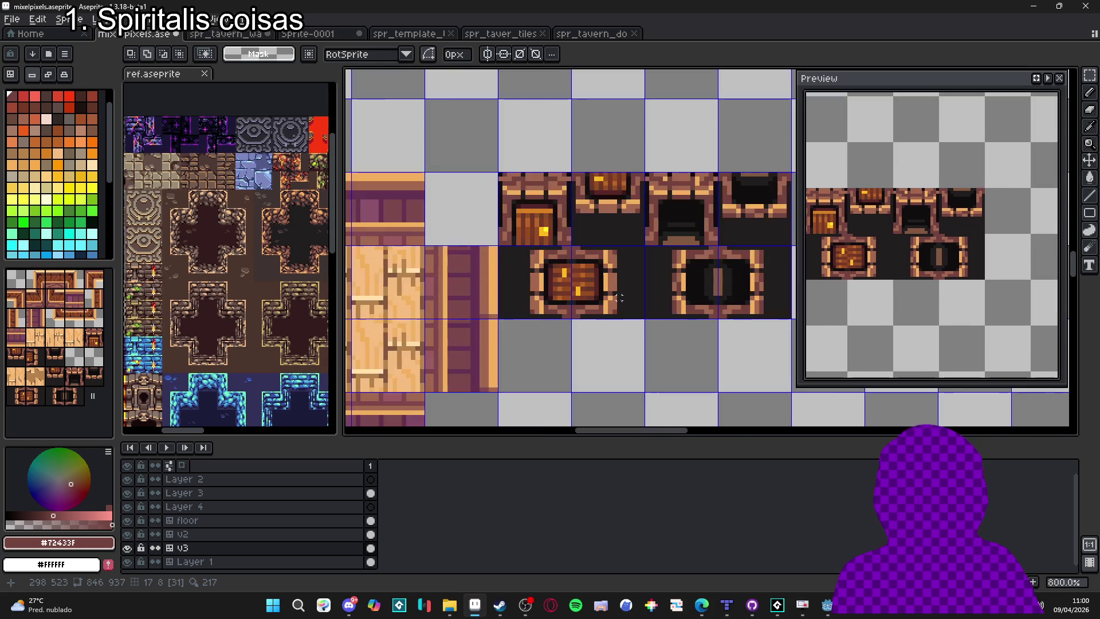
key("ctrl+v")
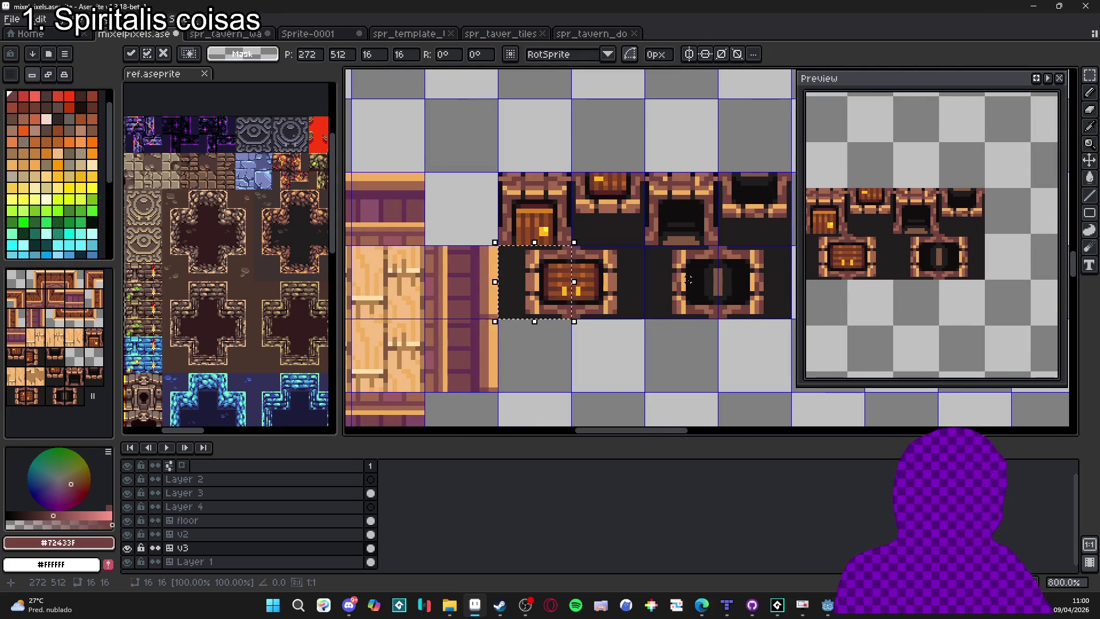
left_click_drag(609, 281, 458, 280)
key("Escape")
scroll(525, 312, "down", 2)
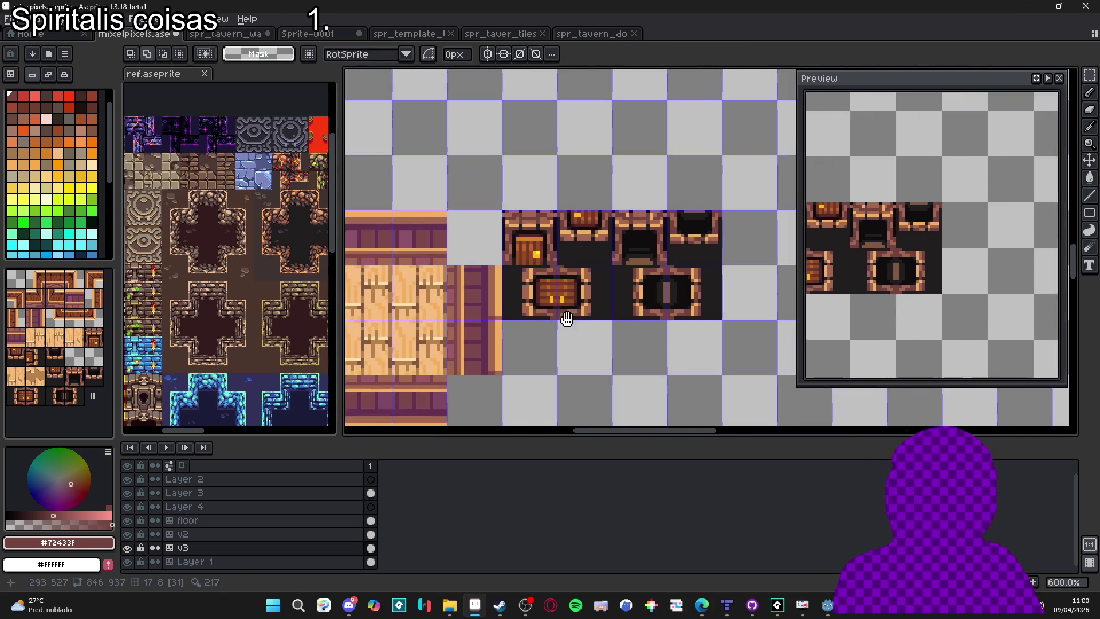
mouse_move(497, 246)
left_mouse_down()
mouse_move(601, 272)
mouse_move(651, 318)
left_mouse_up()
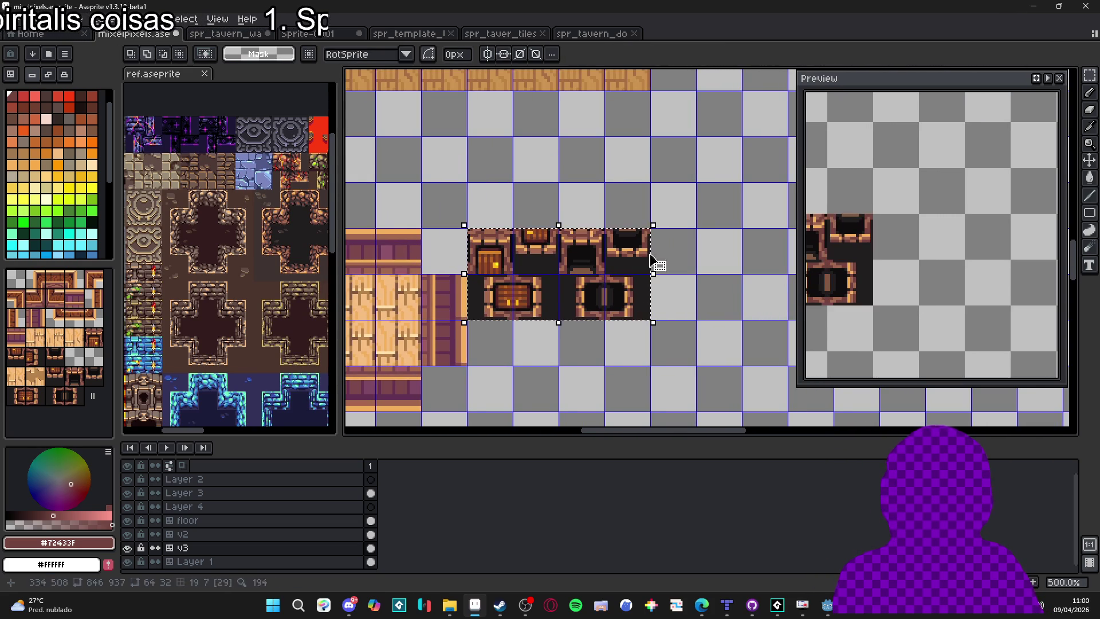
Paste the door tiles below the floor pieces in the tavern tiles sheet.
left_click(592, 33)
left_click(507, 32)
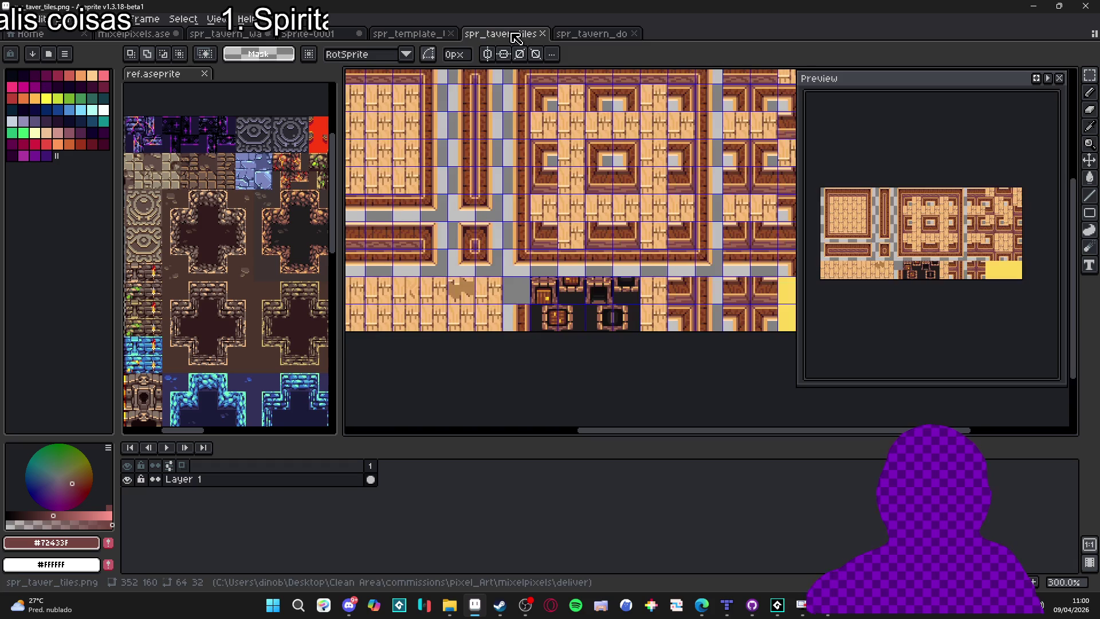
scroll(514, 285, "up", 1)
key("ctrl+v")
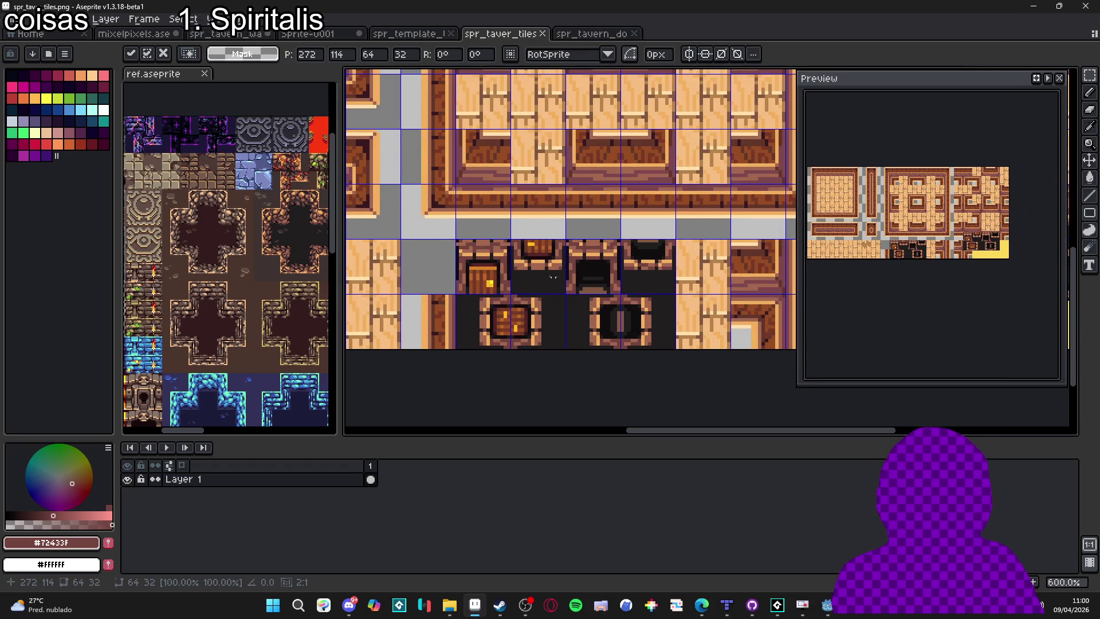
scroll(553, 277, "down", 3)
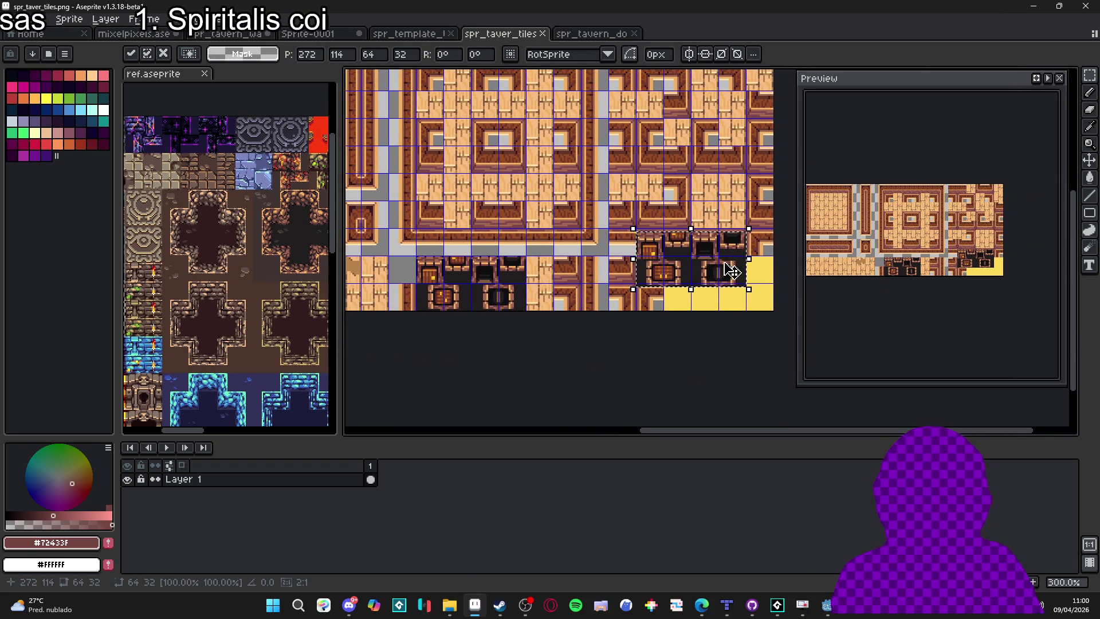
left_click_drag(730, 271, 505, 293)
Save spr_taver_tiles.png and bring Godot Engine back to the front.
scroll(501, 289, "up", 3)
scroll(593, 295, "down", 1)
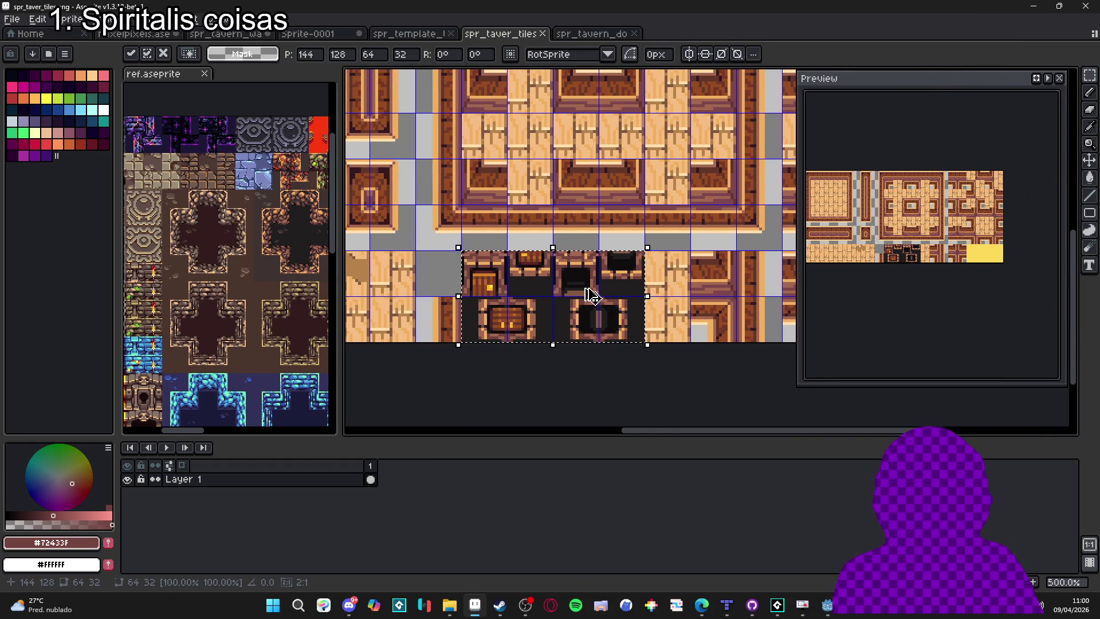
key("ctrl+s")
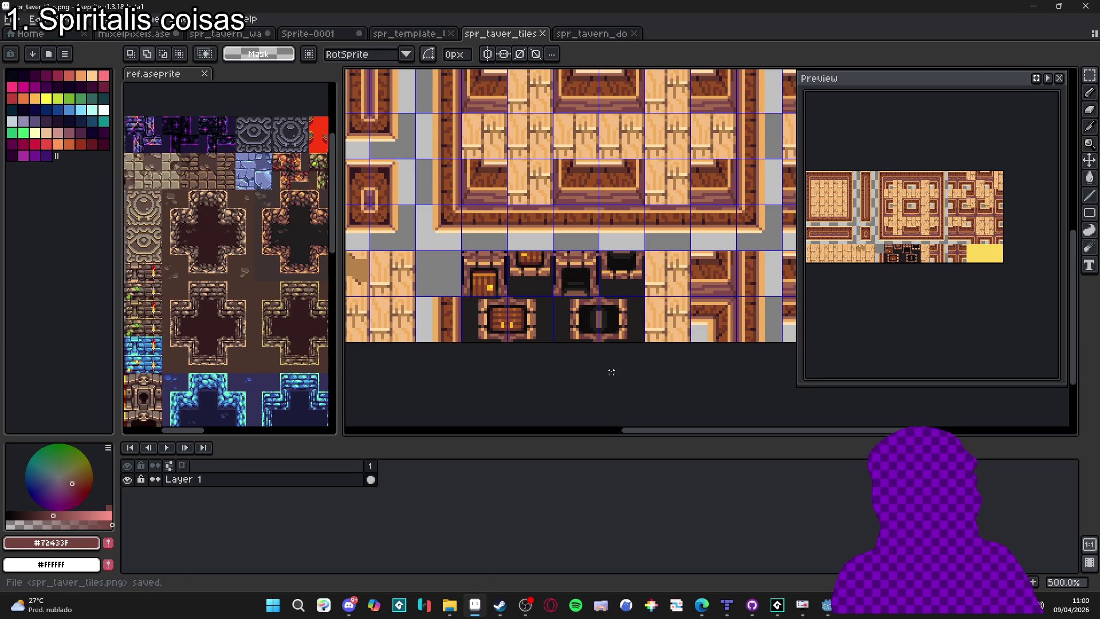
left_click(834, 613)
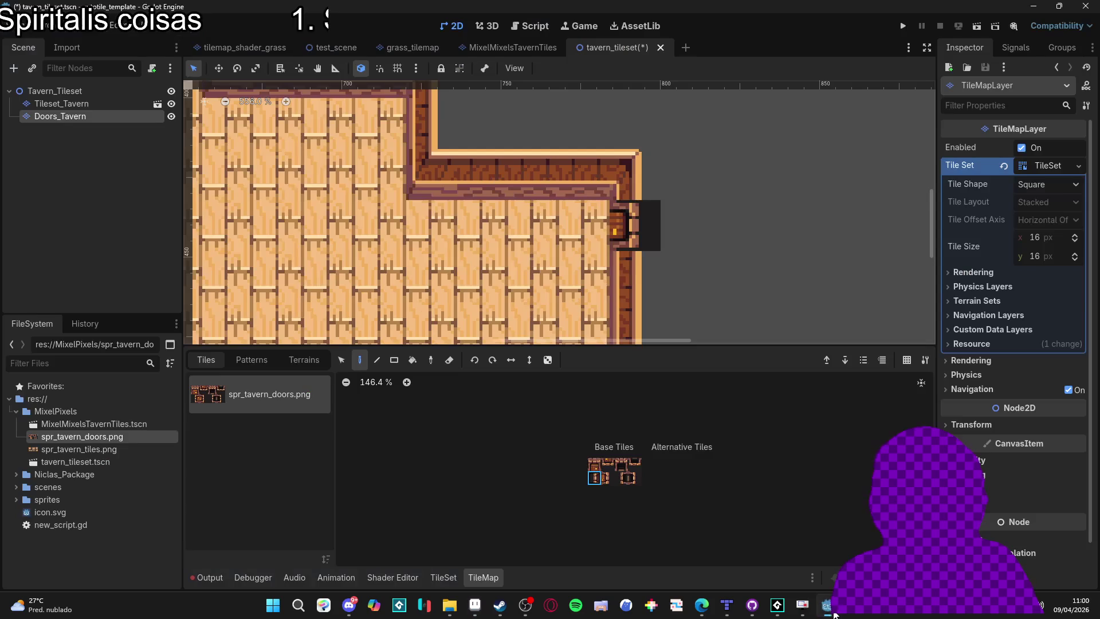
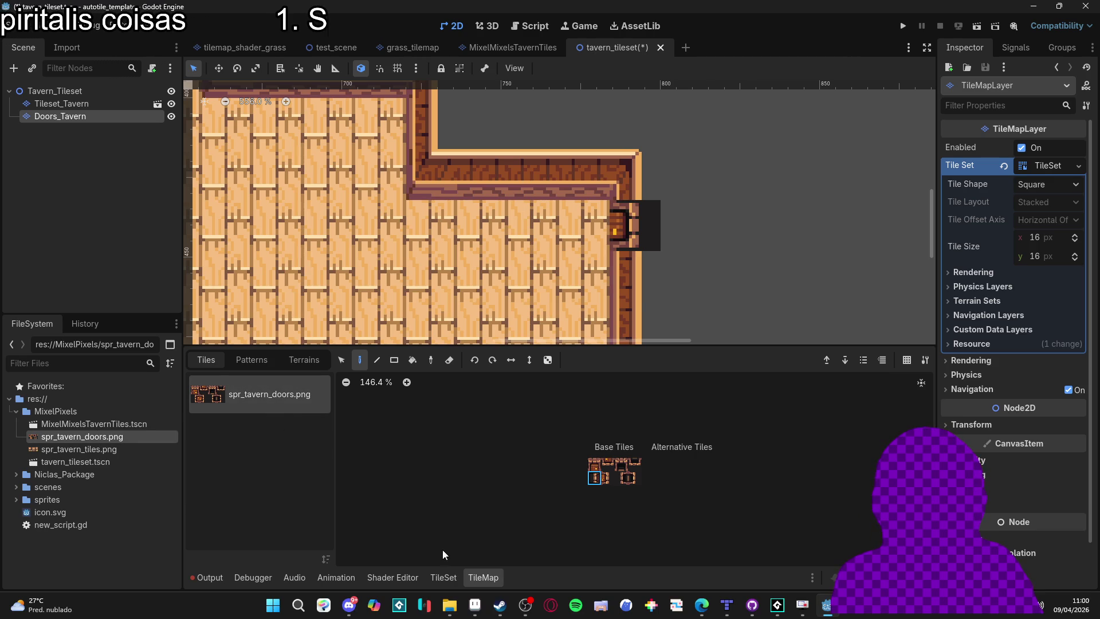
Open the tile set editor and inspect the spr_tavern_doors.png atlas source.
left_click(444, 577)
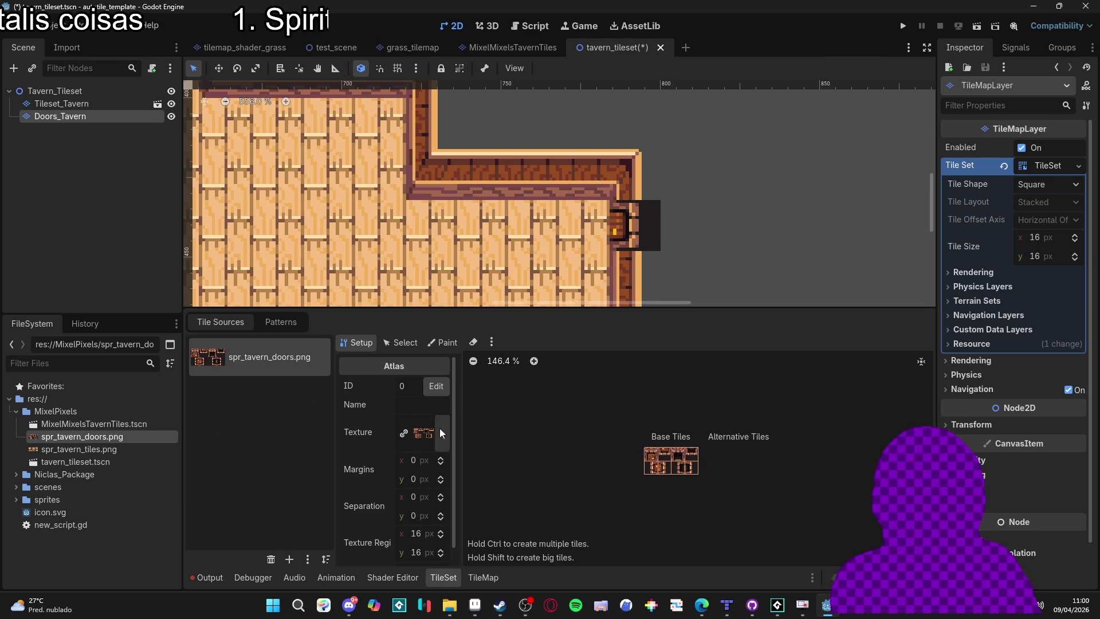
left_click(420, 437)
scroll(392, 498, "down", 4)
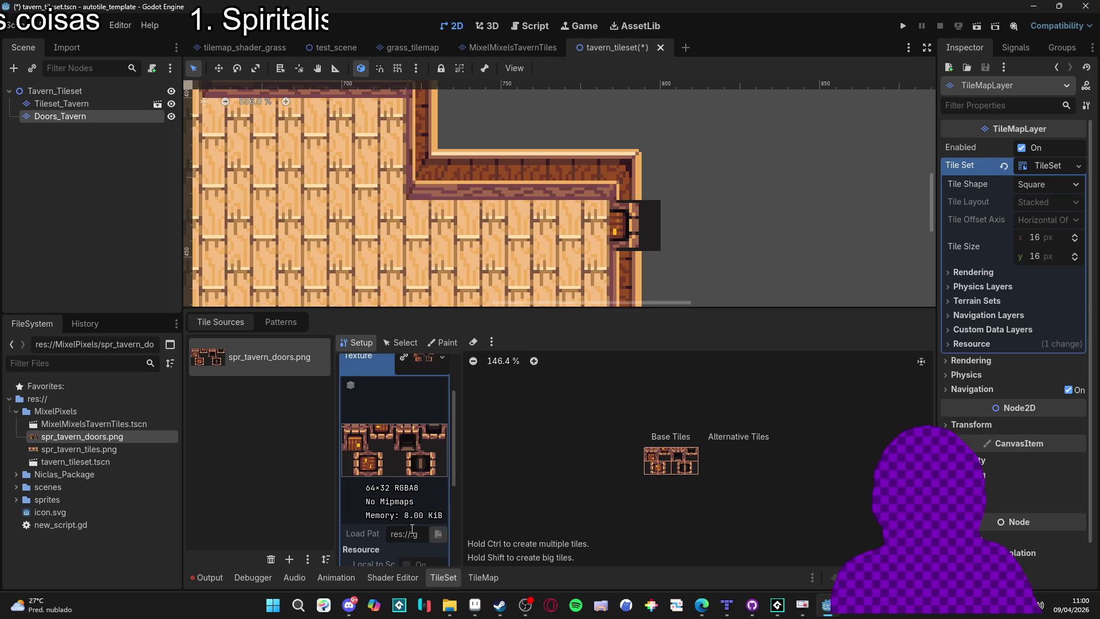
scroll(421, 544, "up", 1)
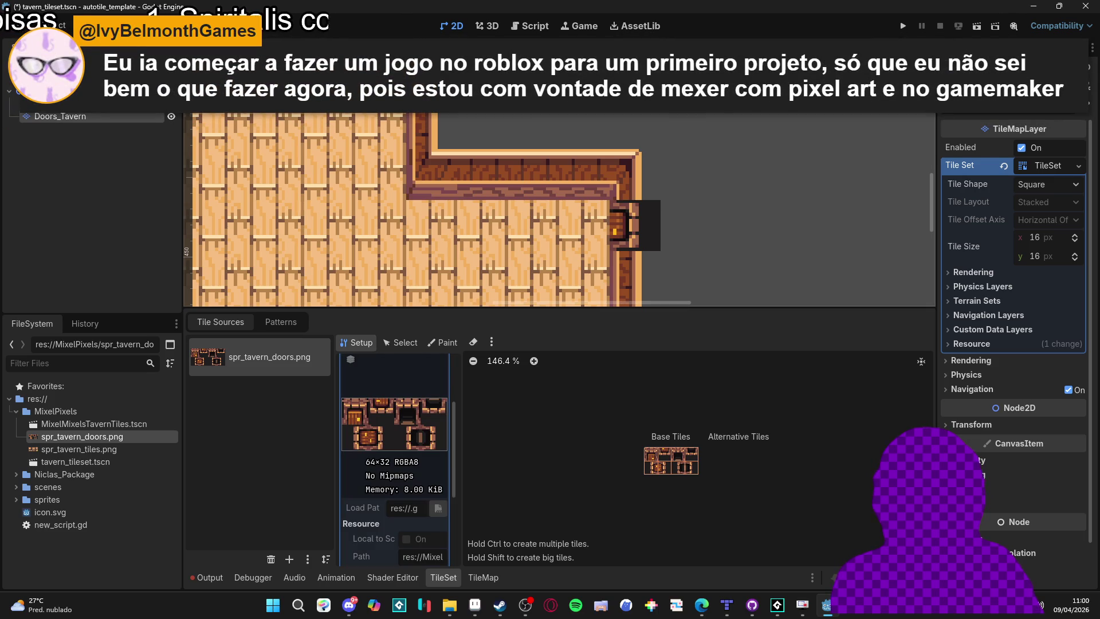
scroll(435, 467, "up", 3)
scroll(405, 456, "down", 6)
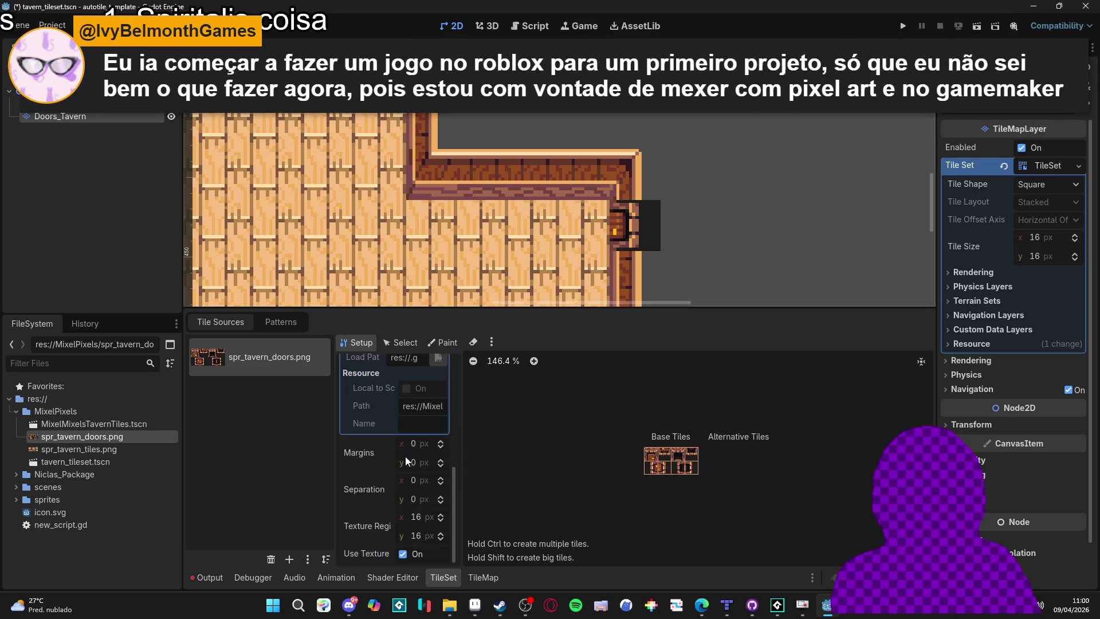
scroll(396, 470, "up", 8)
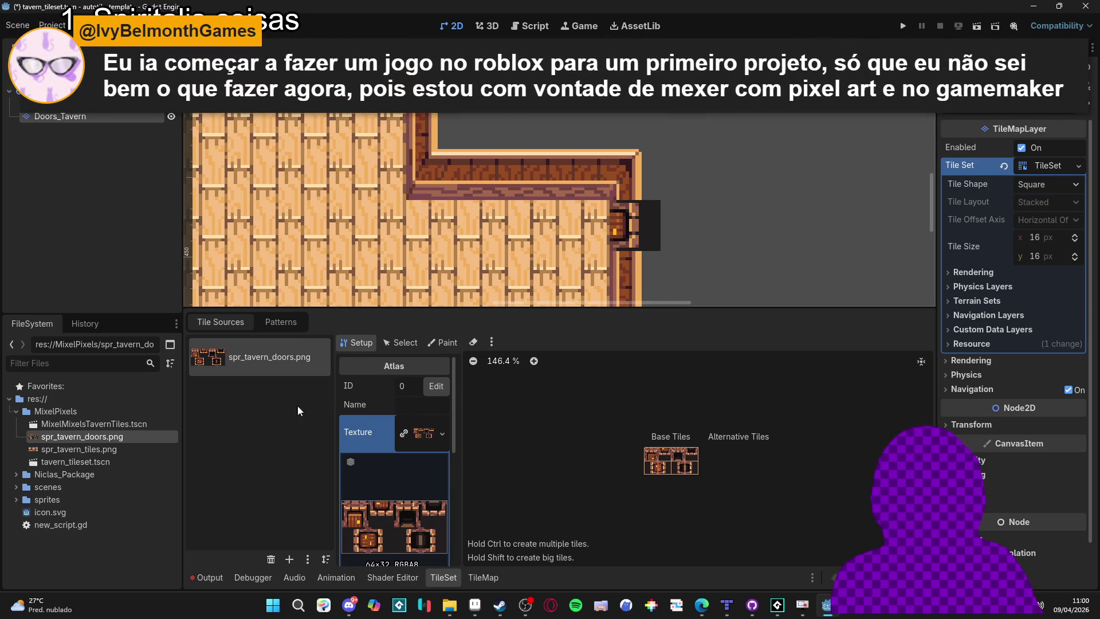
Remove the doors atlas and re-add spr_tavern_doors.png with auto-created tiles.
left_click(272, 558)
mouse_move(119, 444)
left_mouse_down()
mouse_move(259, 438)
mouse_move(309, 401)
left_mouse_up()
left_click(498, 327)
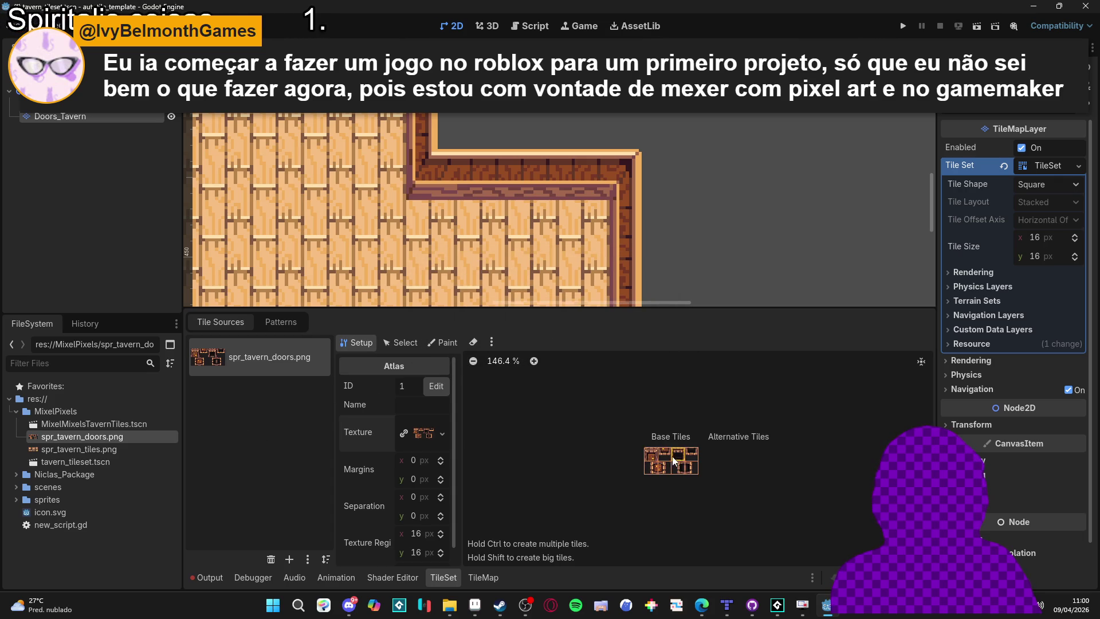
left_click(492, 577)
Undo a misplaced door tile, then paint the door on the room's bottom wall.
left_click(596, 467)
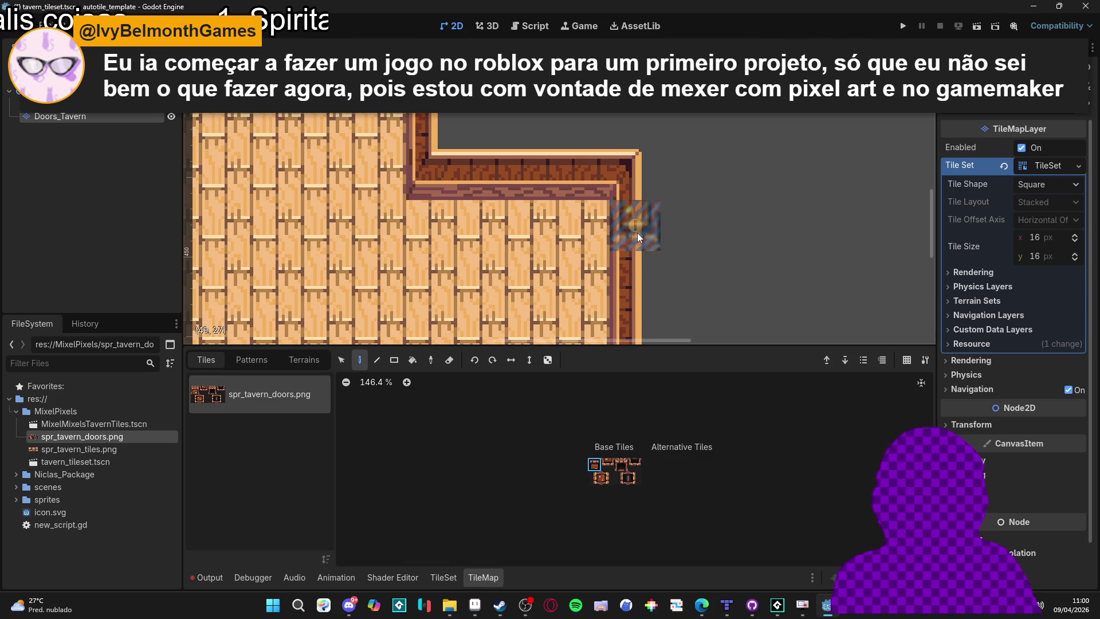
key("e")
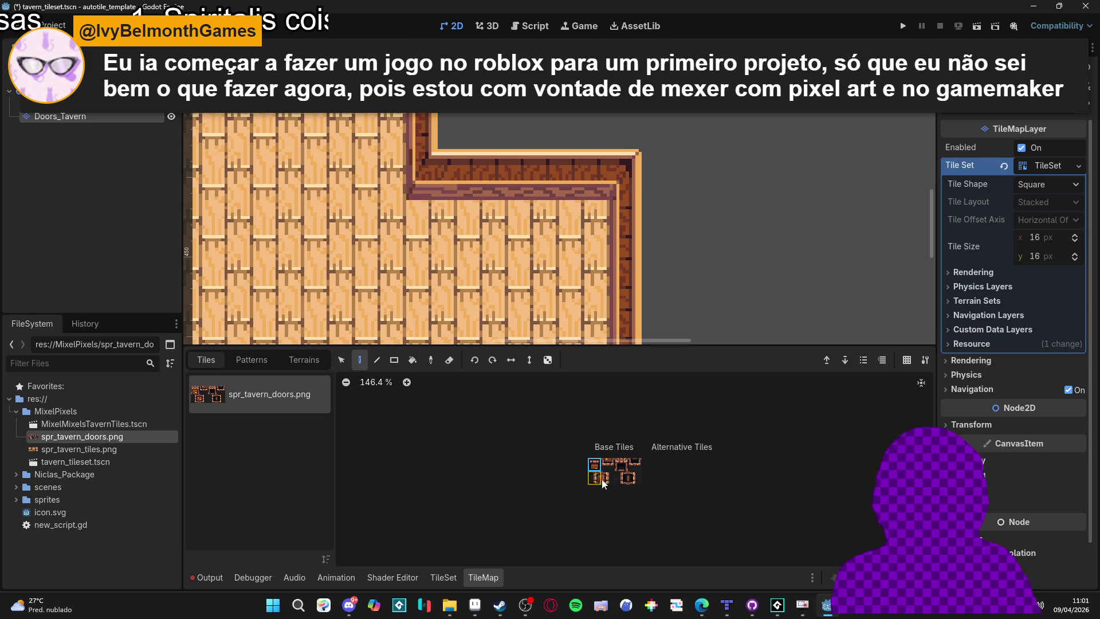
left_click(626, 262)
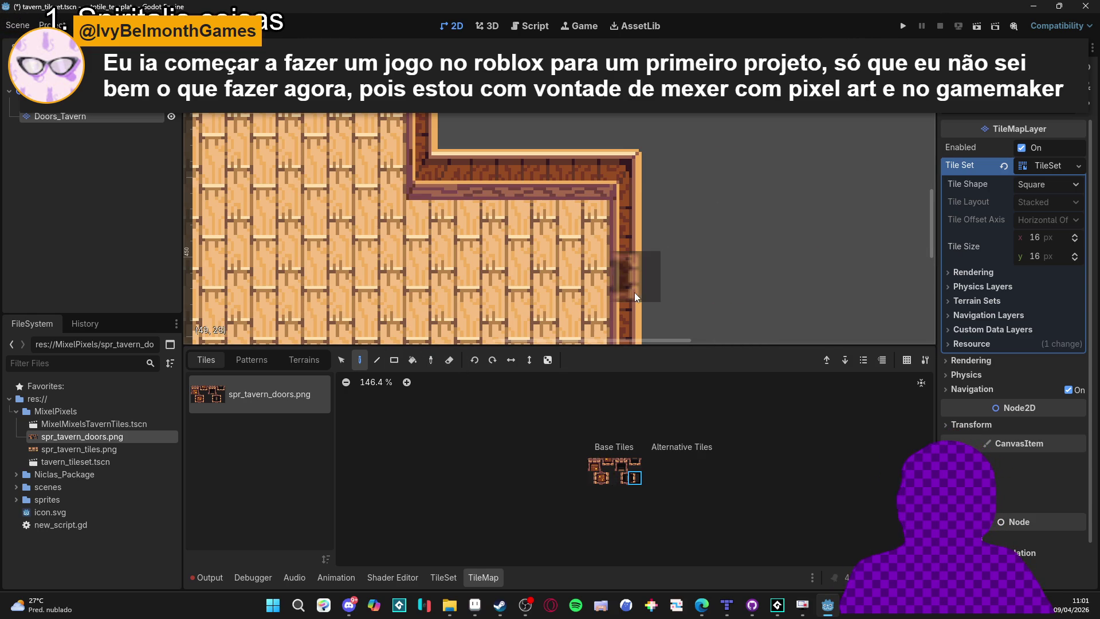
key("ctrl+z")
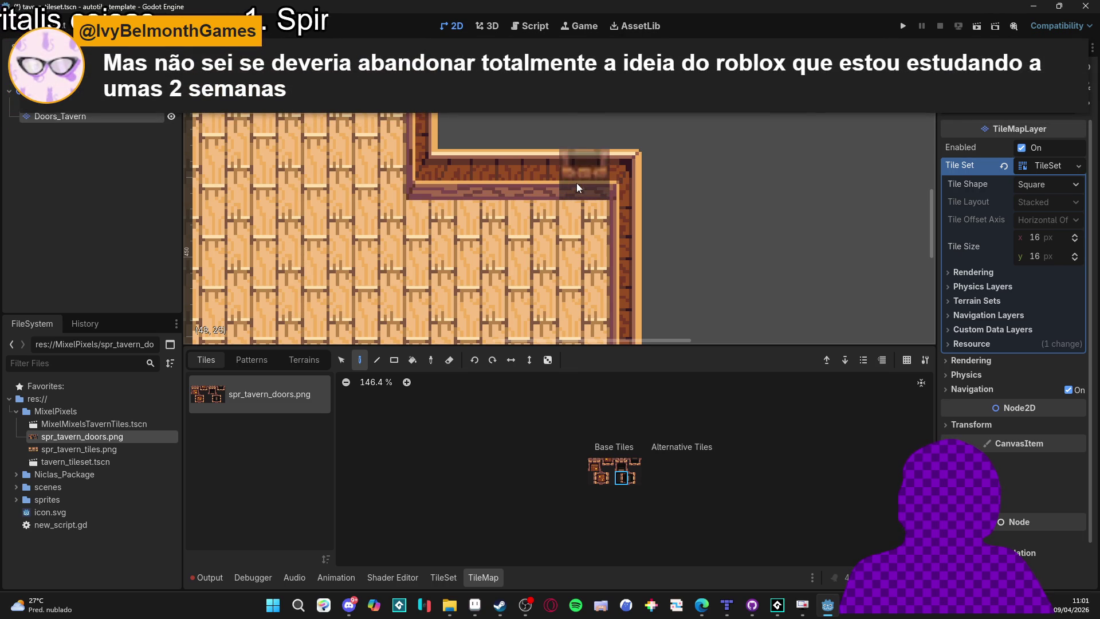
scroll(577, 183, "down", 8)
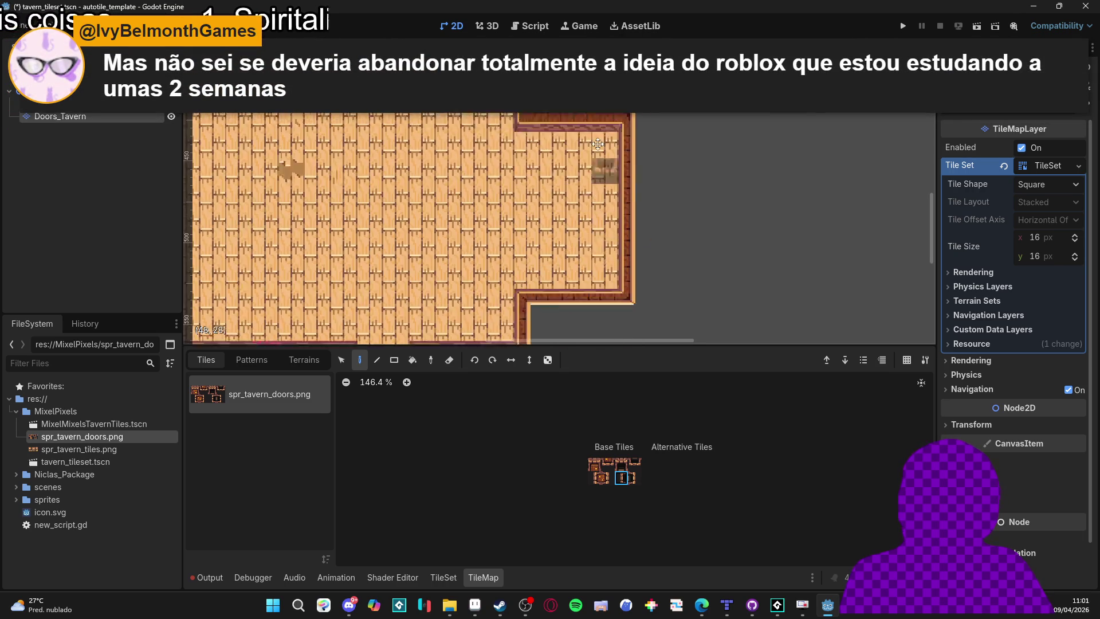
scroll(487, 247, "up", 1)
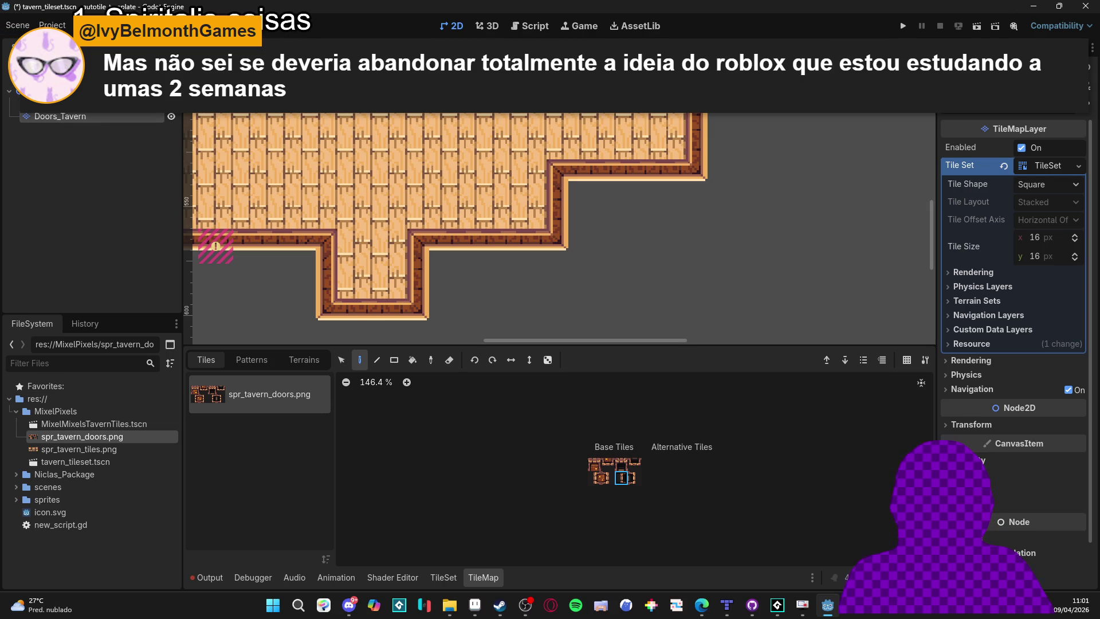
left_click(54, 45)
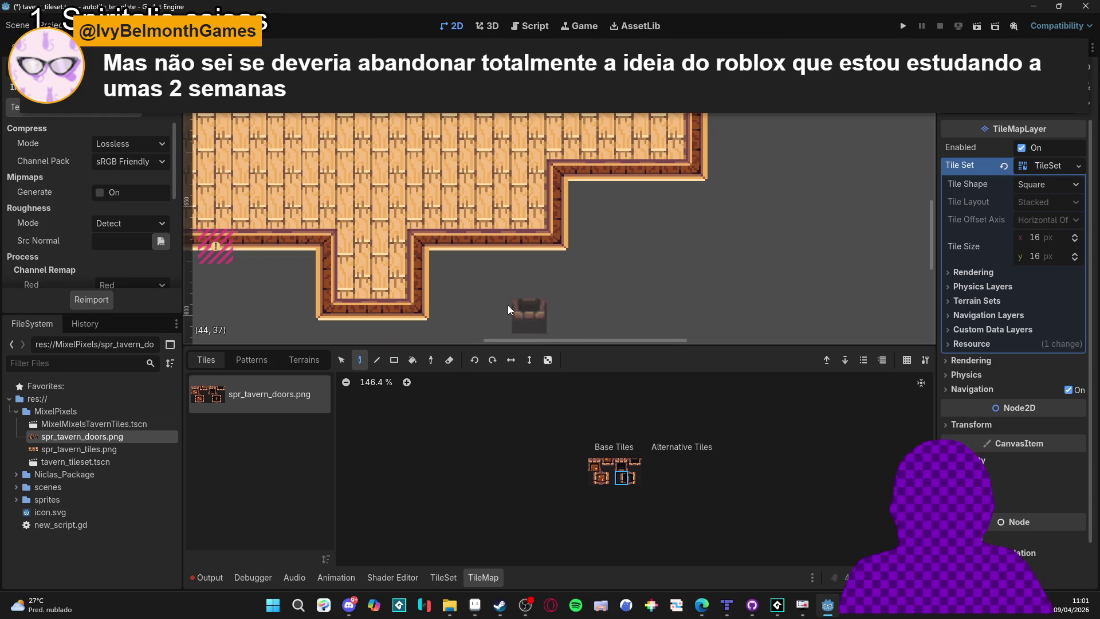
left_click(366, 307)
scroll(370, 305, "up", 2)
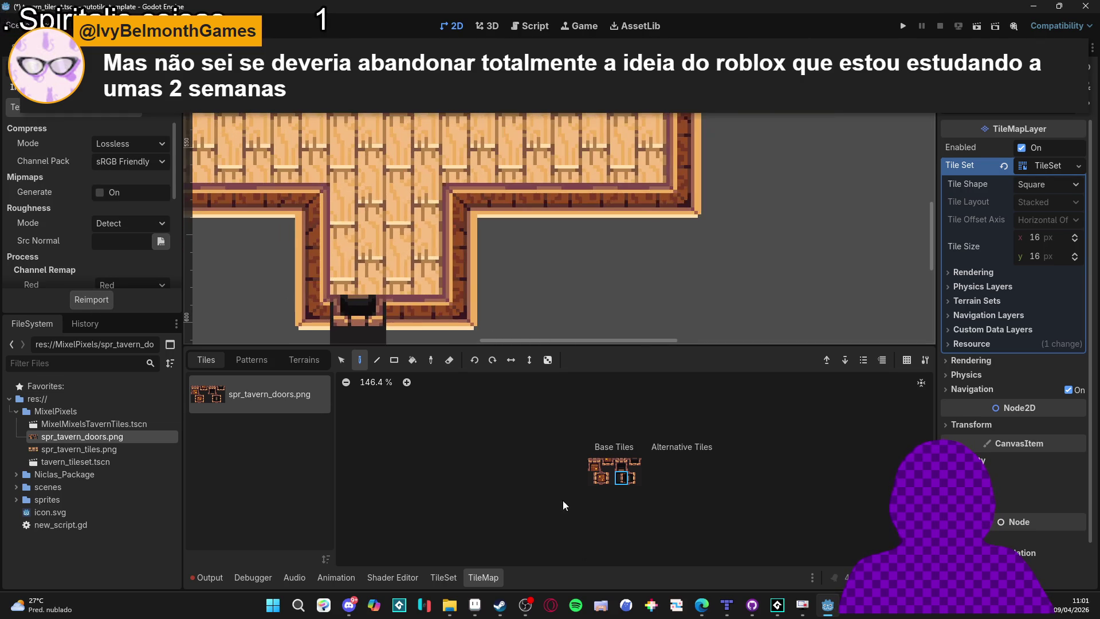
In Aseprite, draw a filled crimson rectangle on the grey tile of spr_taver_tiles.png.
left_click(465, 610)
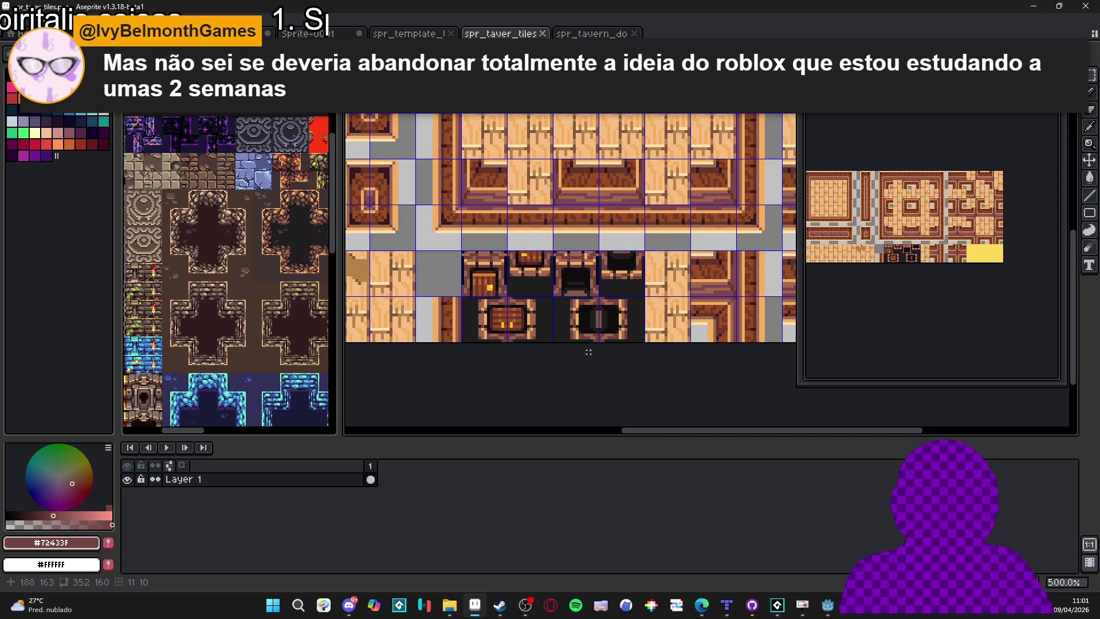
scroll(628, 312, "up", 4)
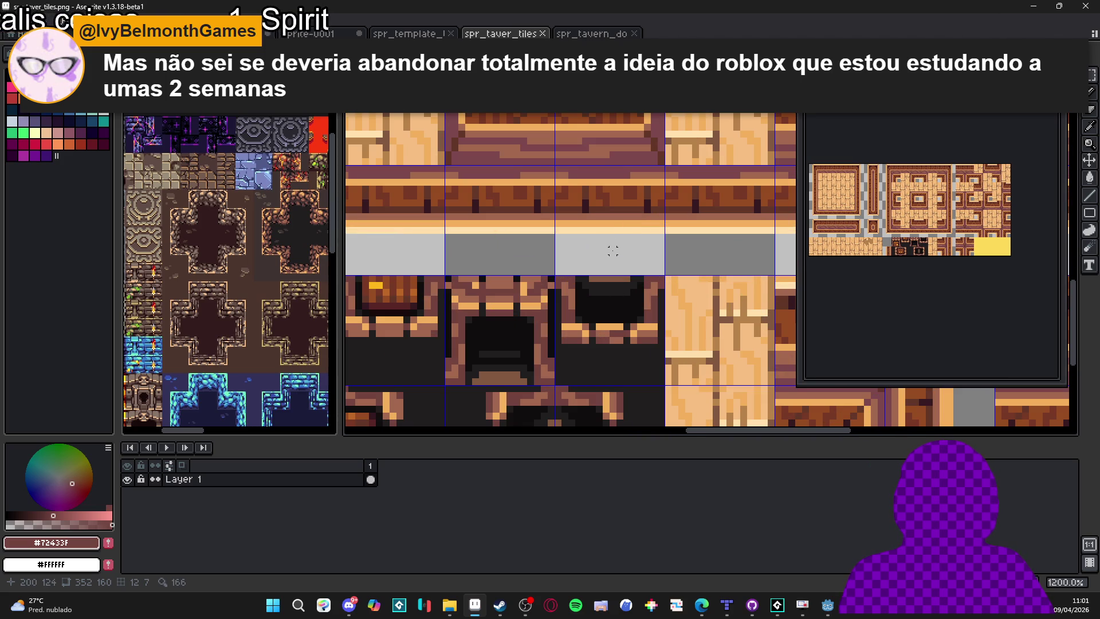
left_click(46, 144)
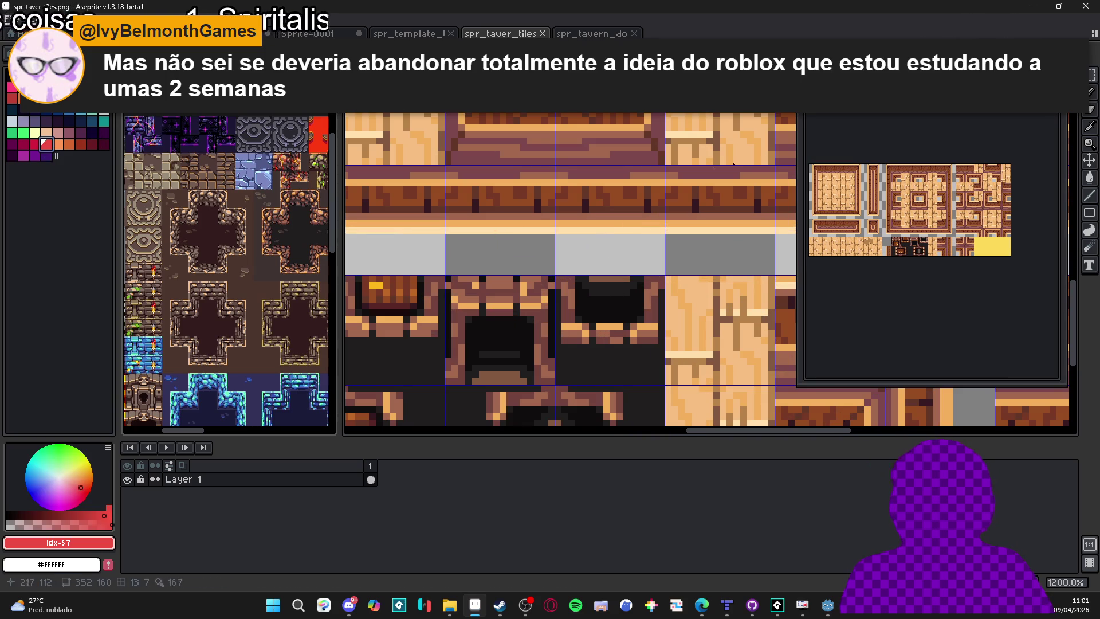
left_click(35, 144)
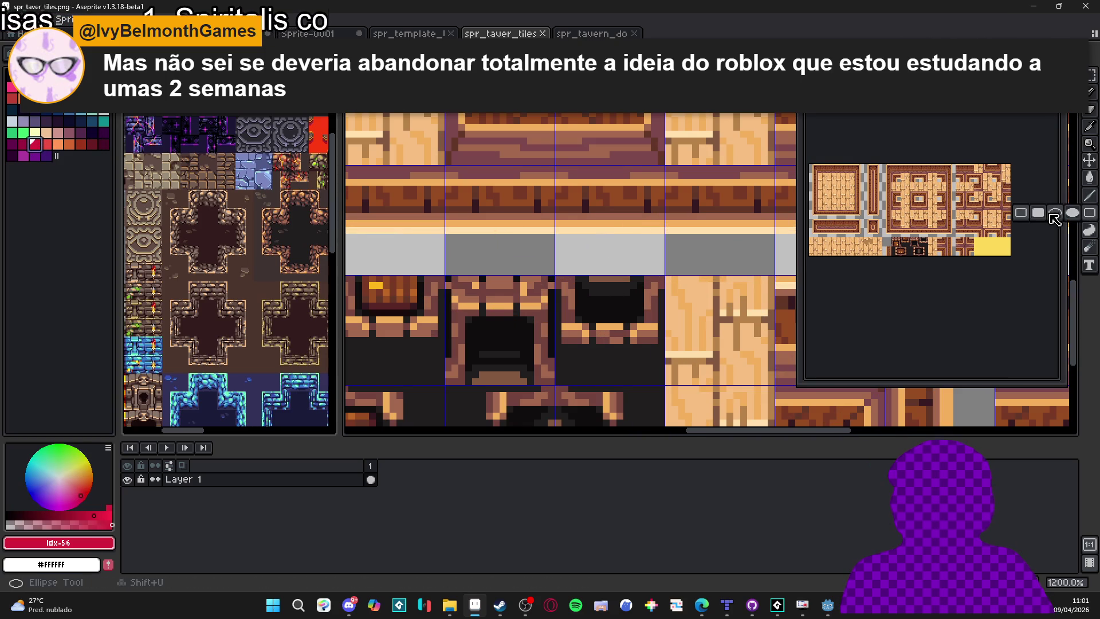
scroll(546, 214, "up", 1)
left_click_drag(458, 242, 503, 297)
left_click(483, 267)
Draw a crimson square on the dark tile, then undo the red marks and zoom out.
scroll(552, 252, "down", 3)
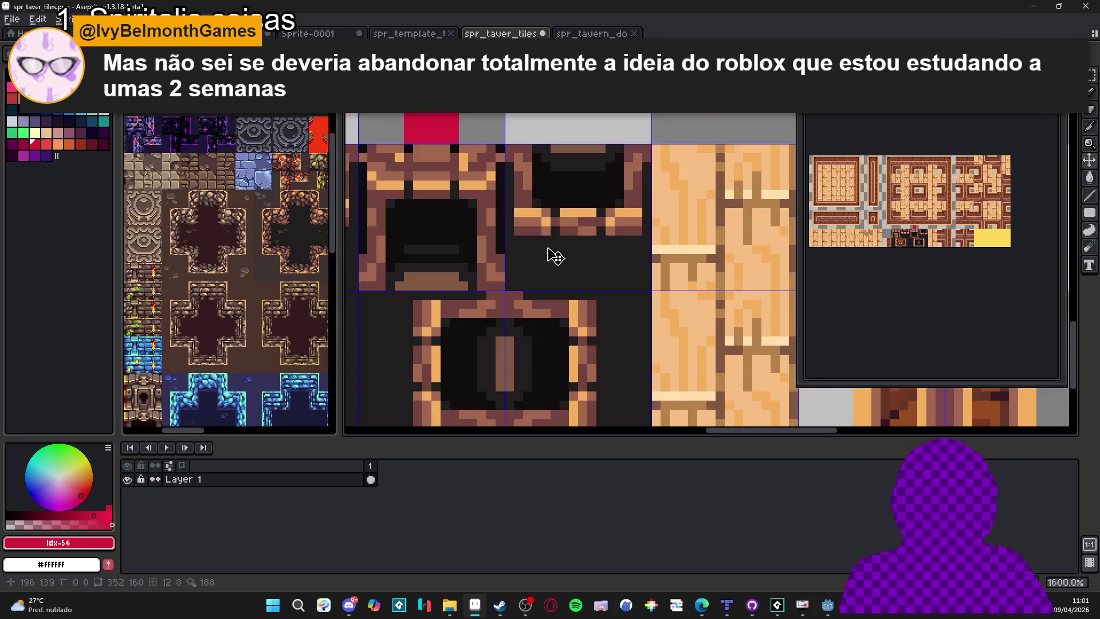
left_click_drag(543, 248, 611, 285)
left_click_drag(533, 246, 588, 289)
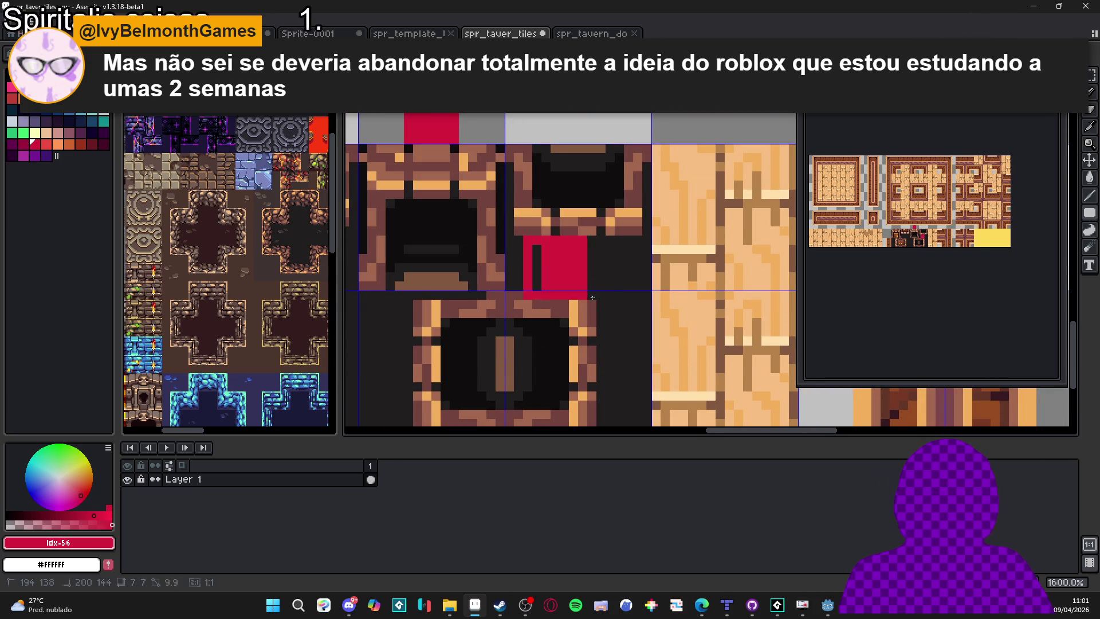
key("ctrl+z")
key("ctrl+z")
scroll(595, 298, "down", 6)
key("ctrl+z")
key("ctrl+z")
key("ctrl+z")
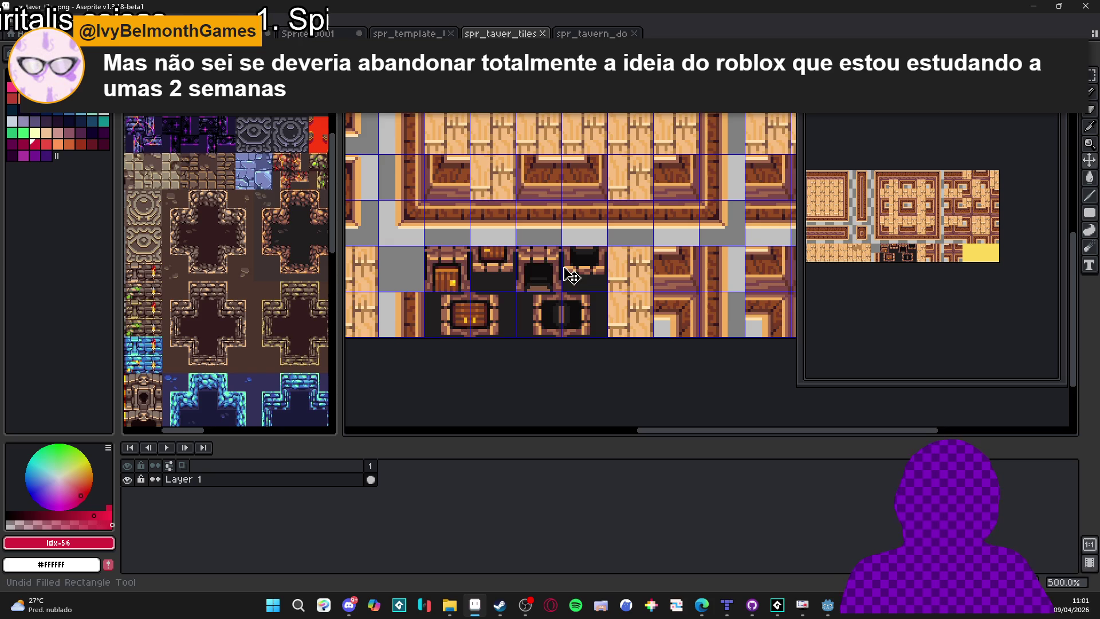
scroll(509, 301, "down", 3)
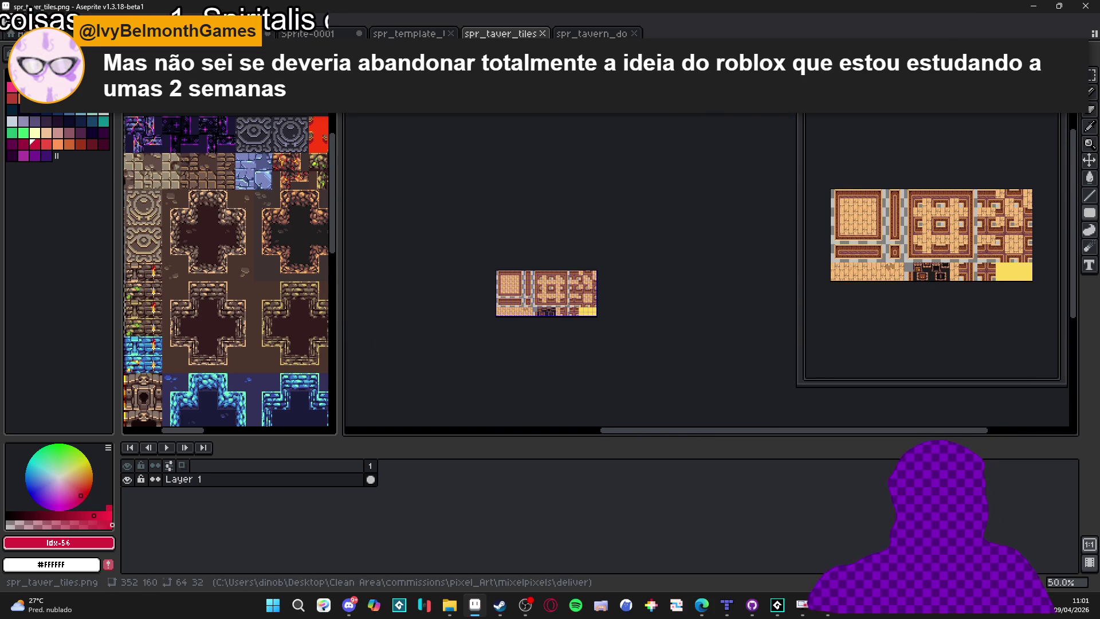
Start a File > Save As for the tile sheet and cancel it.
left_click(15, 19)
left_click(34, 91)
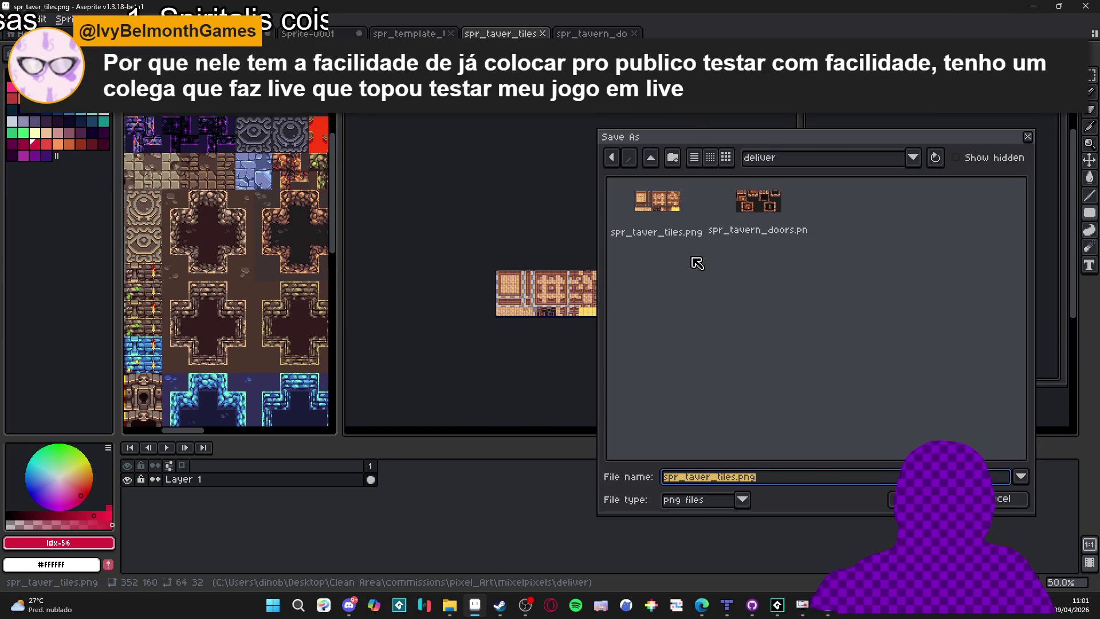
left_click(1002, 499)
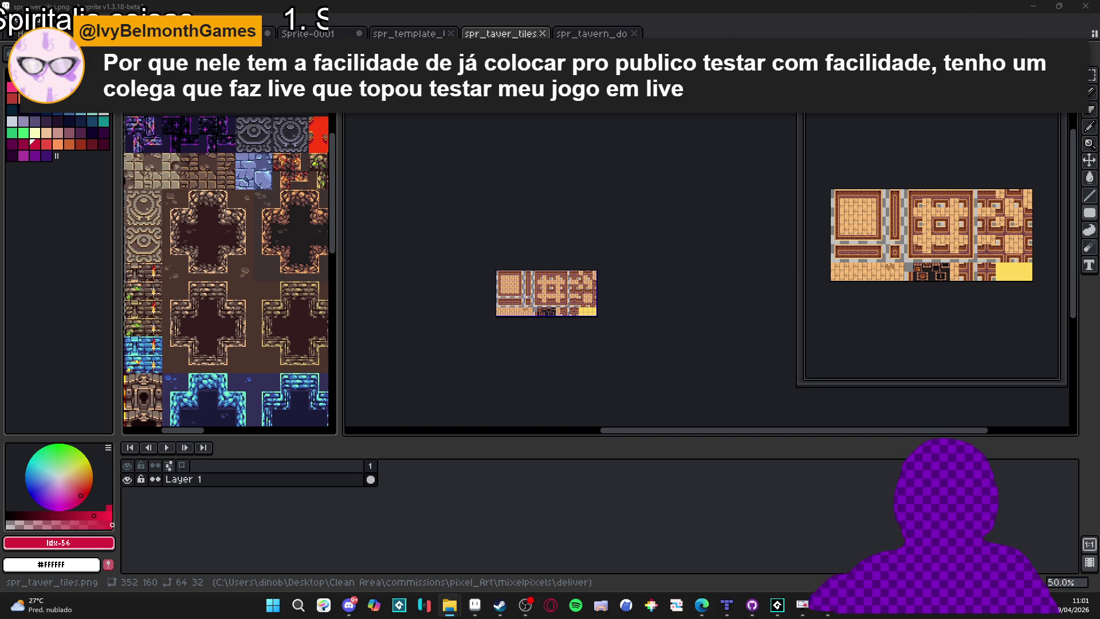
Cycle through the open Aseprite tabs to mixelpixels.aseprite.
key("ctrl+Tab")
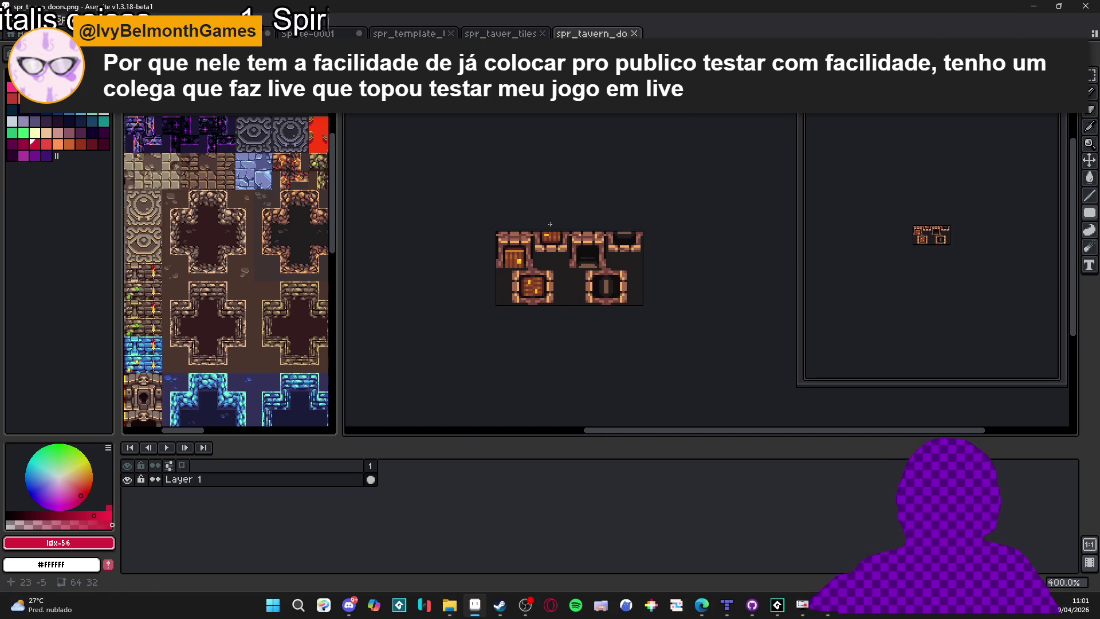
key("ctrl+shift+Tab")
scroll(522, 289, "up", 4)
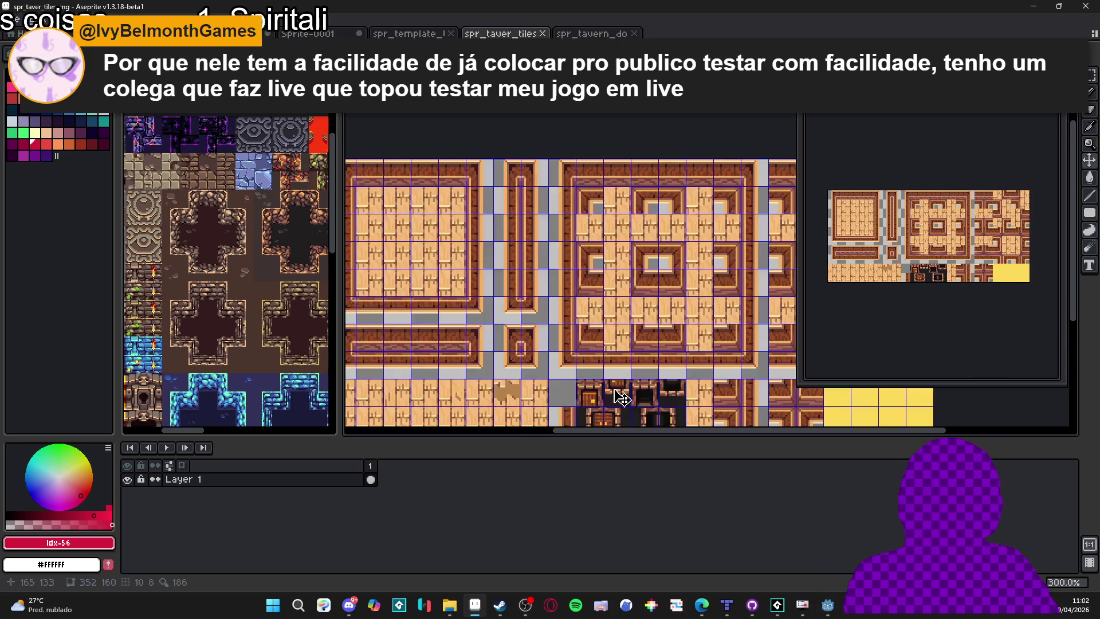
key("ctrl+shift+Tab")
key("ctrl+shift+Tab")
key("ctrl+shift+Tab")
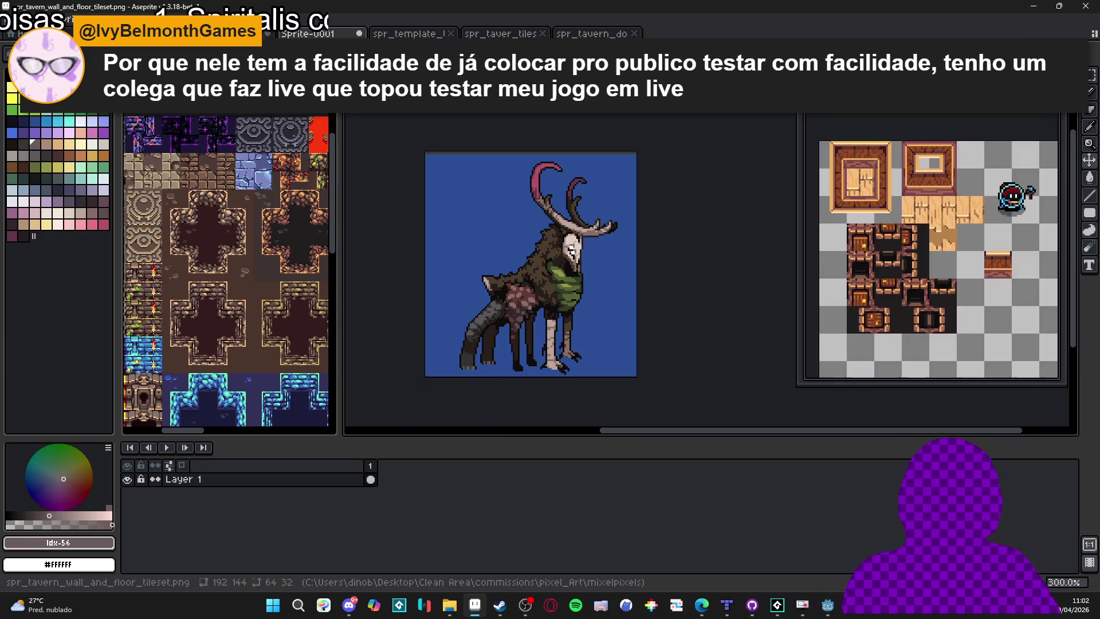
key("ctrl+shift+Tab")
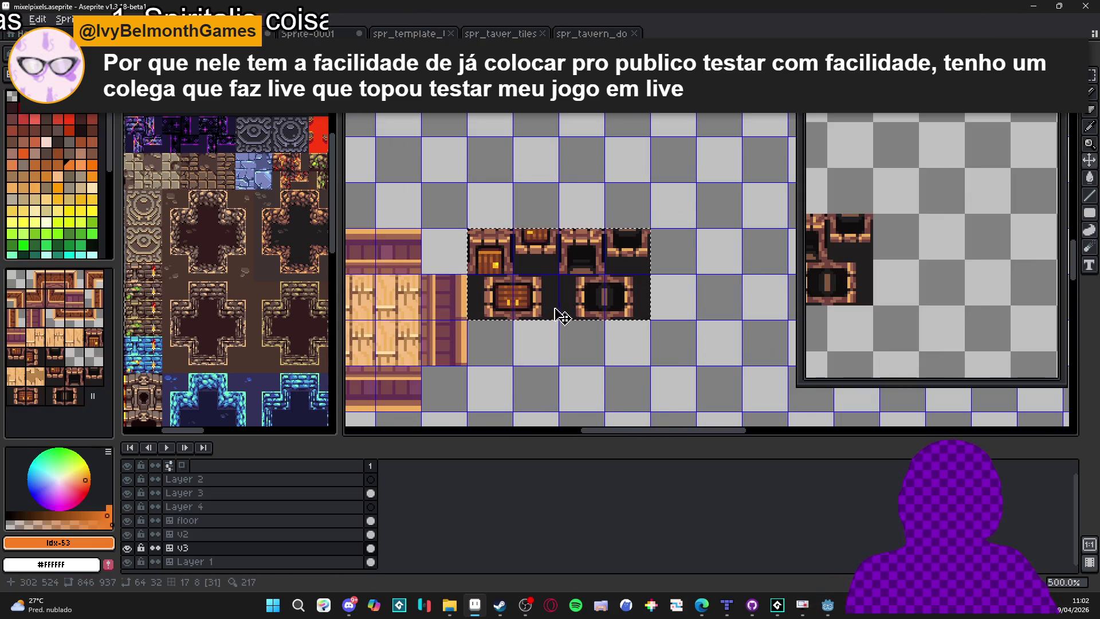
Paste the wider lower door sprites into spr_tavern_doors and commit them.
key("ctrl+d")
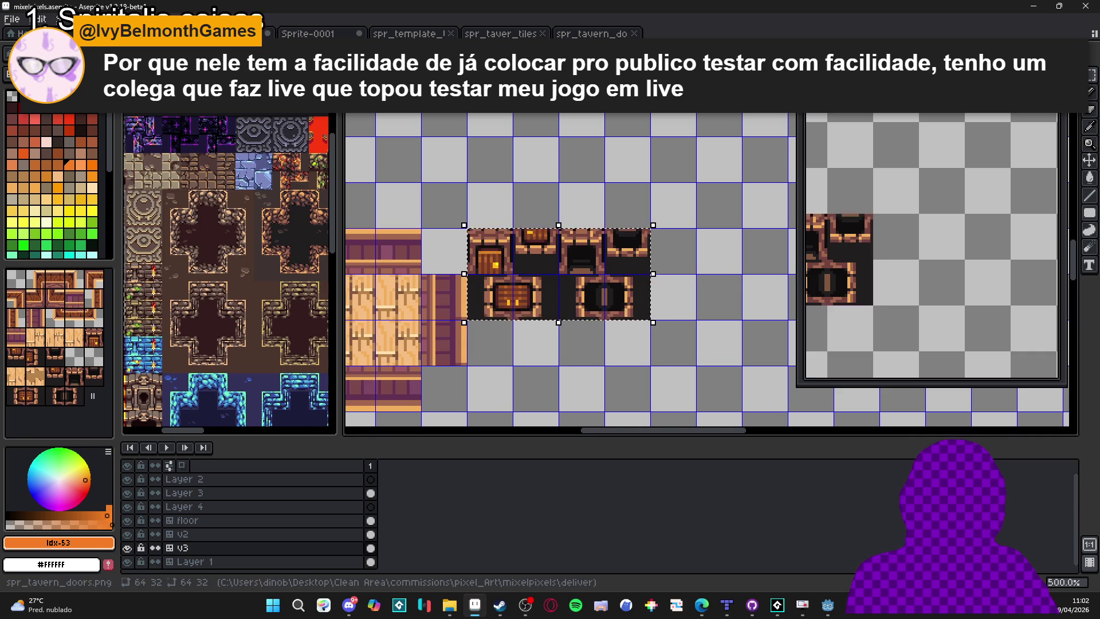
key("ctrl+Tab")
key("ctrl+v")
key("Return")
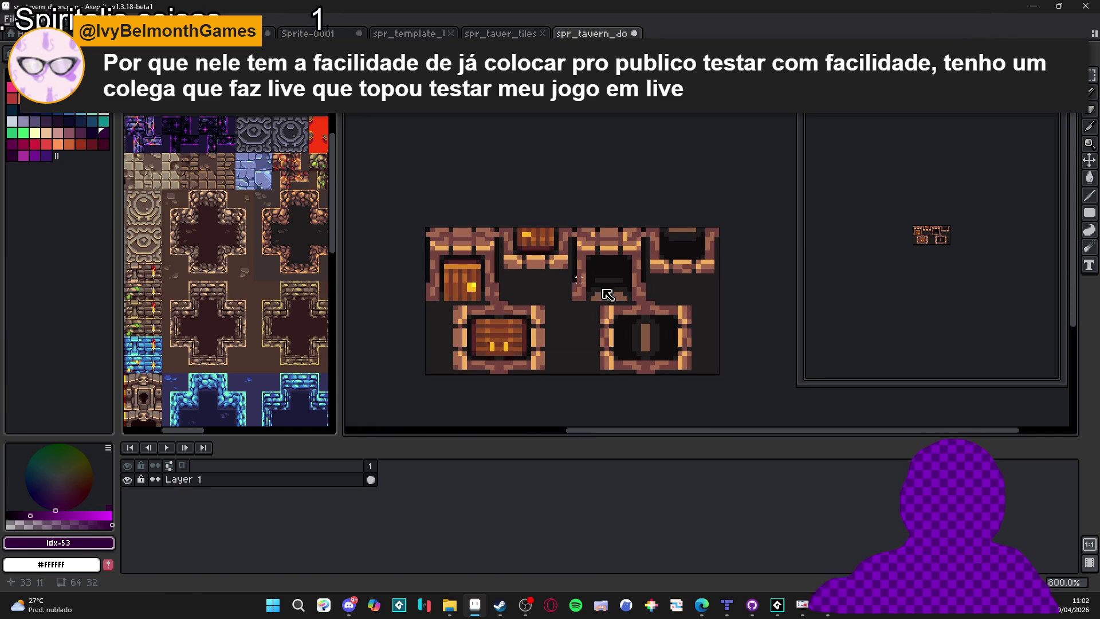
Back in Godot, place a door tile in the room's bottom wall.
left_click(825, 609)
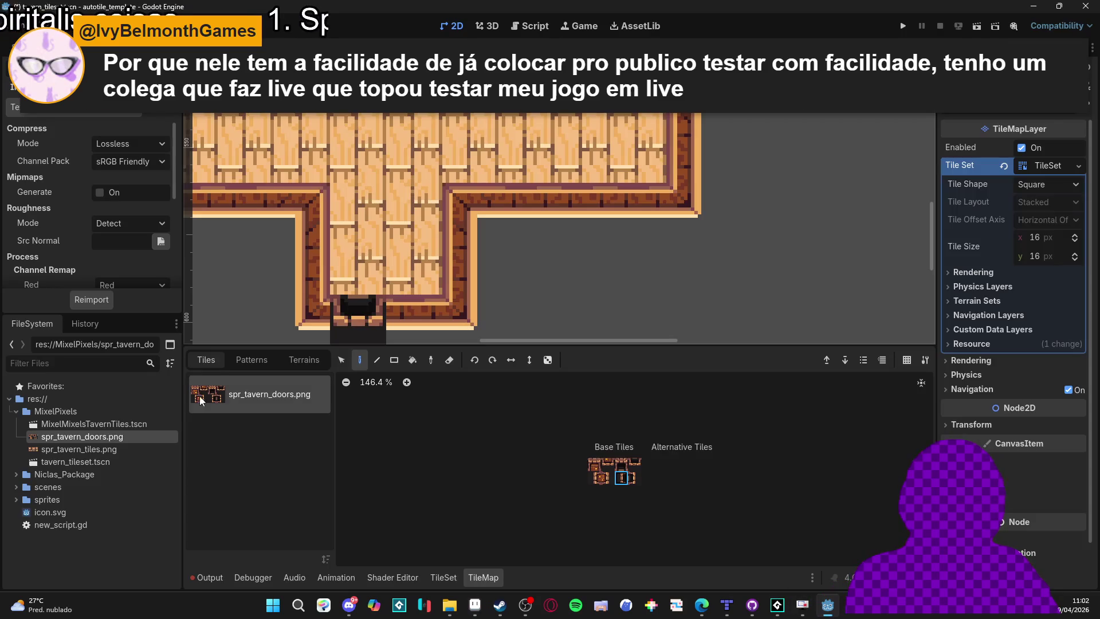
left_click(411, 309)
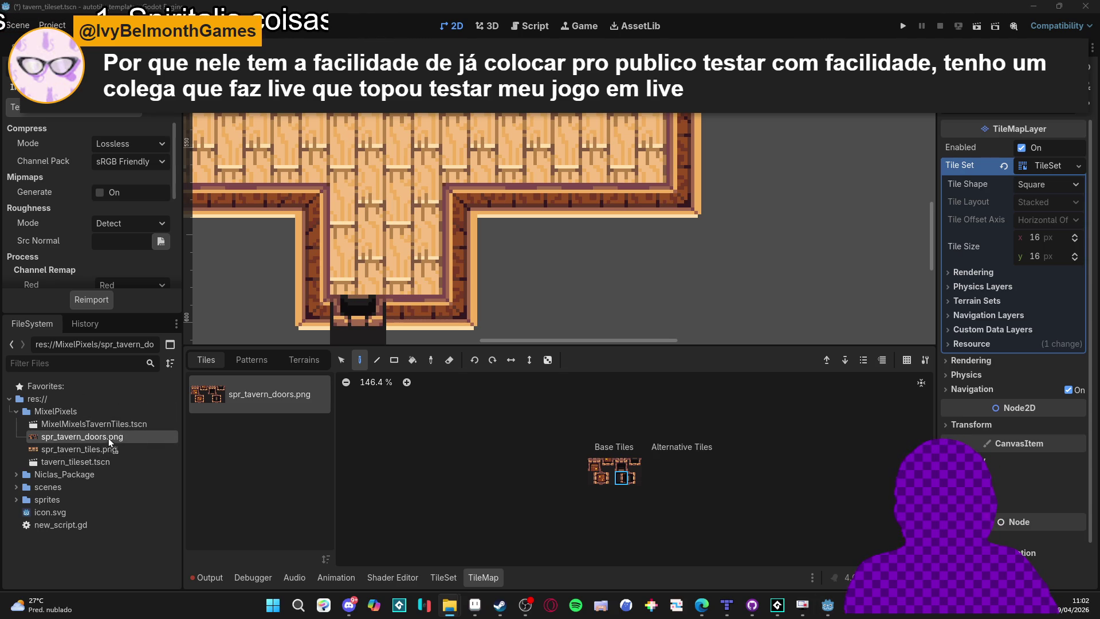
scroll(510, 233, "down", 2)
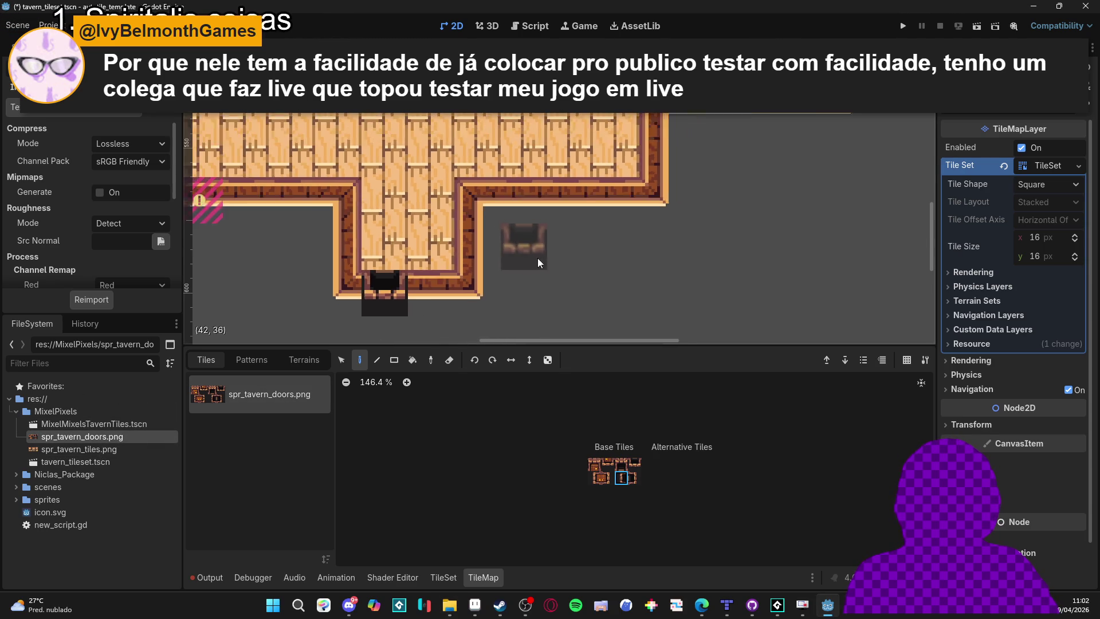
scroll(595, 272, "down", 4)
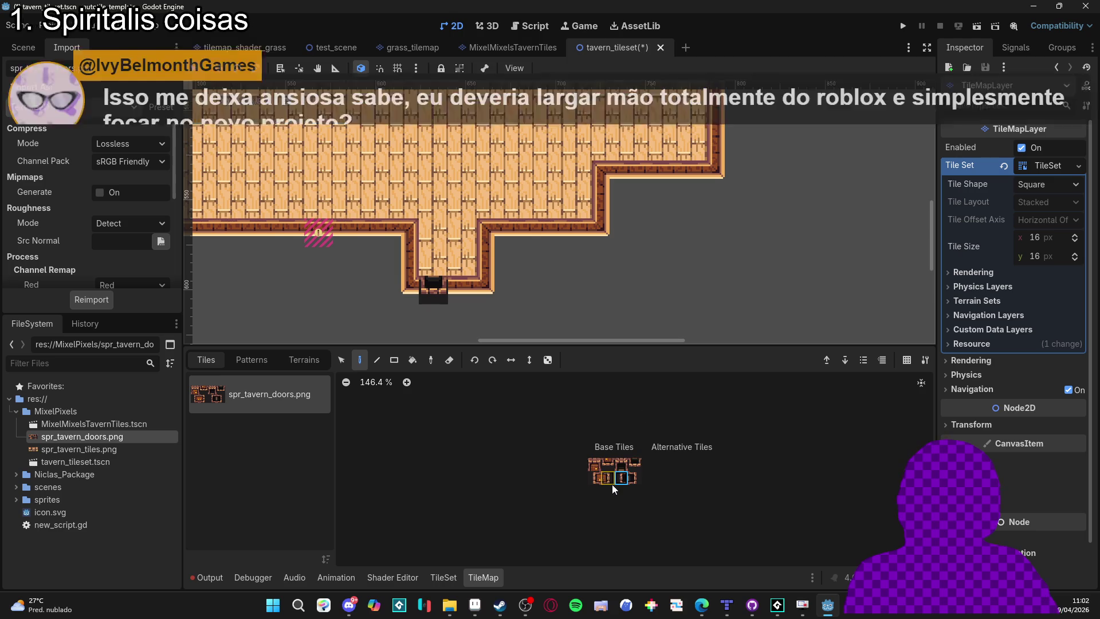
left_click(465, 578)
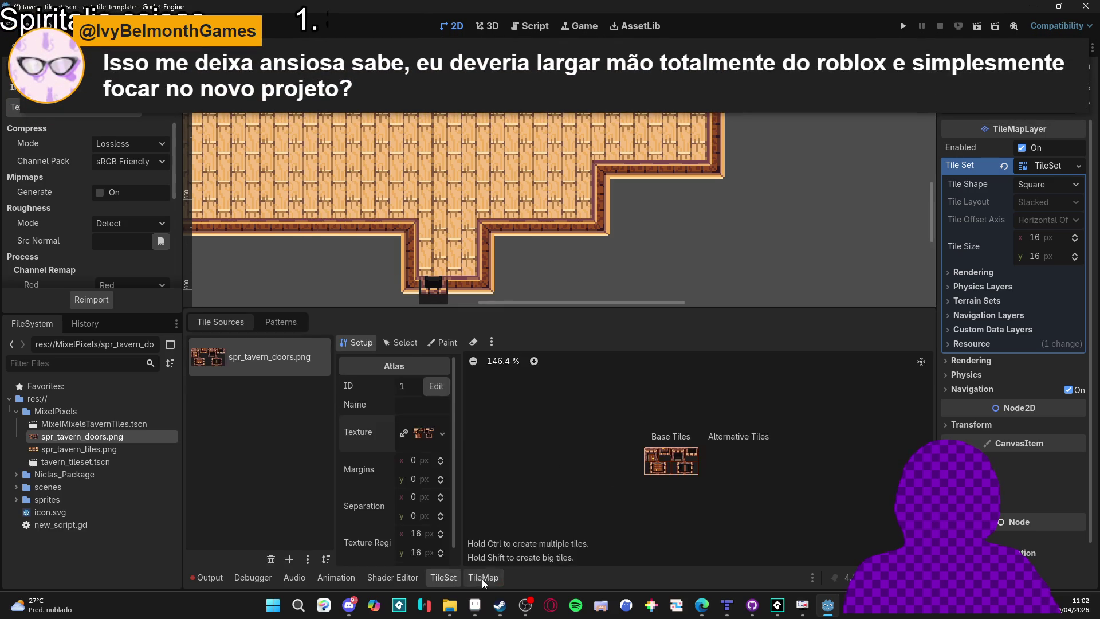
left_click(483, 578)
Pick the side-facing door tile and place it in the room's left wall.
left_click_drag(545, 285, 709, 296)
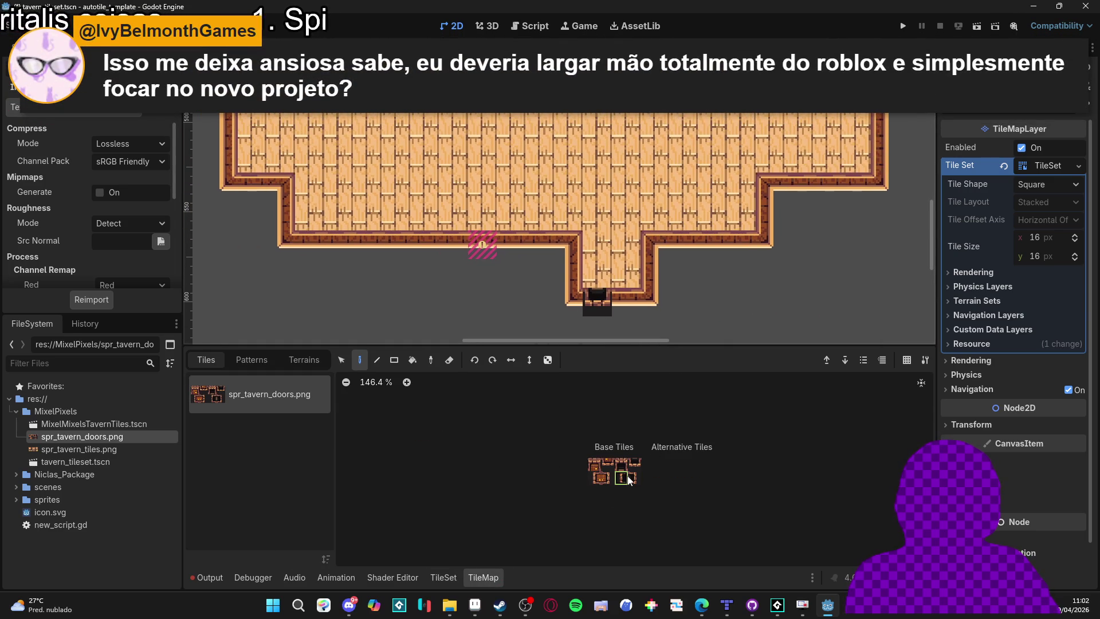
left_click(634, 464)
left_click(590, 486)
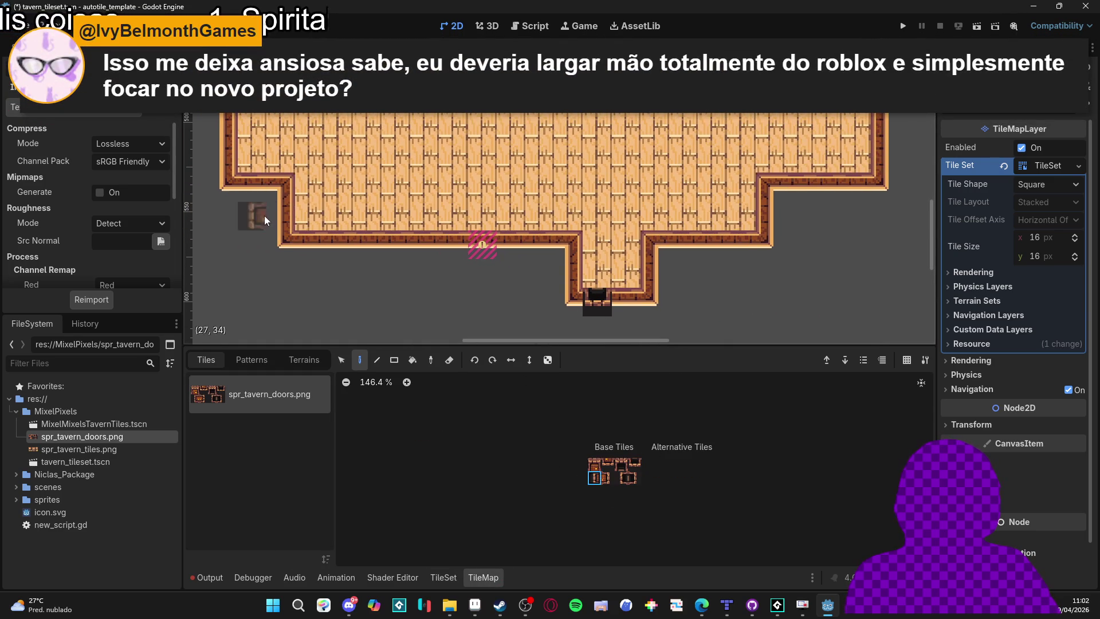
left_click_drag(253, 216, 372, 246)
scroll(445, 264, "up", 1)
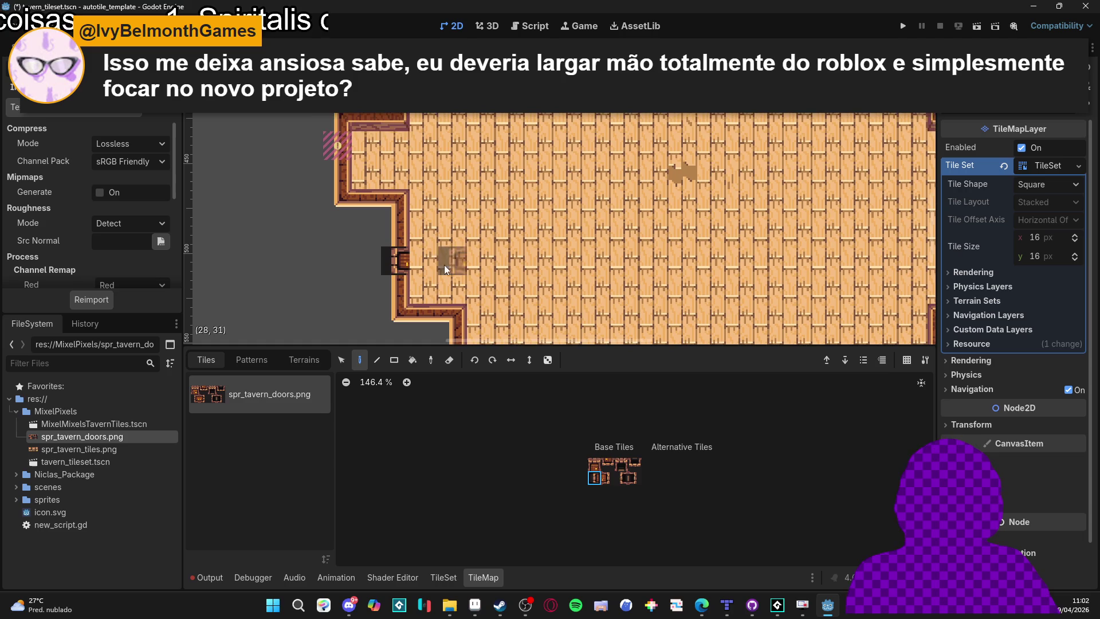
left_click(622, 479)
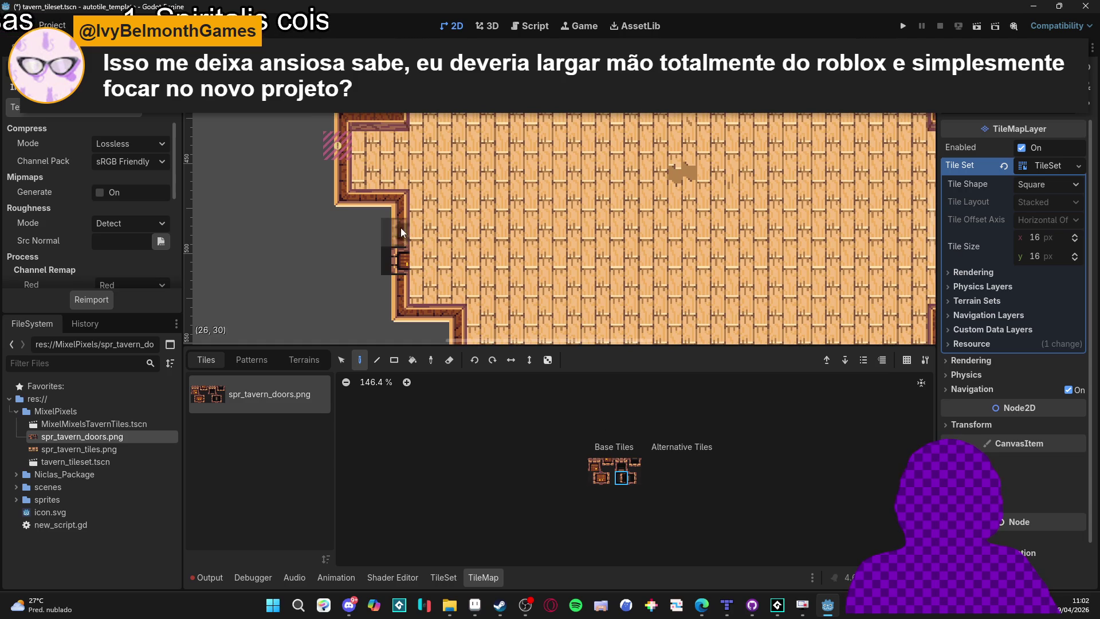
scroll(597, 284, "up", 5)
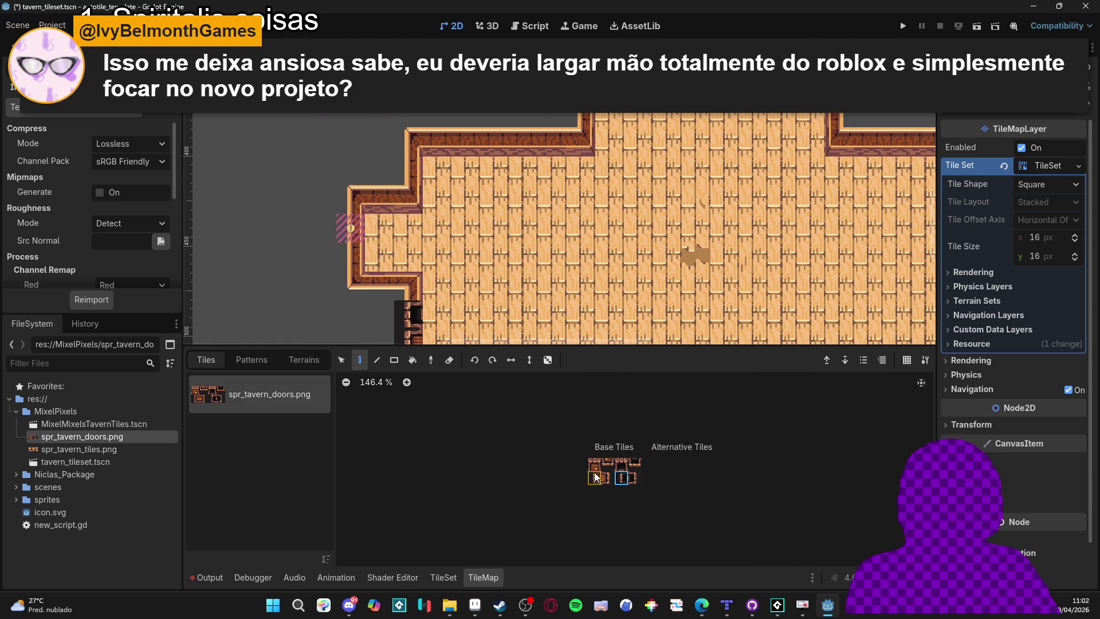
Place a door tile in the room's top wall.
left_click(593, 463)
scroll(638, 201, "up", 8)
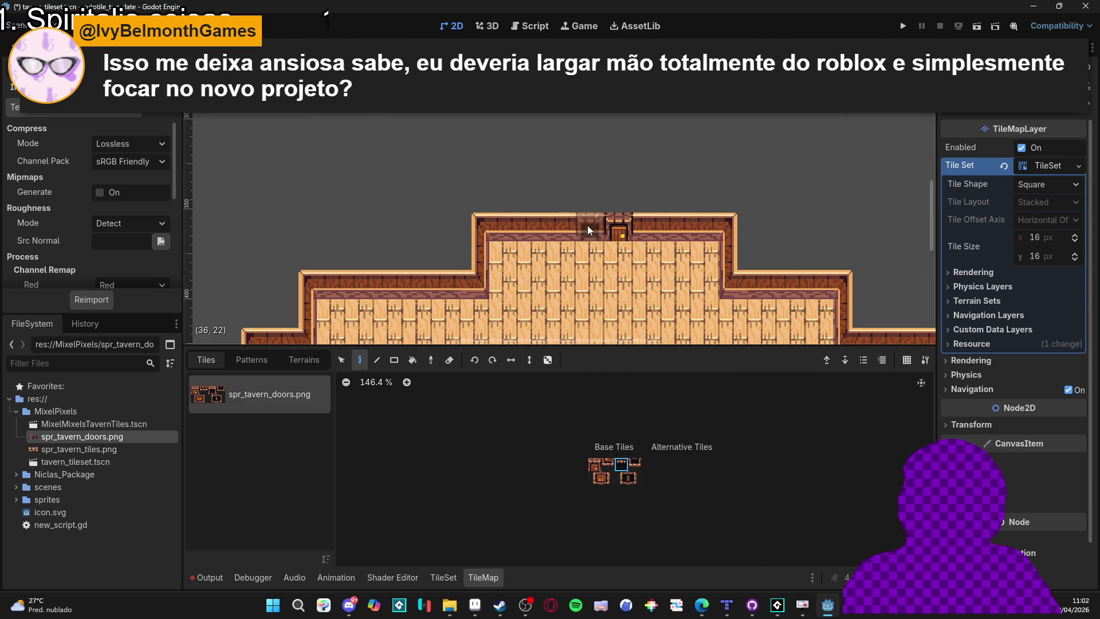
scroll(586, 225, "down", 10)
scroll(669, 300, "right", 7)
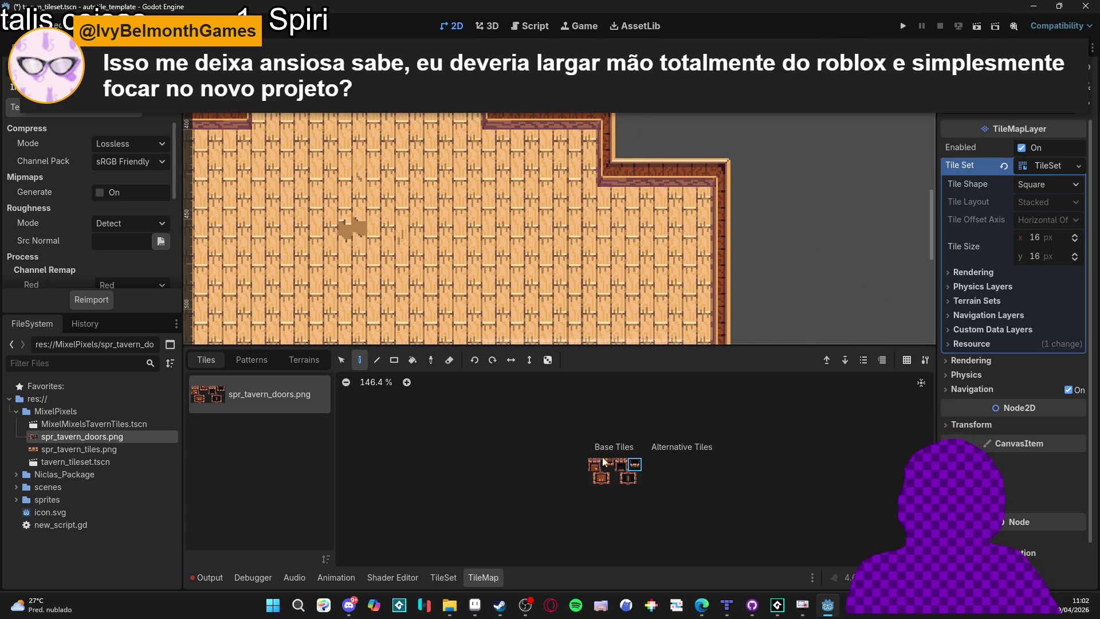
Try a side door on the right wall and undo it.
left_click(607, 477)
scroll(739, 287, "down", 3)
scroll(739, 286, "right", 3)
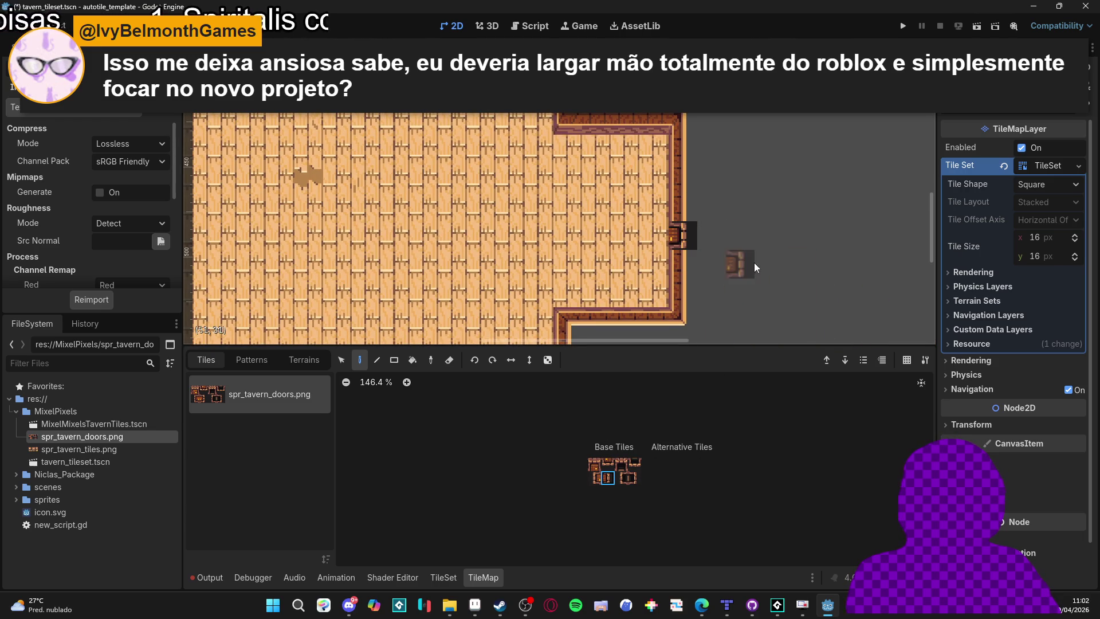
key("ctrl+z")
scroll(711, 211, "down", 2)
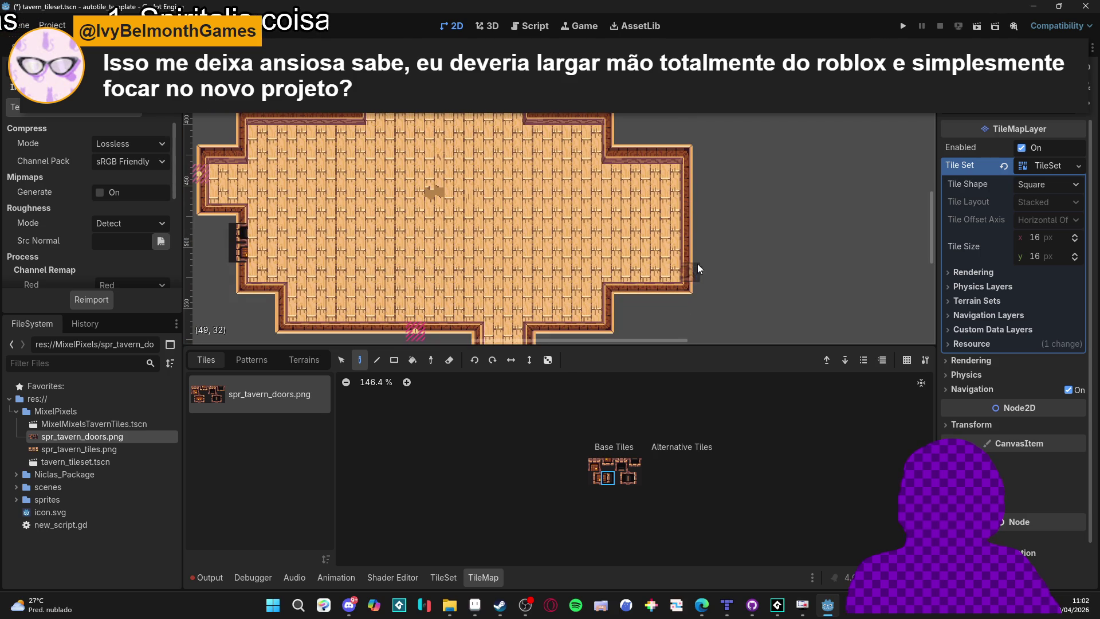
scroll(697, 267, "down", 3)
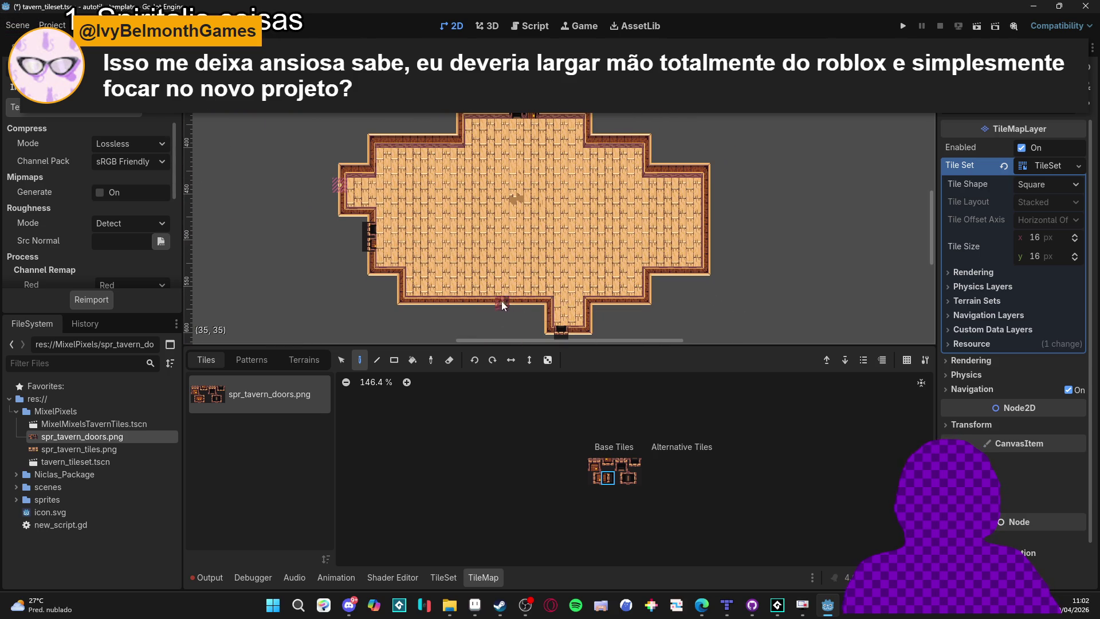
Toggle the eraser and select the floor-and-wall layer in the Scene tree.
key("e")
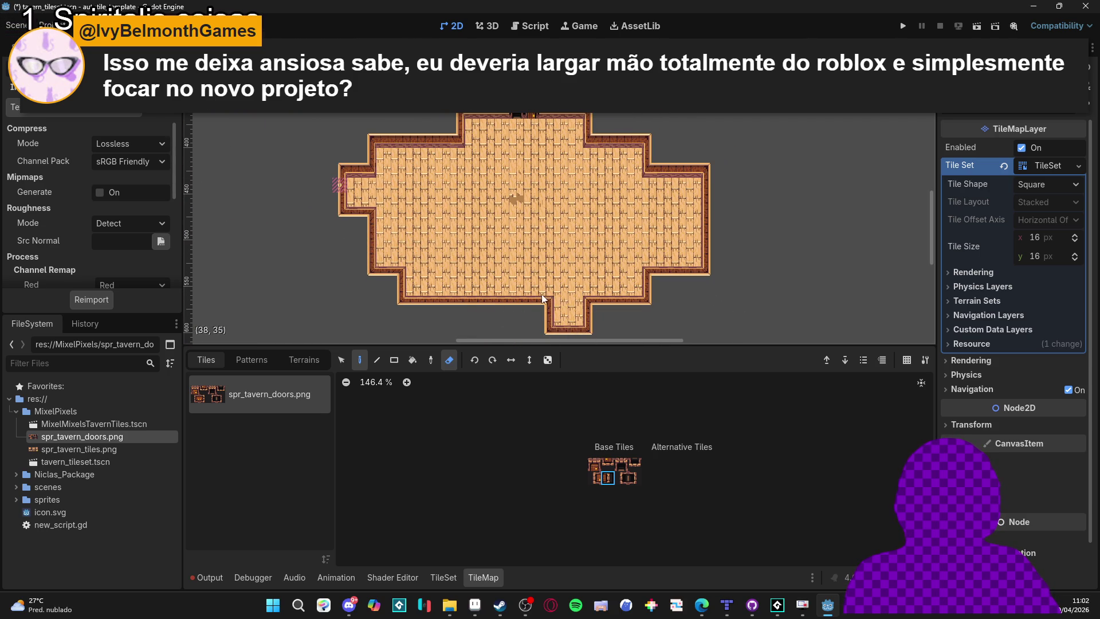
left_click(22, 45)
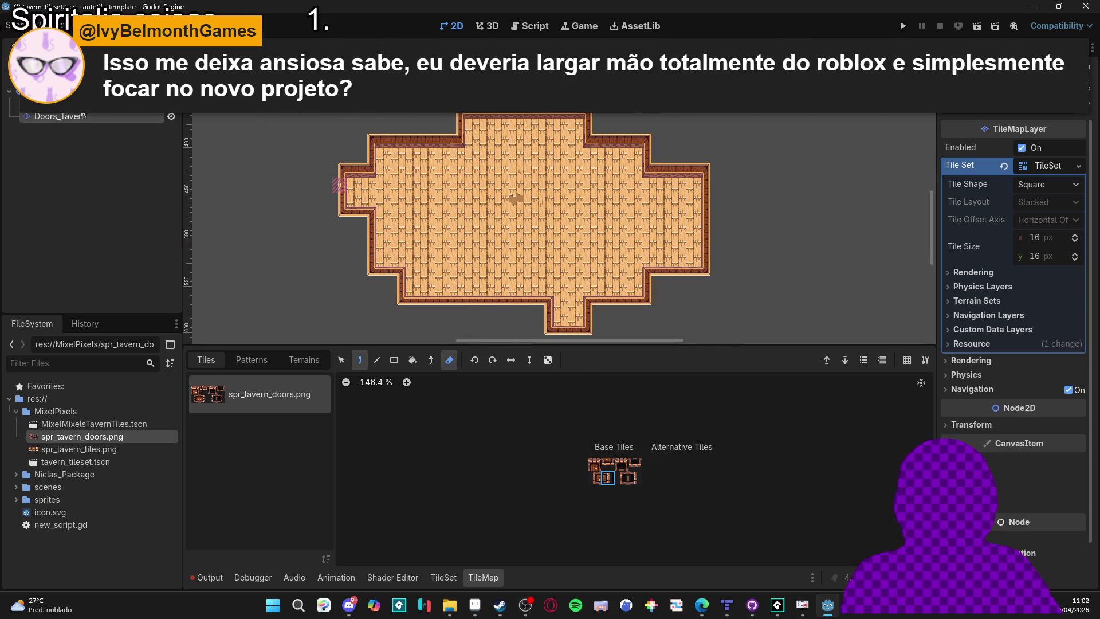
left_click(57, 103)
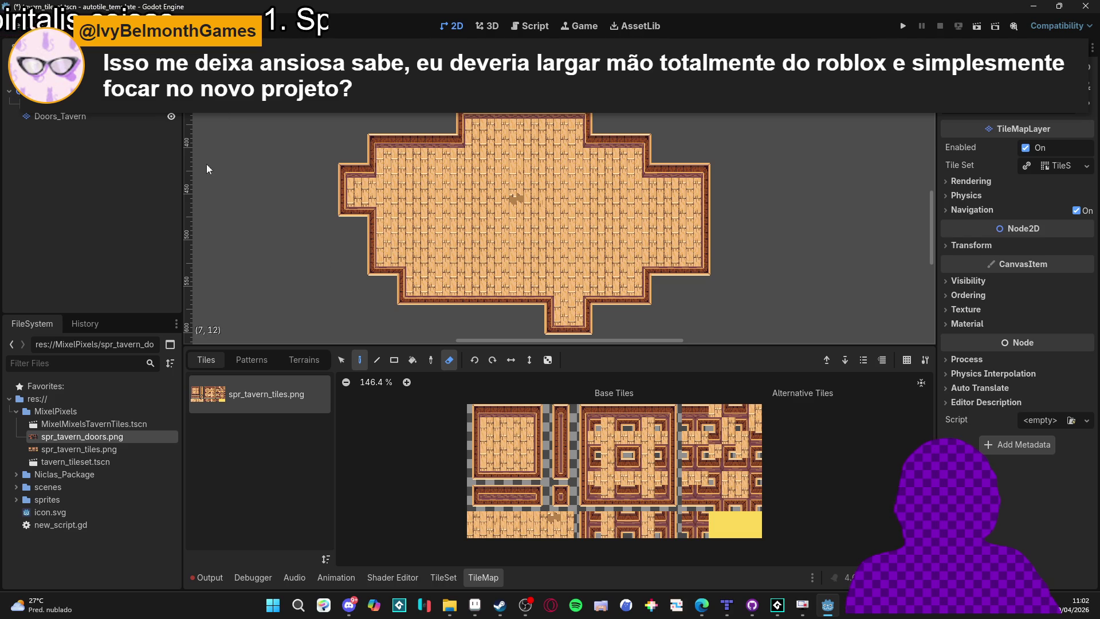
Use Save Branch as Scene on Doors_Tavern, naming it tavern_door_tiles.tscn.
left_click(109, 115)
right_click(109, 114)
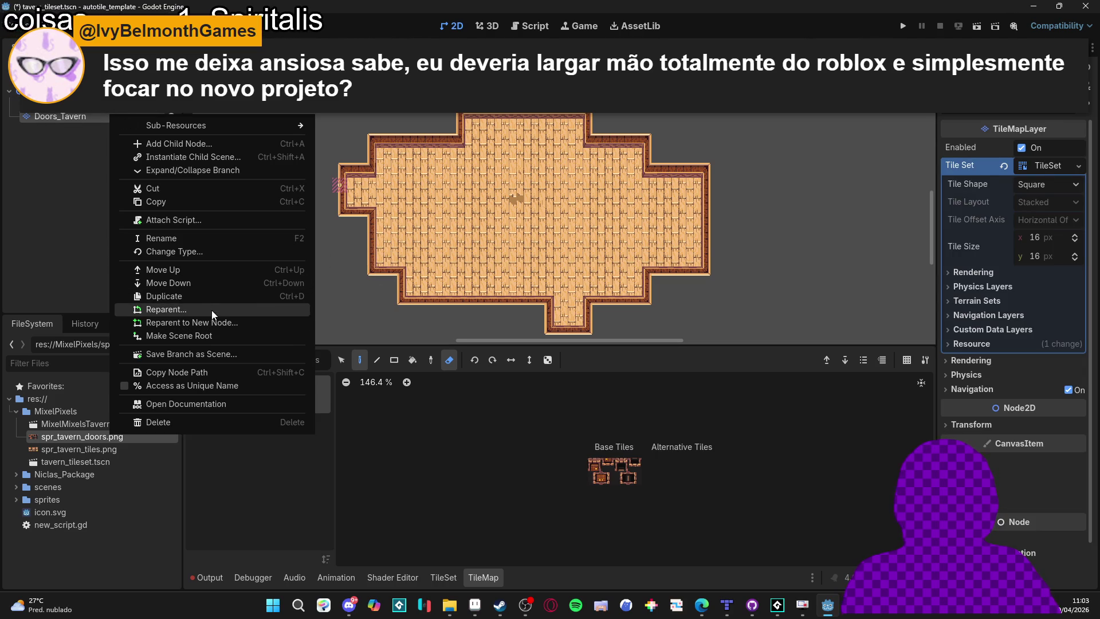
left_click(88, 117)
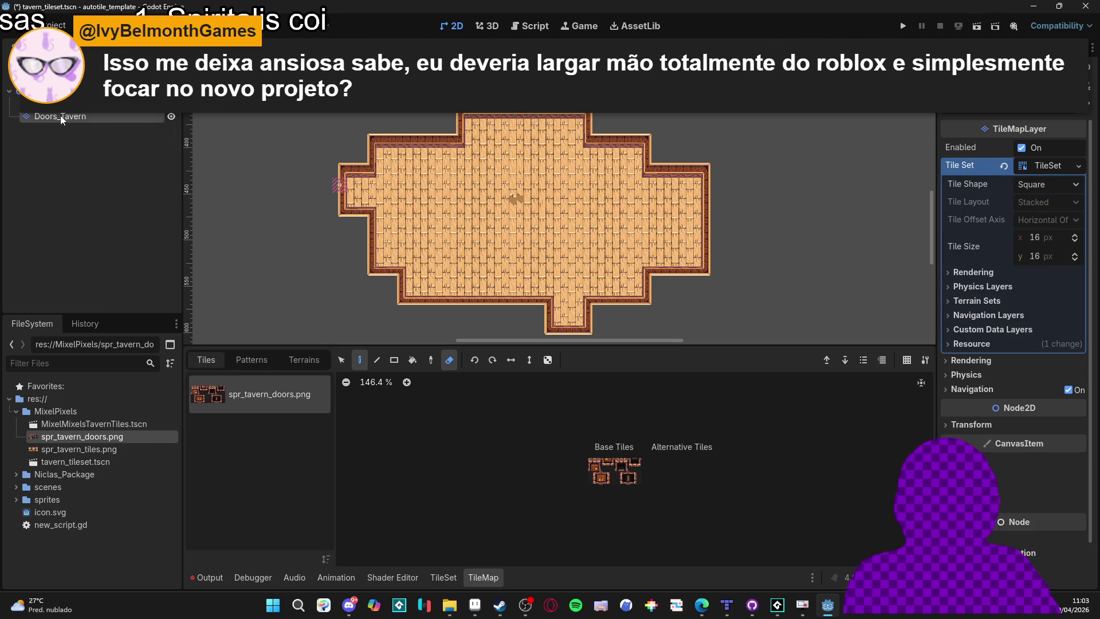
left_click(73, 115)
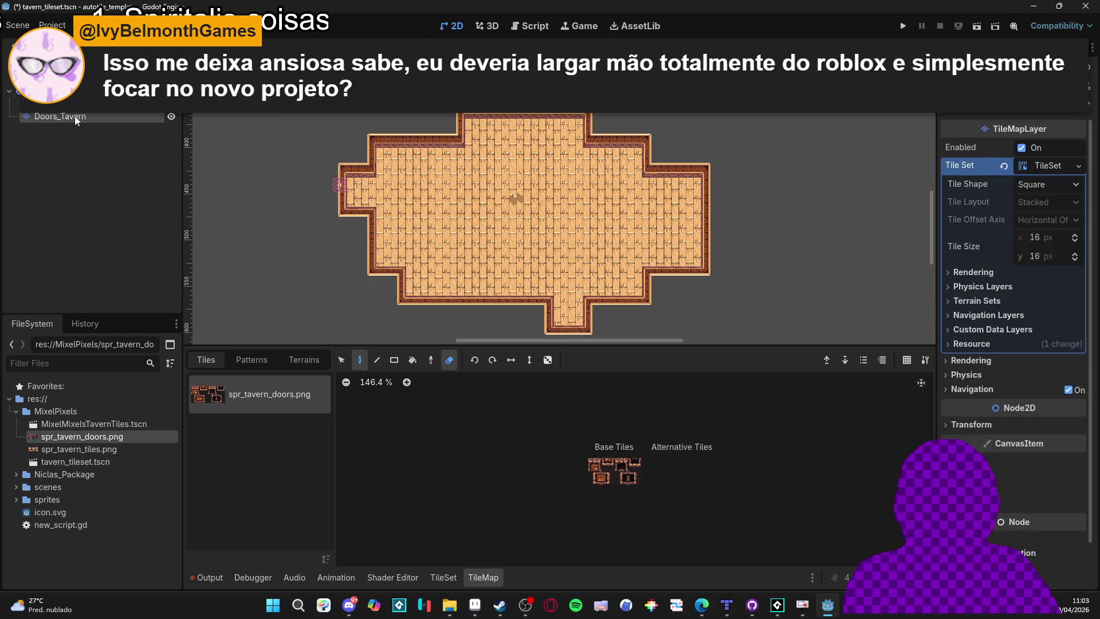
right_click(75, 116)
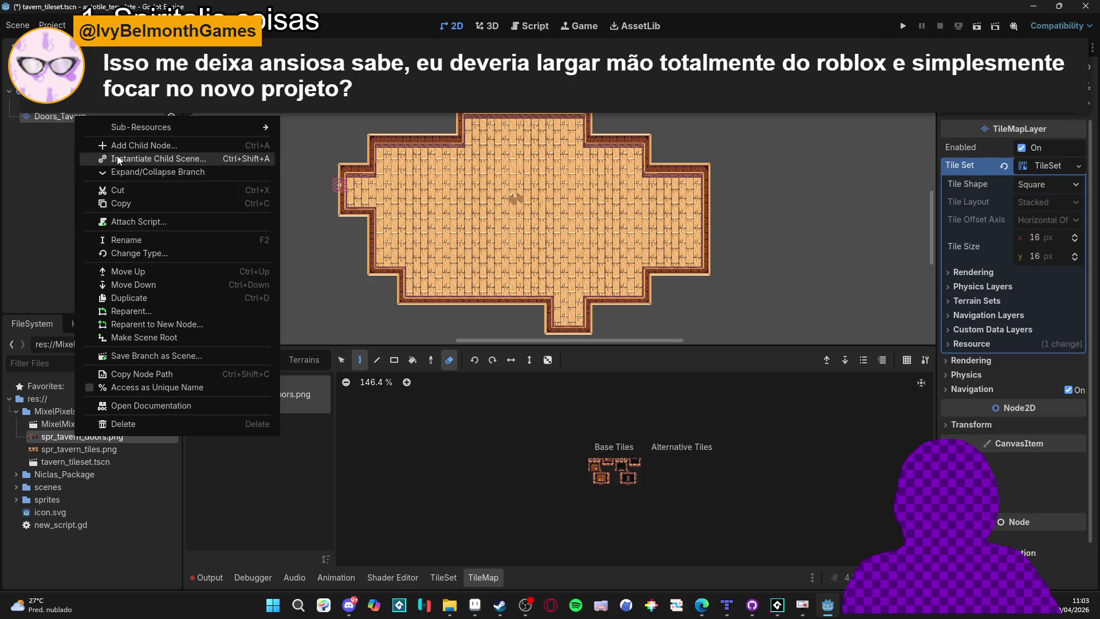
left_click(214, 355)
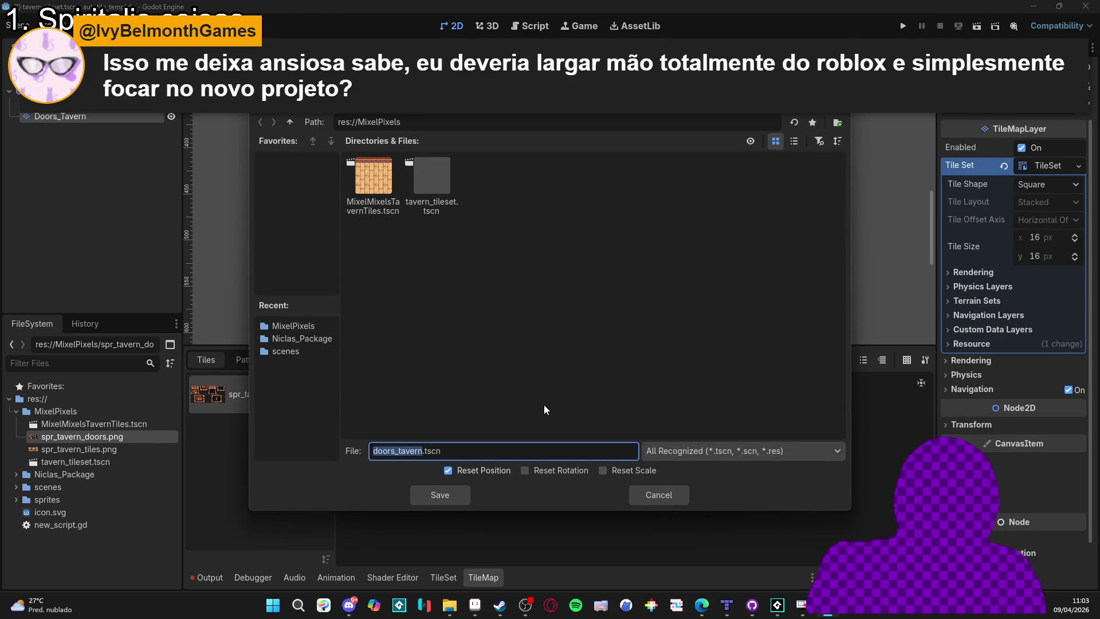
type("tavern")
type("_door")
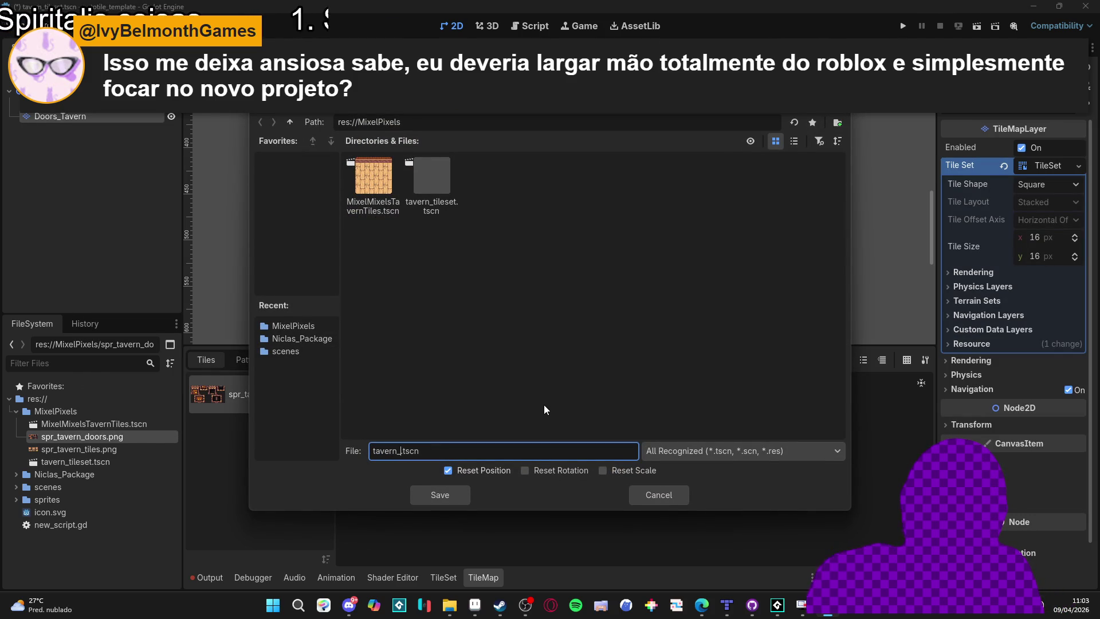
type("_tiles")
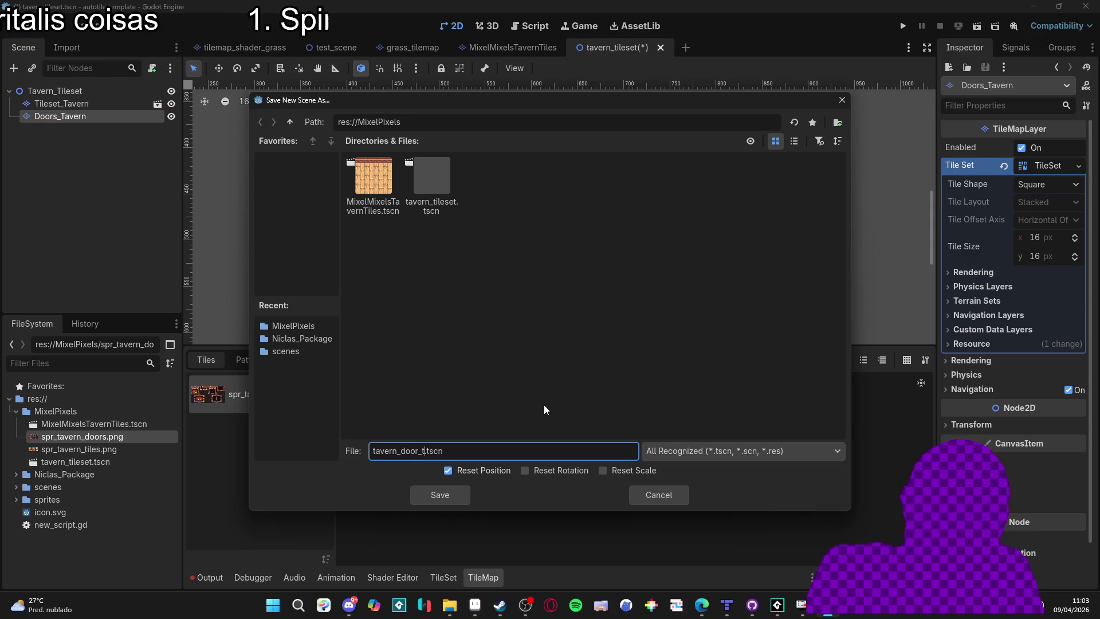
key("Return")
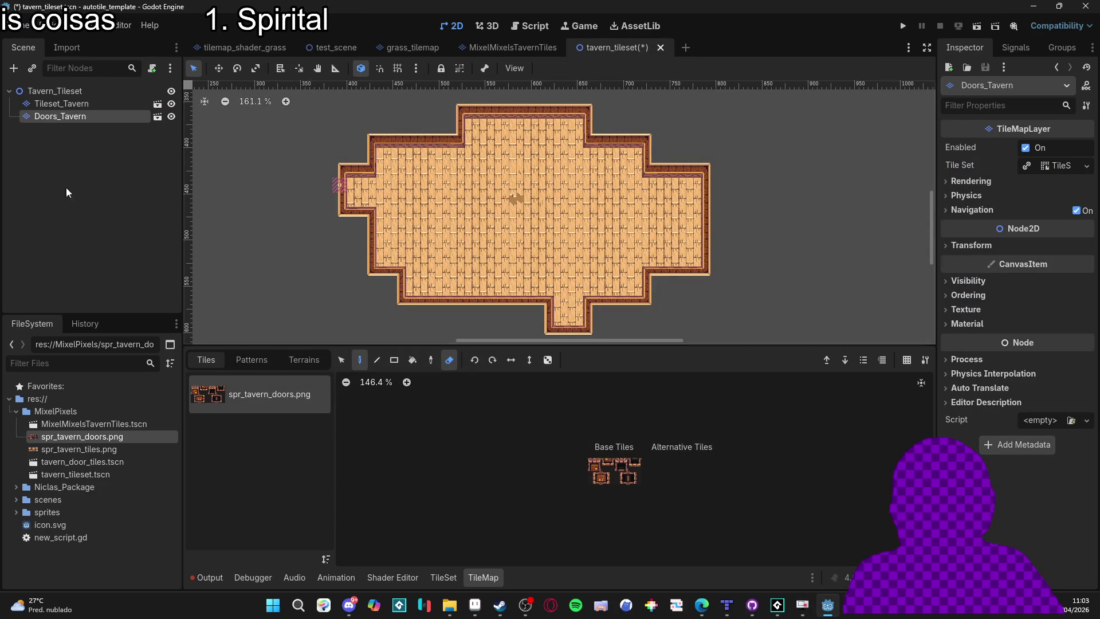
Erase the whole tavern room from Tileset_Tavern using the Rect tool with the eraser.
left_click(111, 474)
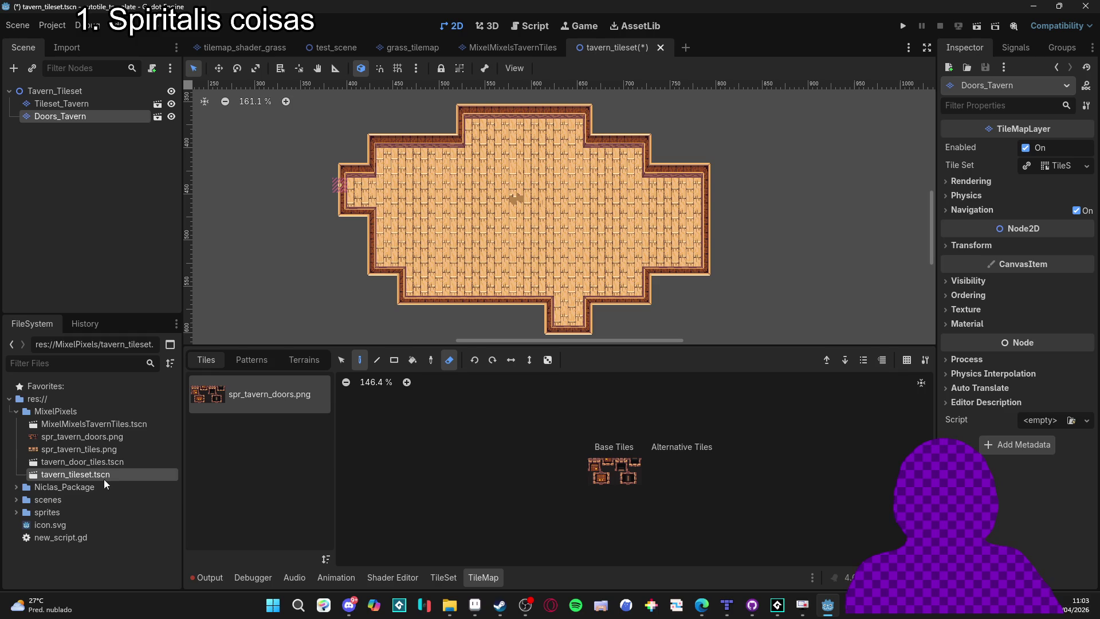
key("e")
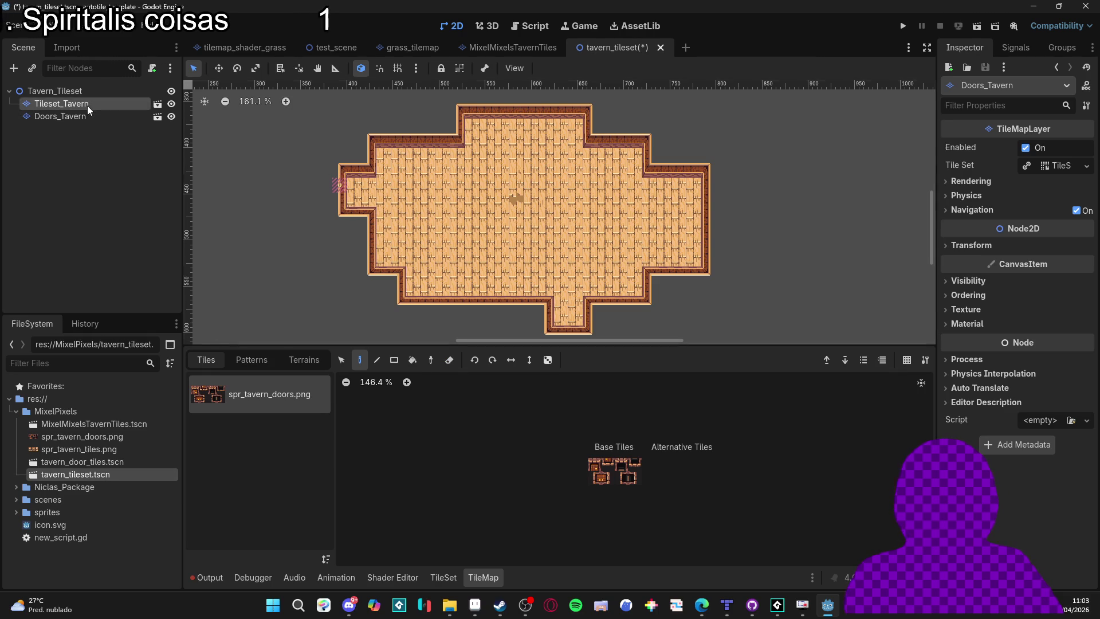
left_click(62, 103)
left_click(394, 360)
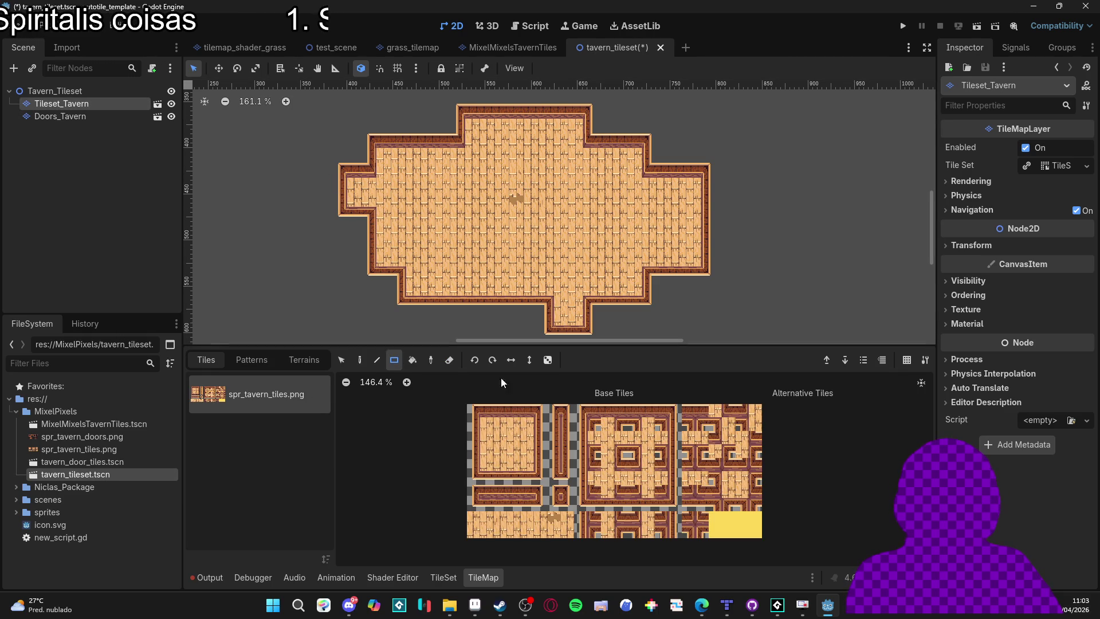
left_click(449, 359)
mouse_move(333, 101)
left_mouse_down()
mouse_move(638, 321)
mouse_move(758, 342)
left_mouse_up()
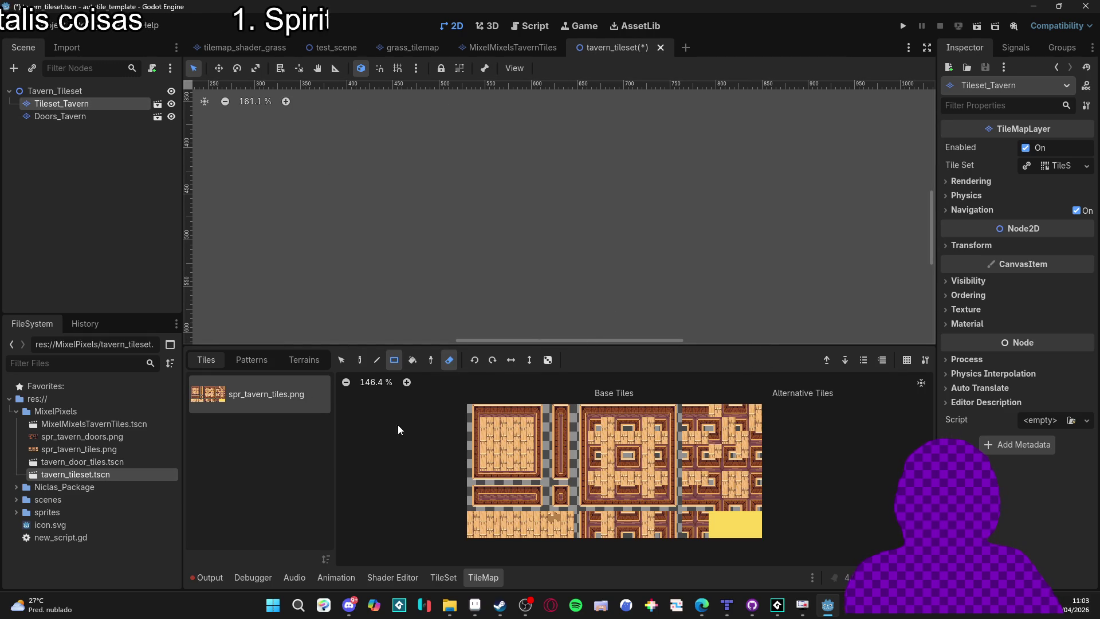
left_click(445, 363)
Choose the tavern terrain and drag out a rectangular room with top and right alcoves.
left_click(303, 359)
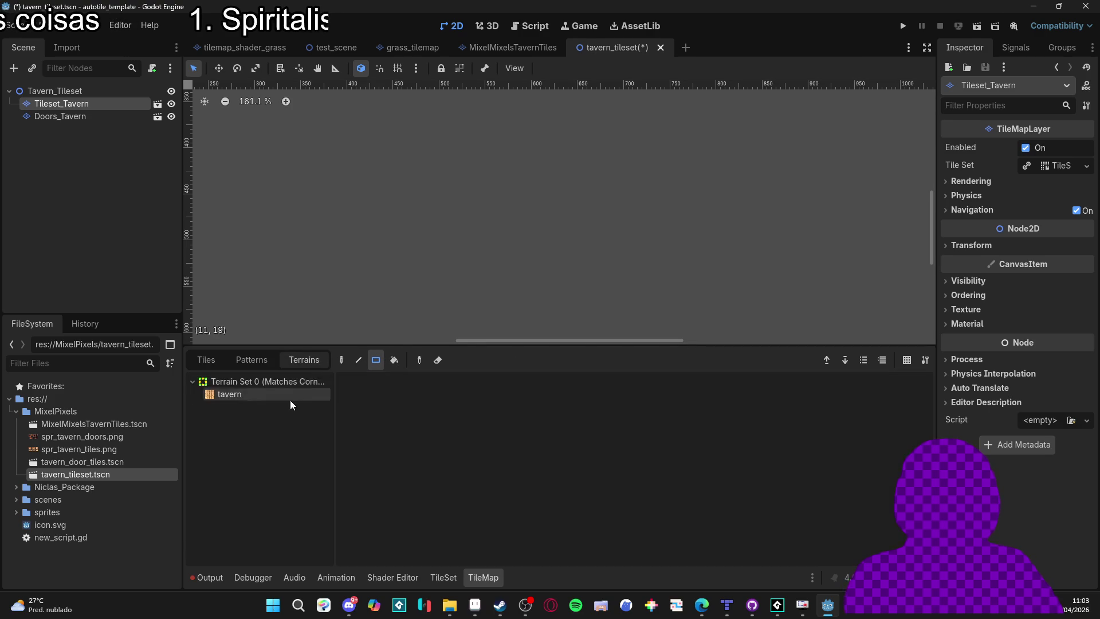
left_click(263, 393)
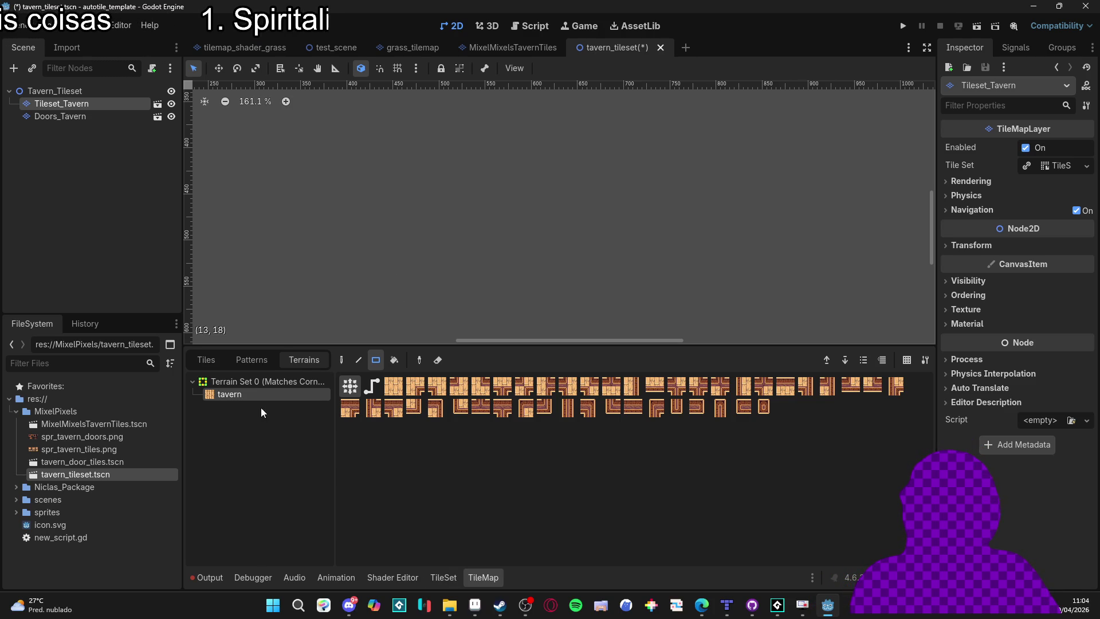
left_click_drag(452, 164, 590, 274)
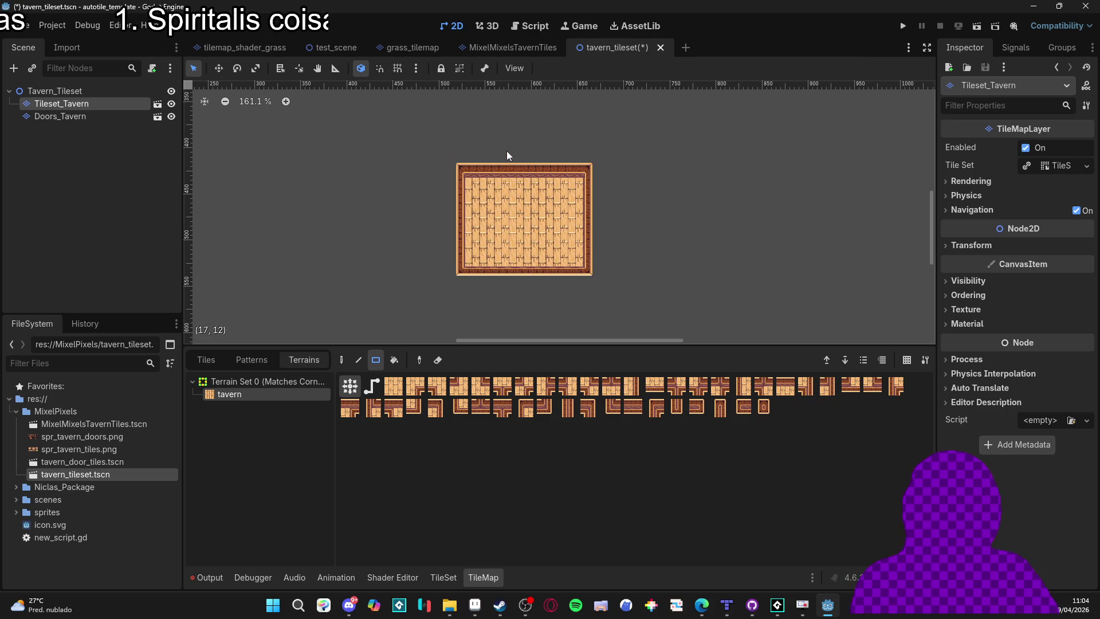
left_click_drag(506, 151, 549, 172)
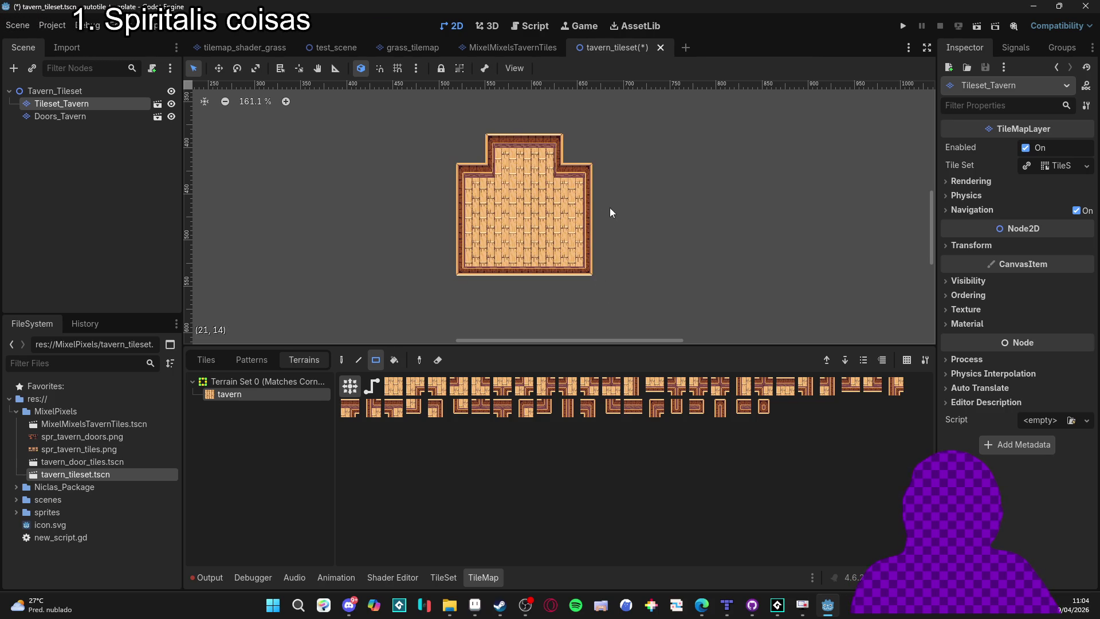
left_click_drag(610, 207, 594, 228)
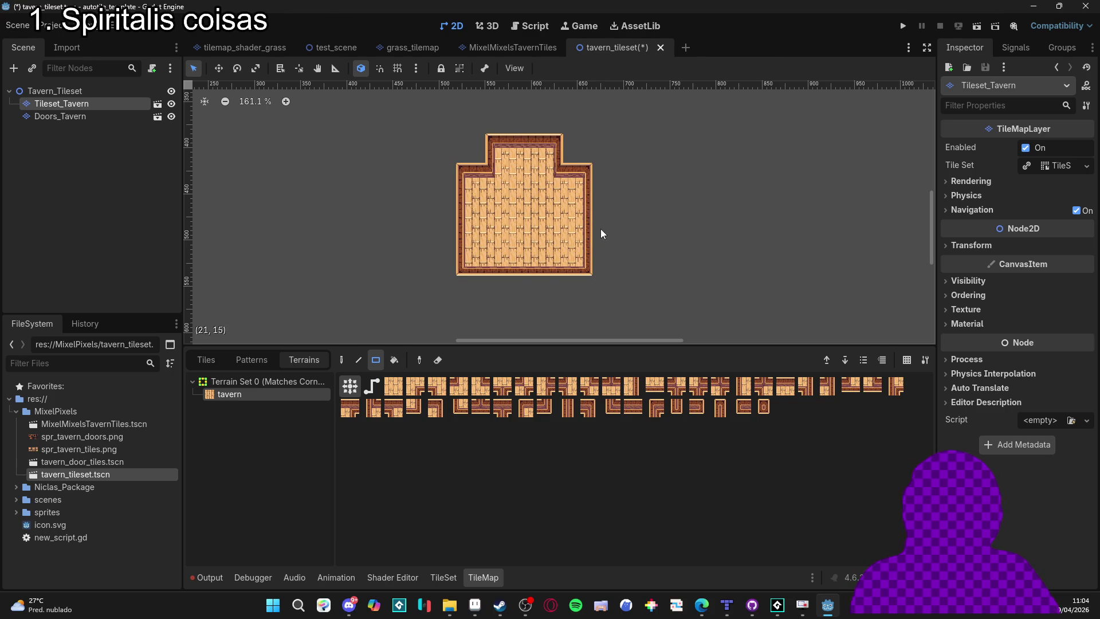
Repaint the top-centre alcove and undo the attempted right-side floor extensions.
key("ctrl+z")
left_click_drag(483, 142, 553, 186)
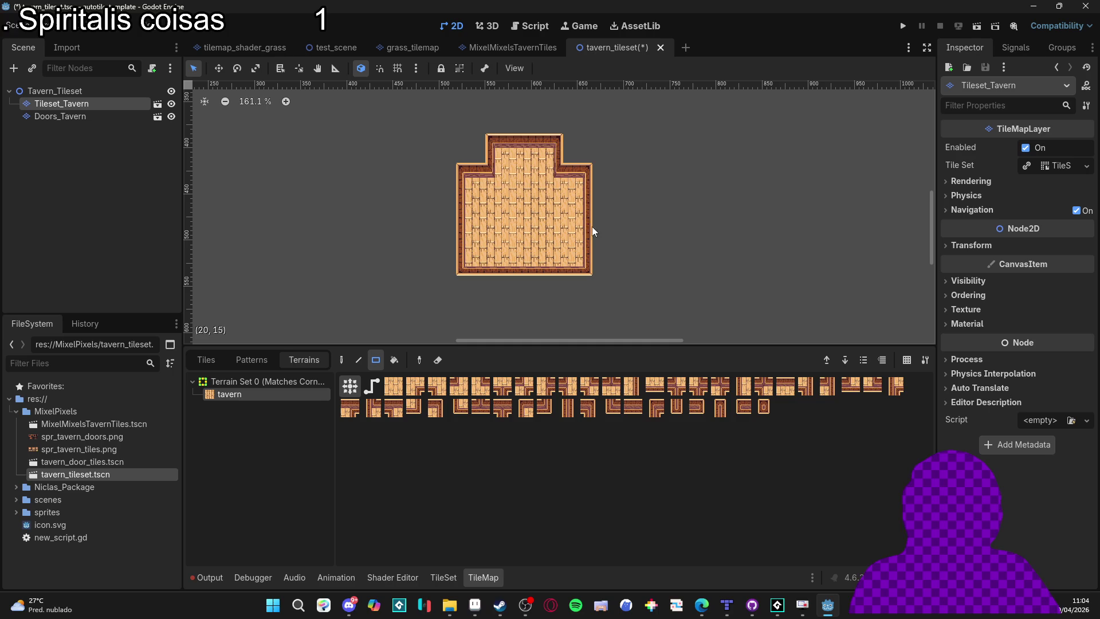
mouse_move(621, 183)
left_mouse_down()
mouse_move(585, 243)
mouse_move(607, 218)
mouse_move(576, 239)
mouse_move(586, 195)
mouse_move(618, 228)
mouse_move(615, 243)
left_mouse_up()
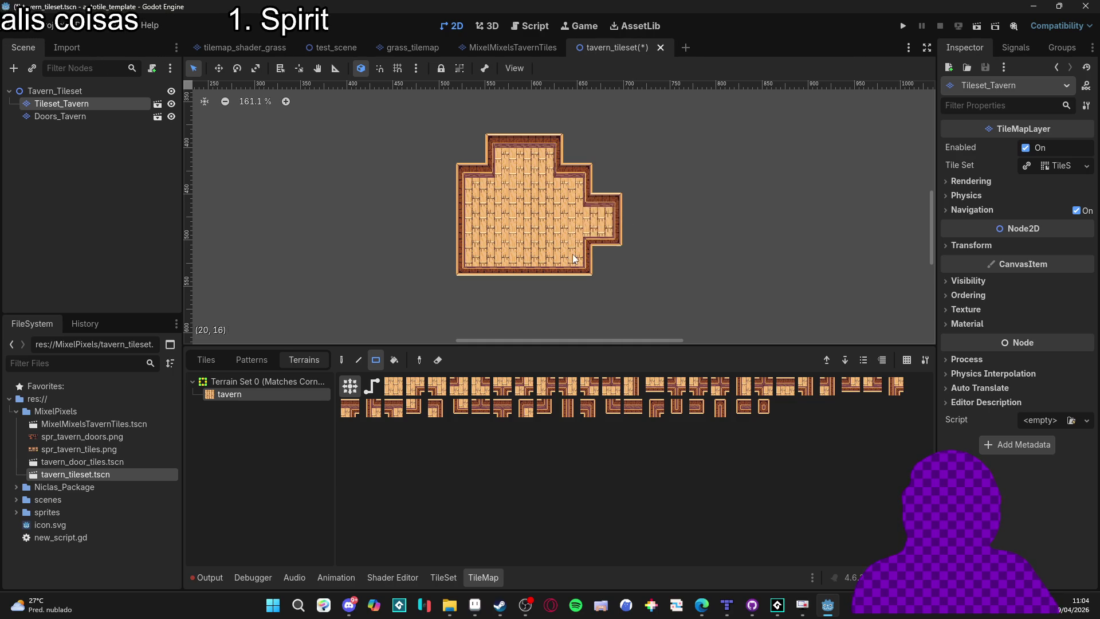
key("ctrl+z")
left_click_drag(583, 185, 622, 242)
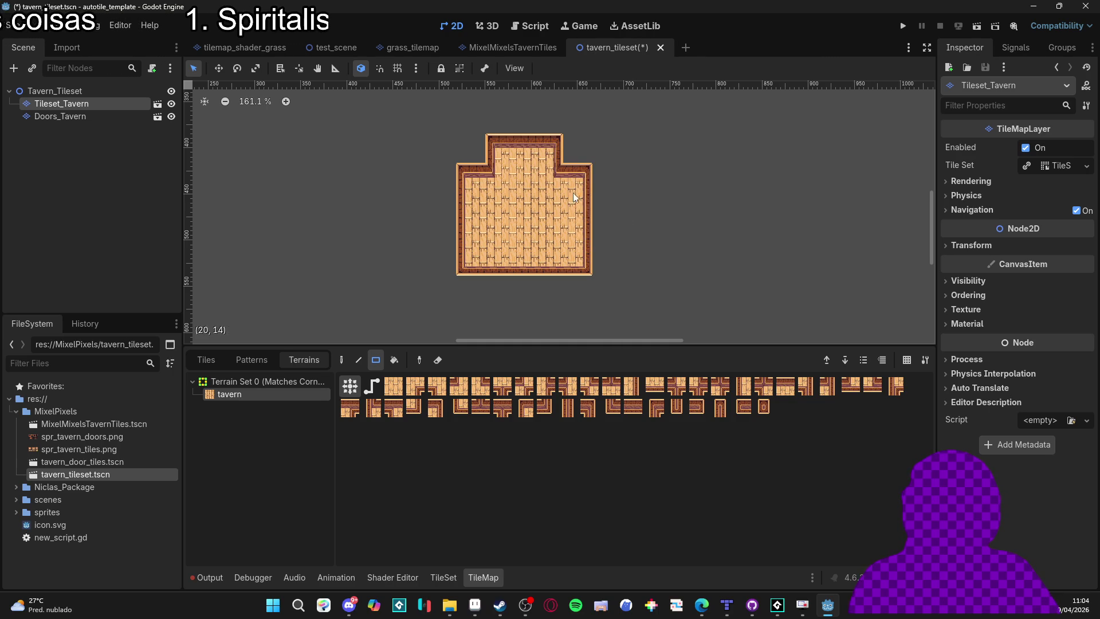
left_click_drag(573, 193, 627, 248)
left_click_drag(475, 195, 441, 242)
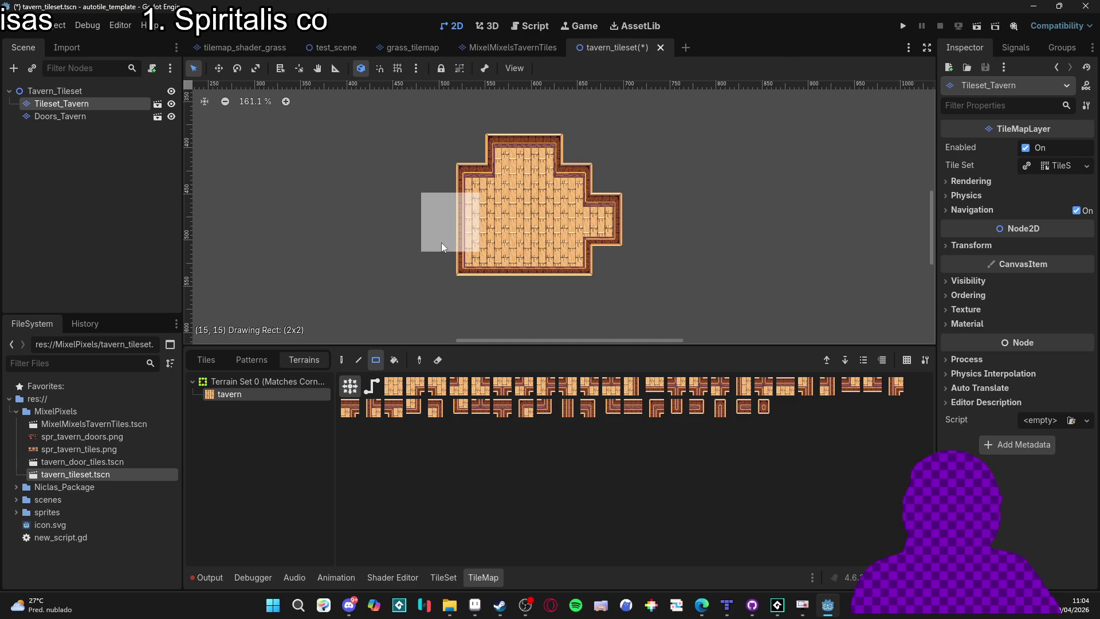
key("Escape")
scroll(465, 190, "down", 1)
scroll(465, 190, "right", 1)
key("ctrl+z")
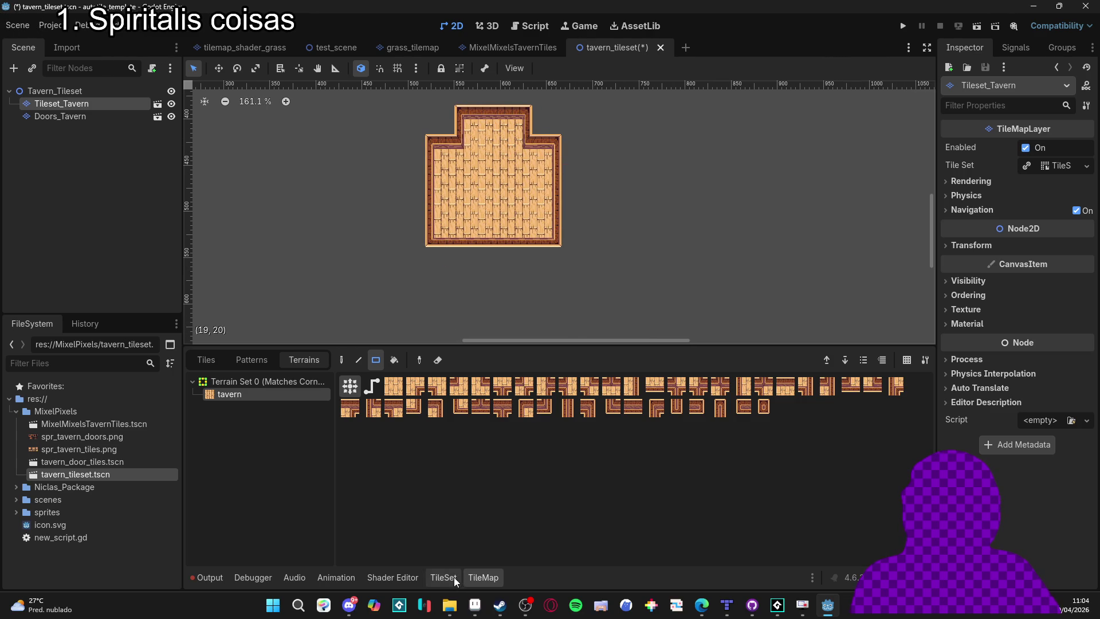
On Doors_Tavern, pick the first door tile from spr_tavern_doors.png and choose Paint.
left_click(86, 116)
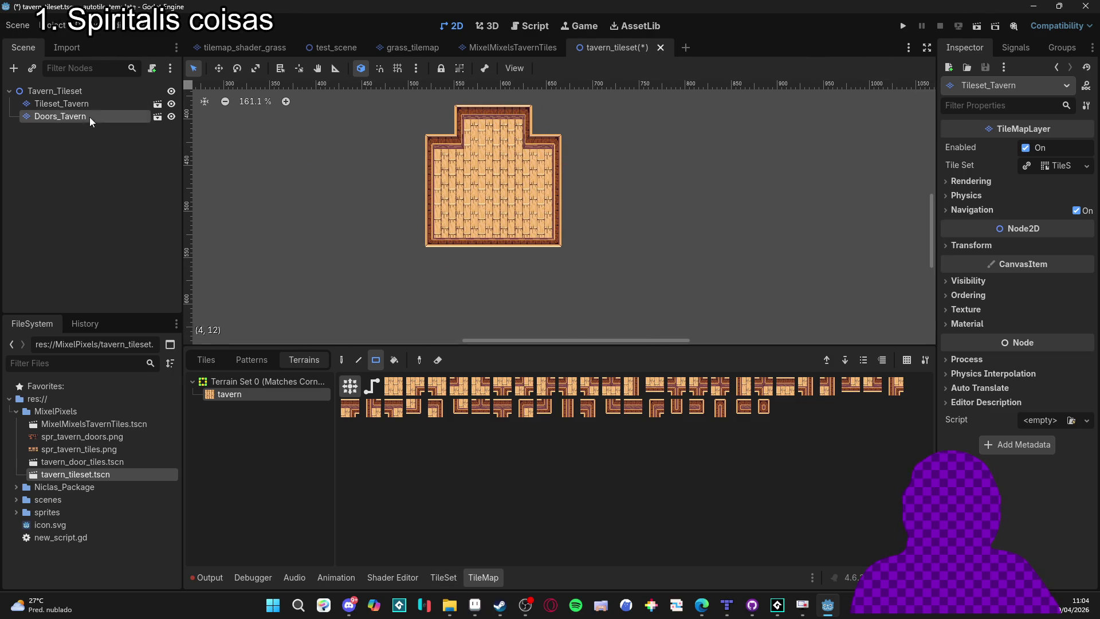
left_click(444, 577)
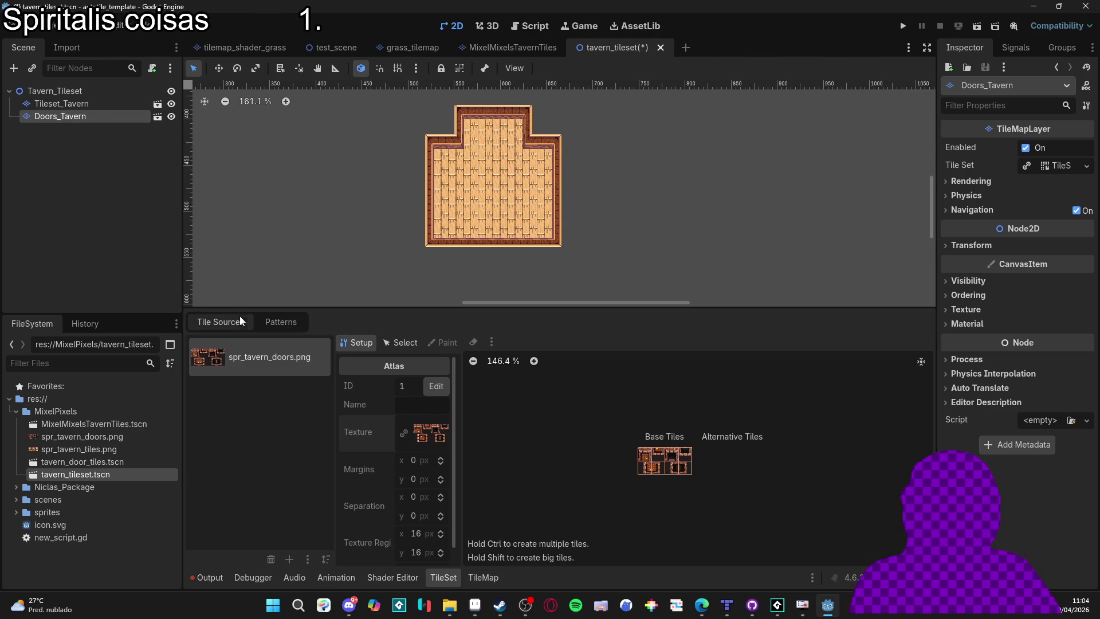
left_click(497, 577)
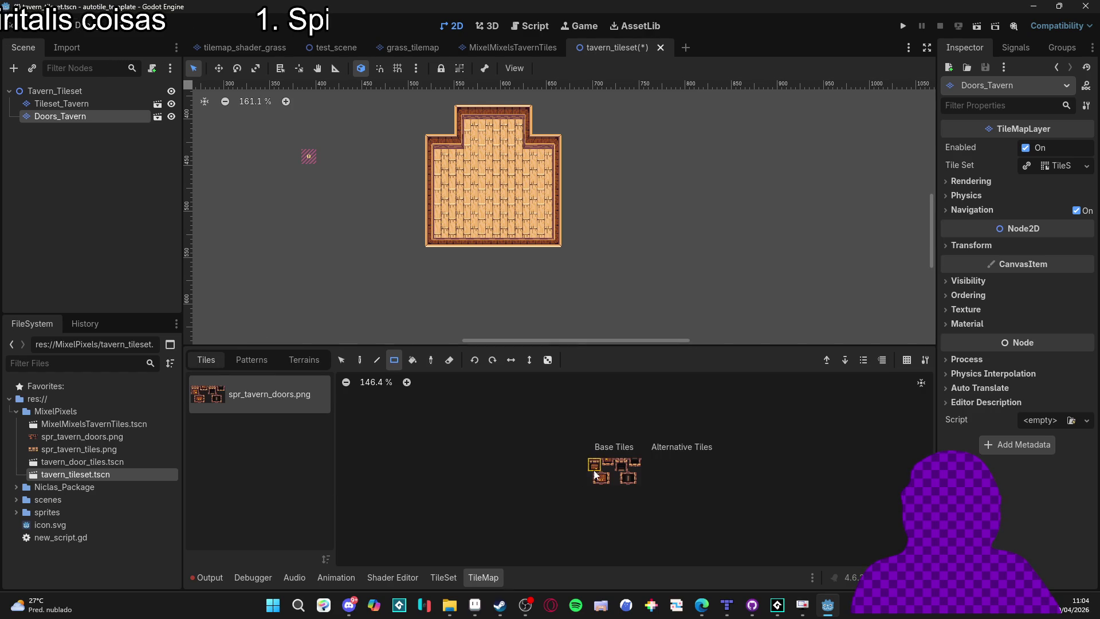
left_click(595, 469)
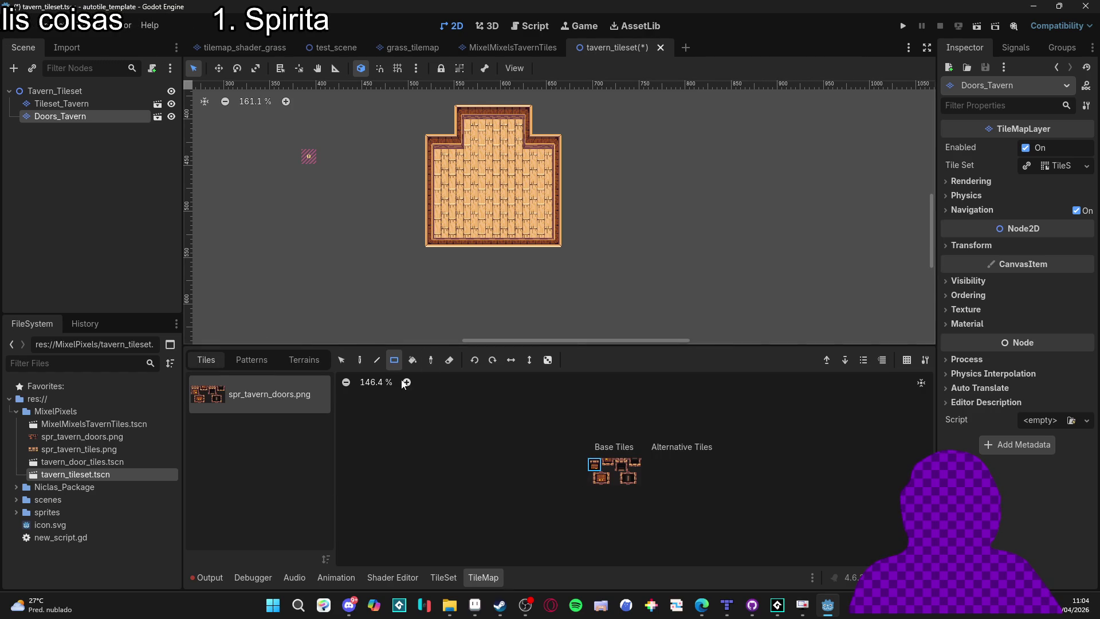
left_click(361, 360)
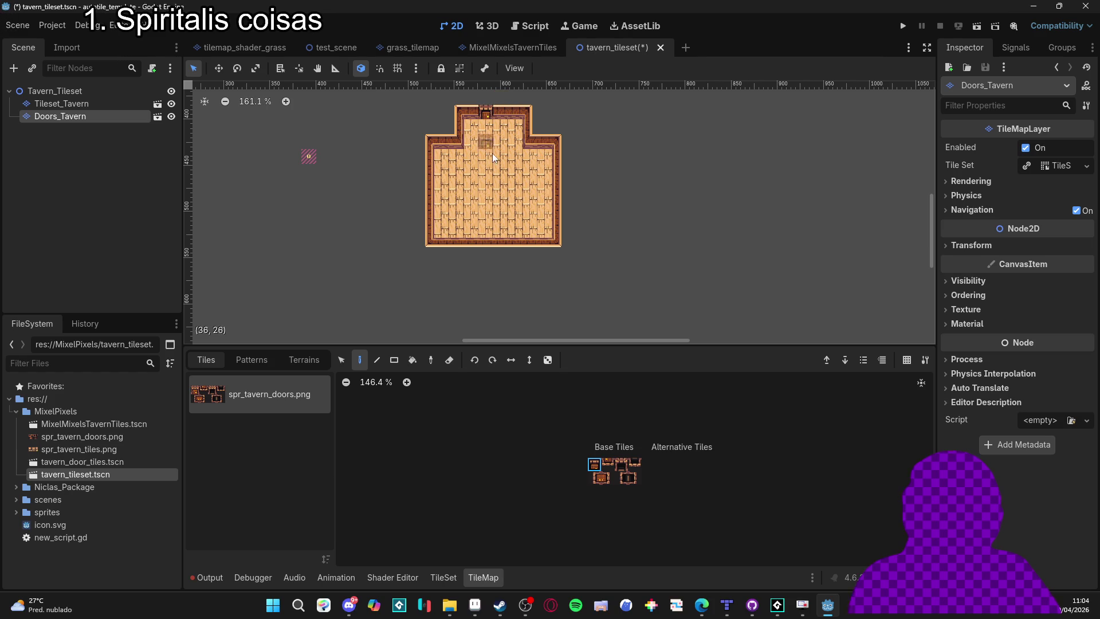
Check the doors layer's terrains and tile set settings, then reselect Tileset_Tavern.
scroll(507, 134, "up", 3)
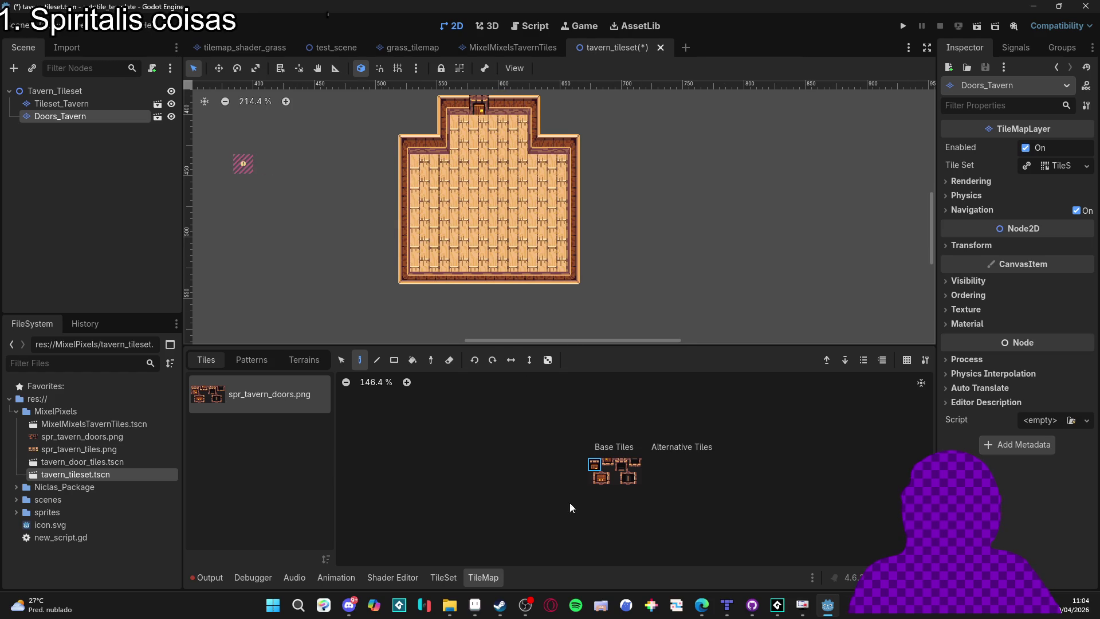
left_click(446, 577)
left_click(482, 576)
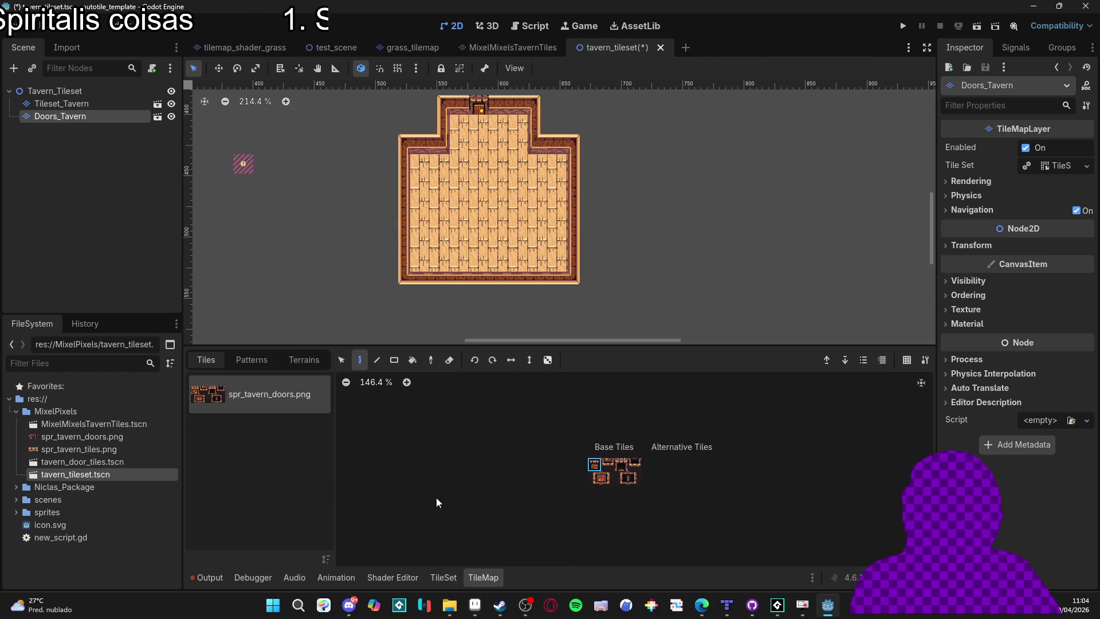
left_click(302, 360)
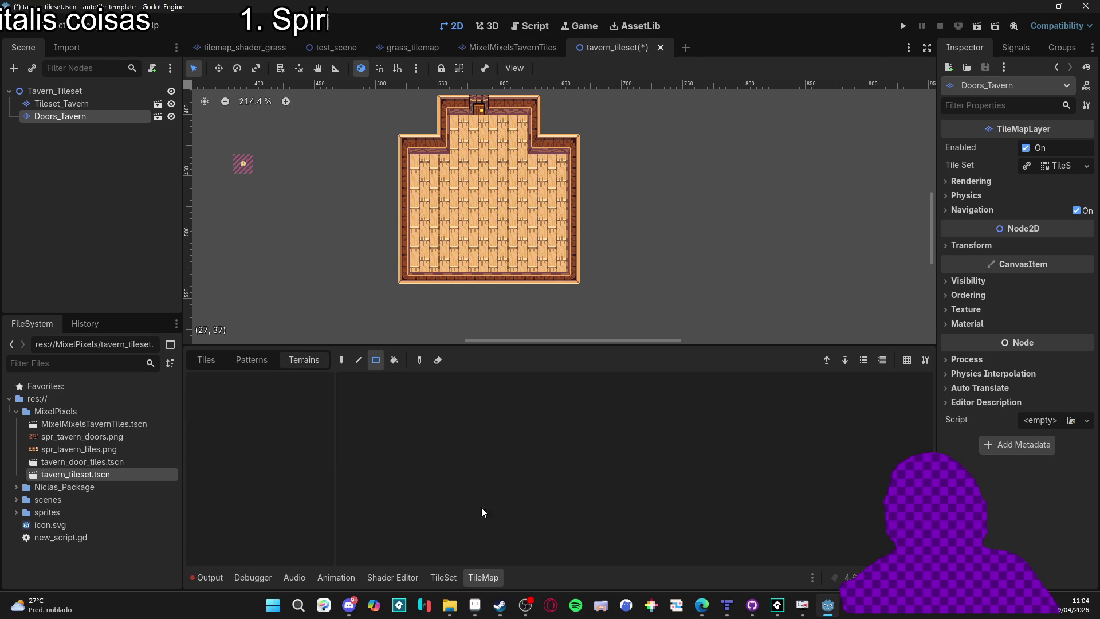
left_click(453, 578)
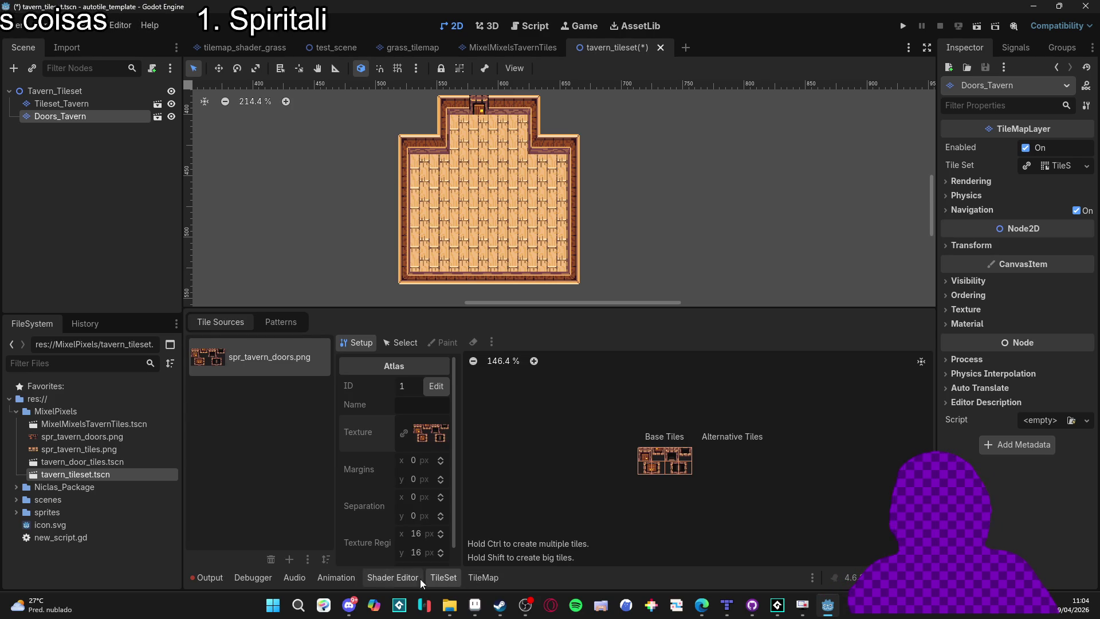
left_click(475, 578)
left_click(229, 361)
left_click(206, 360)
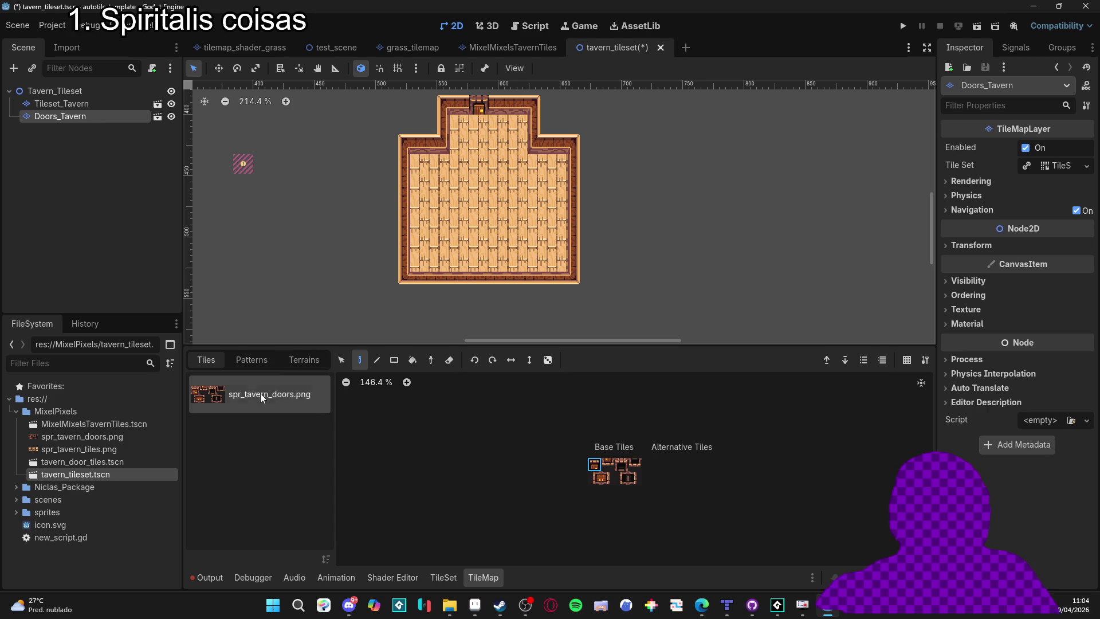
left_click(86, 104)
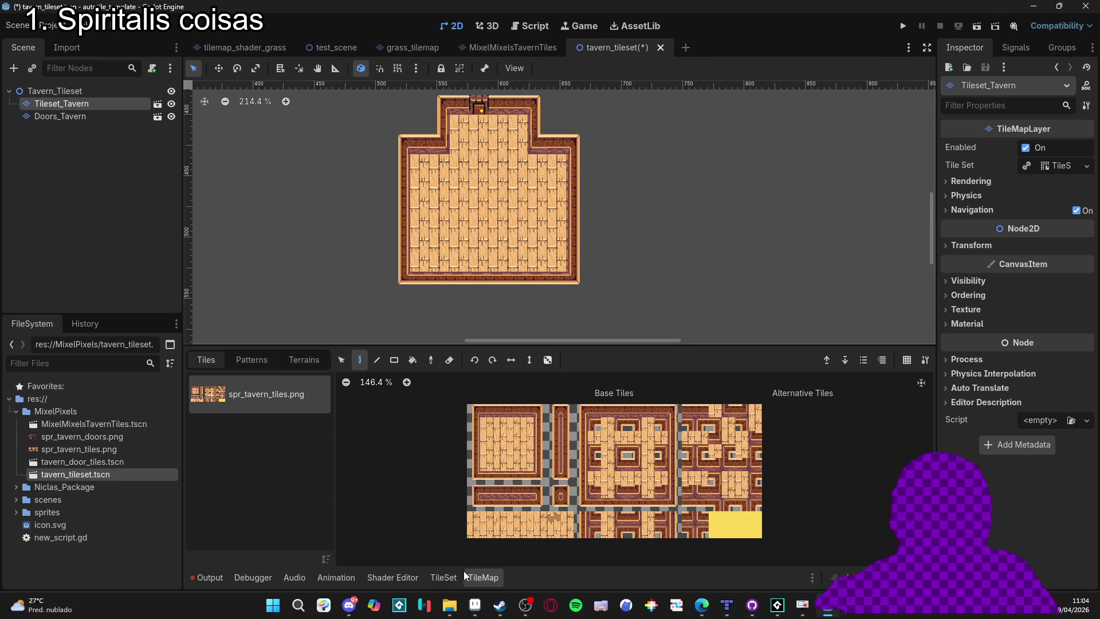
Paint tavern-terrain extensions at the top, right and bottom, then select Doors_Tavern.
left_click(287, 360)
left_click(266, 395)
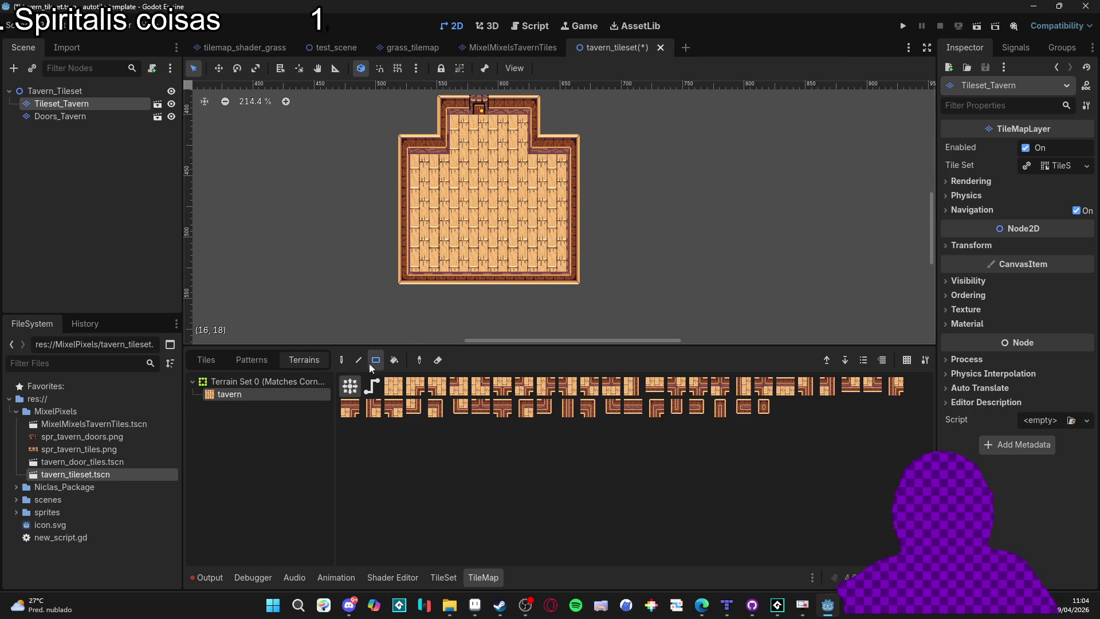
left_click_drag(533, 123, 542, 143)
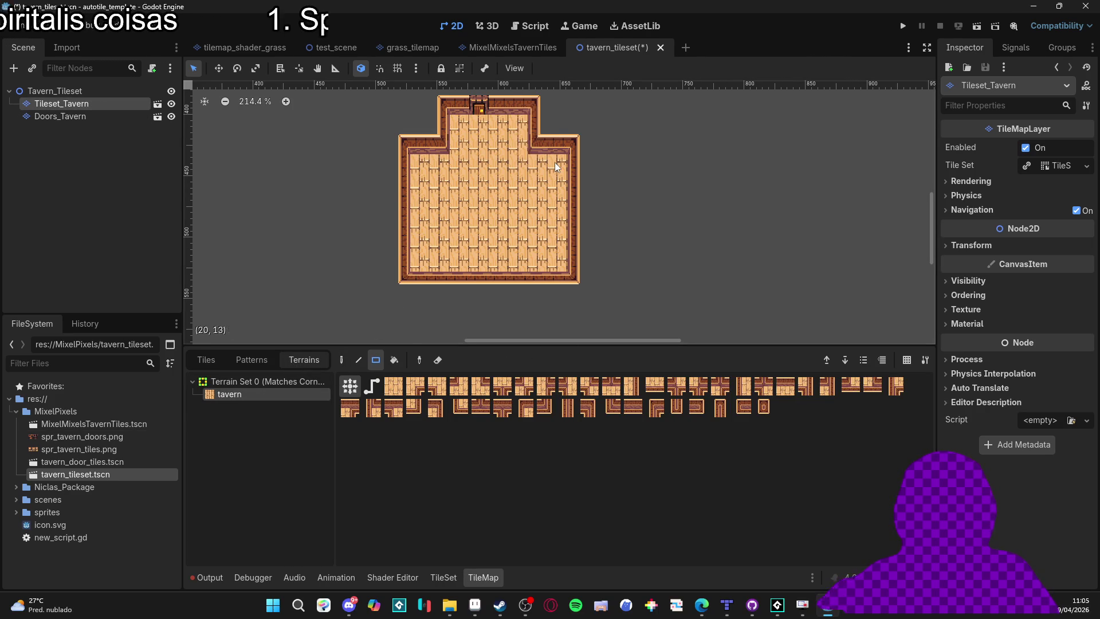
key("d")
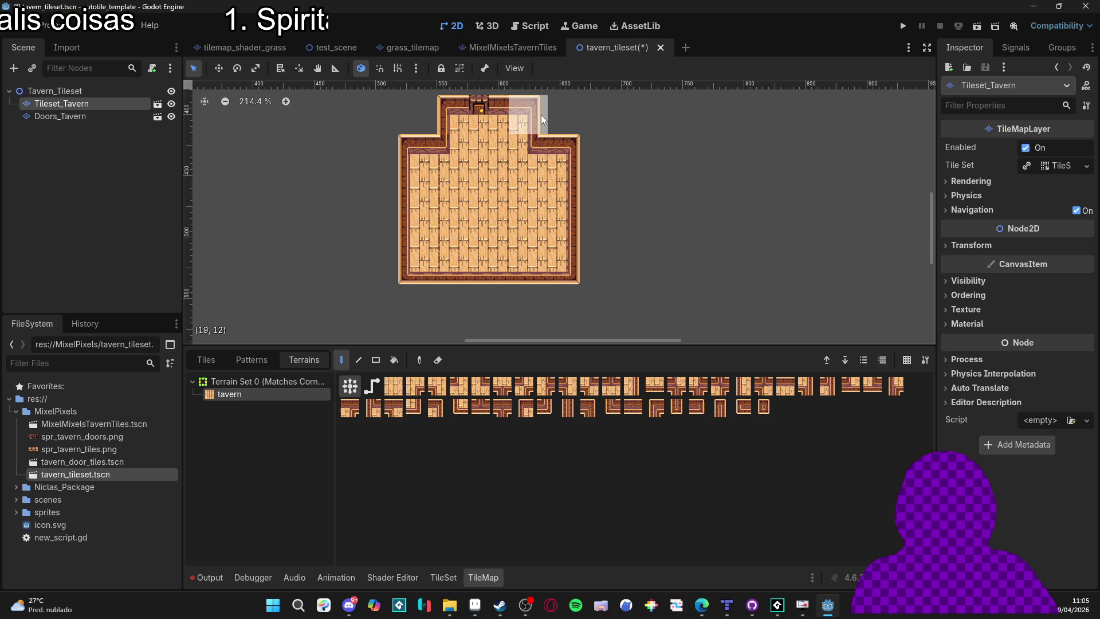
left_click(545, 116)
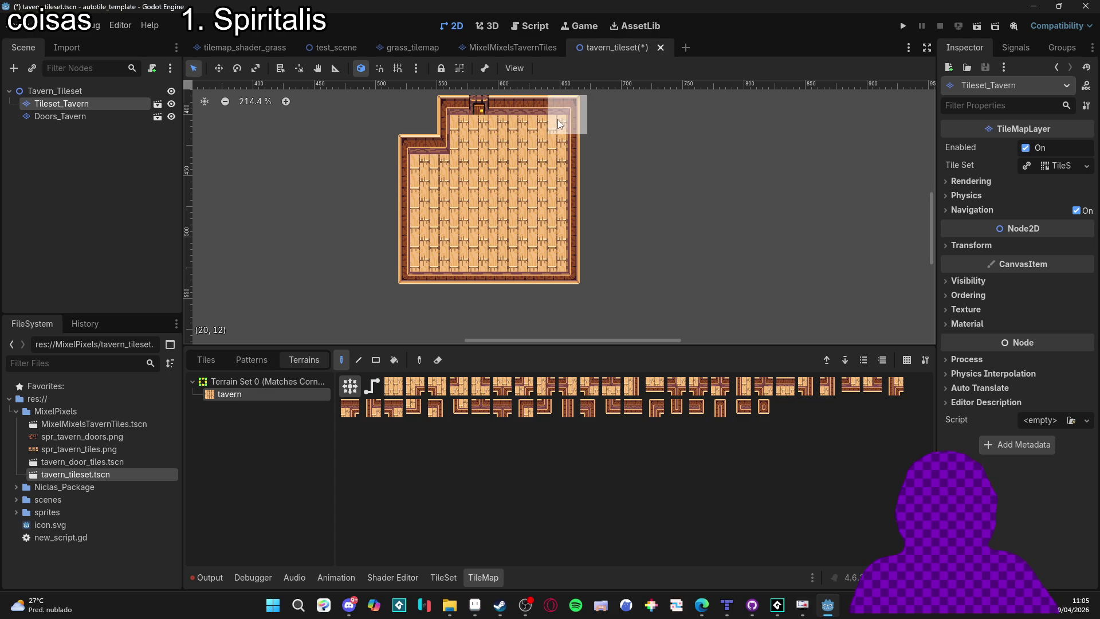
mouse_move(587, 149)
left_mouse_down()
mouse_move(602, 150)
mouse_move(593, 242)
left_mouse_up()
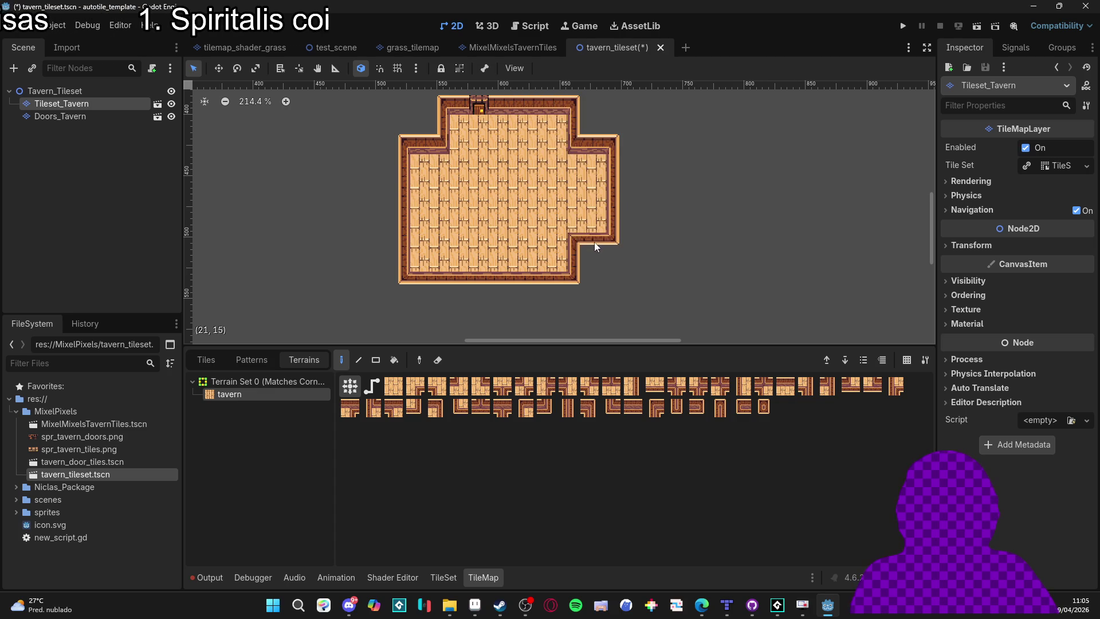
mouse_move(496, 280)
left_mouse_down()
mouse_move(459, 296)
mouse_move(563, 298)
left_mouse_up()
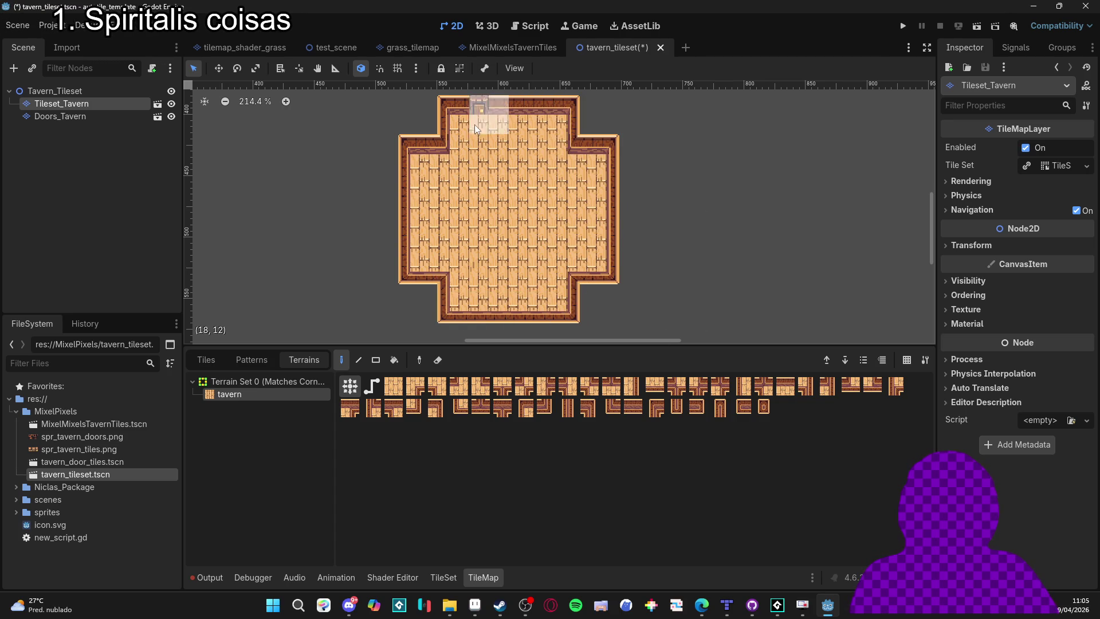
left_click(81, 115)
key("e")
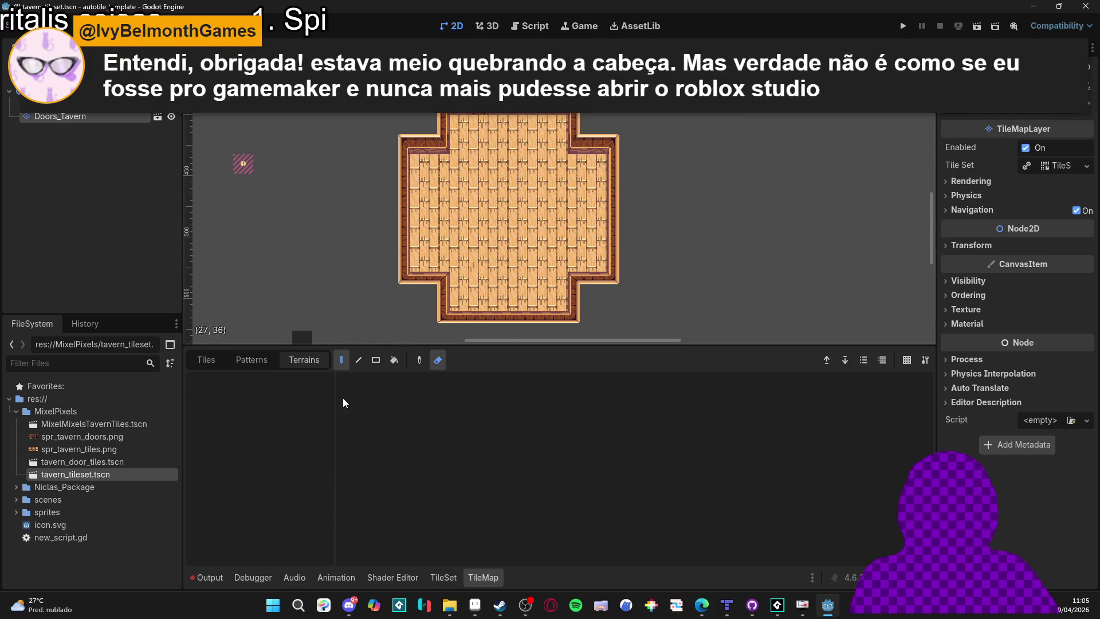
Pick the first door tile on Doors_Tavern, switch to erasing, then reselect the floor layer.
left_click(223, 361)
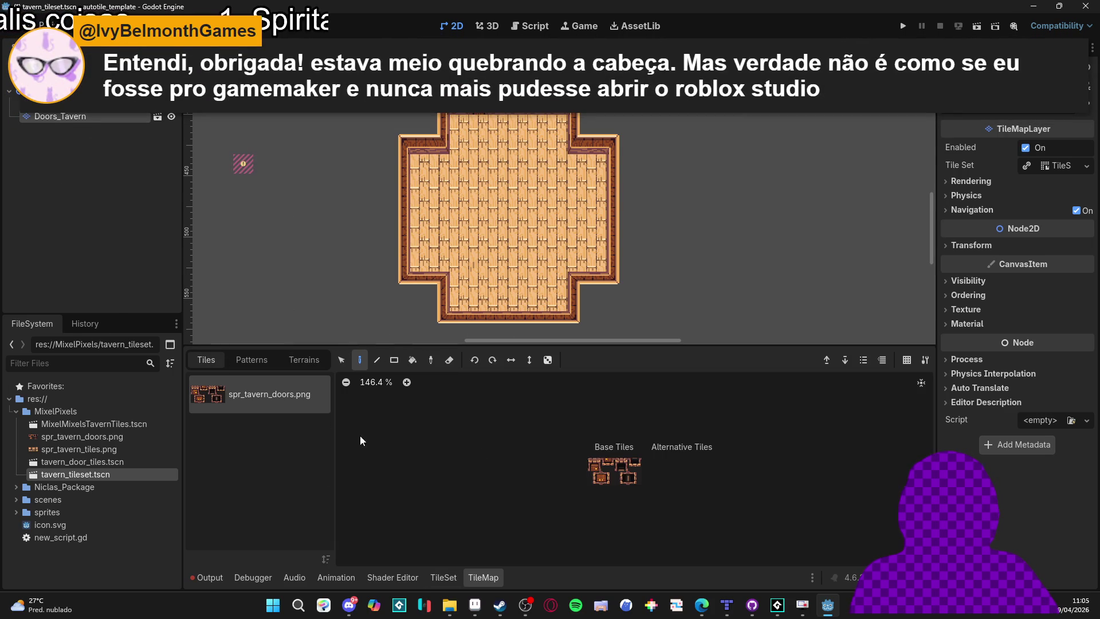
left_click(594, 467)
key("e")
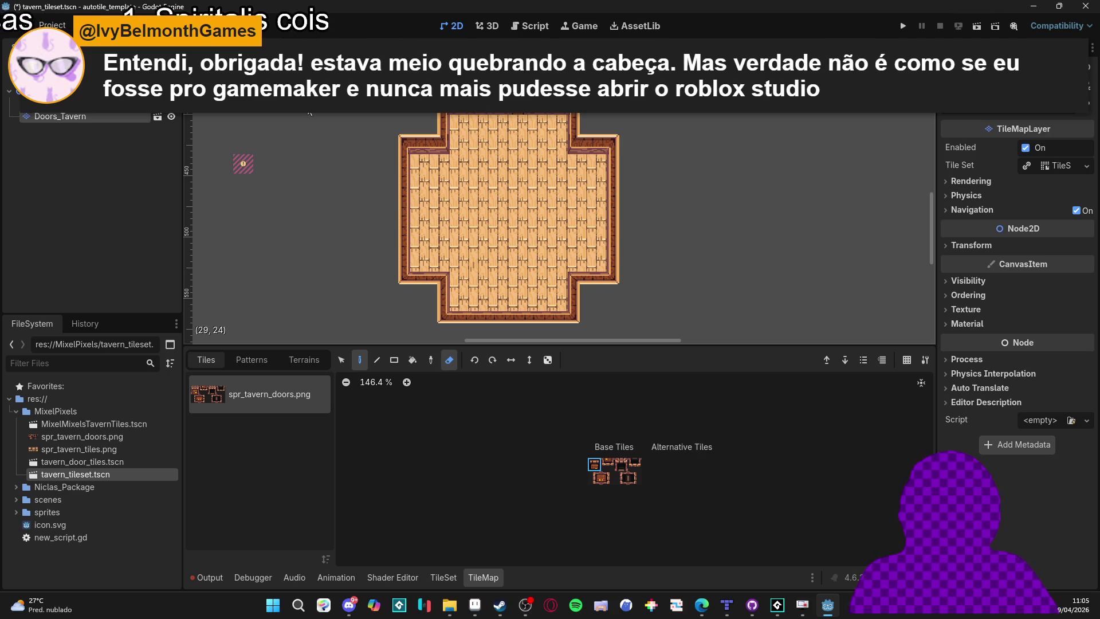
left_click(58, 103)
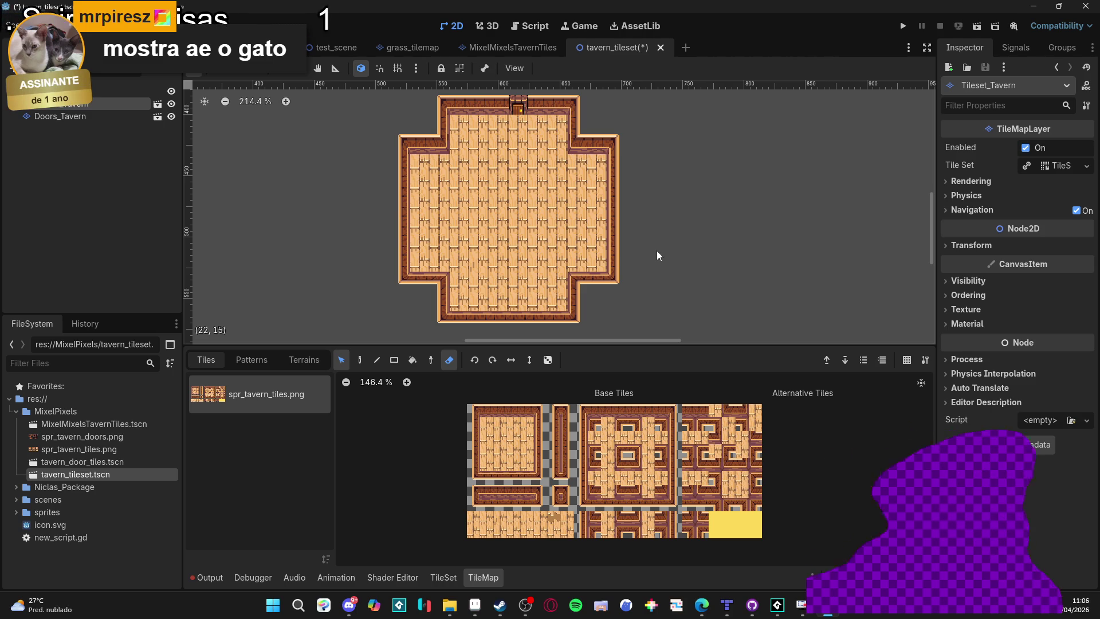
Select the Doors_Tavern layer so the spr_tavern_doors.png atlas shows in the TileMap panel.
left_click(525, 605)
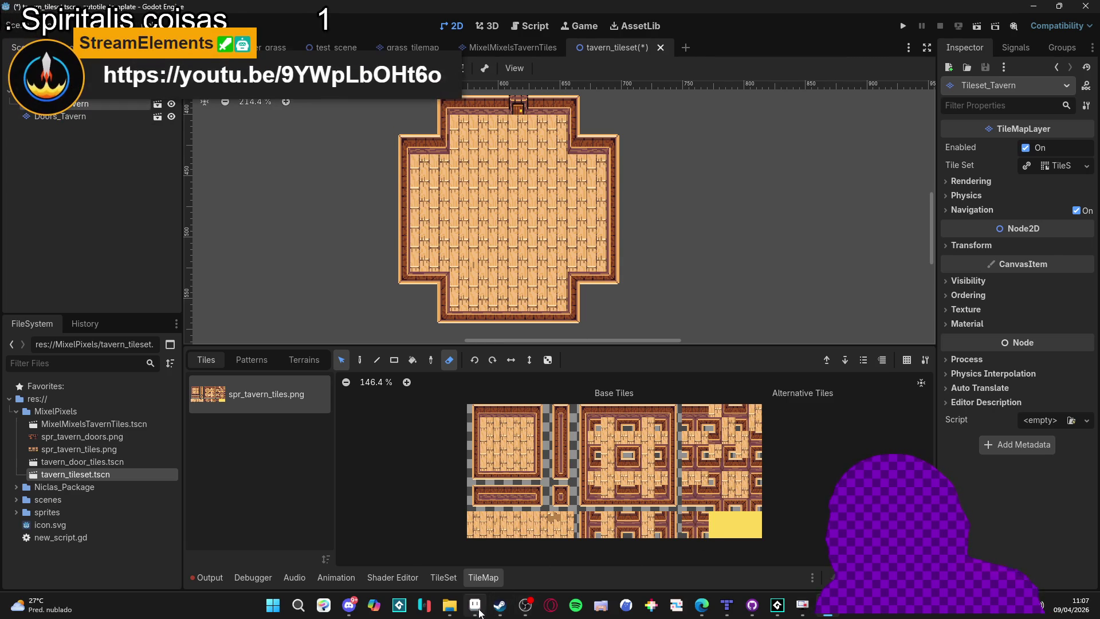
mouse_move(480, 609)
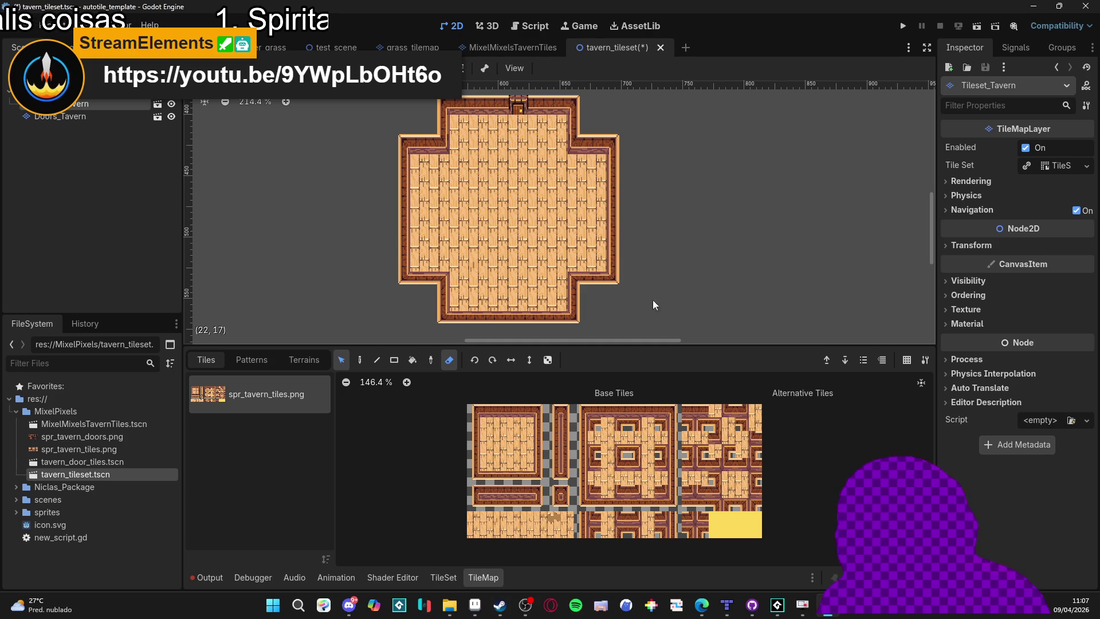
left_click(66, 117)
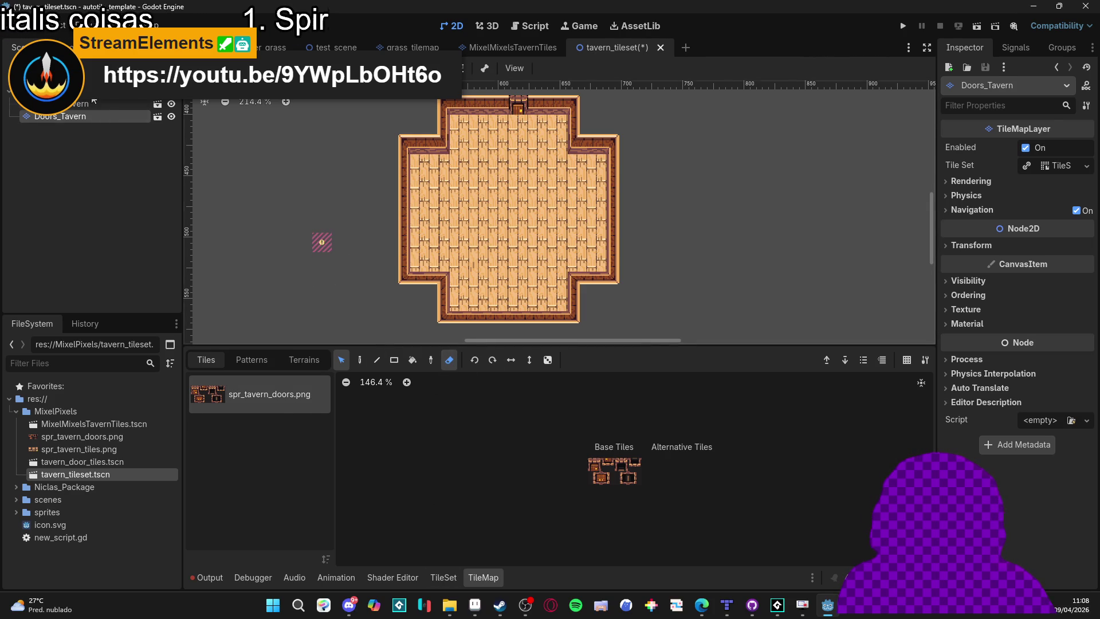
Reselect the Tileset_Tavern floor layer in the Scene tree.
key("Escape")
left_click(96, 116)
left_click(469, 123)
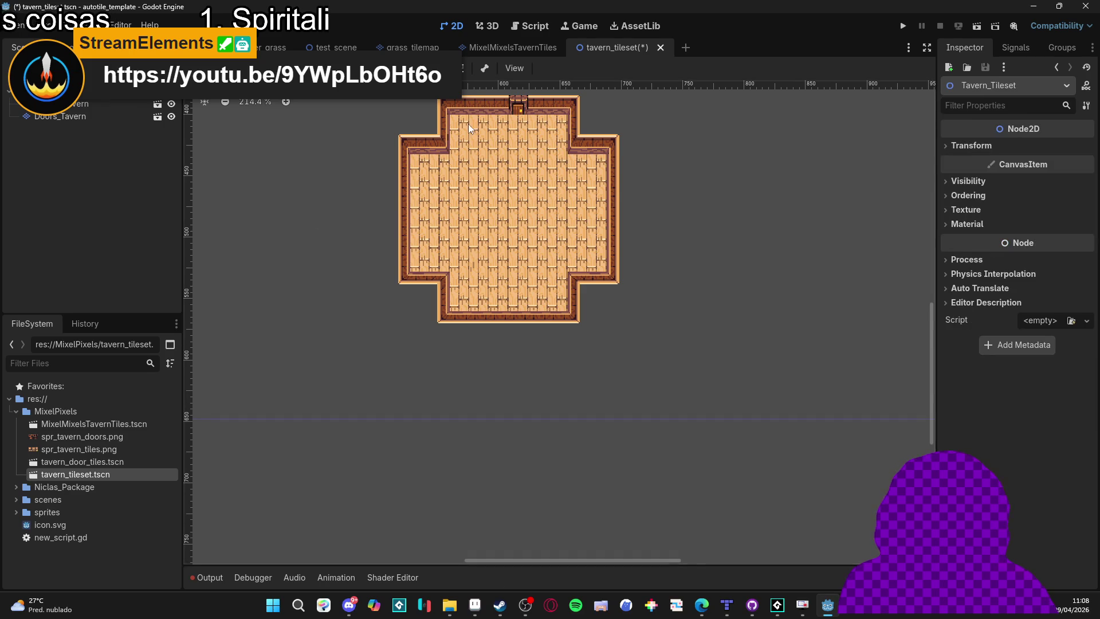
scroll(541, 169, "down", 1)
scroll(541, 169, "down", 2)
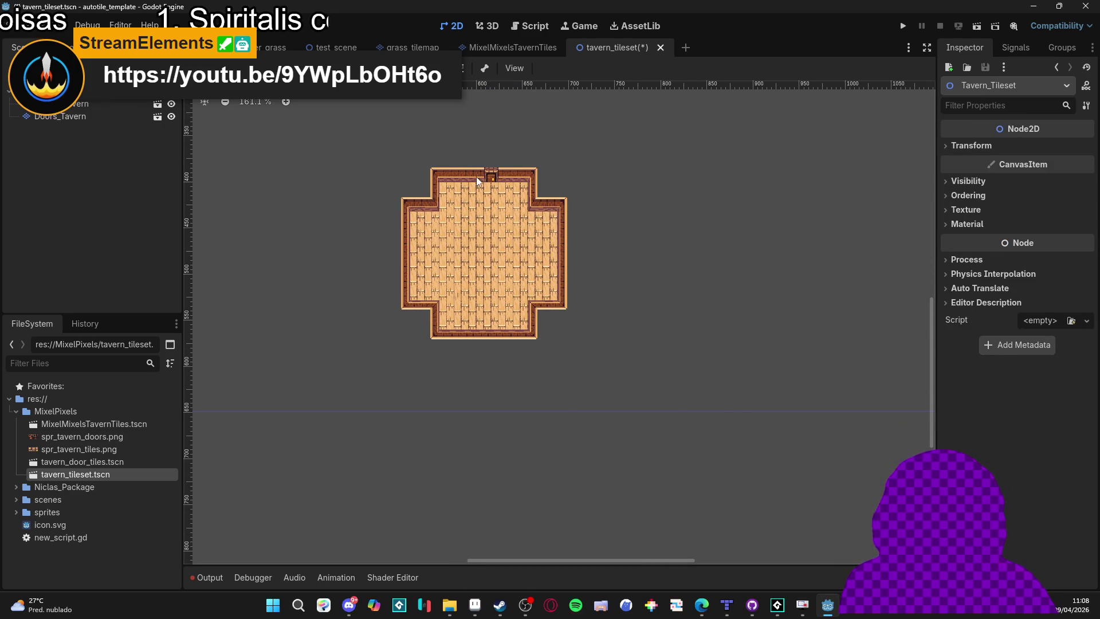
left_click(469, 175)
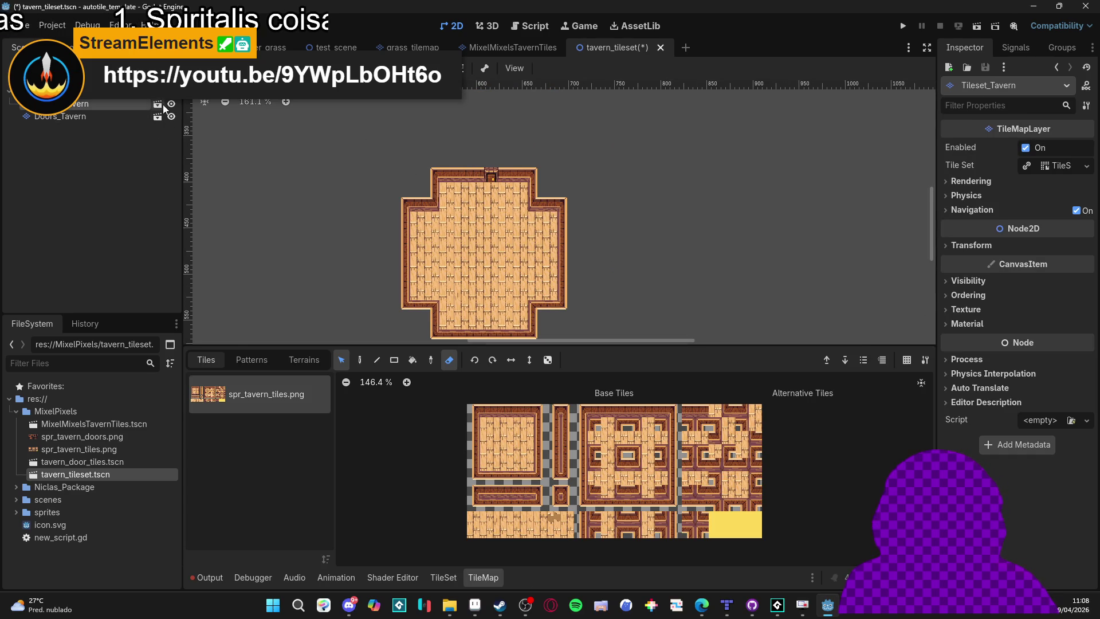
Switch to the MixelMixelsTavernTiles scene.
key("ctrl+shift+Tab")
scroll(463, 181, "down", 3)
key("ctrl+a")
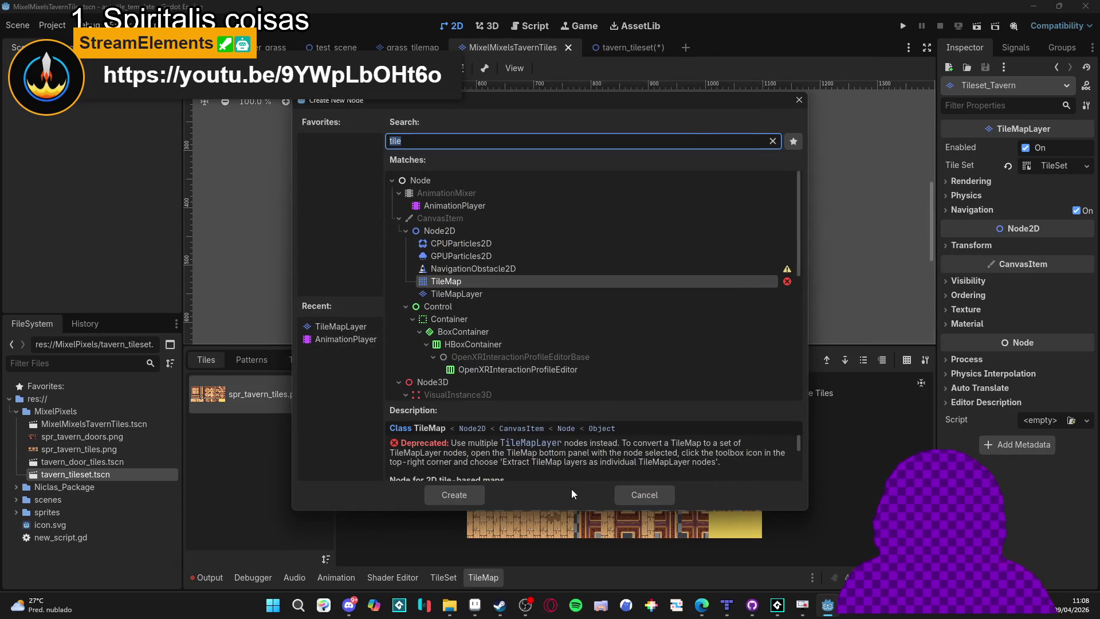
left_click(639, 494)
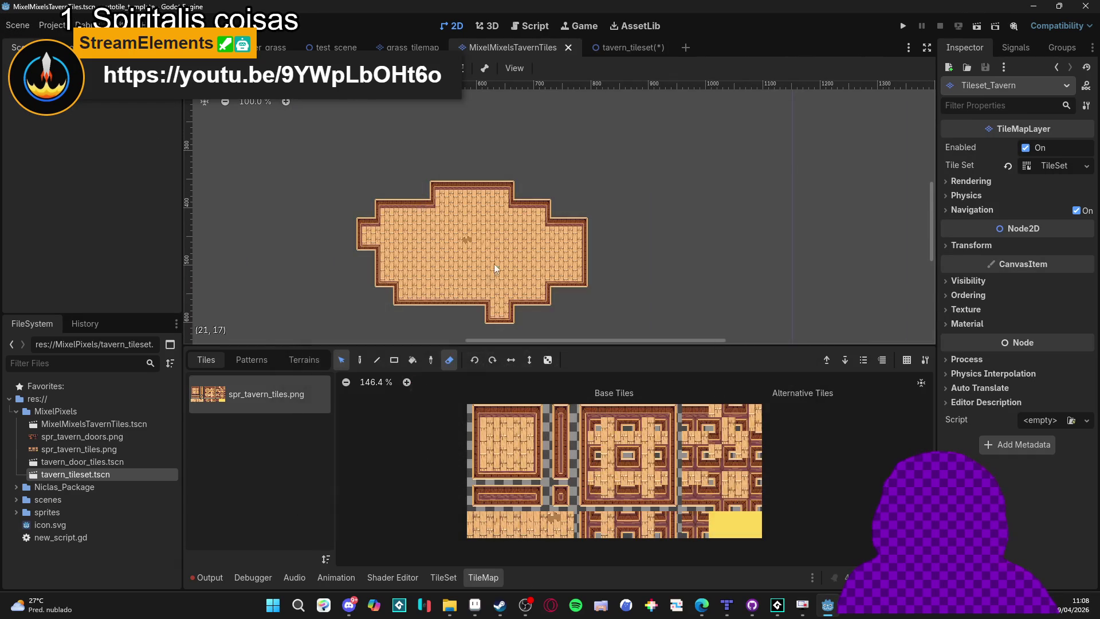
Rectangle-erase the whole tavern map with the tavern terrain, save, and return to tavern_tileset.
left_click(449, 359)
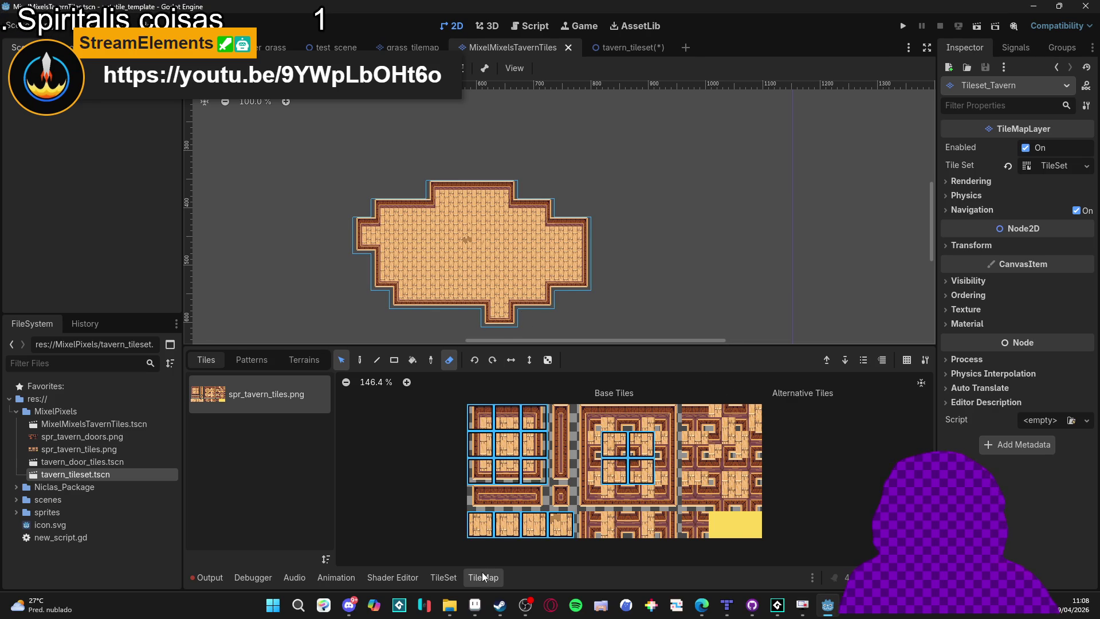
left_click(451, 579)
left_click(492, 576)
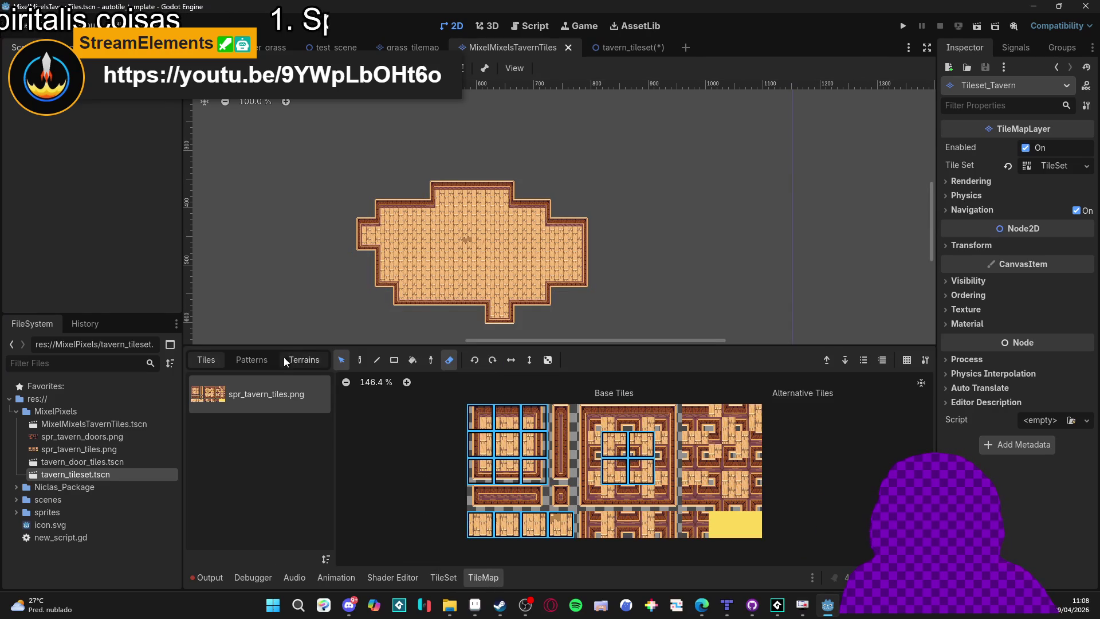
left_click(301, 355)
left_click(266, 396)
left_click_drag(415, 195, 573, 272)
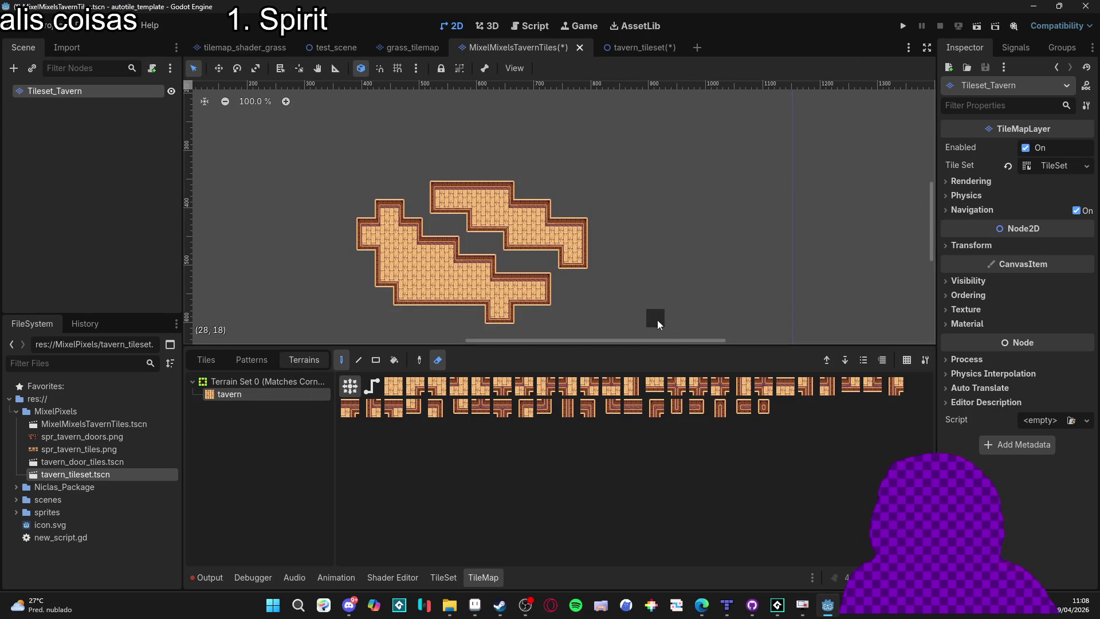
left_click(376, 359)
left_click_drag(338, 146, 631, 340)
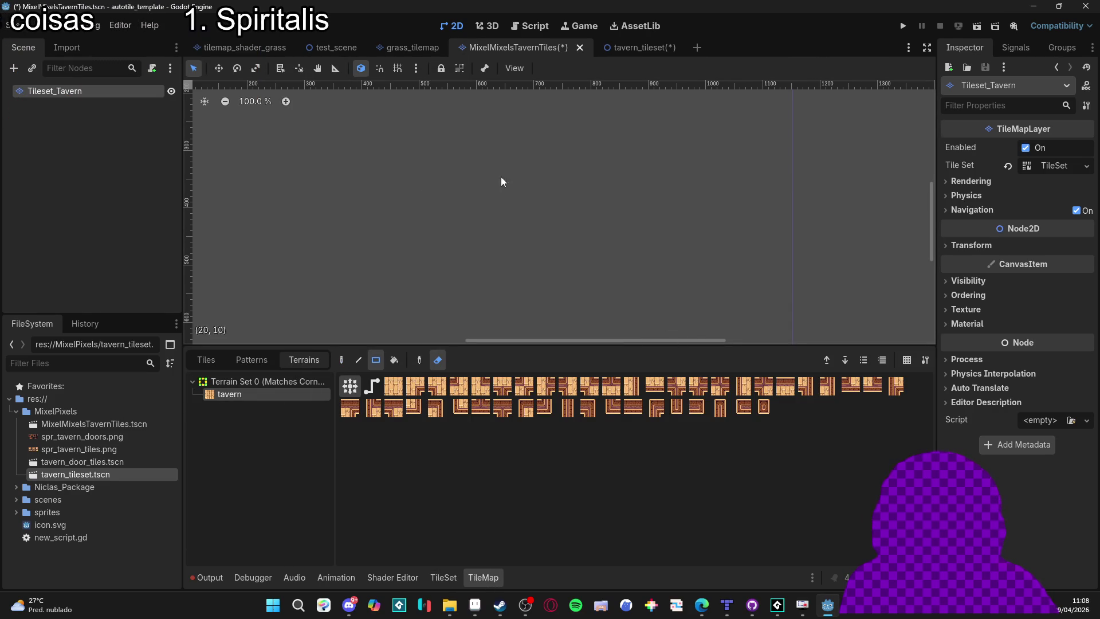
key("ctrl+s")
left_click(612, 47)
Erase the whole cross-shaped room with a tavern-terrain rectangle eraser.
scroll(434, 188, "down", 2)
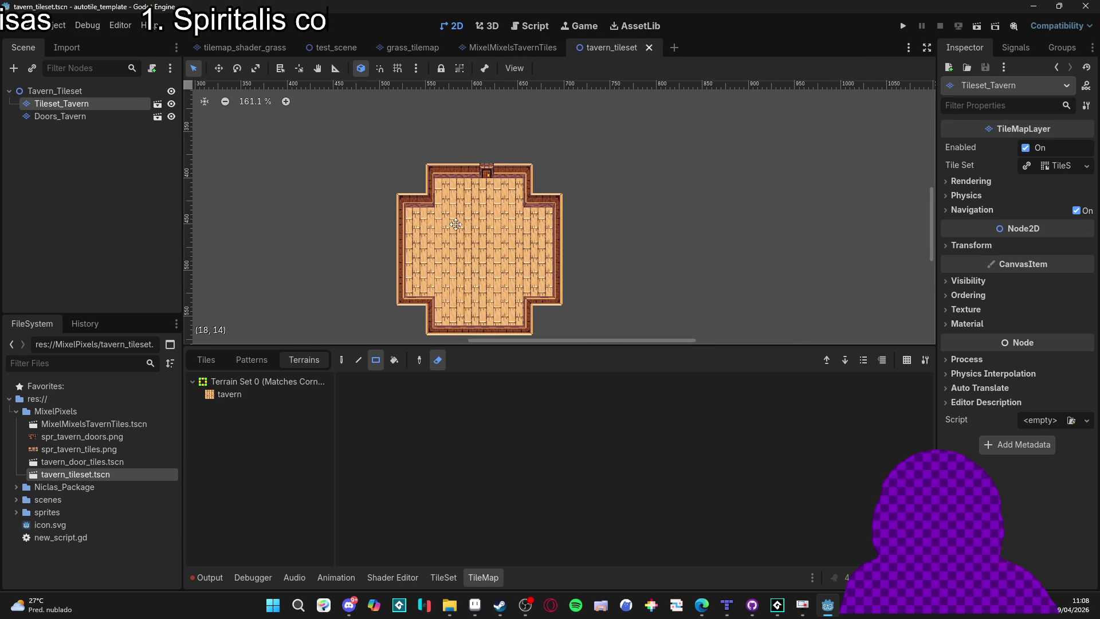
left_click(288, 394)
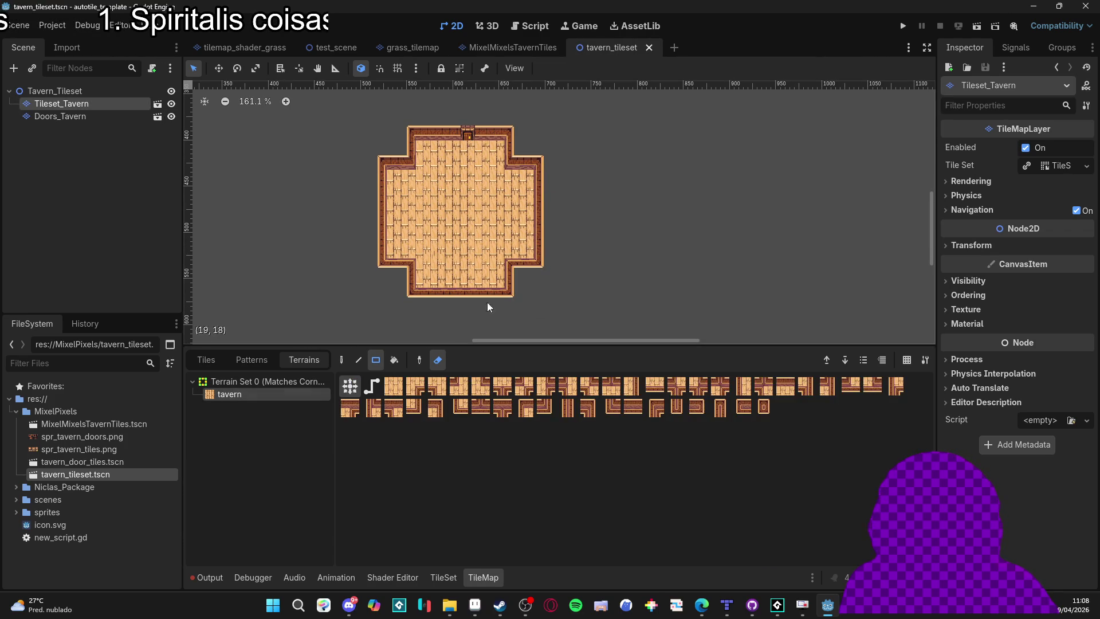
left_click_drag(313, 94, 667, 334)
On Doors_Tavern, clear the chosen door tile and save tavern_tileset.tscn.
left_click(116, 117)
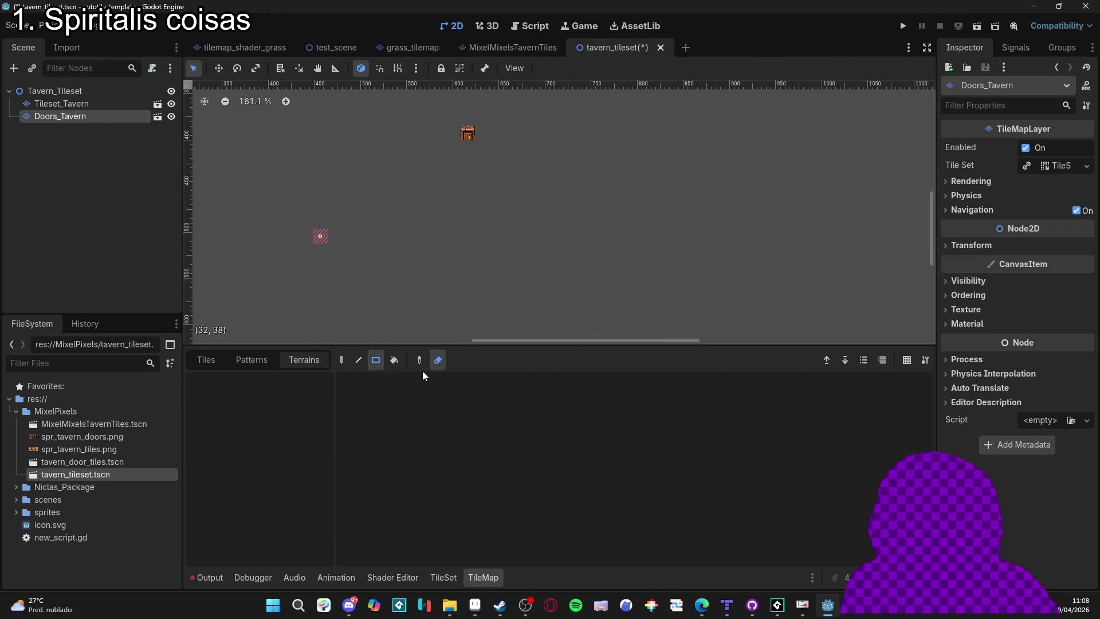
left_click(208, 359)
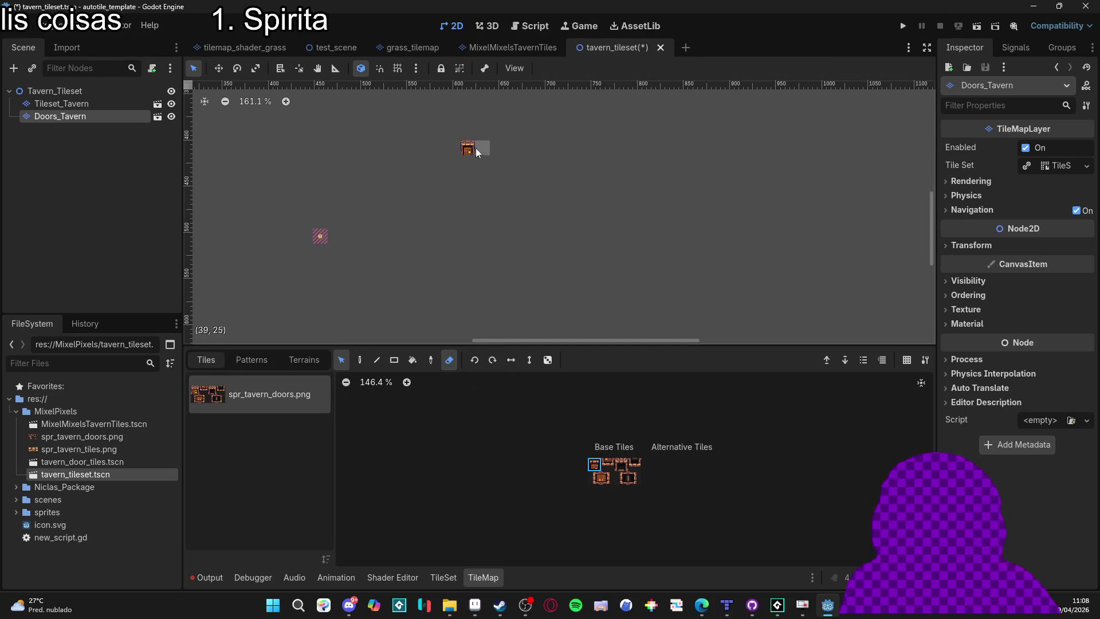
left_click(535, 466)
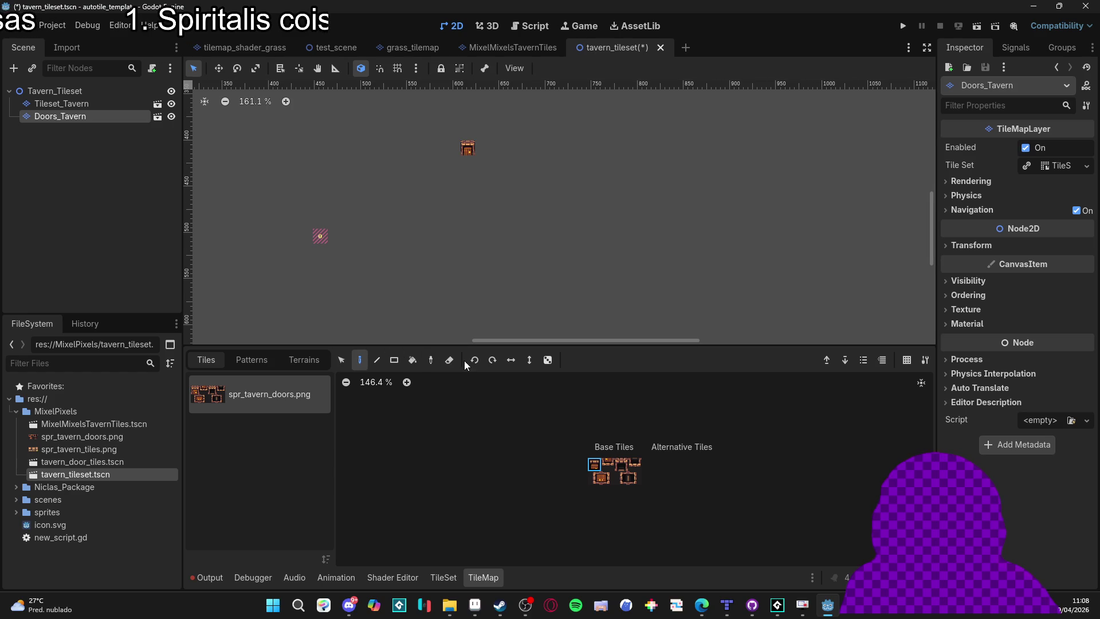
scroll(382, 217, "down", 1)
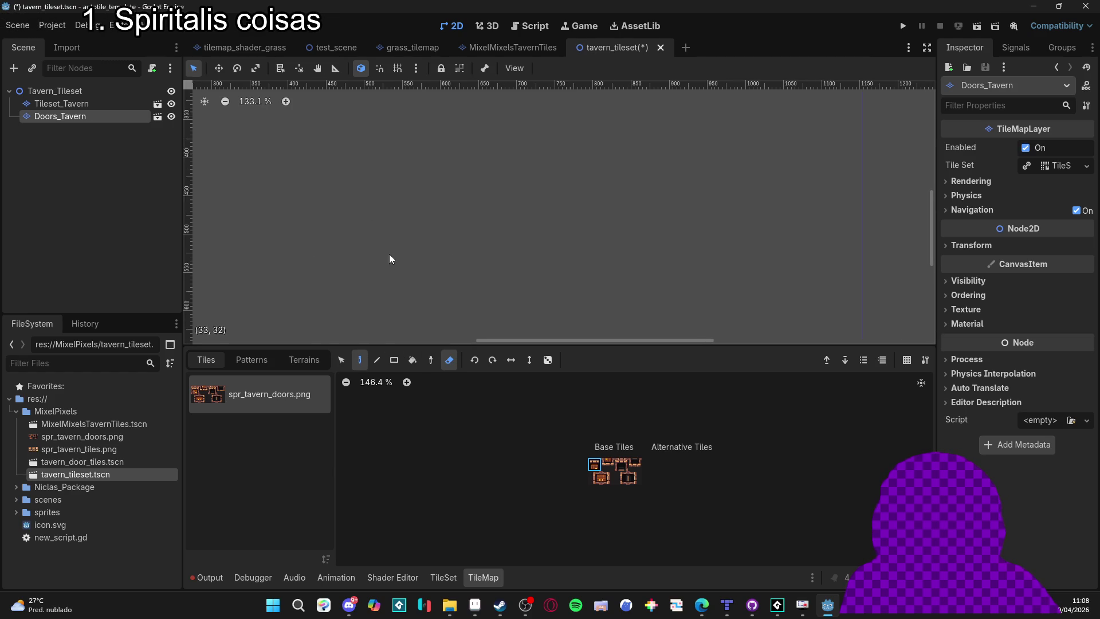
key("ctrl+s")
Reselect Tileset_Tavern and inspect its atlas by toggling between the TileSet and TileMap panels.
left_click(116, 103)
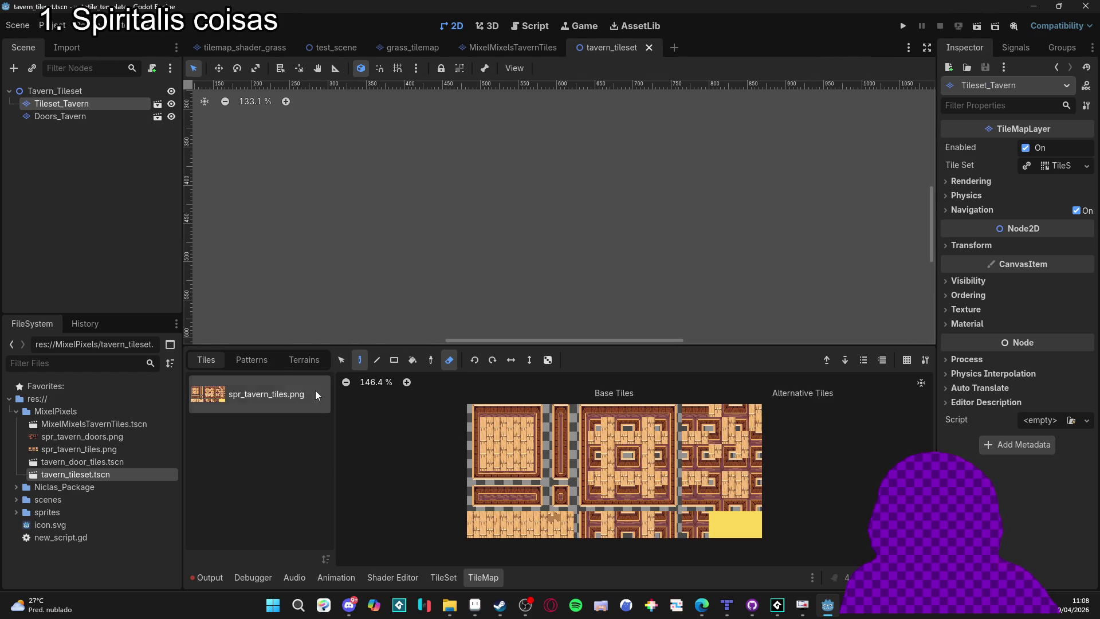
left_click(440, 575)
left_click(484, 574)
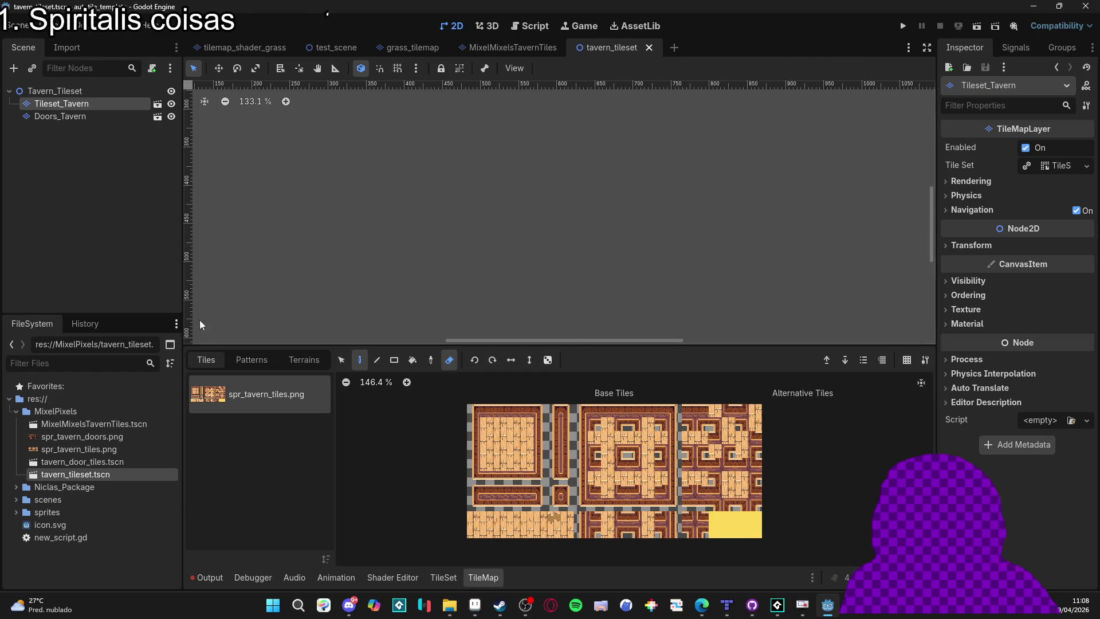
left_click(442, 577)
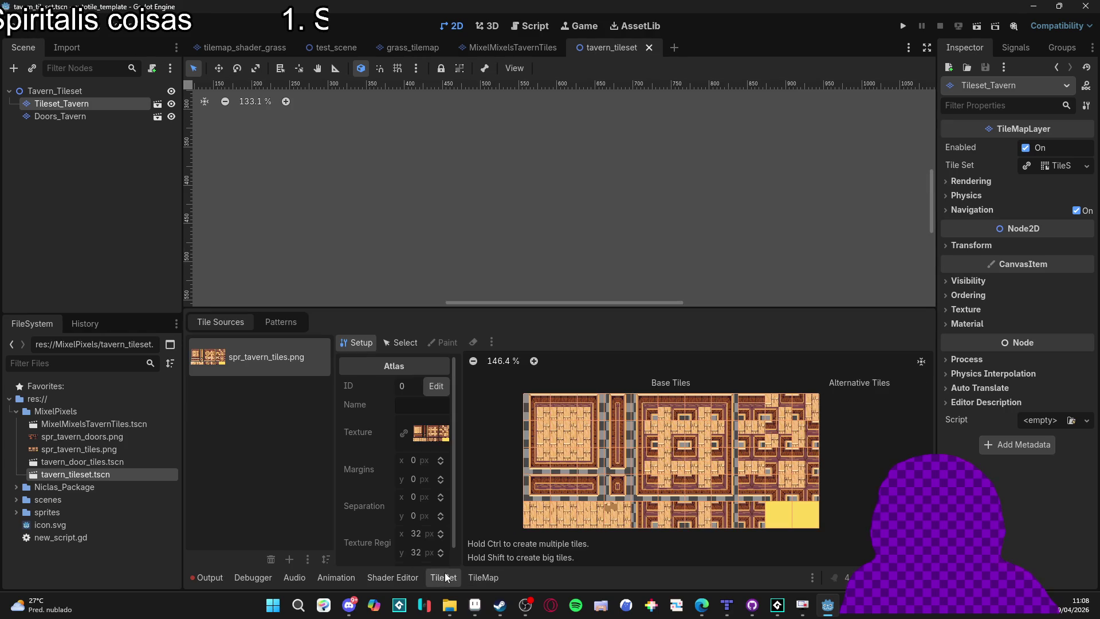
left_click(482, 577)
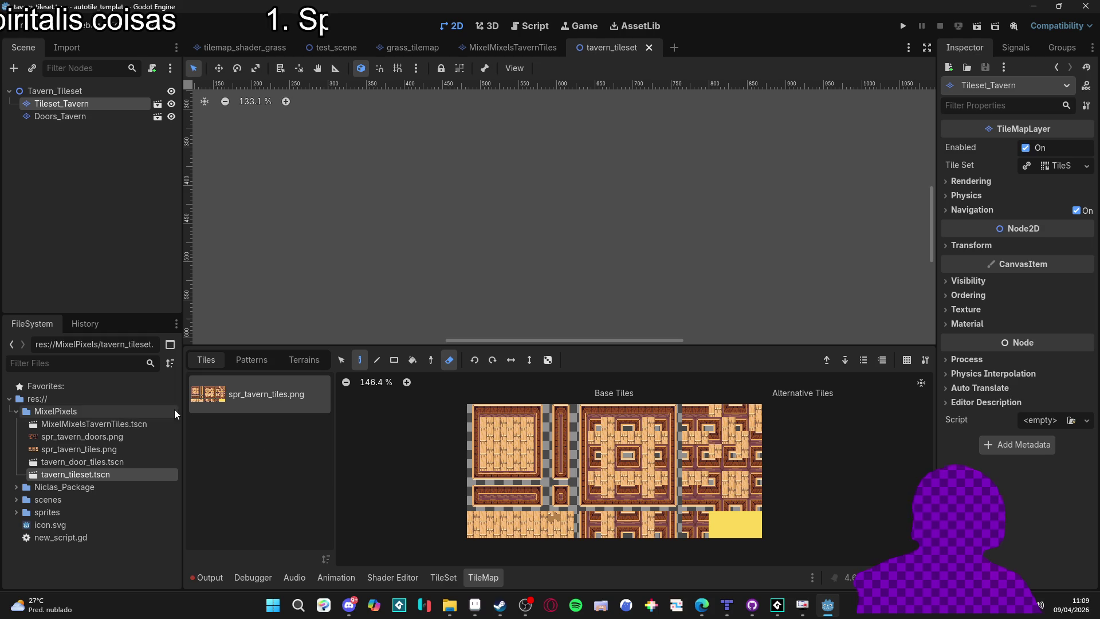
left_click(448, 579)
left_click(448, 579)
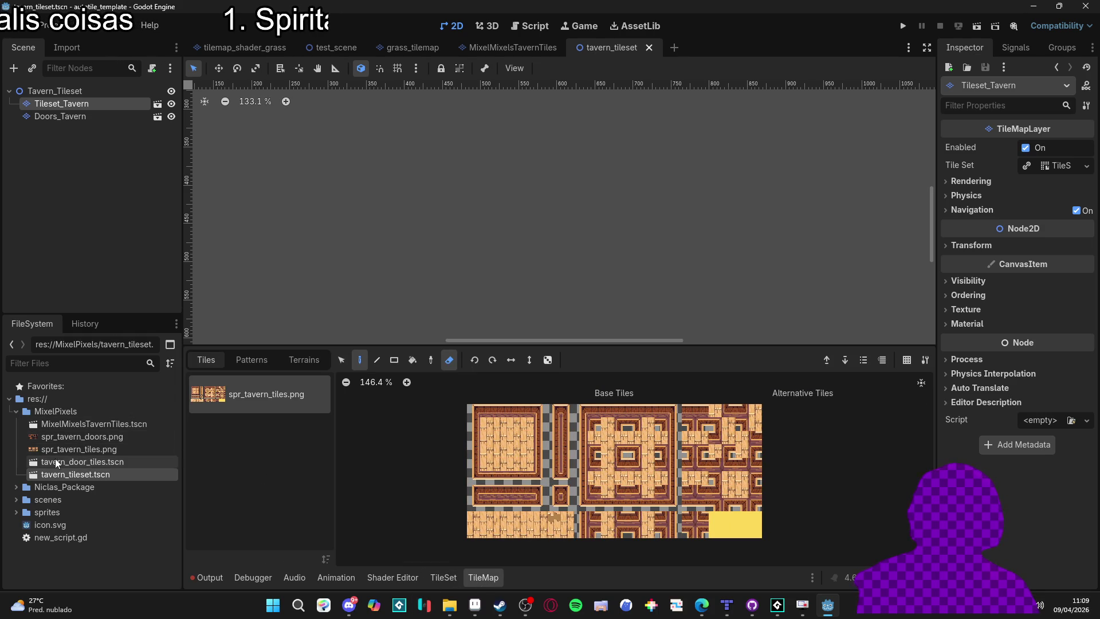
Select MixelMixelsTavernTiles.tscn in the FileSystem dock, then switch to Aseprite.
left_click(143, 461)
key("Up")
key("Up")
key("Up")
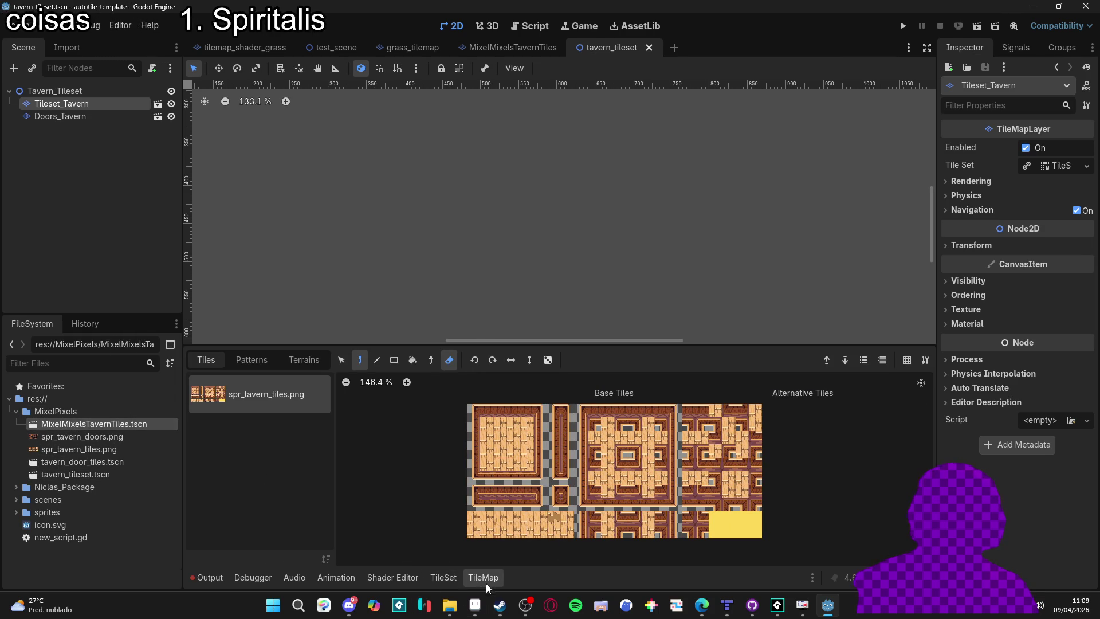
left_click(474, 604)
scroll(532, 296, "down", 1)
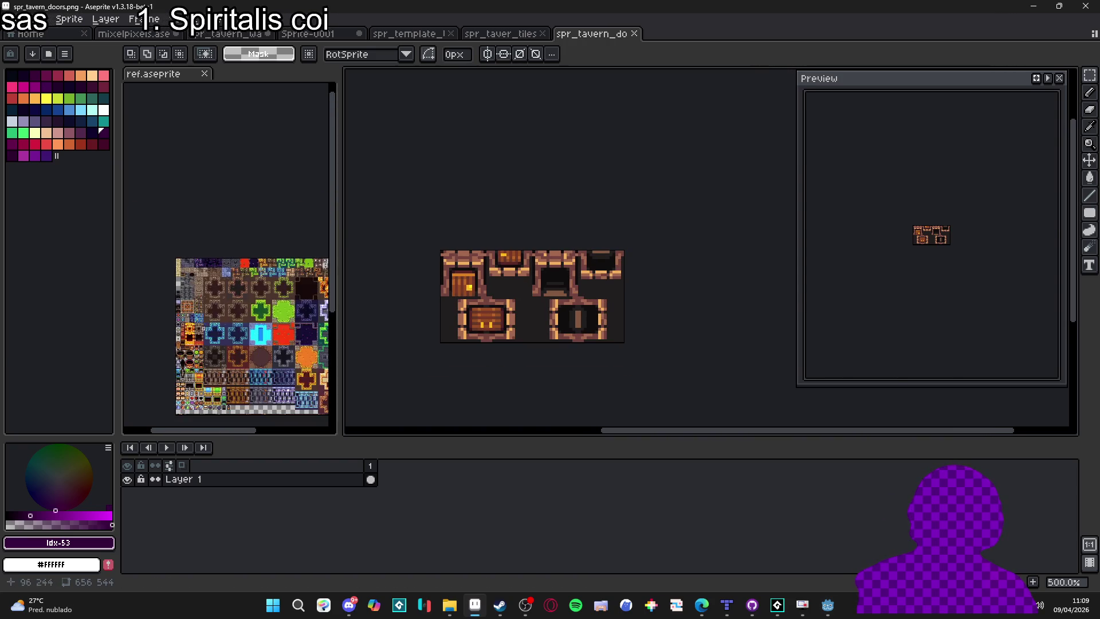
Compare the tavern tiles sheet, then close the spr_tavern_doors.png tab.
left_click(204, 328)
scroll(252, 354, "up", 2)
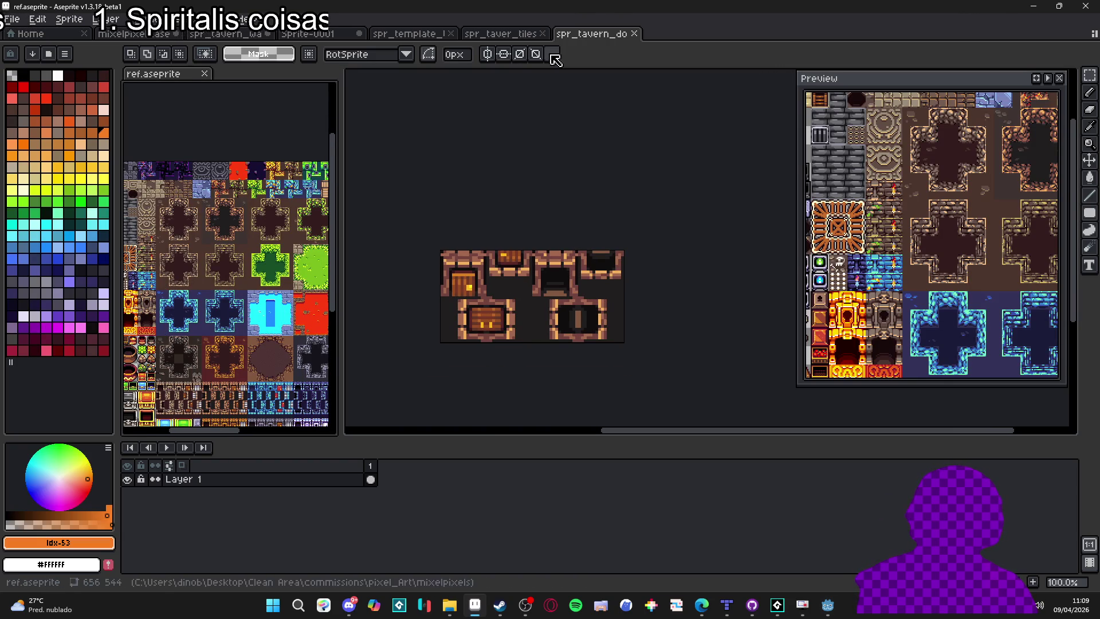
left_click(501, 34)
left_click(607, 35)
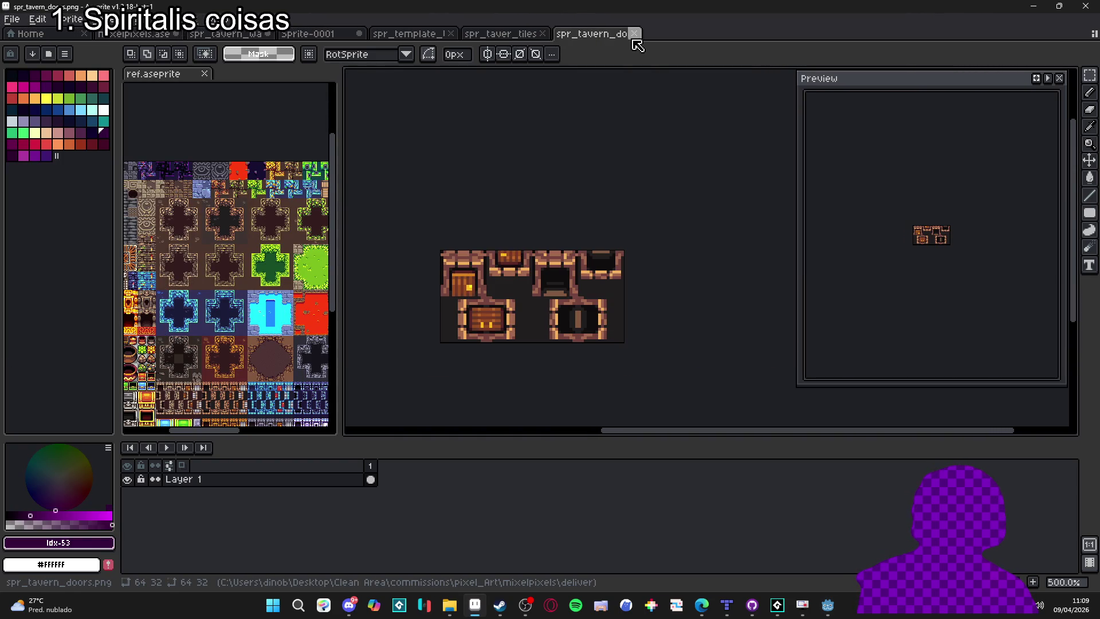
left_click(634, 33)
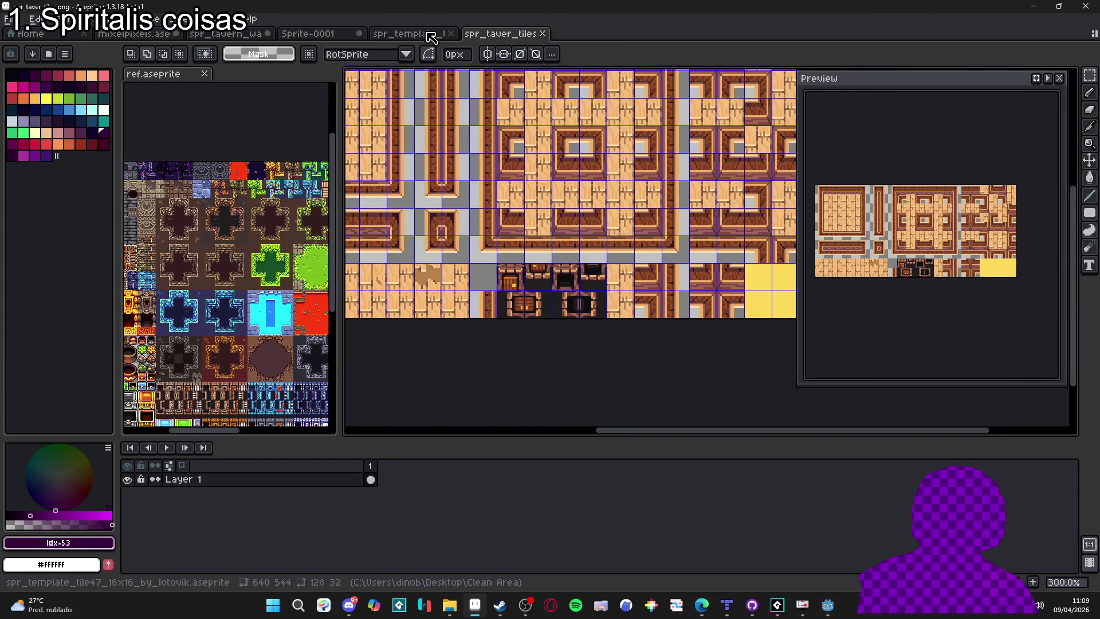
Close the Sprite-0001 creature sprite, discarding its unsaved changes.
left_click(424, 34)
scroll(537, 187, "down", 2)
scroll(537, 187, "up", 1)
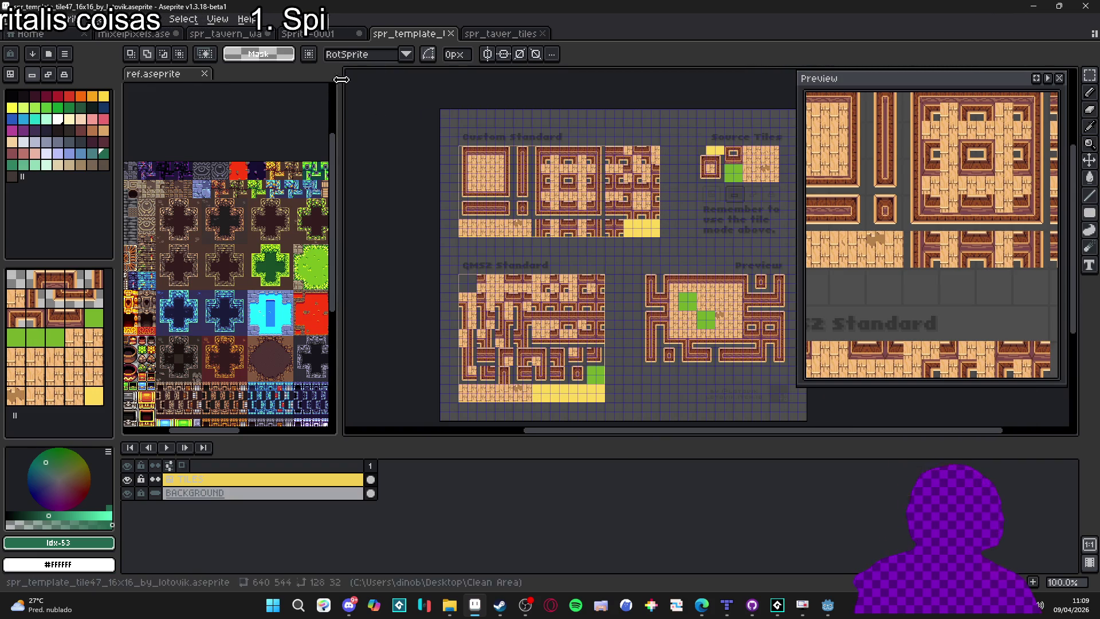
left_click(321, 34)
left_click(359, 34)
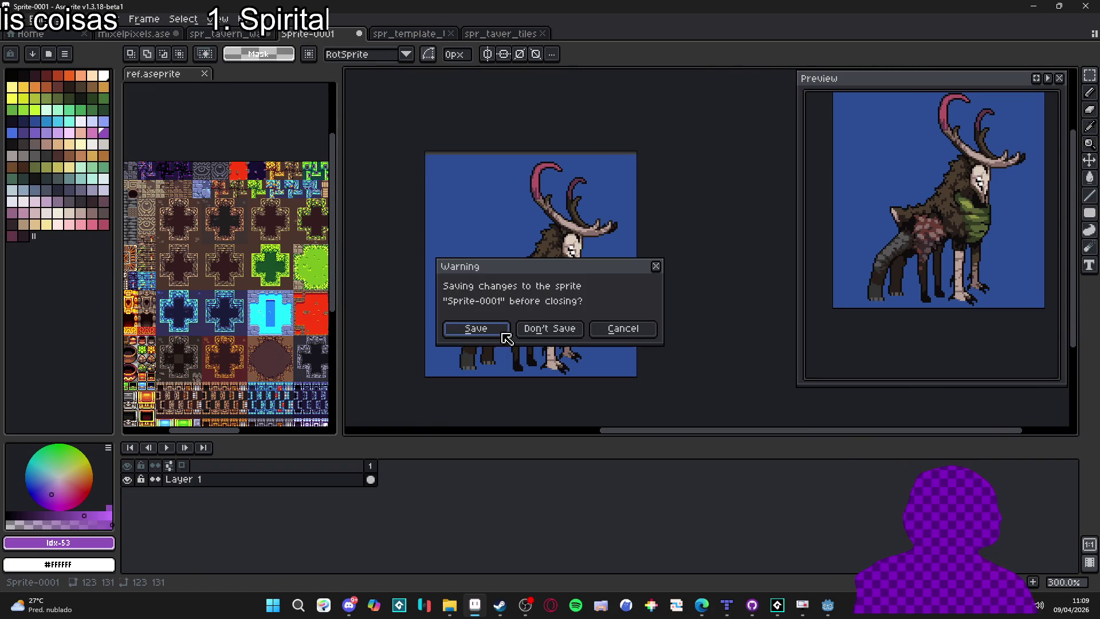
left_click(549, 329)
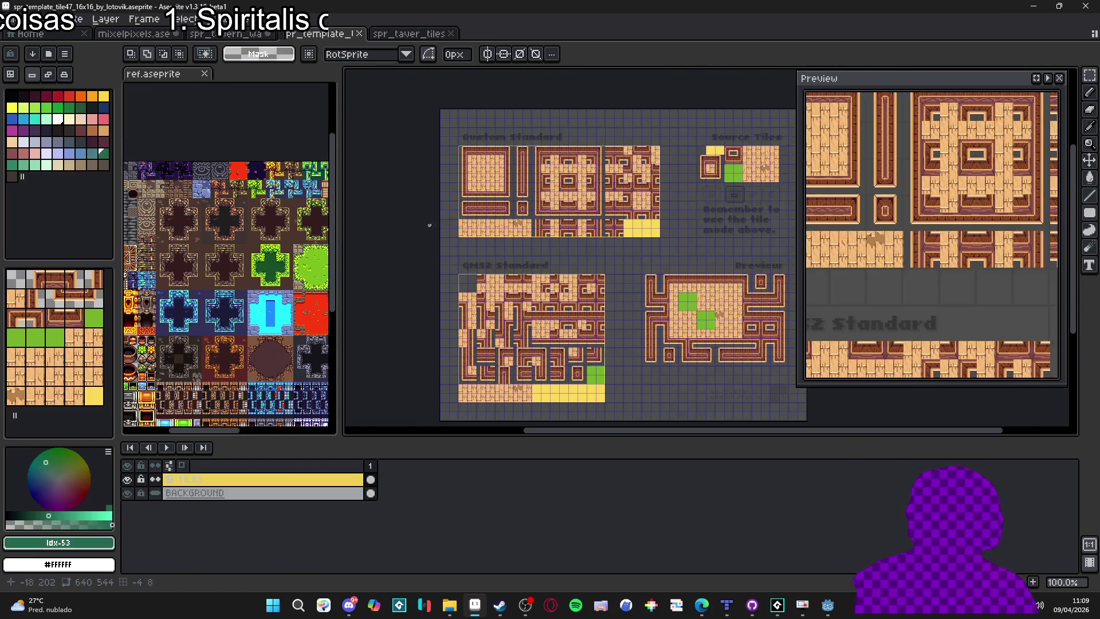
Bring the tavern wall and floor tileset forward and make layer V3 active.
key("ctrl+shift+Tab")
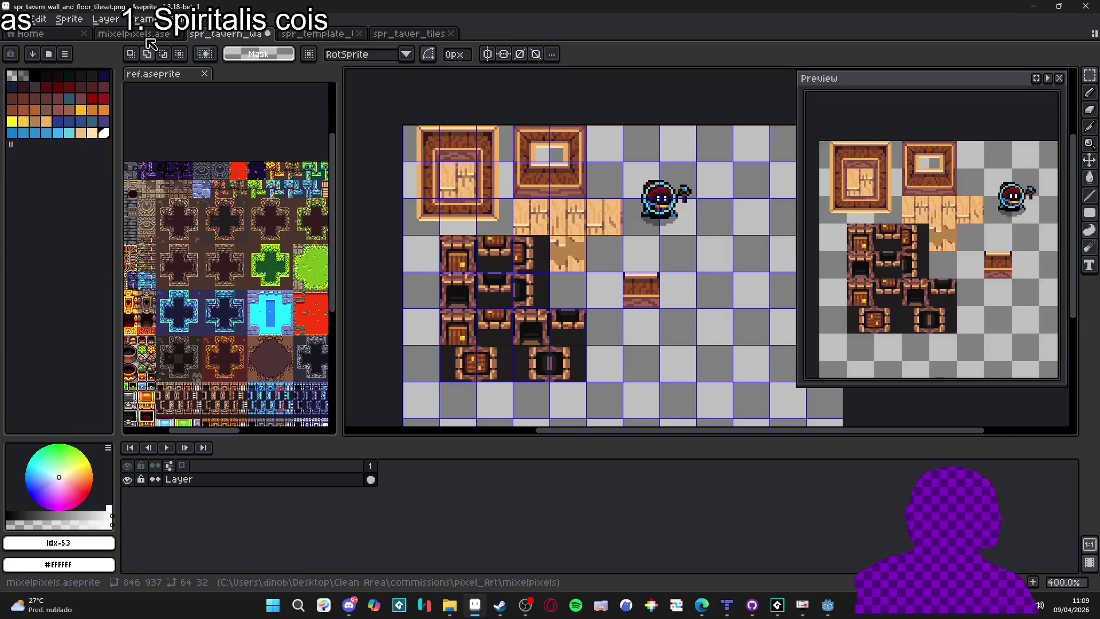
key("ctrl+shift+Tab")
scroll(477, 213, "down", 3)
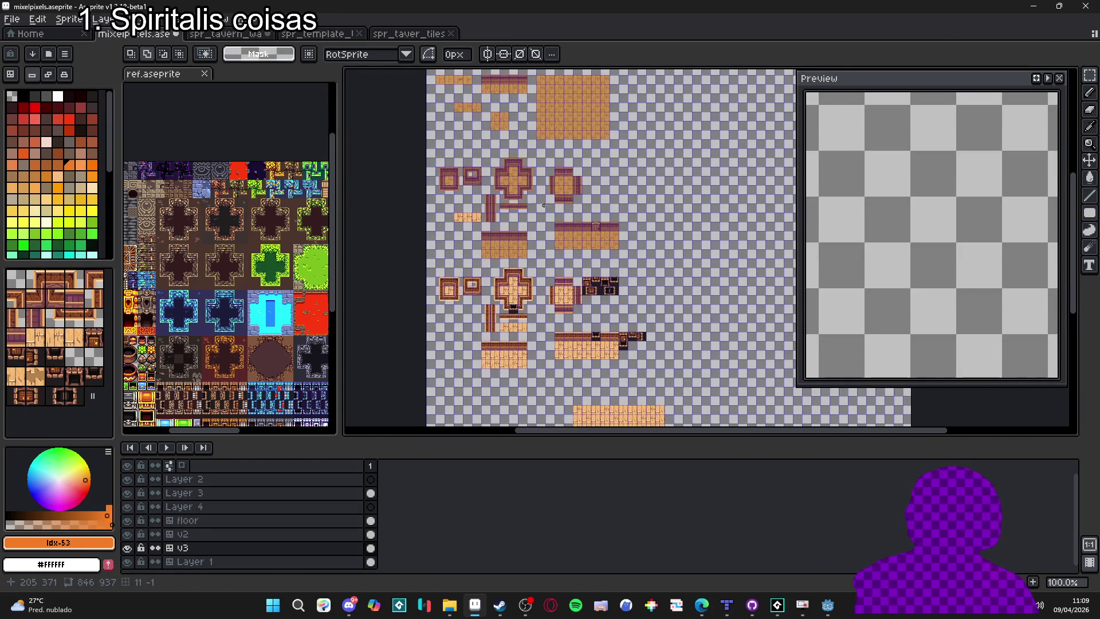
scroll(496, 187, "up", 4)
key("Up")
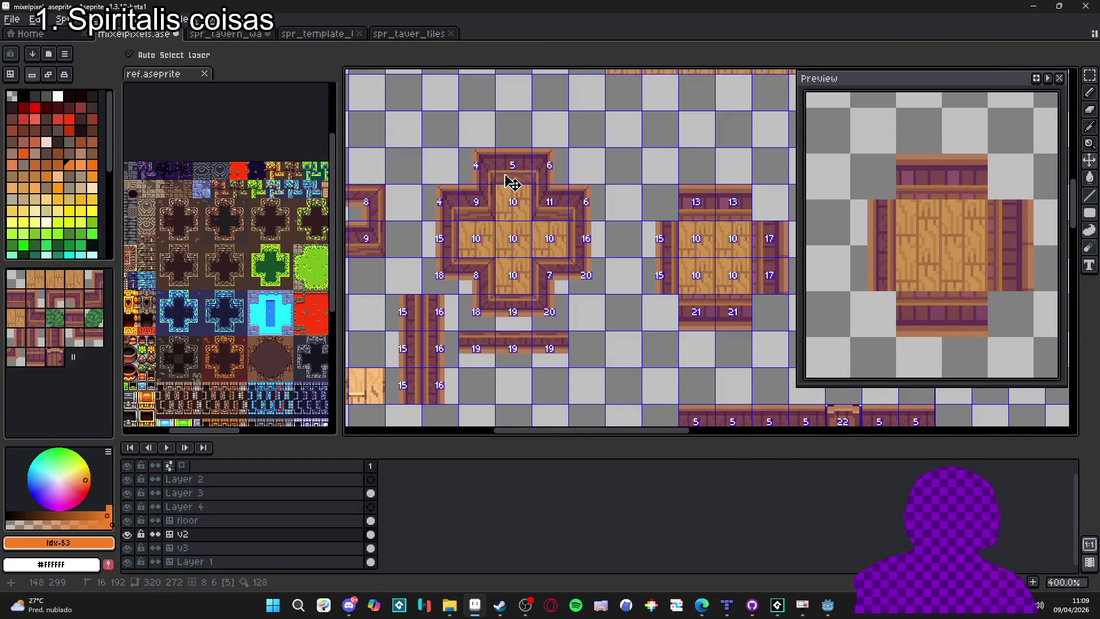
scroll(438, 159, "down", 3)
scroll(523, 295, "up", 3)
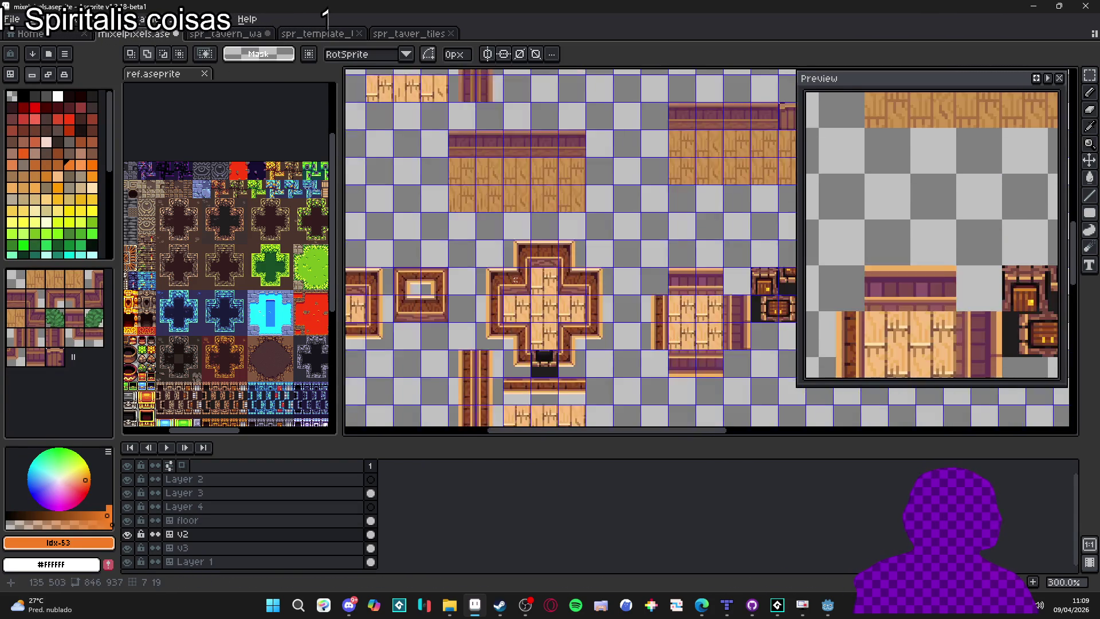
left_click(527, 297, "ctrl")
Marquee-select the 5x4 tile block around the cross, undoing the stray selection.
key("m")
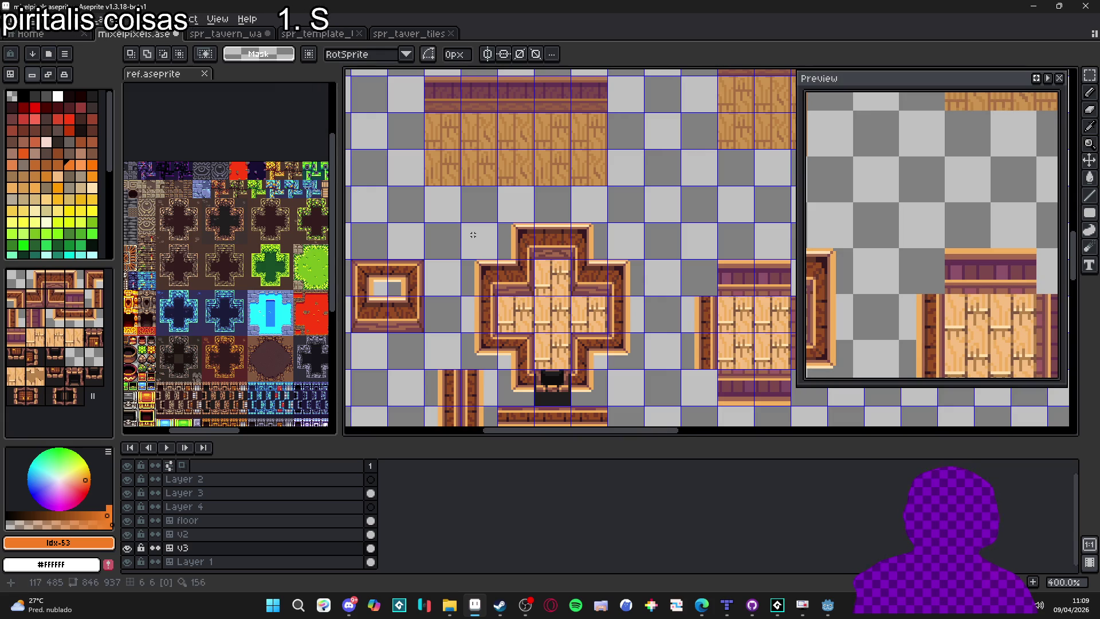
left_click_drag(467, 232, 635, 341)
left_click_drag(627, 382, 592, 380)
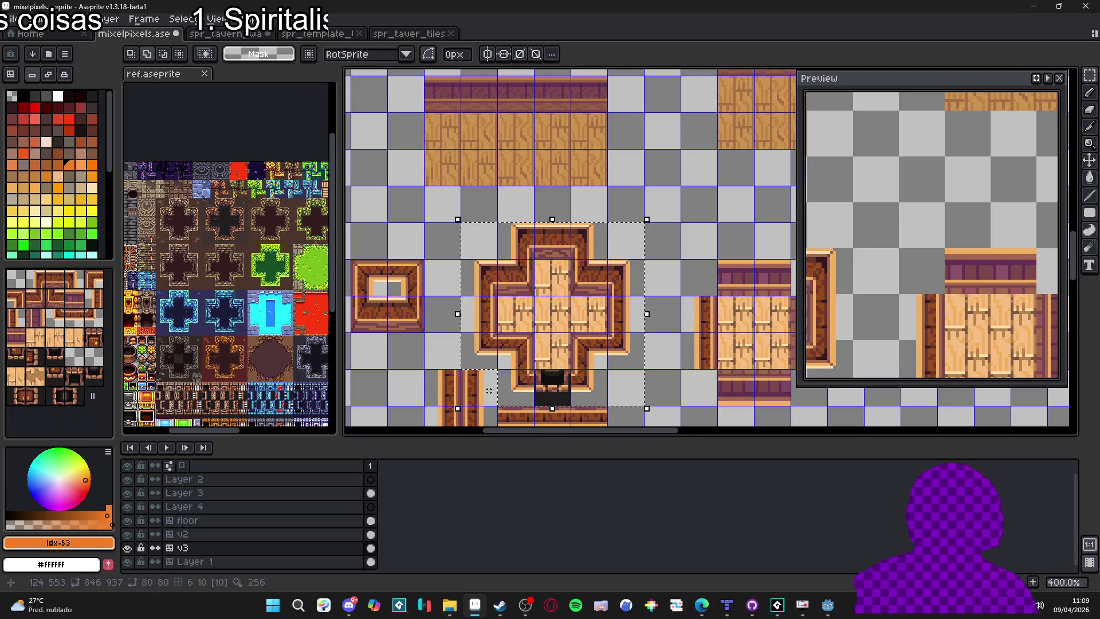
left_click_drag(489, 391, 496, 399)
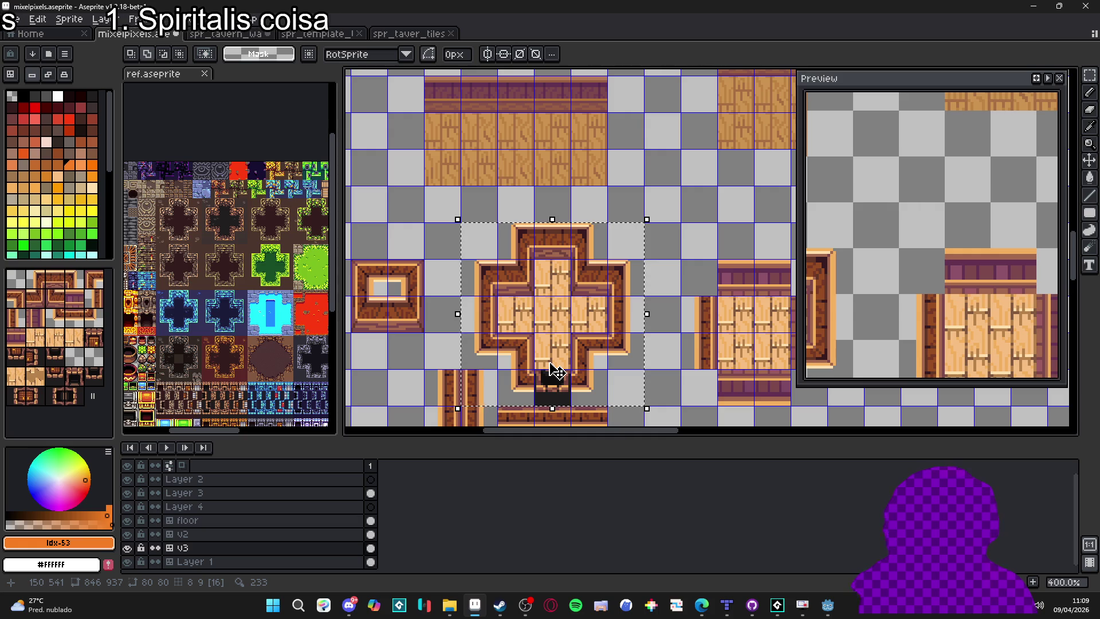
scroll(554, 370, "down", 1)
scroll(561, 375, "up", 2)
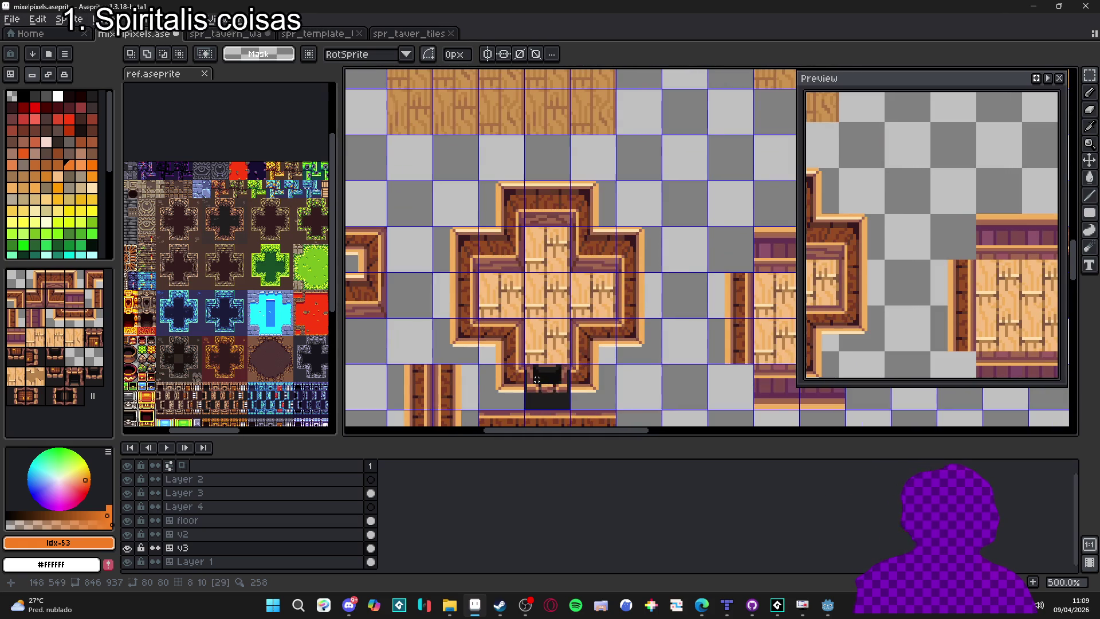
key("v")
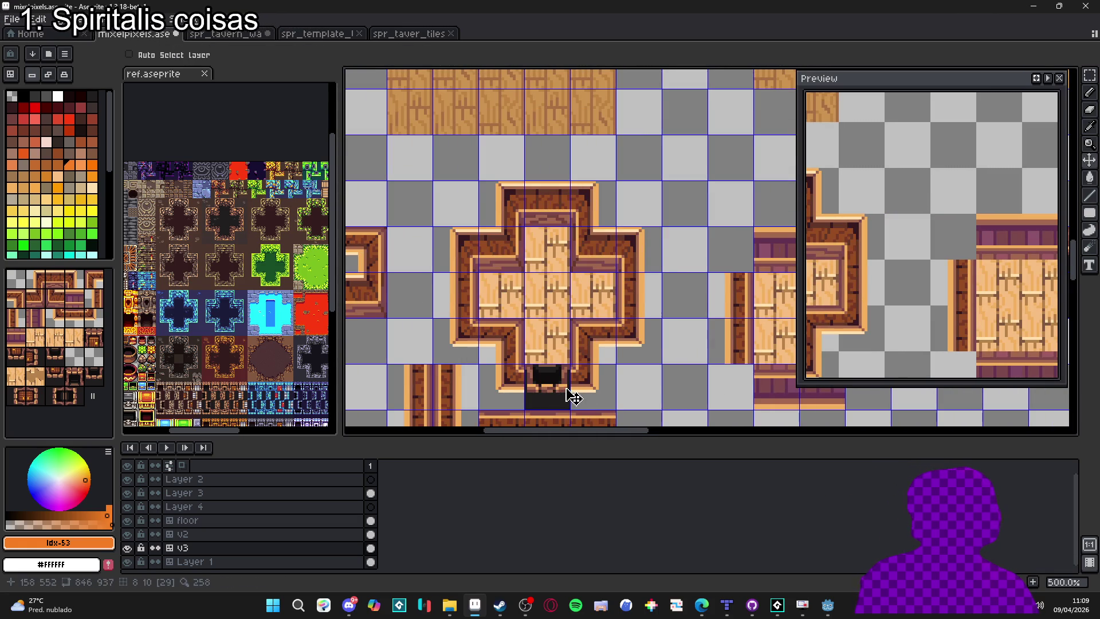
key("ctrl+z")
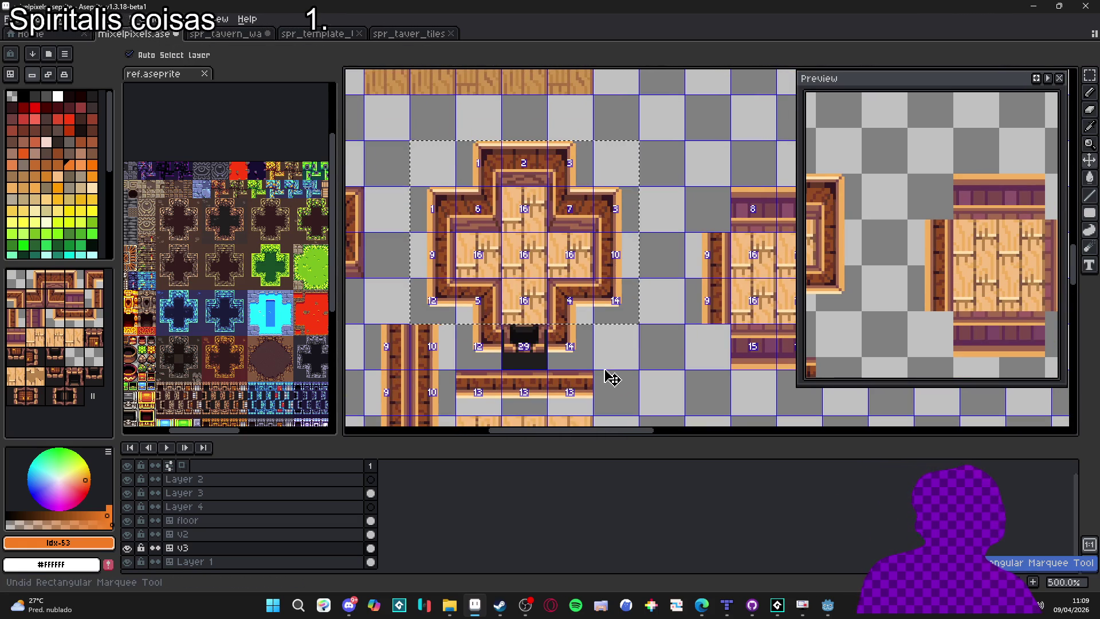
scroll(551, 358, "down", 3)
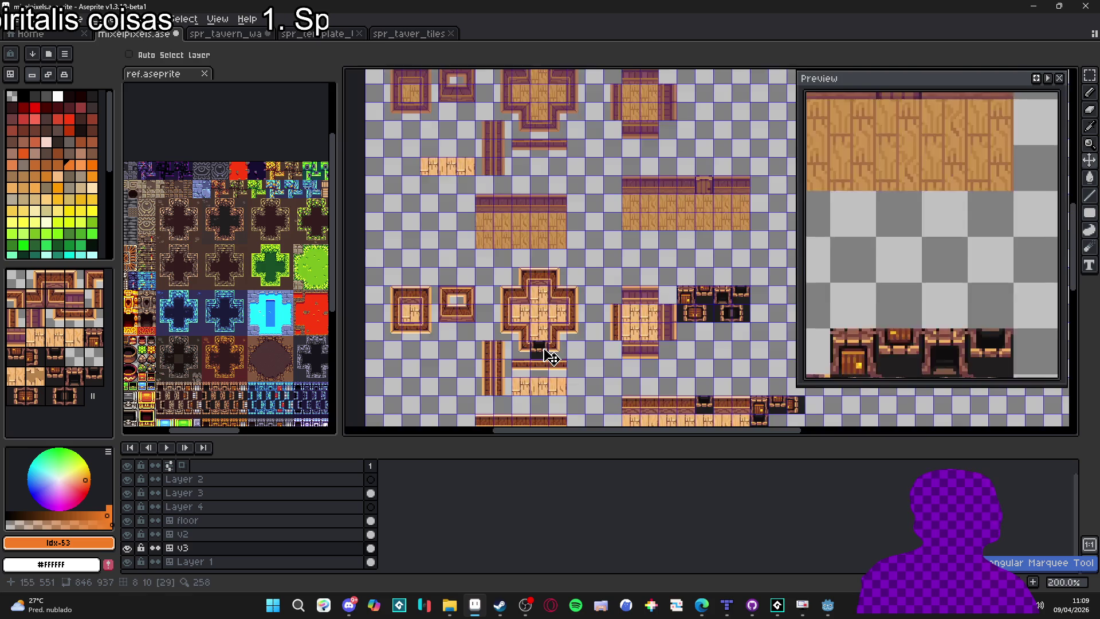
scroll(551, 358, "up", 3)
left_click_drag(550, 361, 523, 351)
scroll(523, 351, "down", 2)
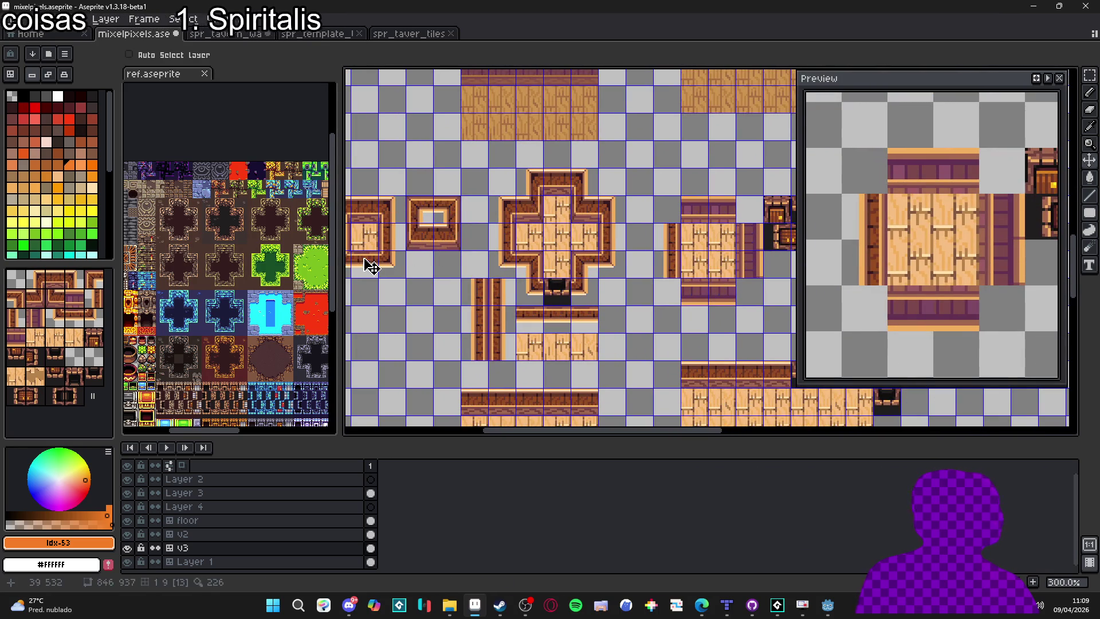
Pick tile 13 from the room's edge, then reselect the cross-shaped floor tiles.
key("Tab")
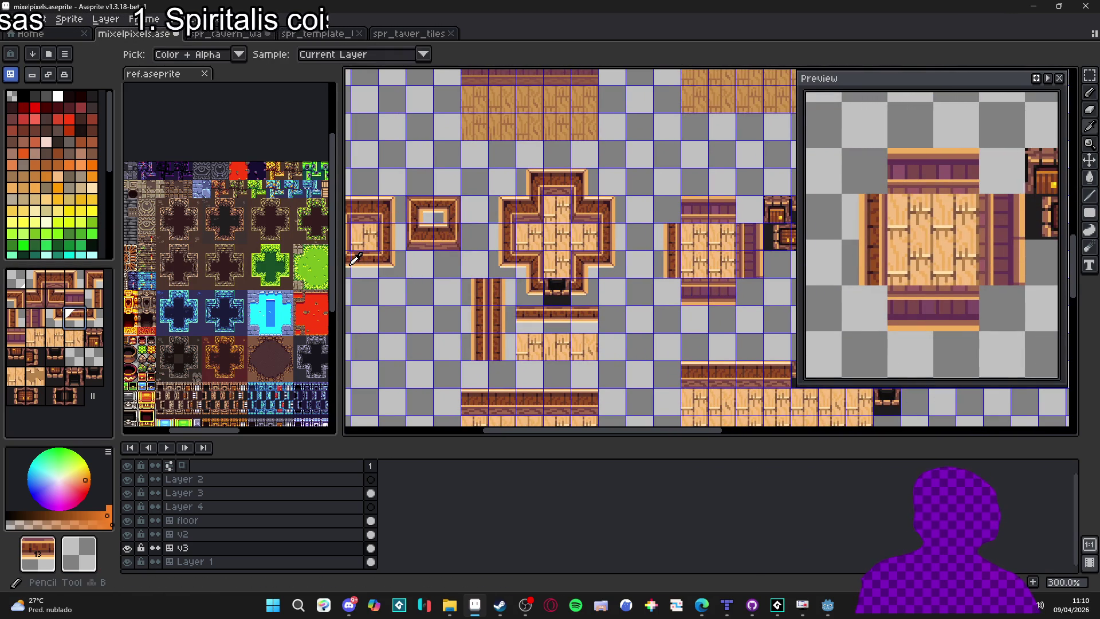
key("b")
left_click(68, 311)
key("m")
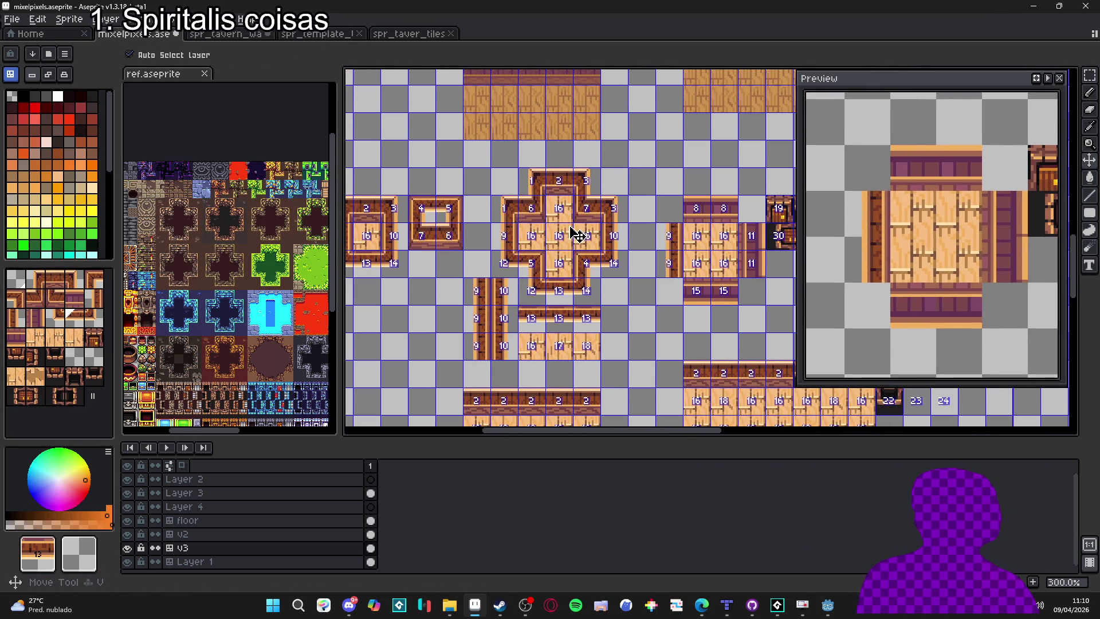
mouse_move(508, 188)
left_mouse_down()
mouse_move(619, 272)
mouse_move(611, 293)
left_mouse_up()
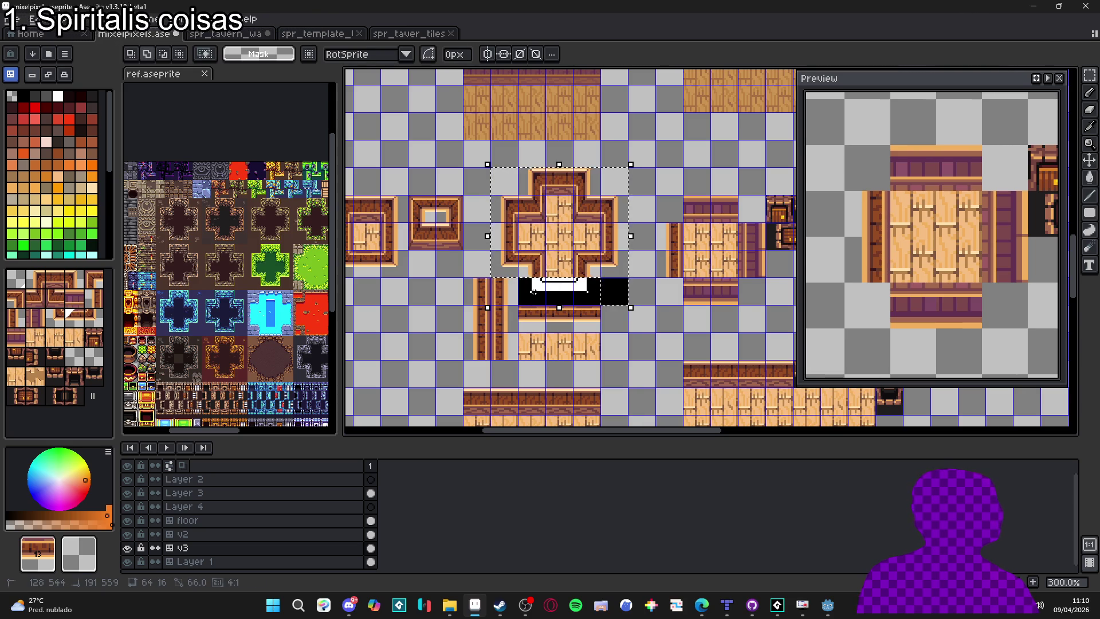
scroll(565, 243, "down", 3)
scroll(558, 258, "up", 1)
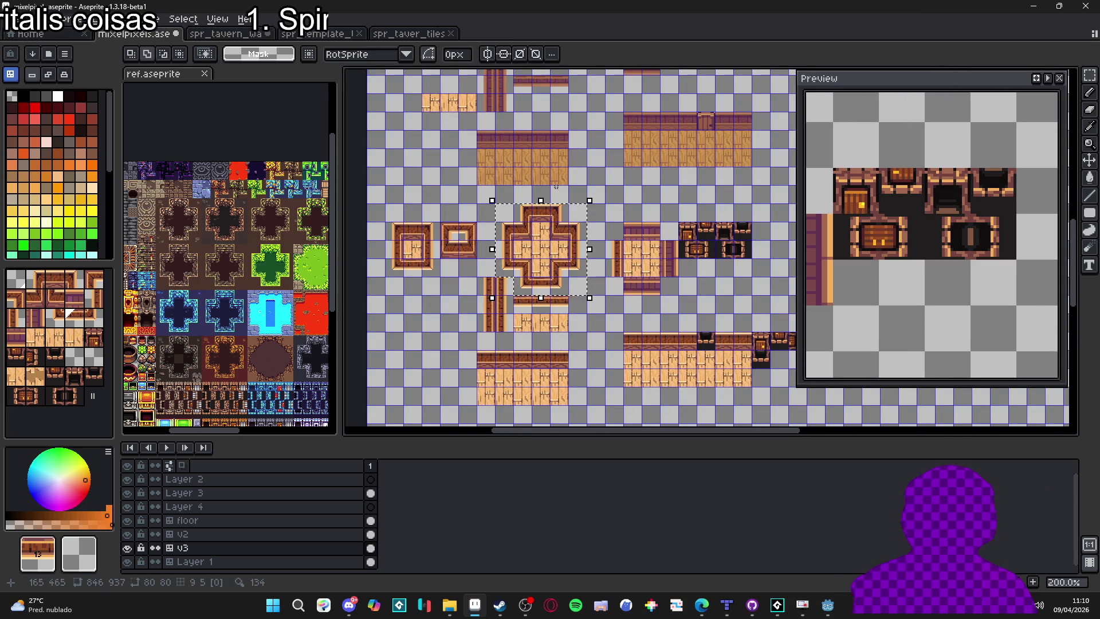
left_click(22, 19)
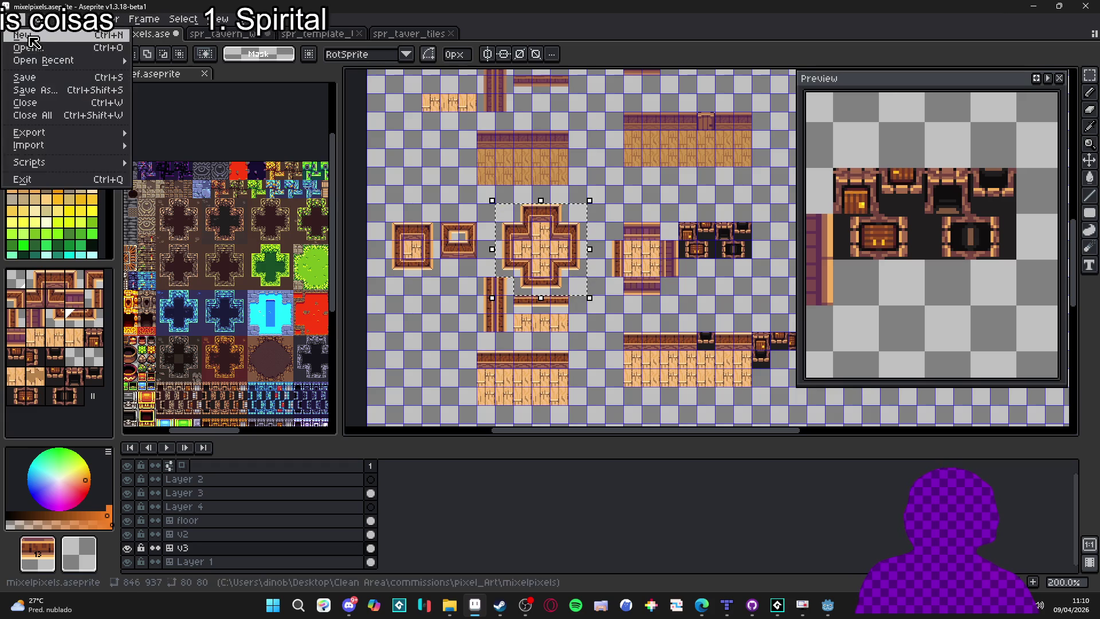
left_click(34, 36)
left_click(532, 425)
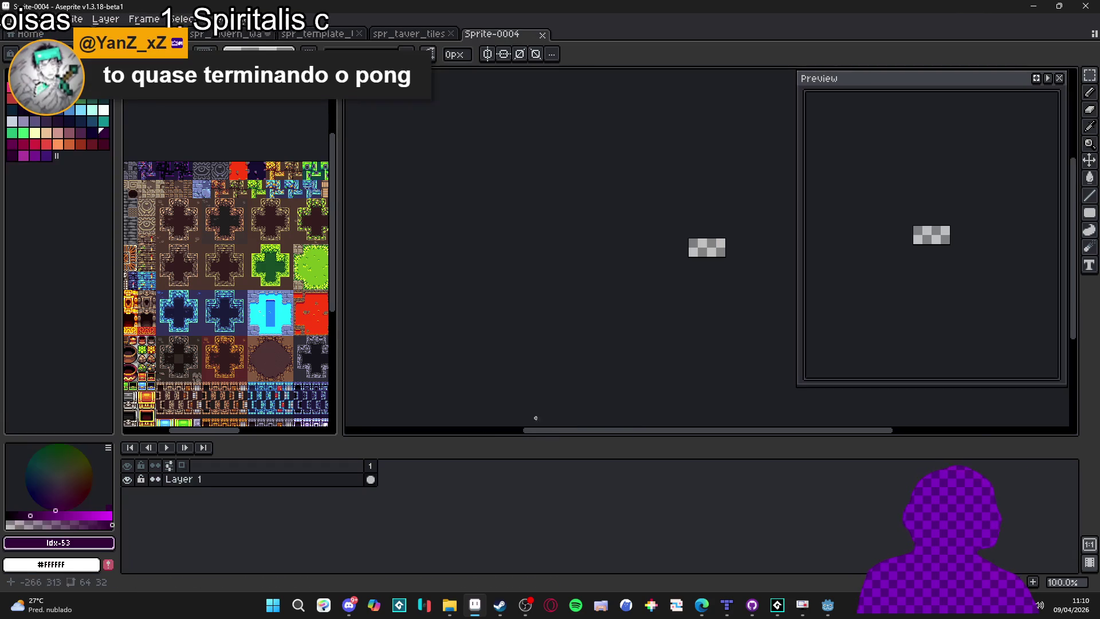
scroll(668, 252, "up", 2)
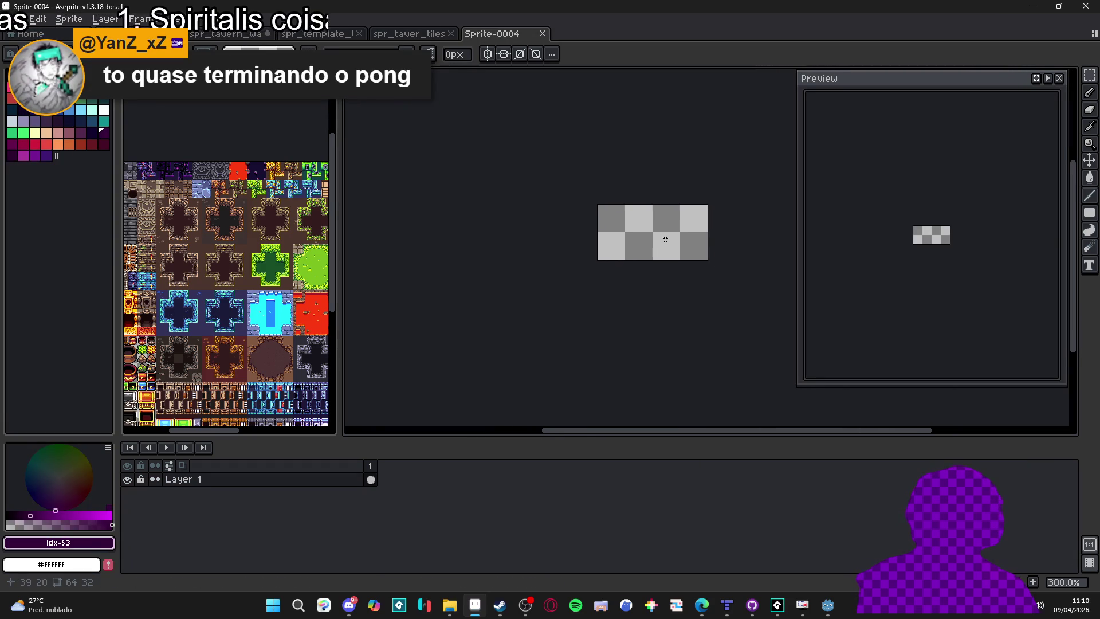
left_click_drag(665, 240, 581, 225)
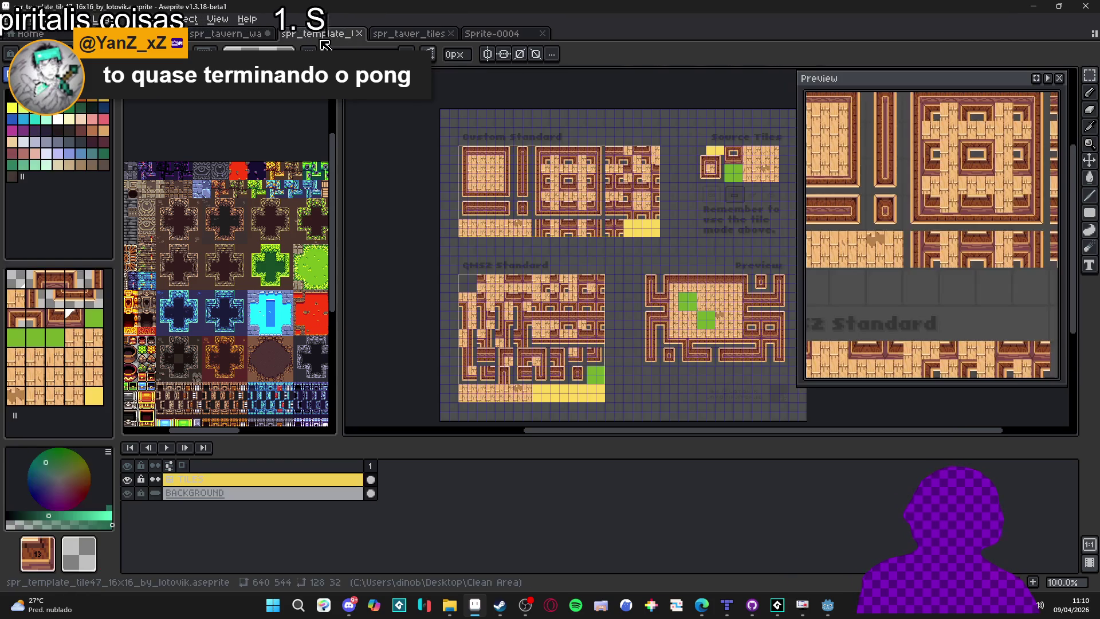
left_click(253, 35)
left_click(138, 33)
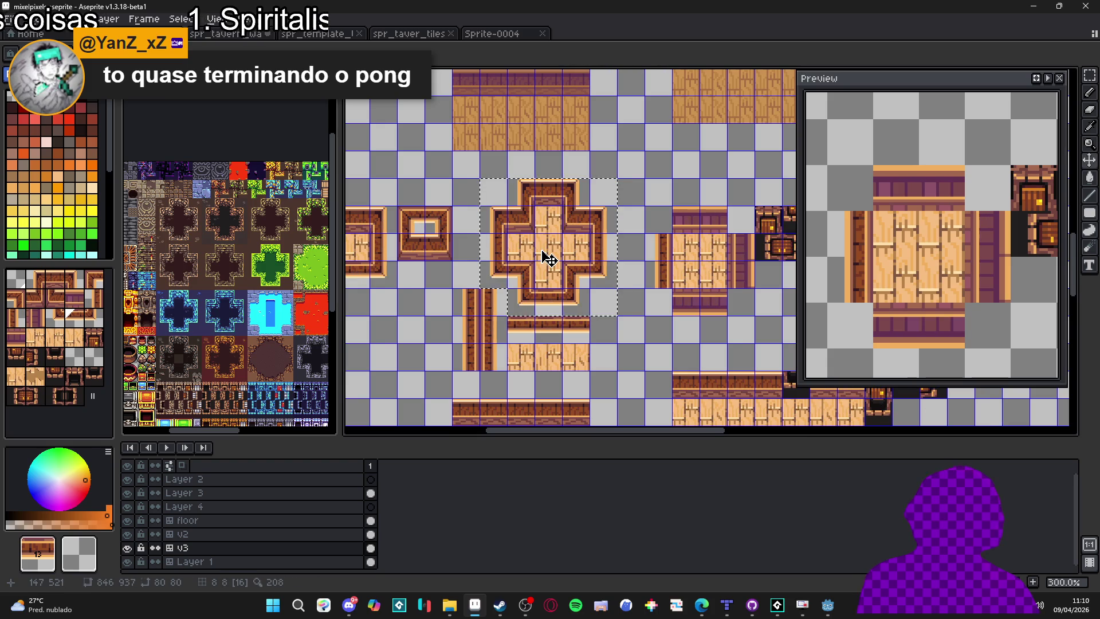
key("m")
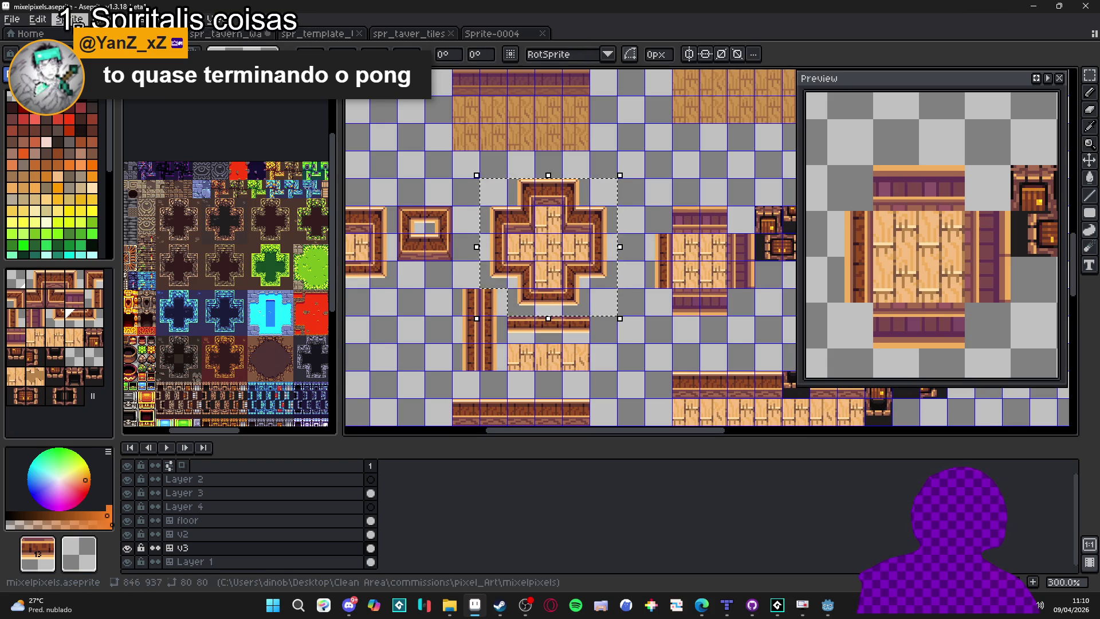
key("ctrl+d")
left_click(11, 19)
left_click(25, 34)
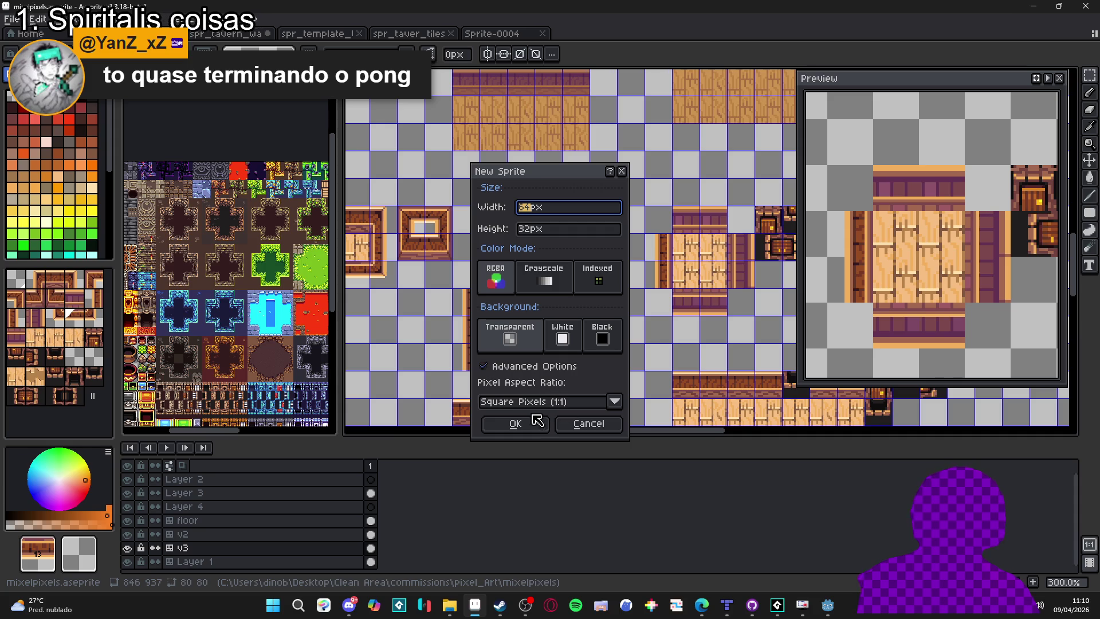
left_click(533, 422)
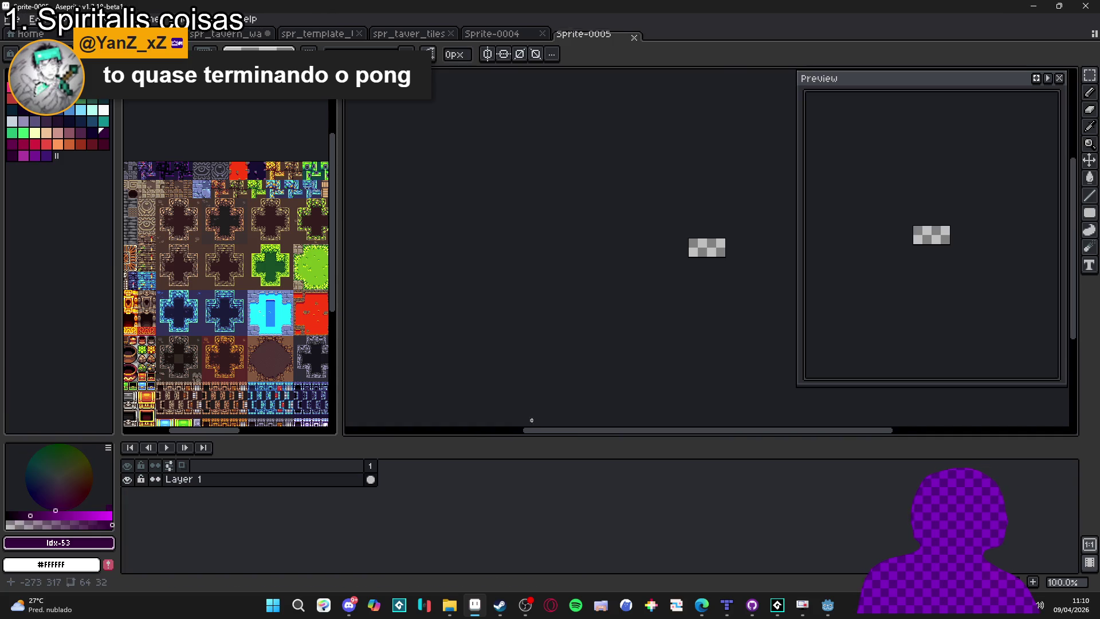
left_click(634, 33)
left_click(542, 33)
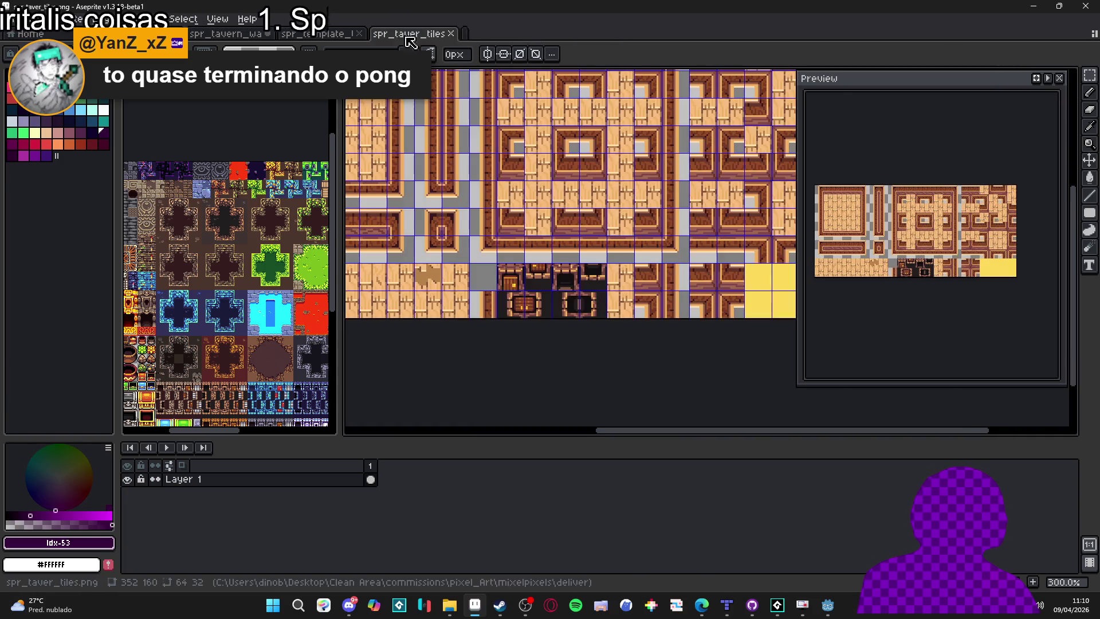
key("ctrl+Tab")
key("ctrl+Tab")
key("ctrl+Tab")
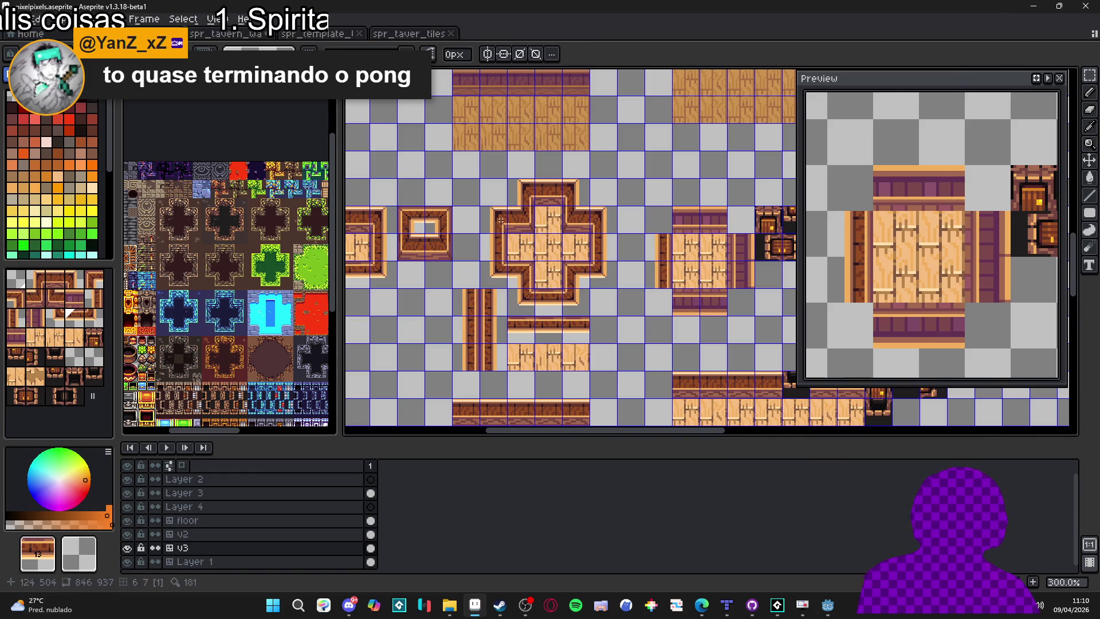
key("v")
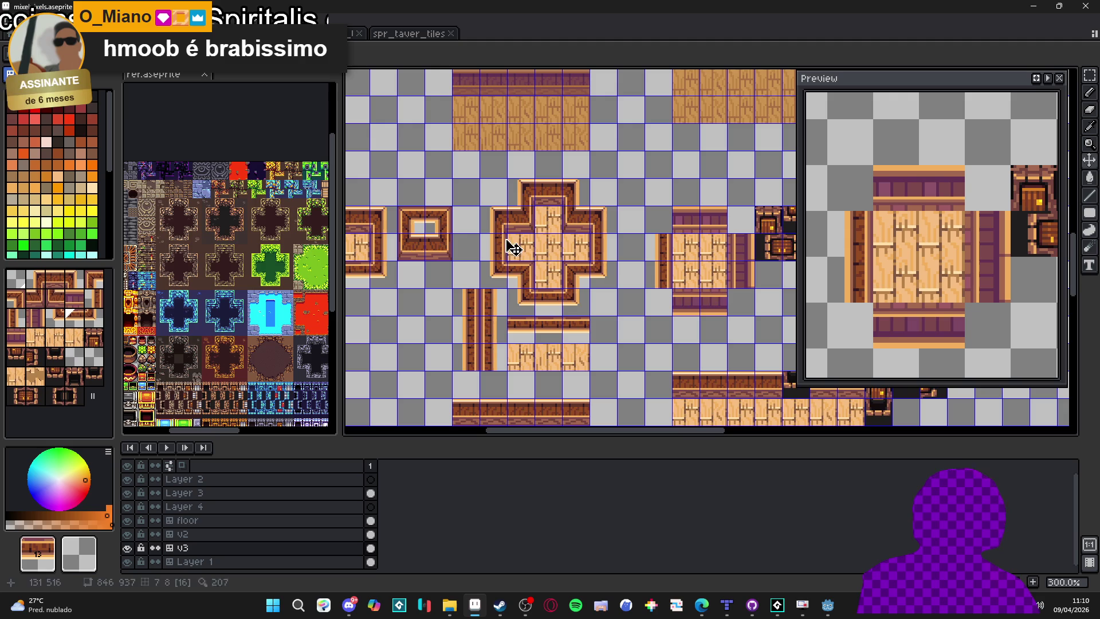
key("Tab")
key("w")
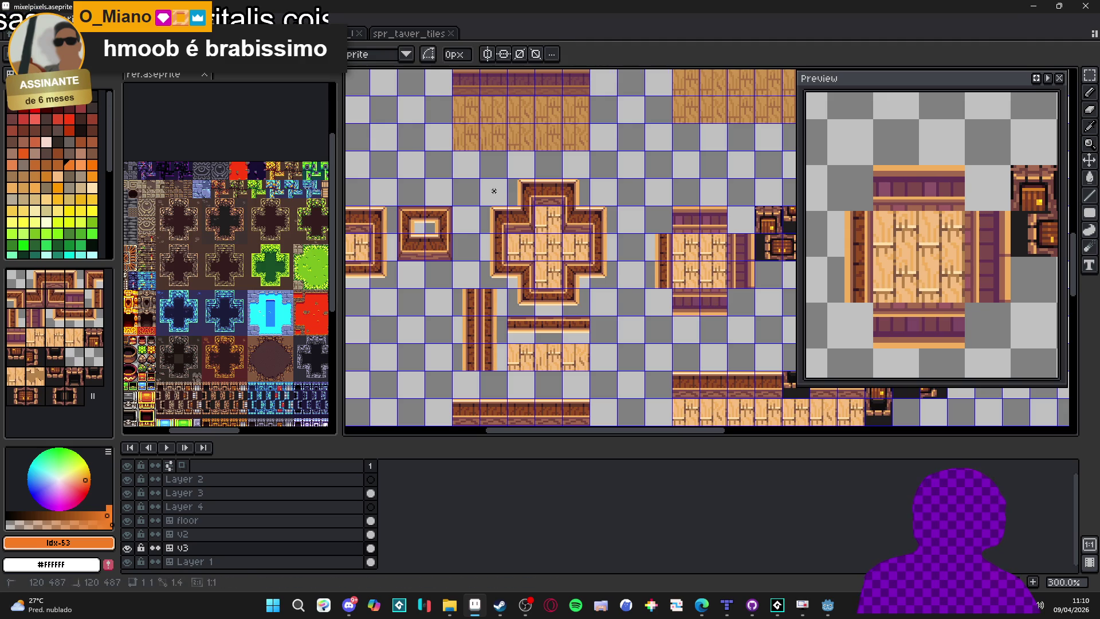
left_click(494, 191)
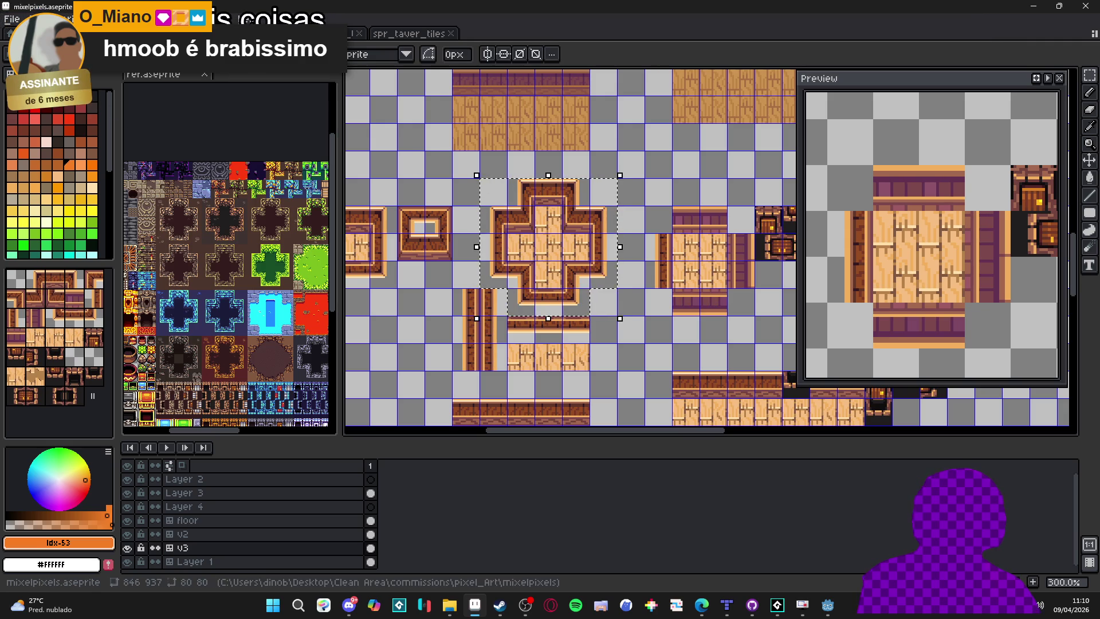